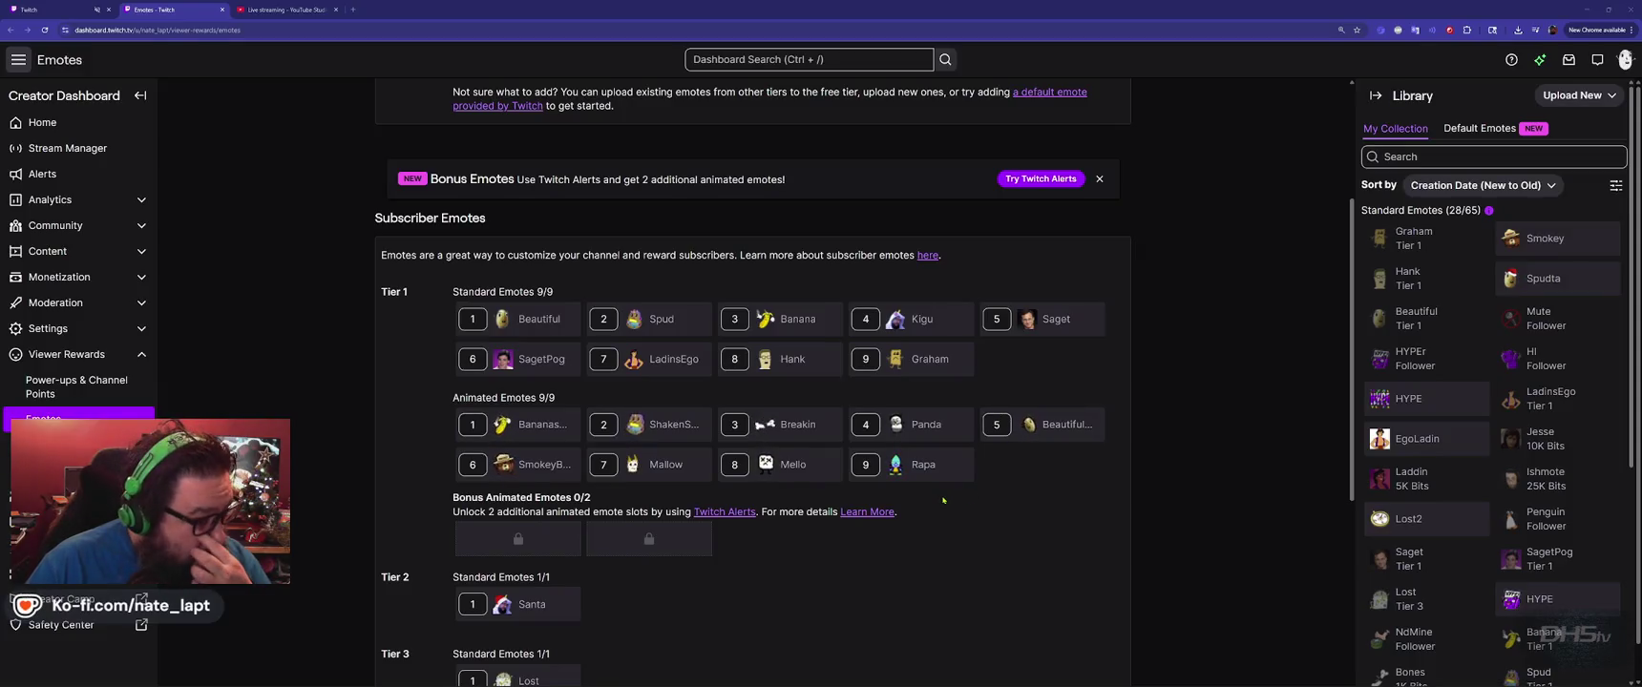
Scroll the Alerts Box 2 variant list and play a test alert in the preview.
{"action": "scroll", "coordinate": [942, 501], "scroll_direction": "down", "scroll_amount": 1}
{"action": "scroll", "coordinate": [942, 500], "scroll_direction": "down", "scroll_amount": 2}
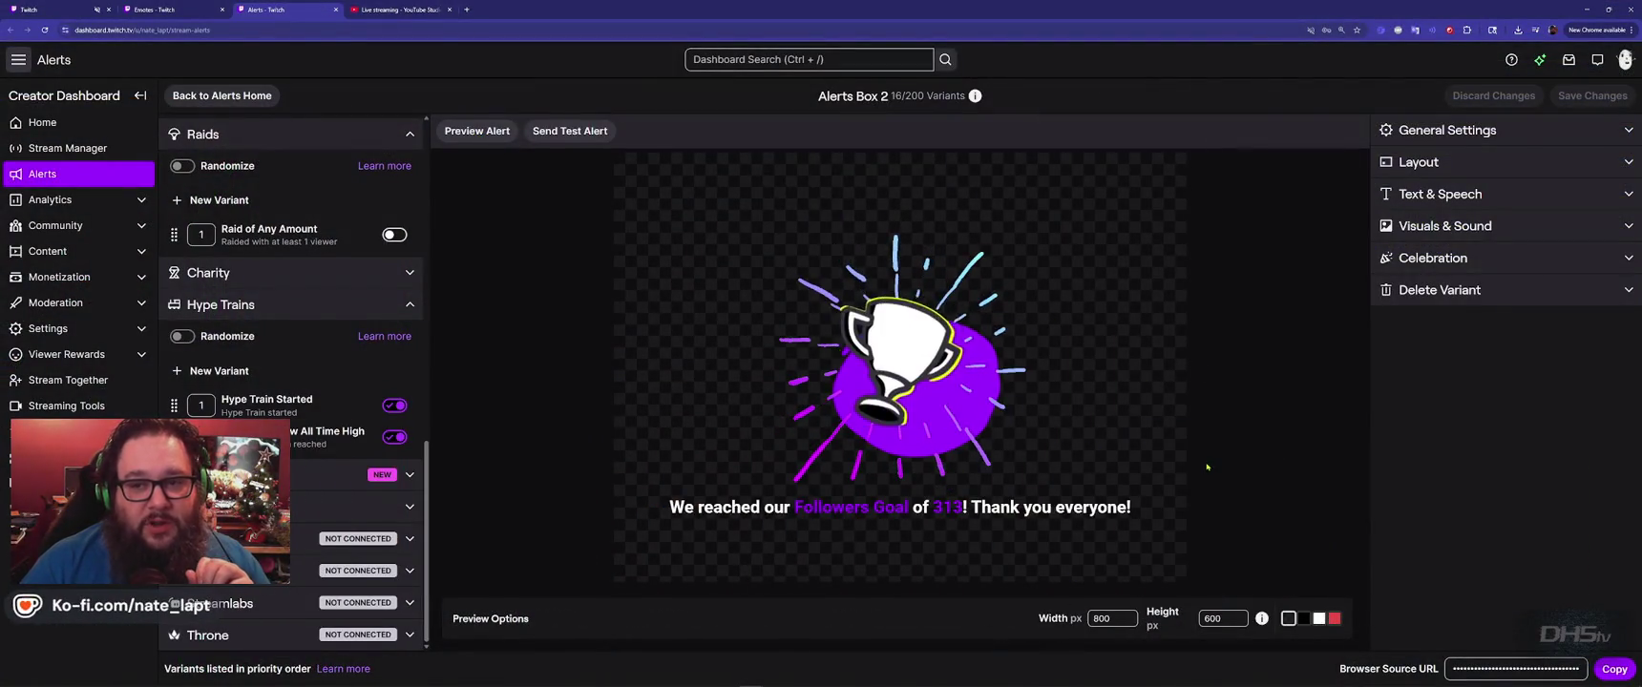
{"action": "left_click", "coordinate": [575, 134]}
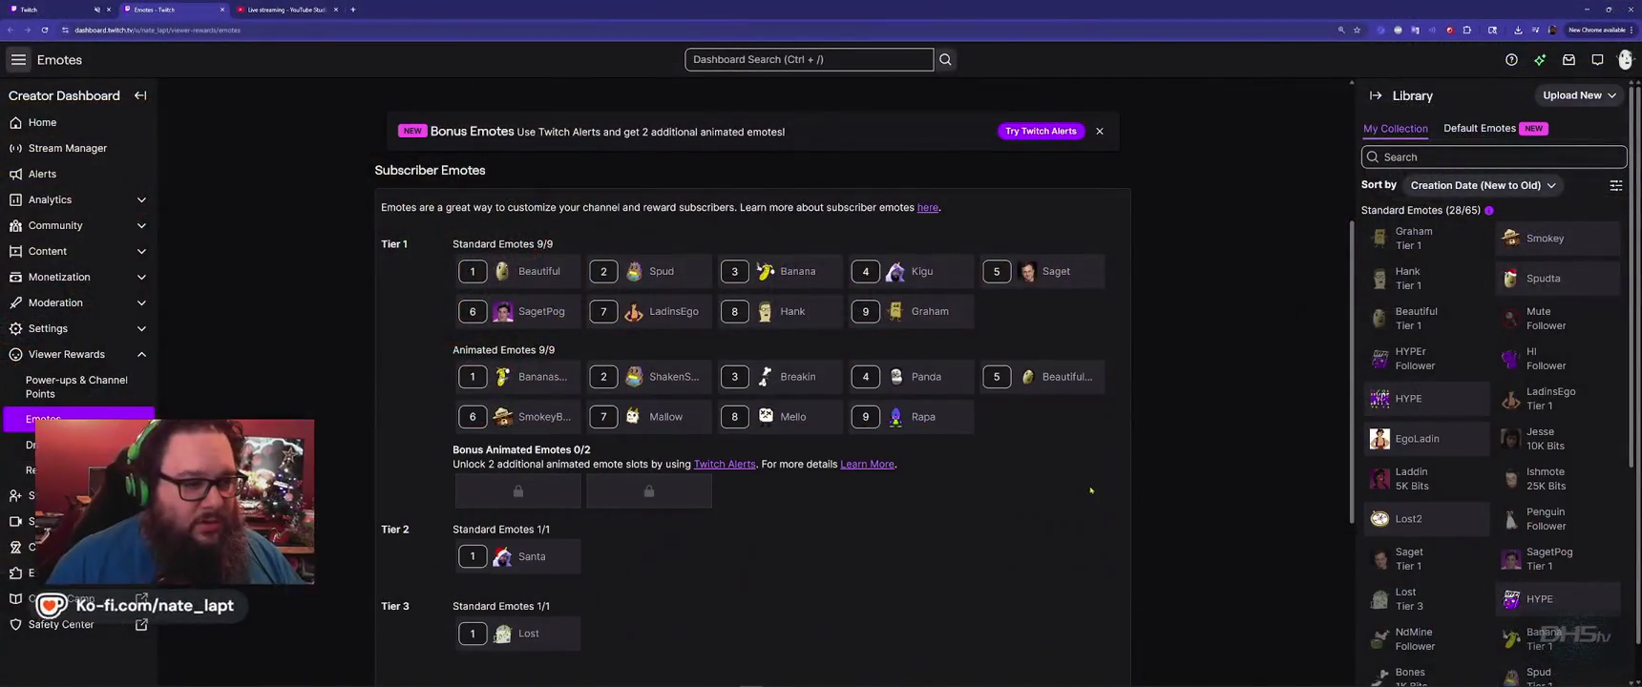
Reload the Emotes page and check the HYPE emote's slot options without changing them.
{"action": "key", "text": "F5"}
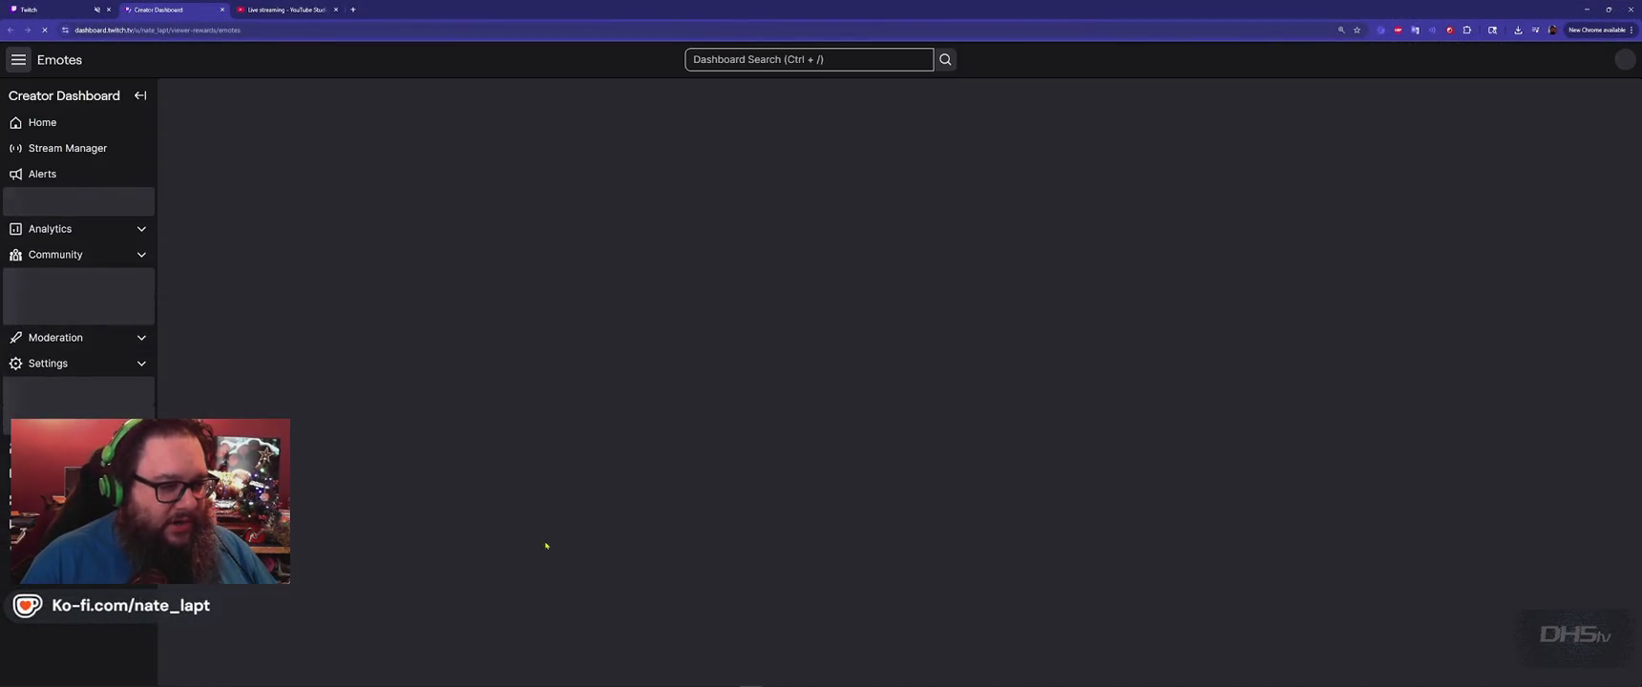
{"action": "scroll", "coordinate": [668, 439], "scroll_direction": "down", "scroll_amount": 4}
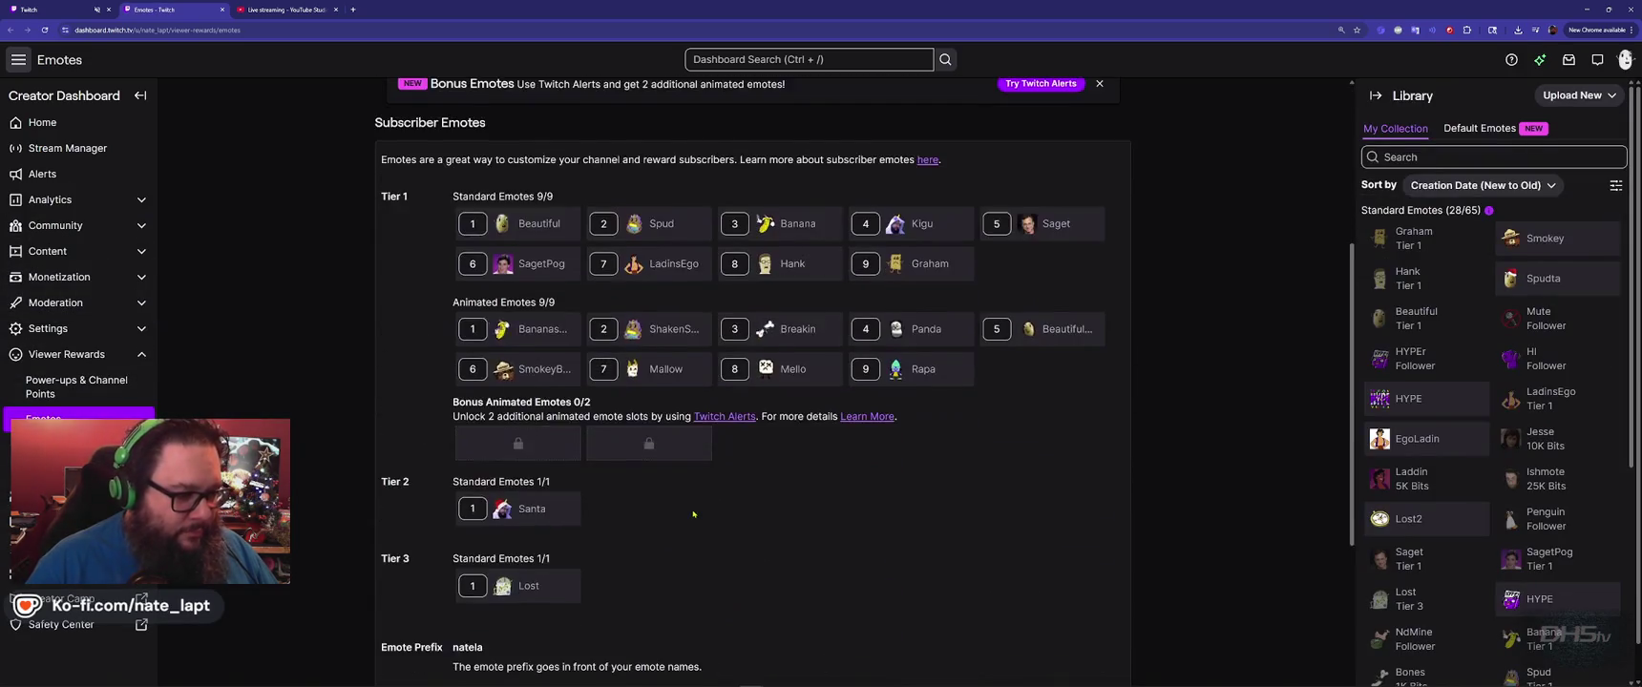
{"action": "scroll", "coordinate": [665, 435], "scroll_direction": "down", "scroll_amount": 3}
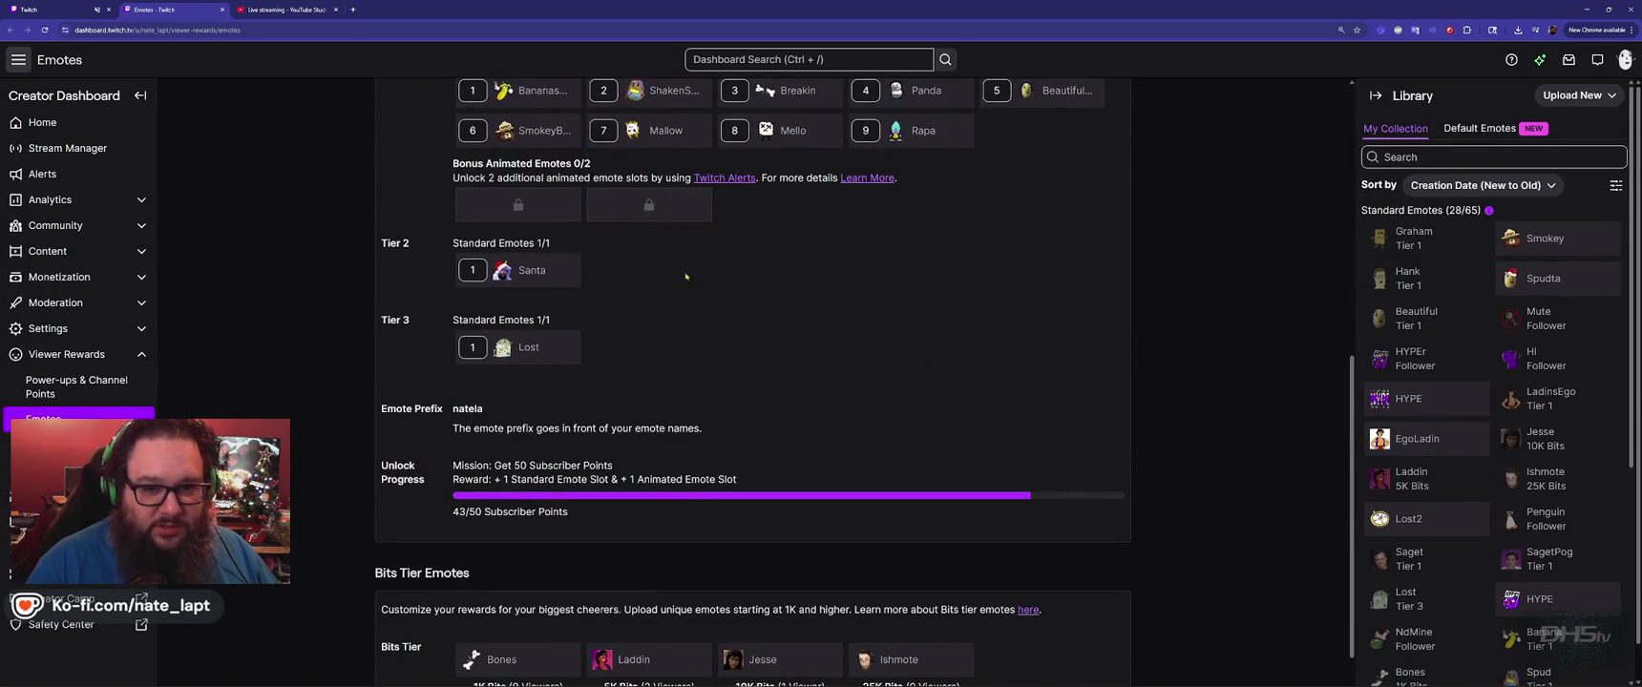
{"action": "left_click", "coordinate": [1411, 399]}
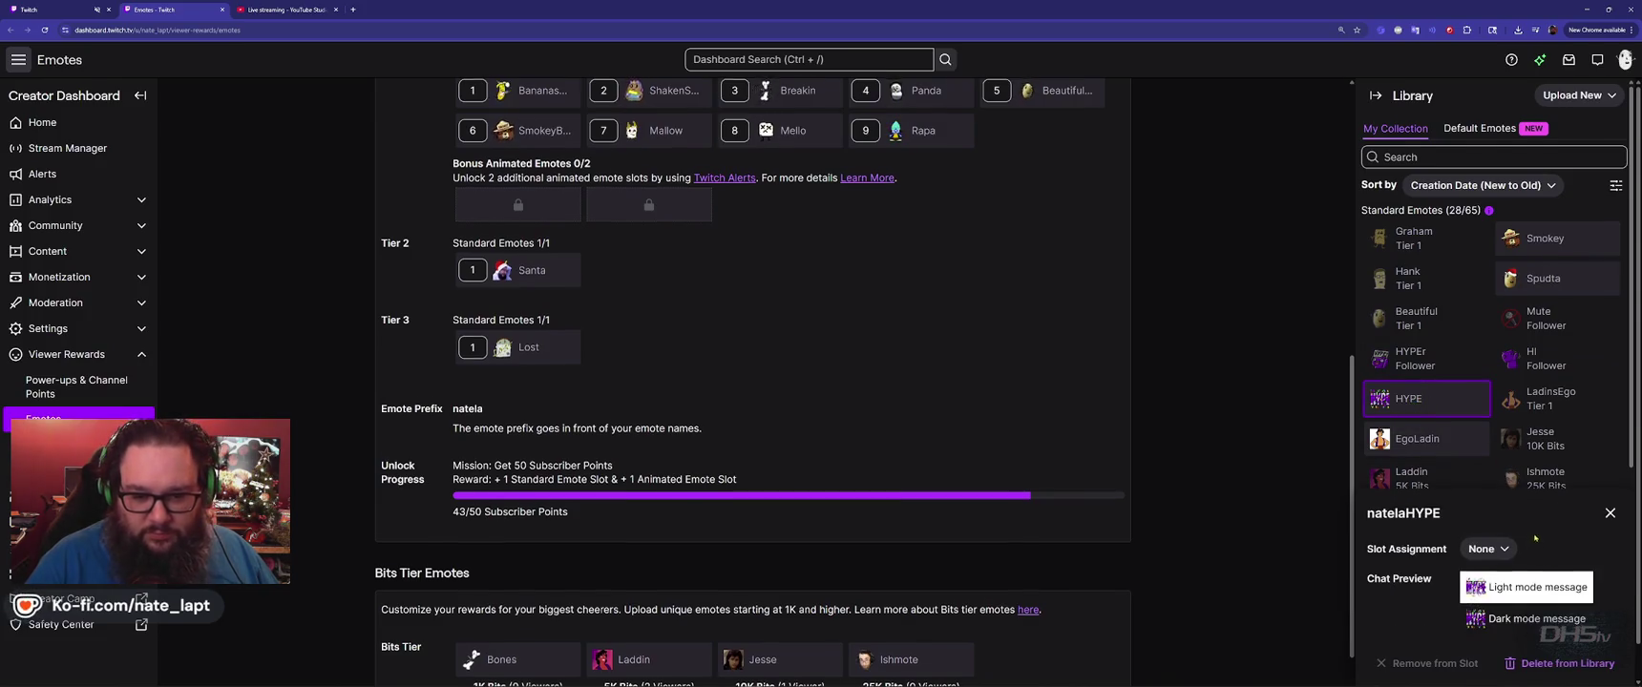
{"action": "scroll", "coordinate": [1490, 521], "scroll_direction": "down", "scroll_amount": 1}
{"action": "left_click", "coordinate": [1486, 514]}
{"action": "scroll", "coordinate": [1478, 476], "scroll_direction": "down", "scroll_amount": 1}
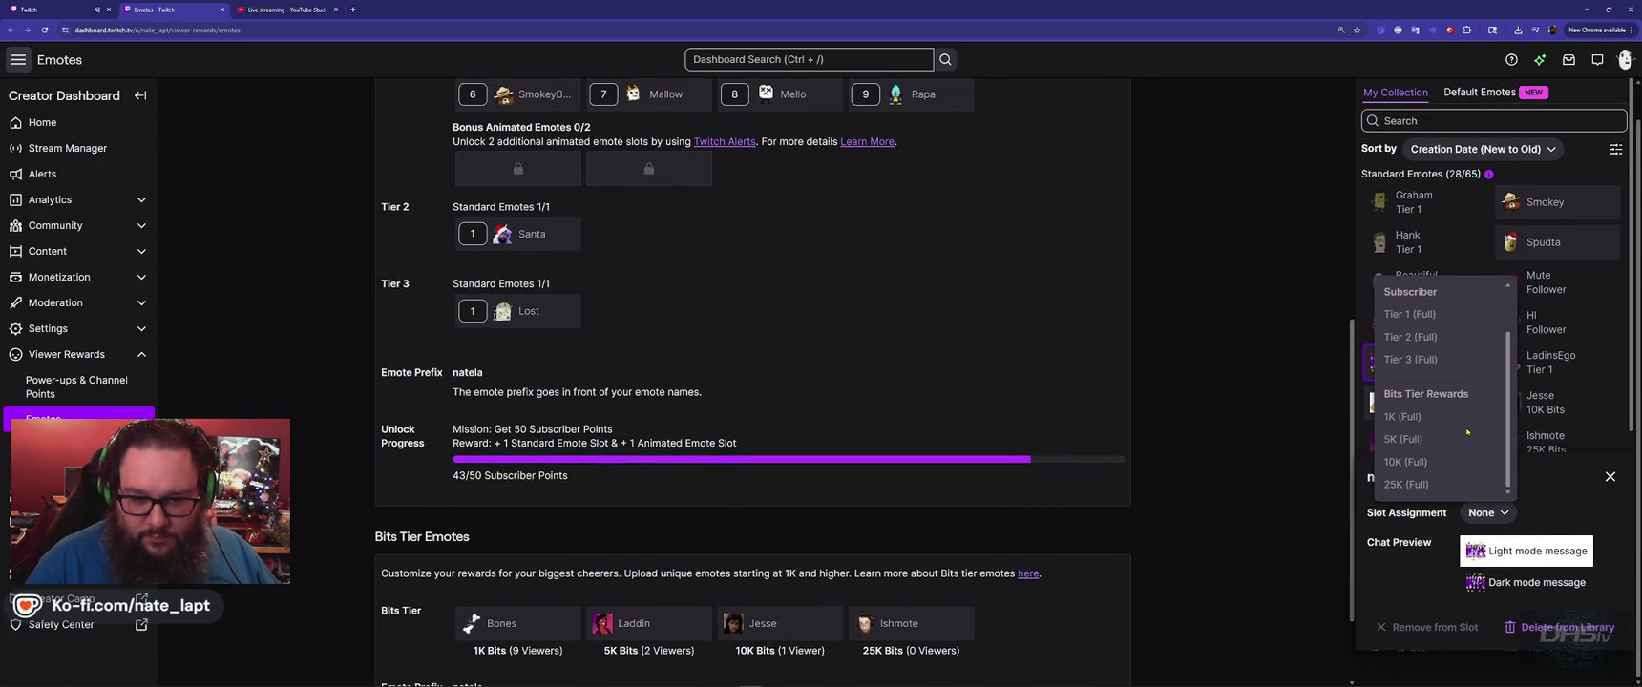
{"action": "scroll", "coordinate": [1468, 433], "scroll_direction": "up", "scroll_amount": 1}
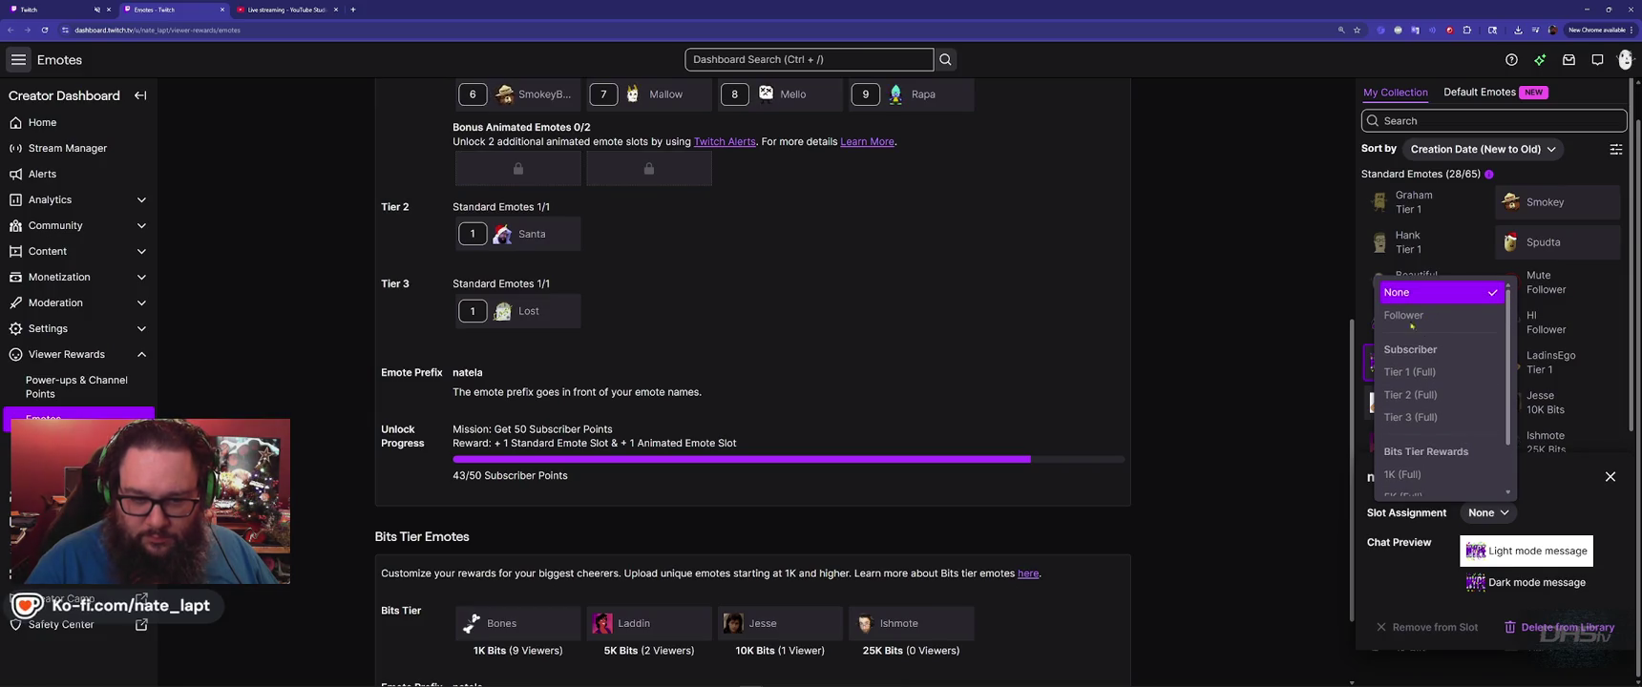
{"action": "left_click", "coordinate": [1575, 511]}
{"action": "left_click", "coordinate": [1610, 476]}
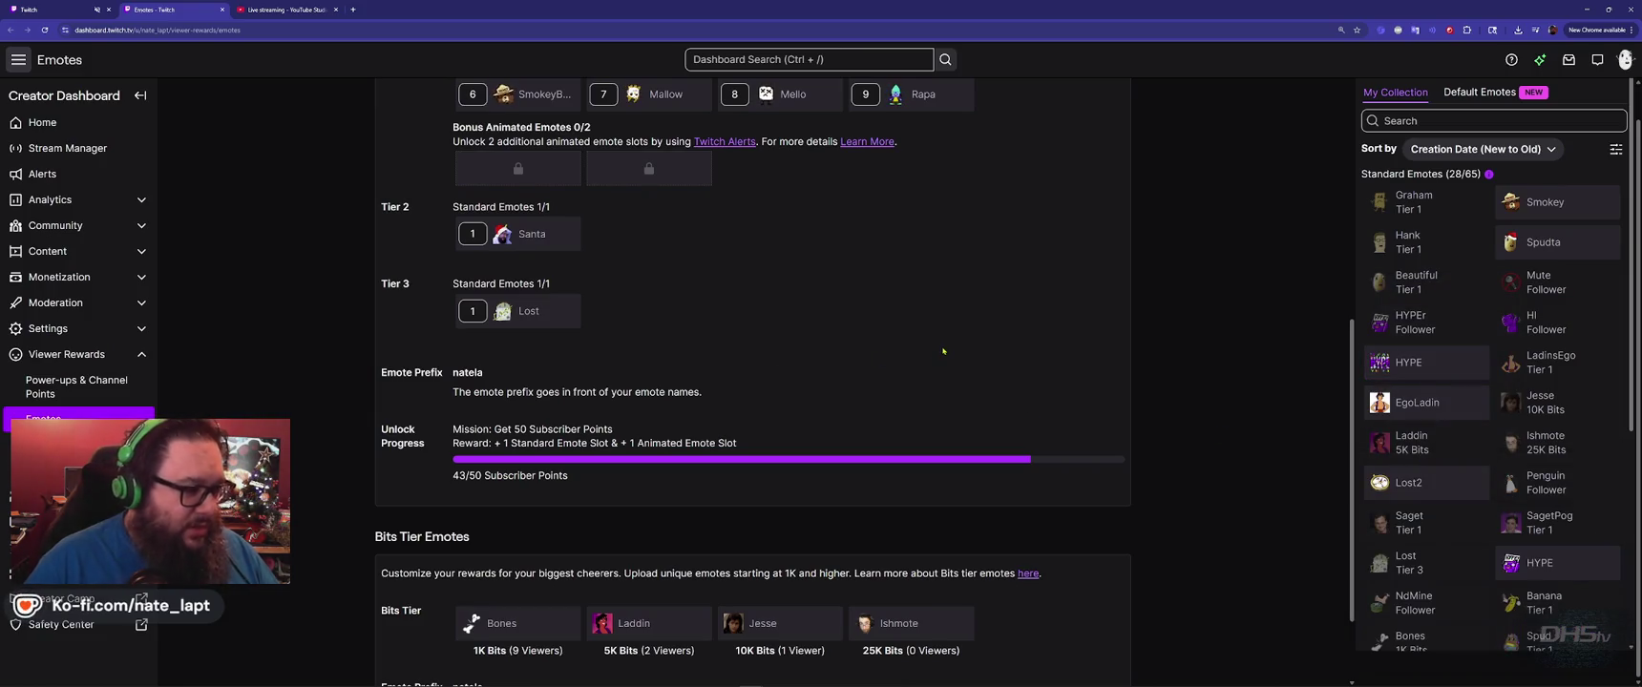
Zoom the Emotes page out to 125% and minimize the dashboard window.
{"action": "scroll", "coordinate": [947, 382], "scroll_direction": "down", "scroll_amount": 1}
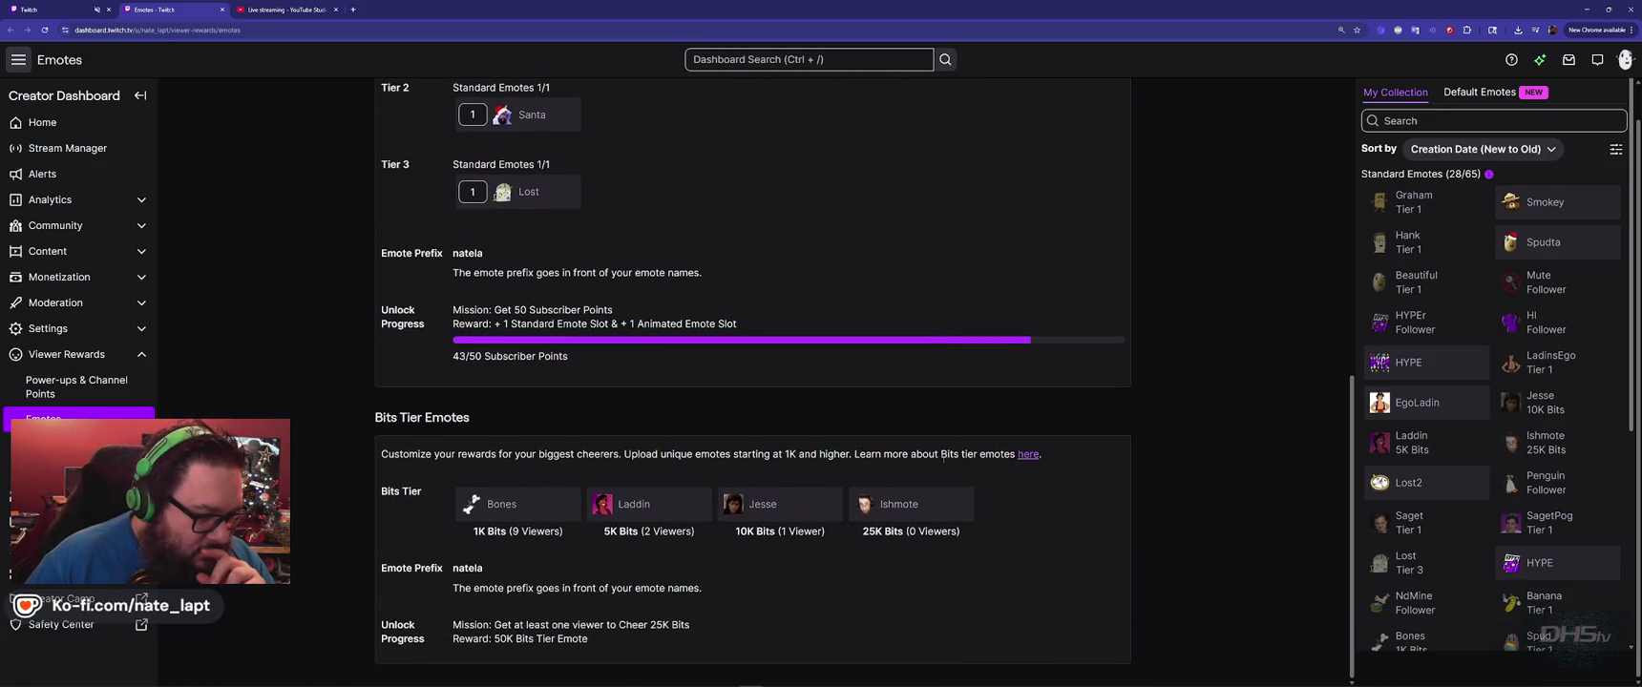
{"action": "scroll", "coordinate": [894, 456], "scroll_direction": "up", "scroll_amount": 1}
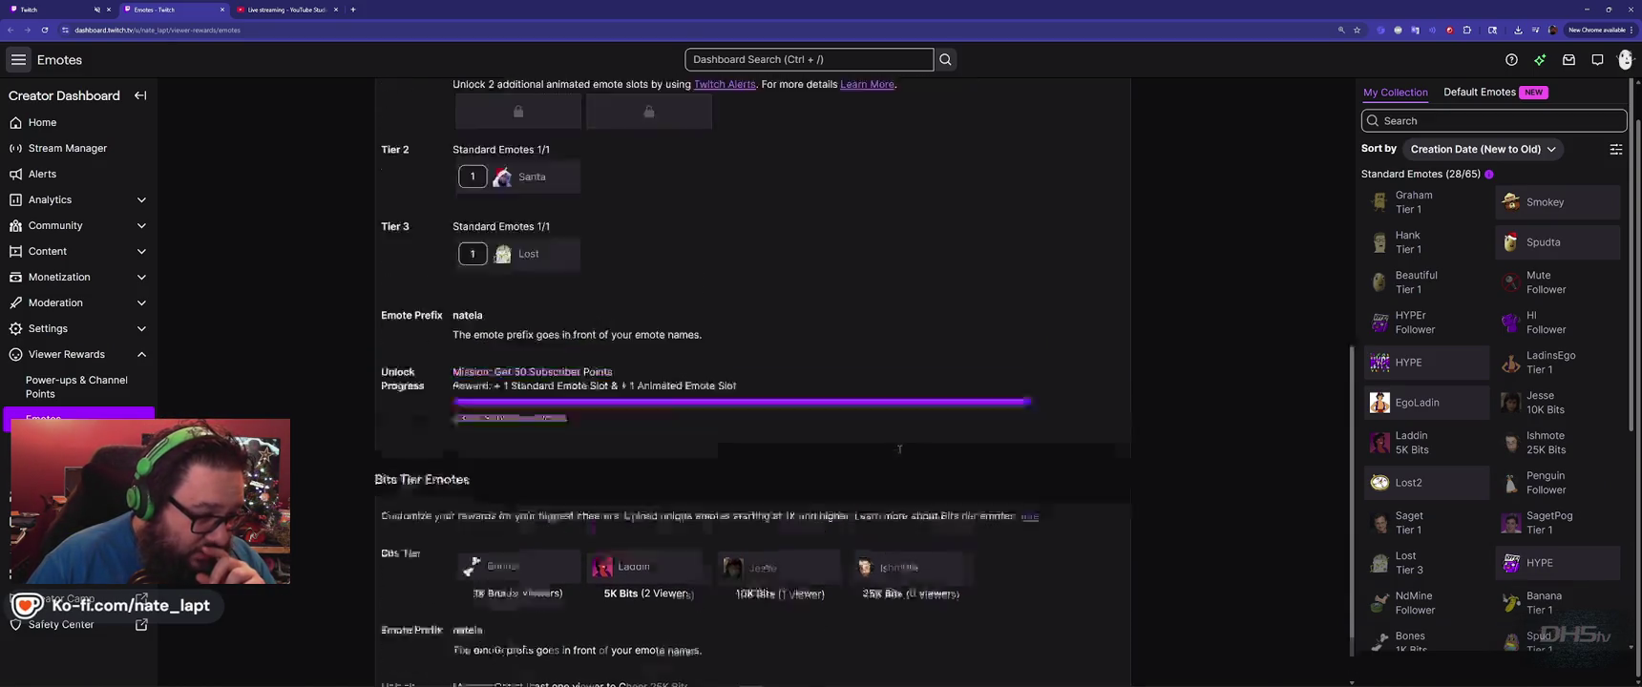
{"action": "scroll", "coordinate": [895, 454], "scroll_direction": "up", "scroll_amount": 3}
{"action": "scroll", "coordinate": [898, 451], "scroll_direction": "up", "scroll_amount": 1}
{"action": "scroll", "coordinate": [899, 449], "scroll_direction": "up", "scroll_amount": 2}
{"action": "scroll", "coordinate": [899, 449], "scroll_direction": "down", "scroll_amount": 1}
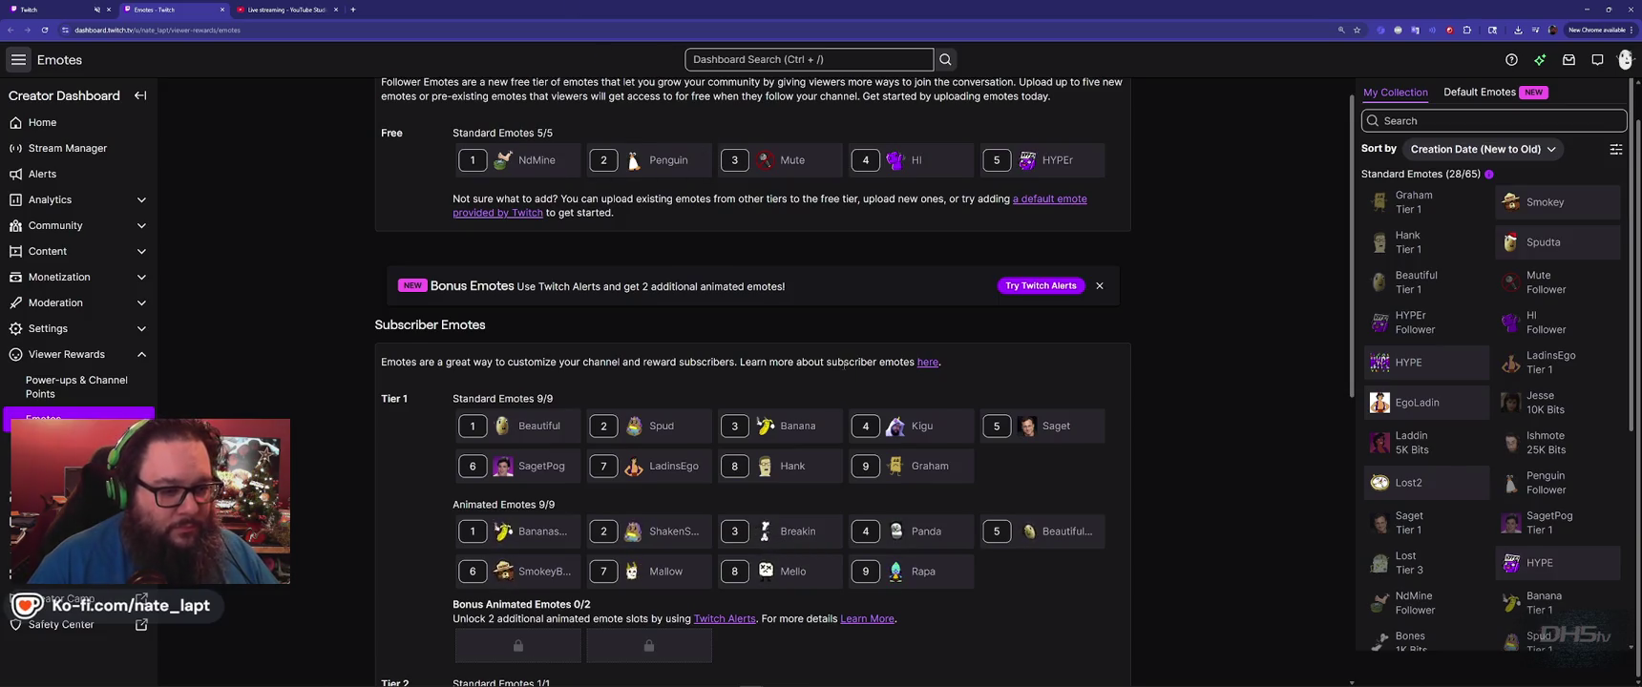
{"action": "key", "text": "ctrl+minus"}
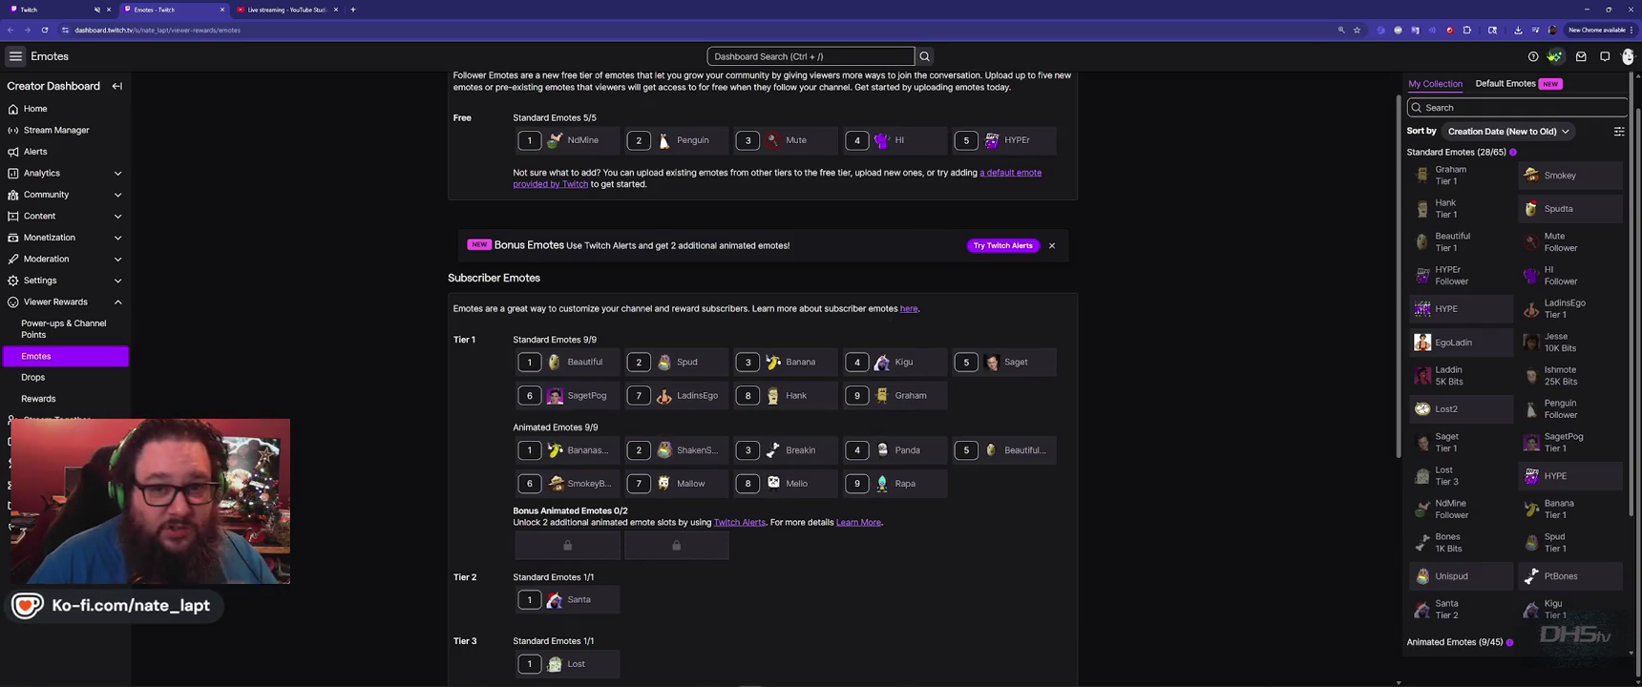
{"action": "left_click", "coordinate": [1587, 9]}
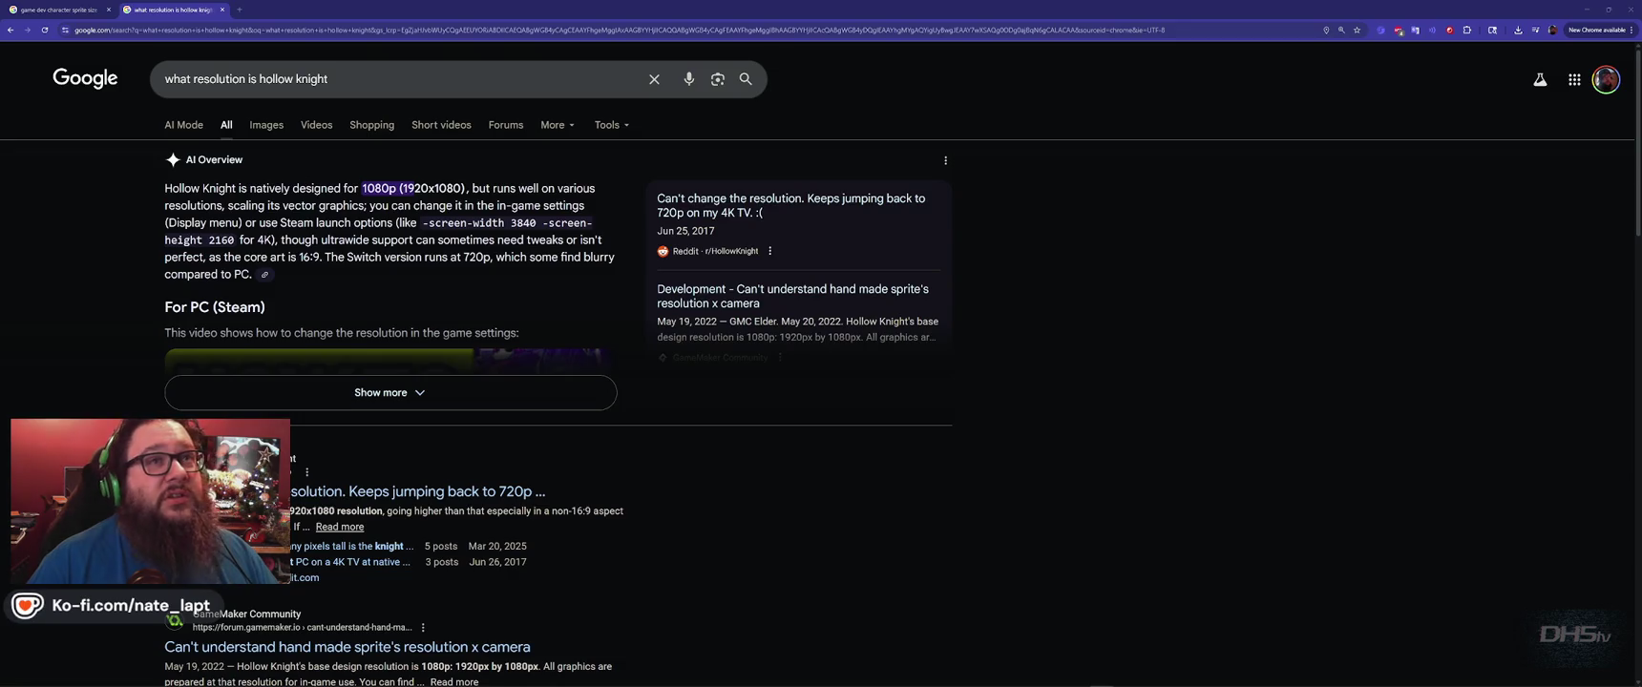
{"action": "mouse_move", "coordinate": [821, 681]}
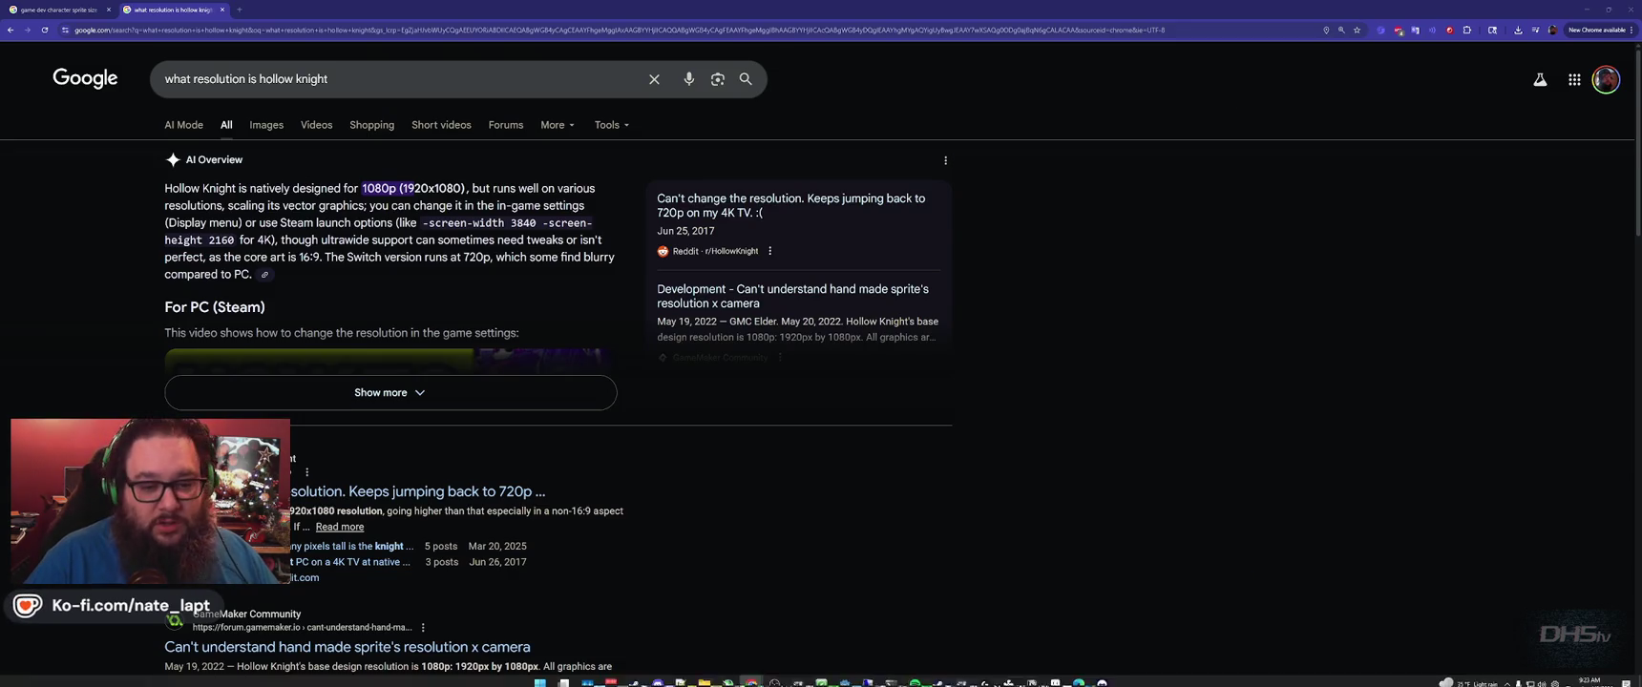
Bring up a background app from the system tray, then show all windows in Task View.
{"action": "left_click", "coordinate": [1506, 678]}
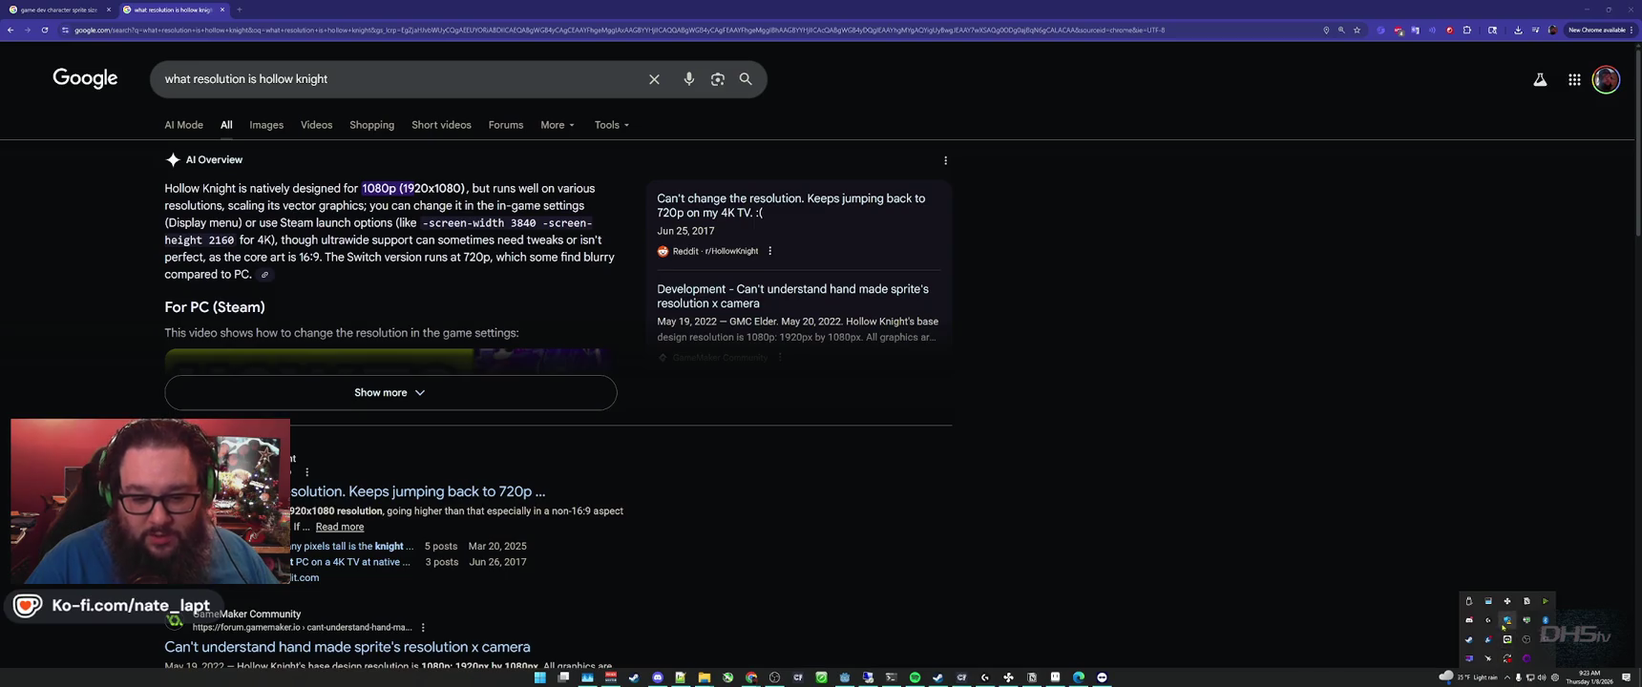
{"action": "left_click", "coordinate": [1506, 621]}
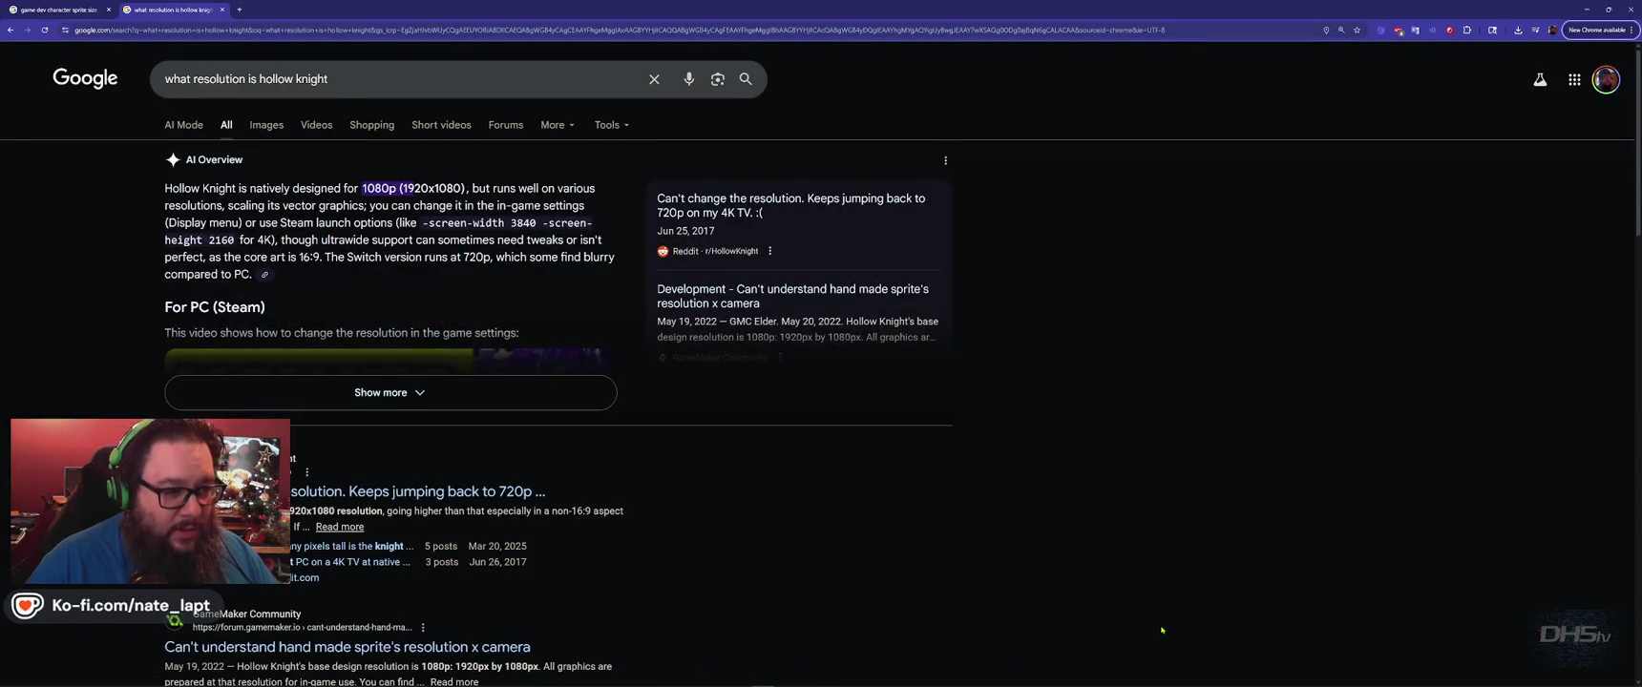
{"action": "key", "text": "super+Tab"}
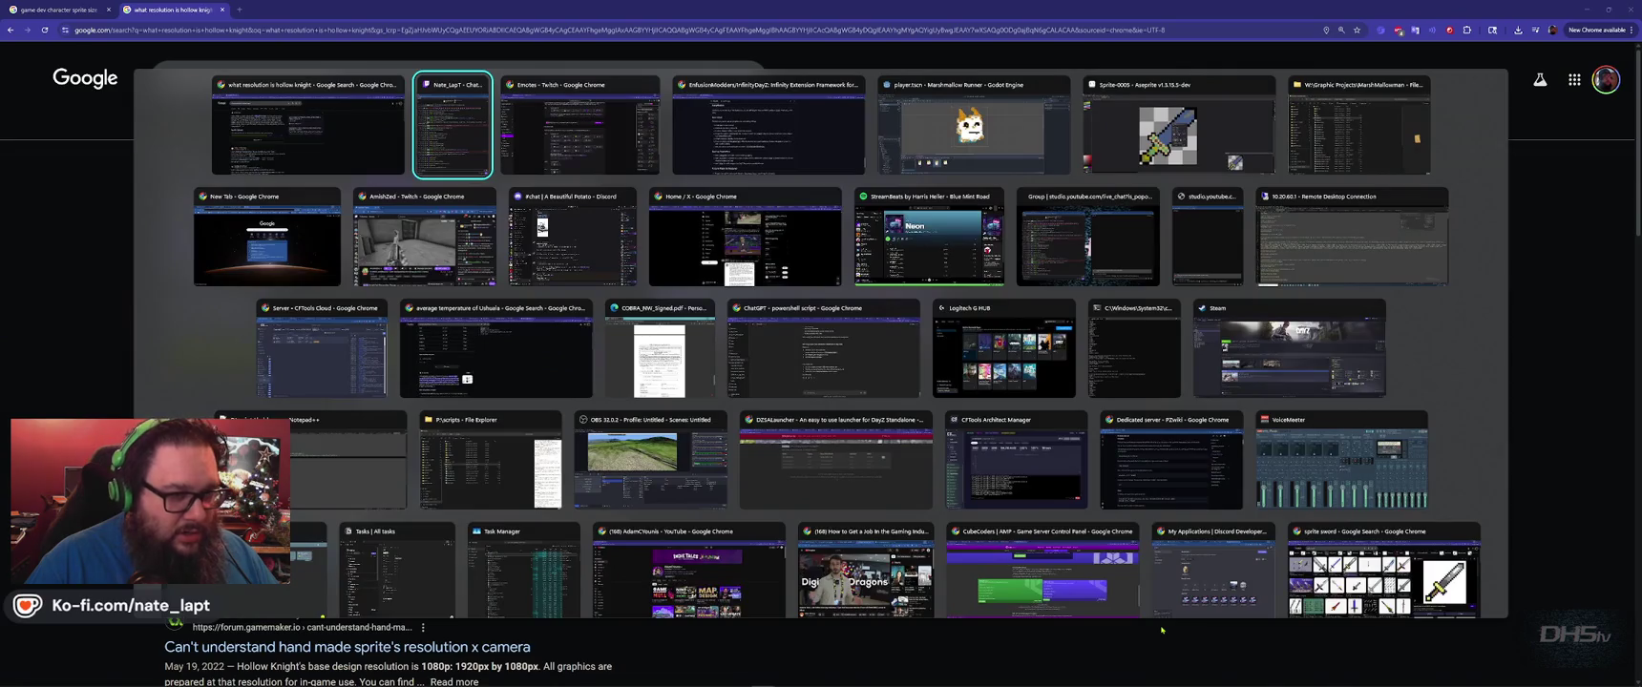
In File Explorer, go up to Graphic Projects and move the window up and right.
{"action": "left_click", "coordinate": [1335, 136]}
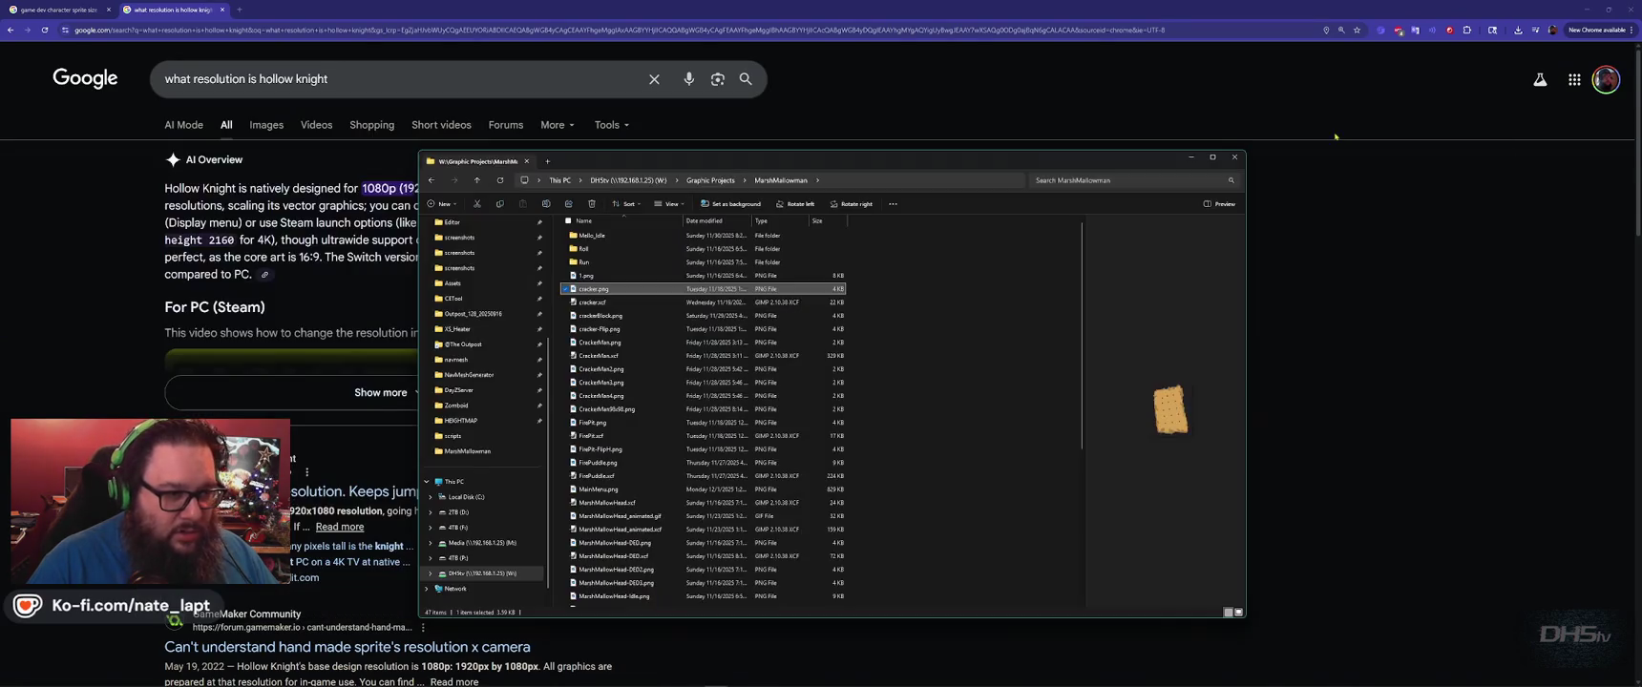
{"action": "left_click", "coordinate": [991, 337]}
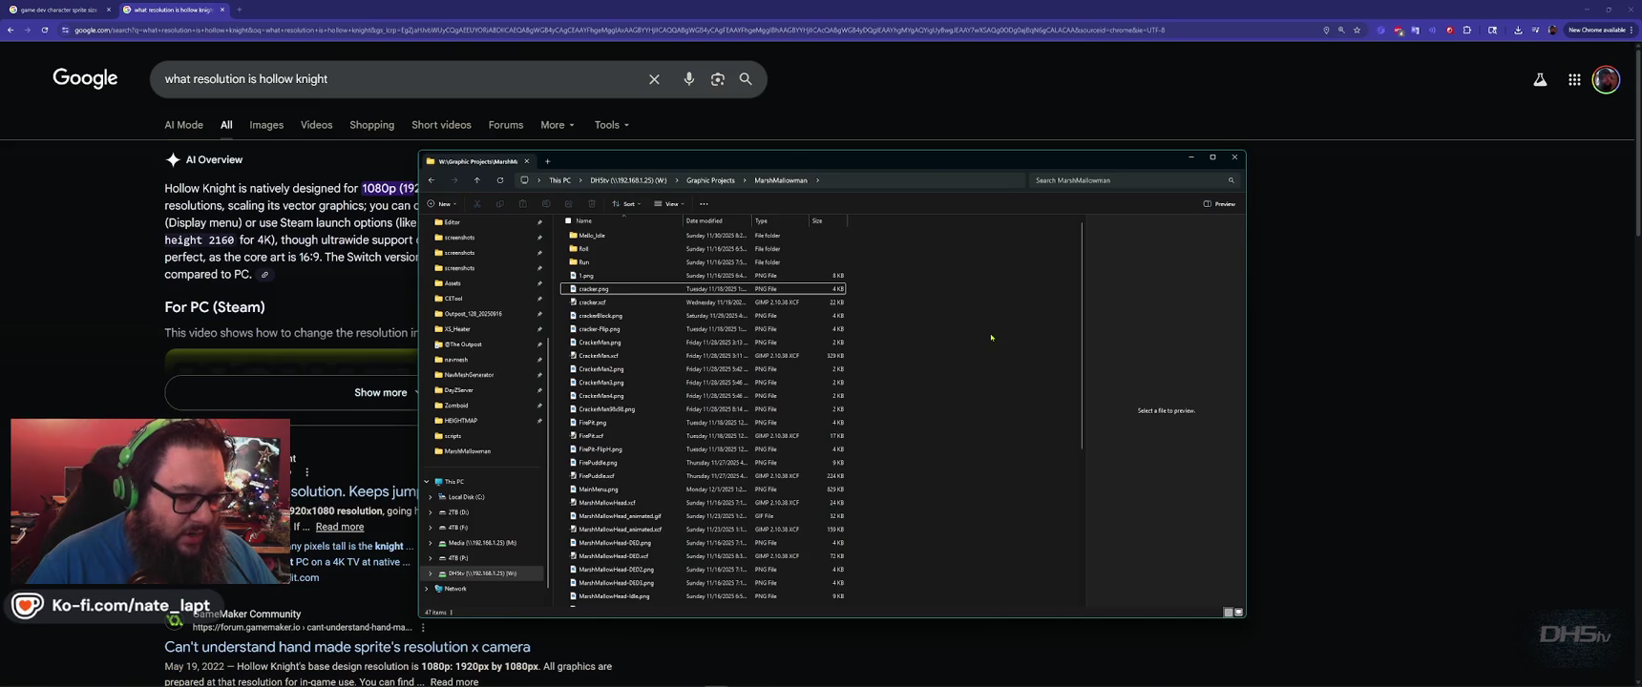
{"action": "left_click", "coordinate": [711, 181]}
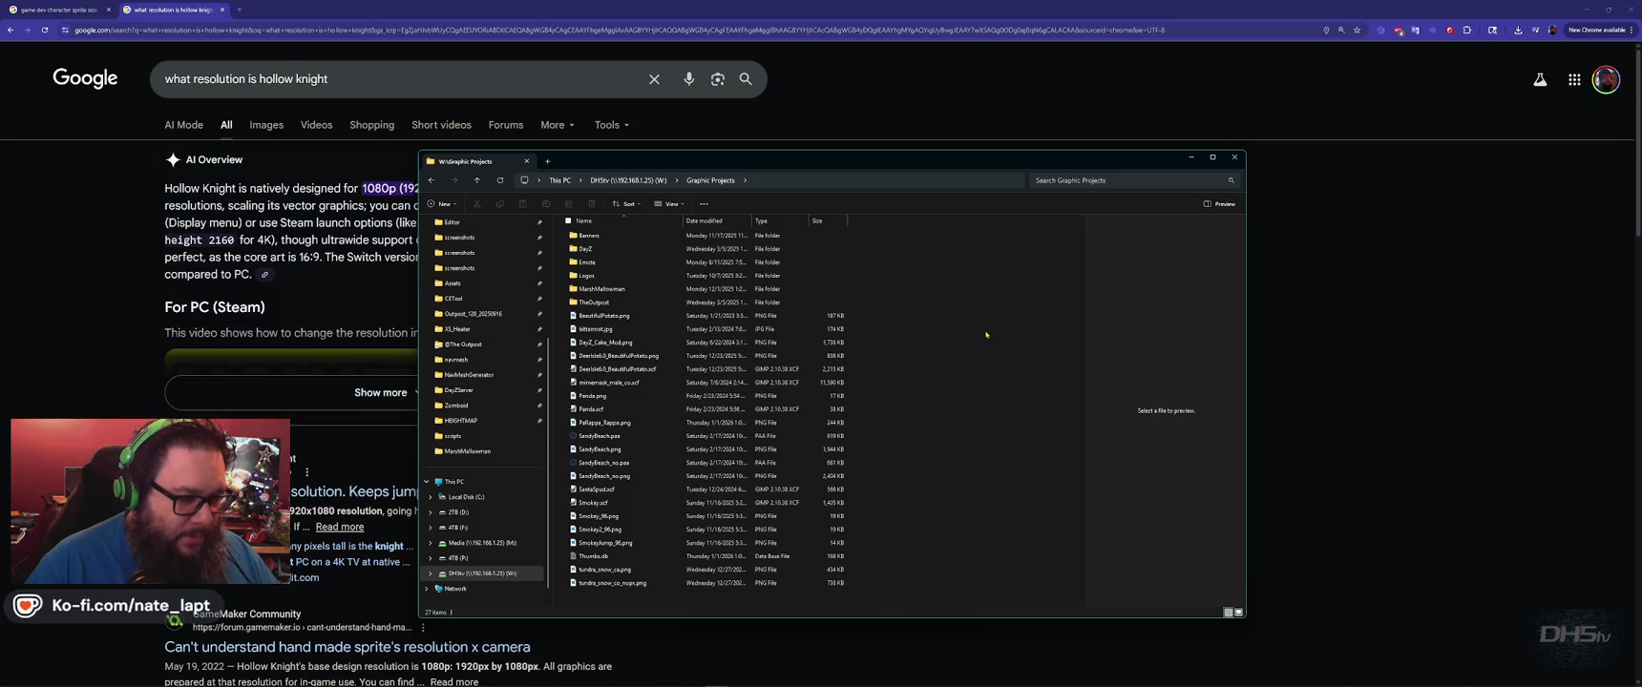
{"action": "left_click_drag", "start_coordinate": [978, 153], "coordinate": [1052, 108]}
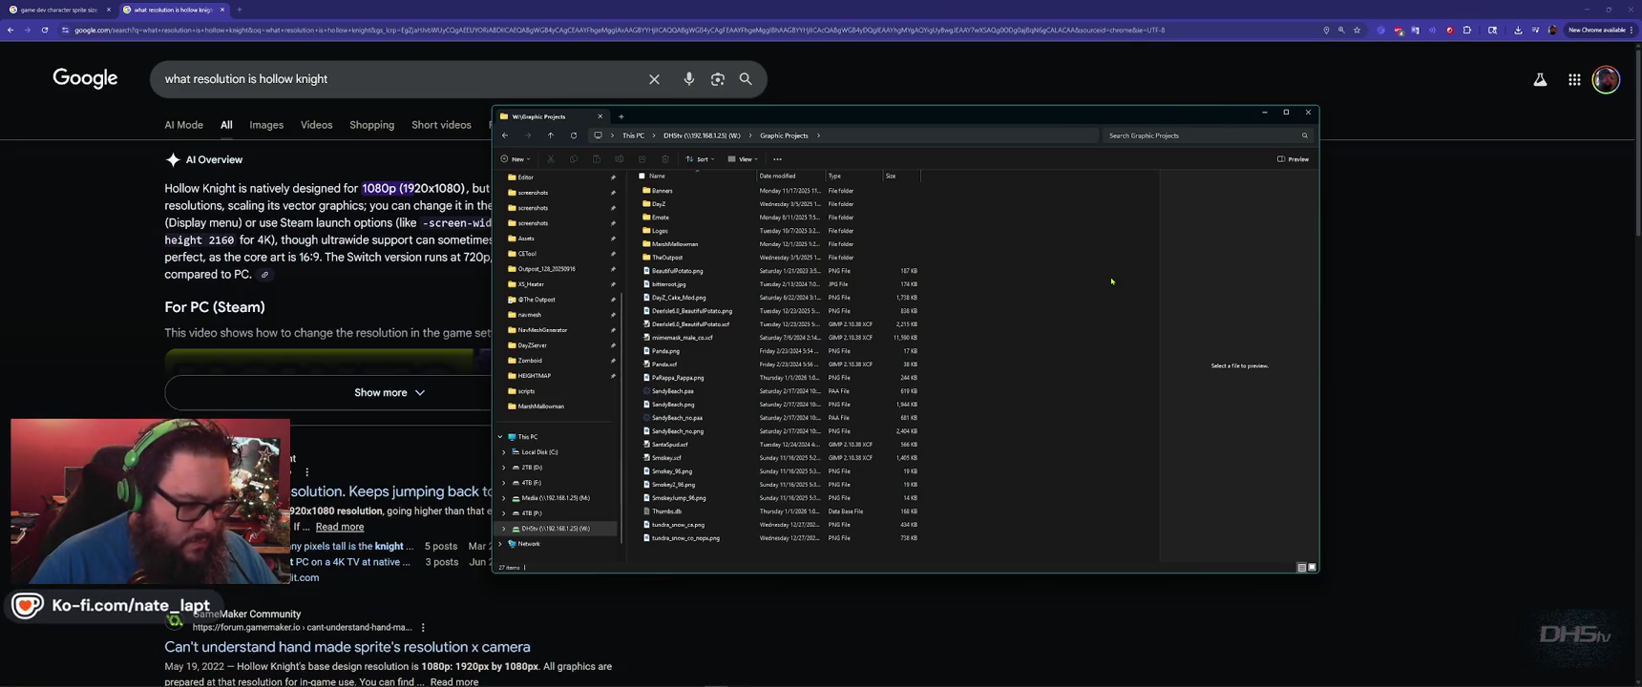
Preview PaRappa_Rappa.png and Deerisle6.8_BeautifulPotato.png, then peek into the Emote folder and return.
{"action": "left_click", "coordinate": [729, 378]}
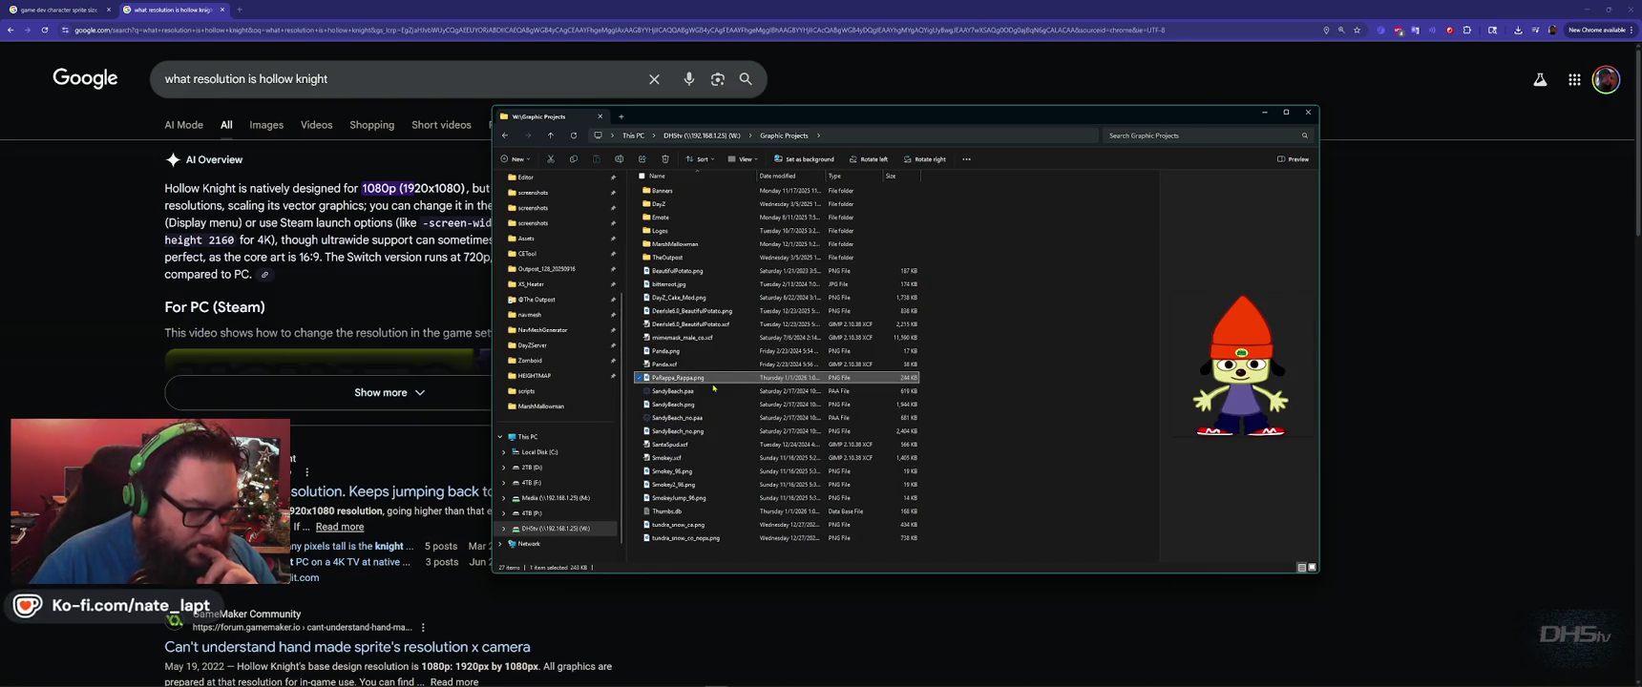
{"action": "mouse_move", "coordinate": [669, 283]}
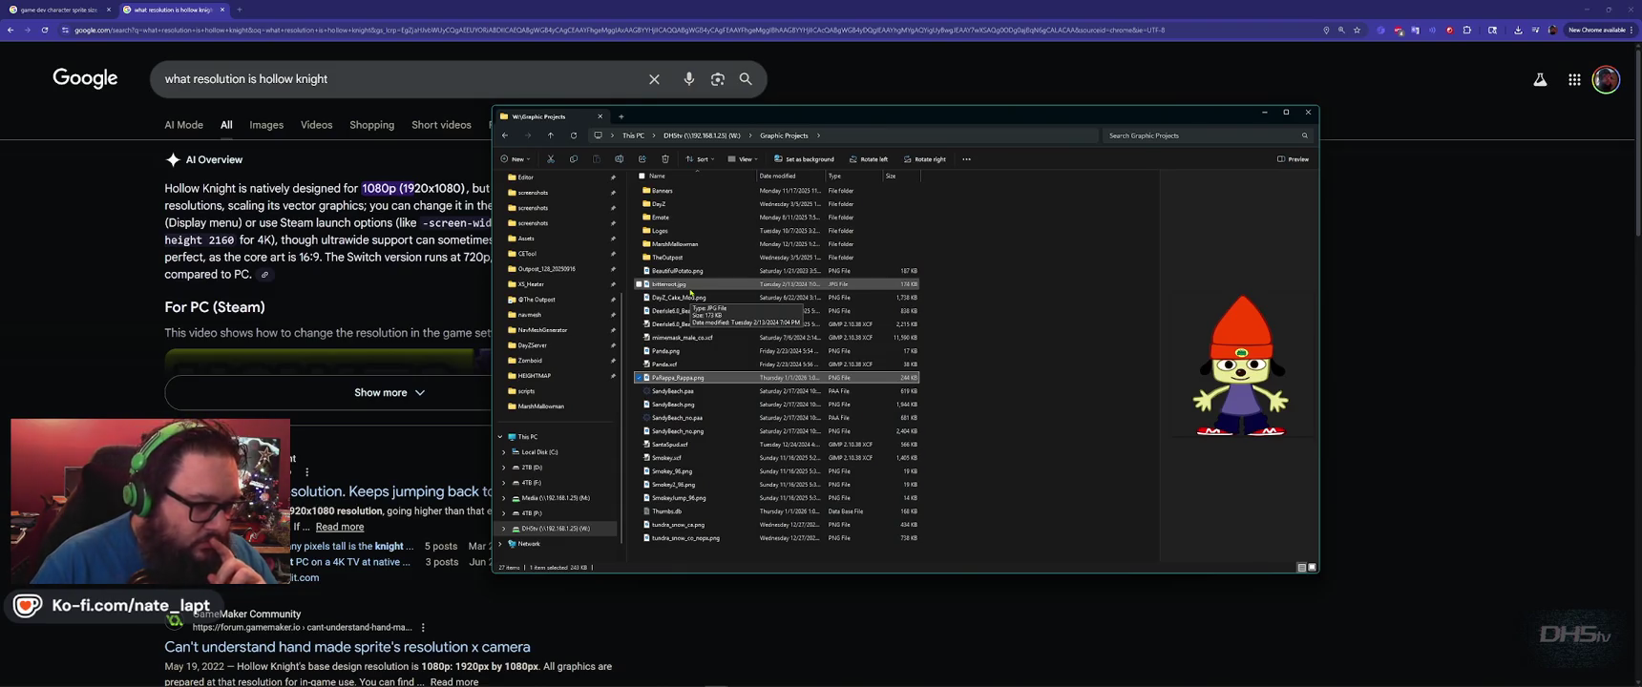
{"action": "key", "text": "Up"}
{"action": "key", "text": "Up"}
{"action": "key", "text": "Up"}
{"action": "key", "text": "Up"}
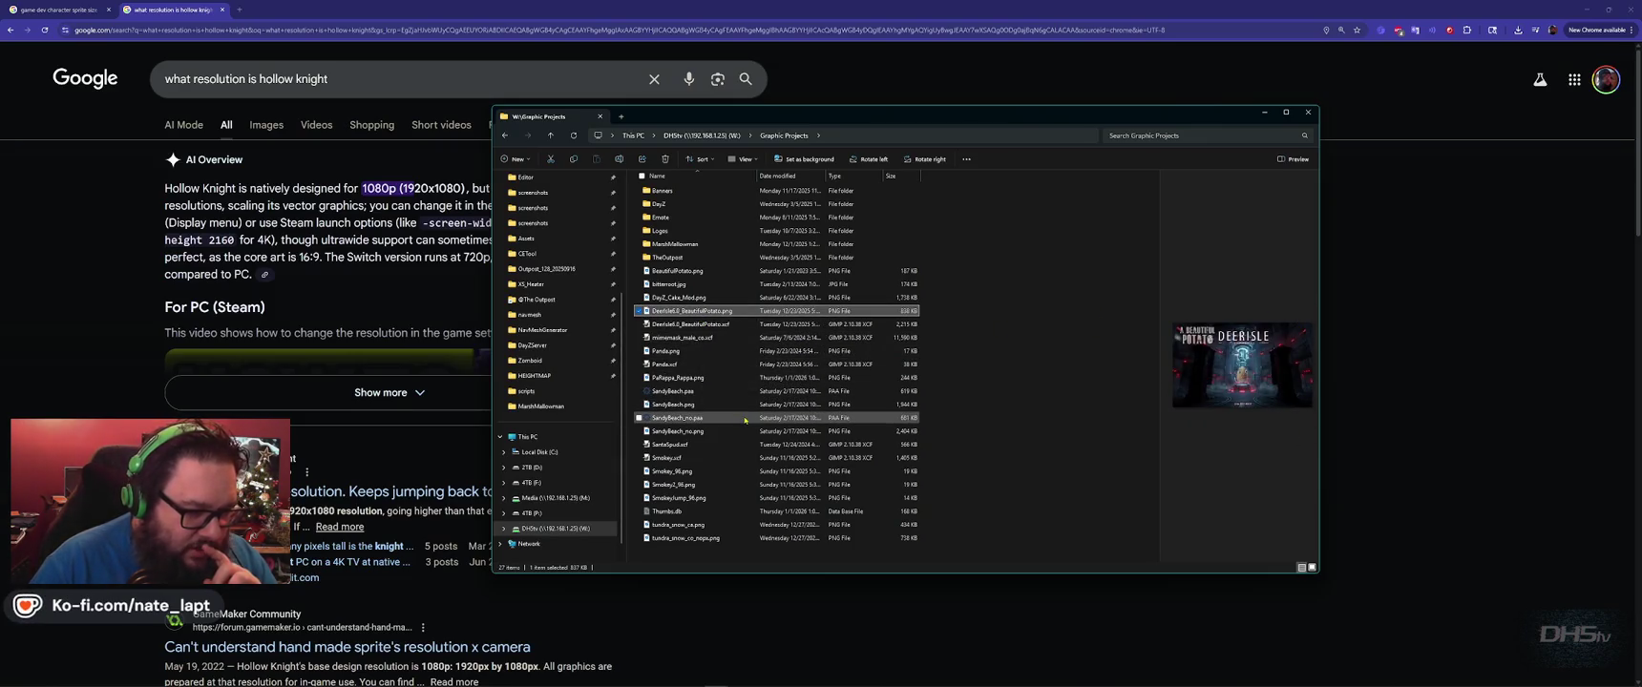
{"action": "double_click", "coordinate": [659, 217]}
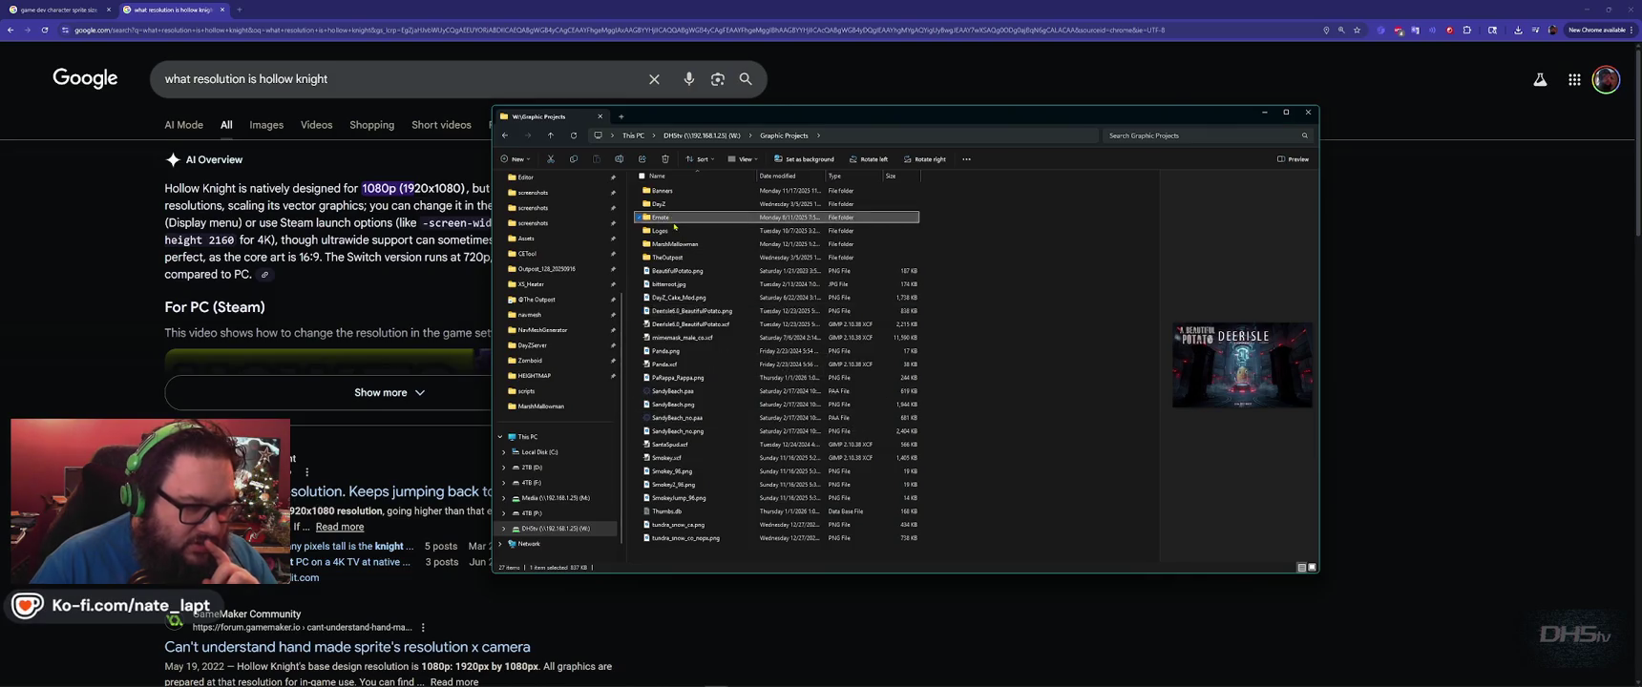
{"action": "key", "text": "alt+Left"}
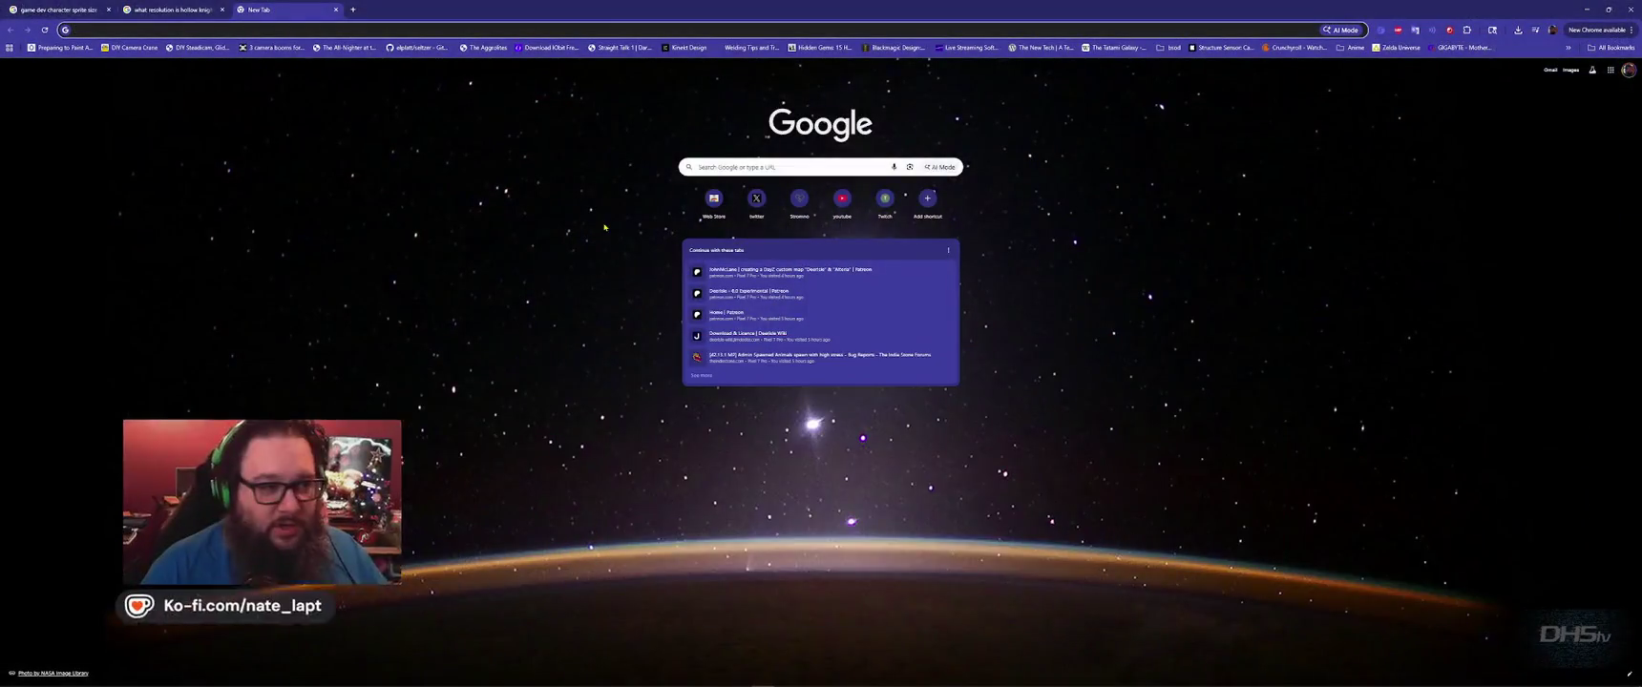
Search Google Images for 'project zomboid moodles'.
{"action": "left_click", "coordinate": [783, 166]}
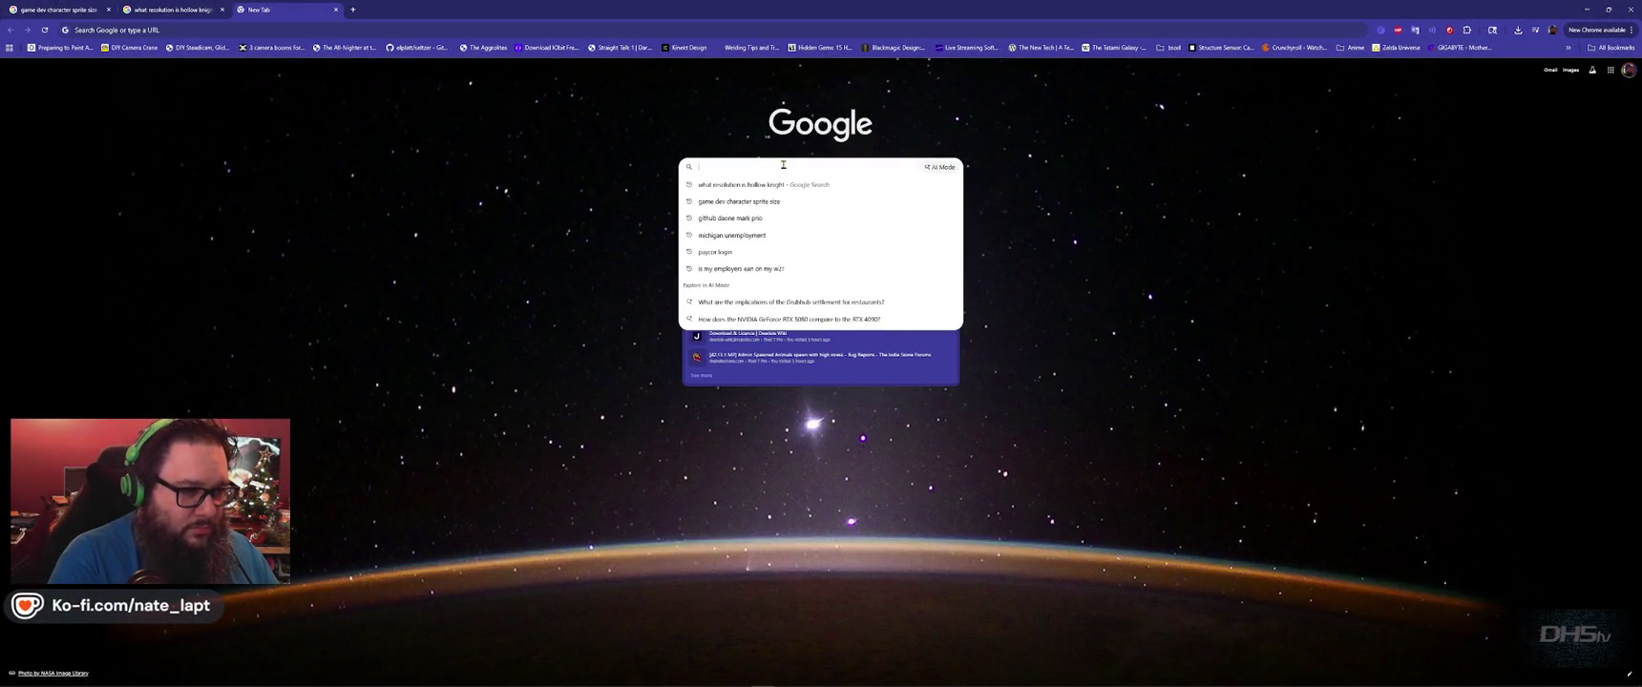
{"action": "type", "text": "project zomboid moodles"}
{"action": "key", "text": "Return"}
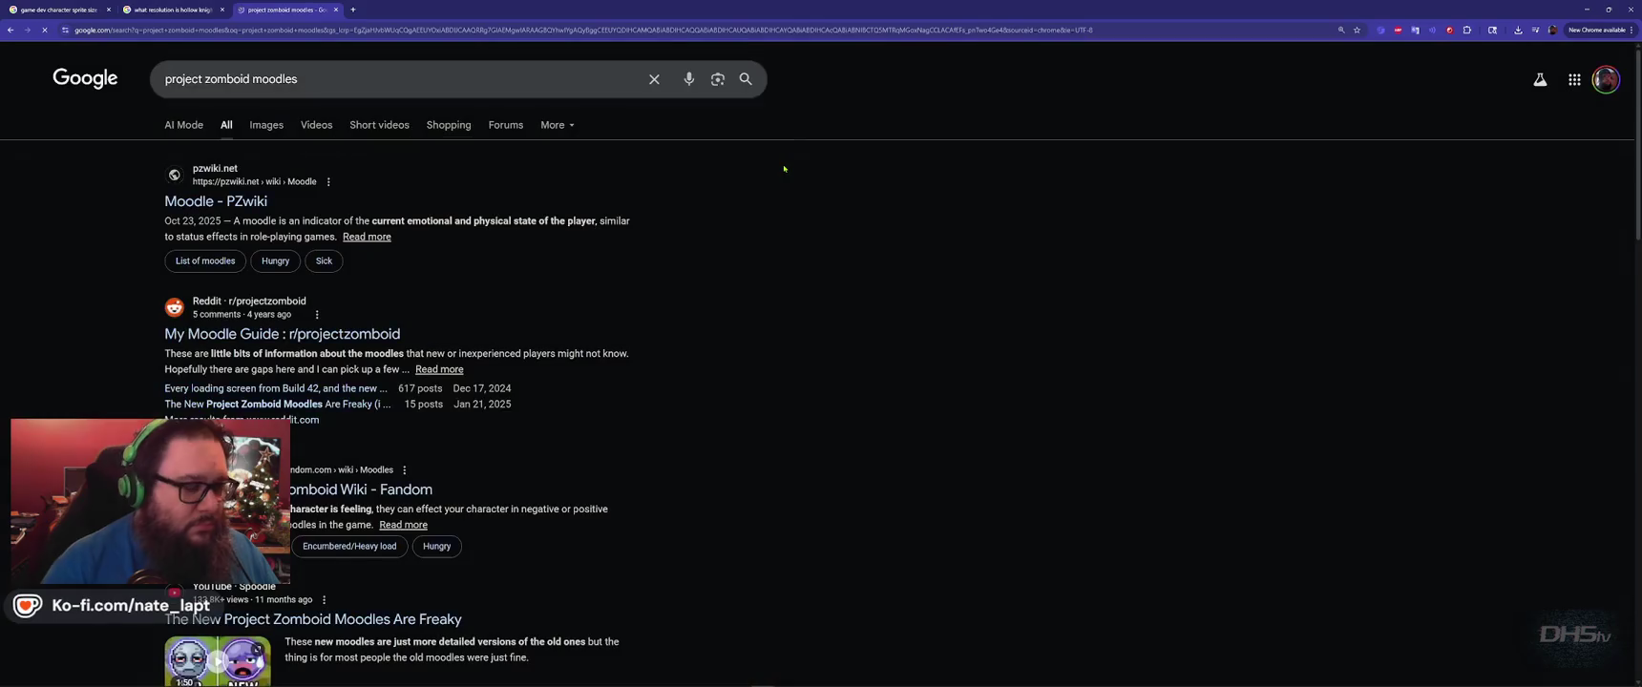
{"action": "left_click", "coordinate": [275, 126]}
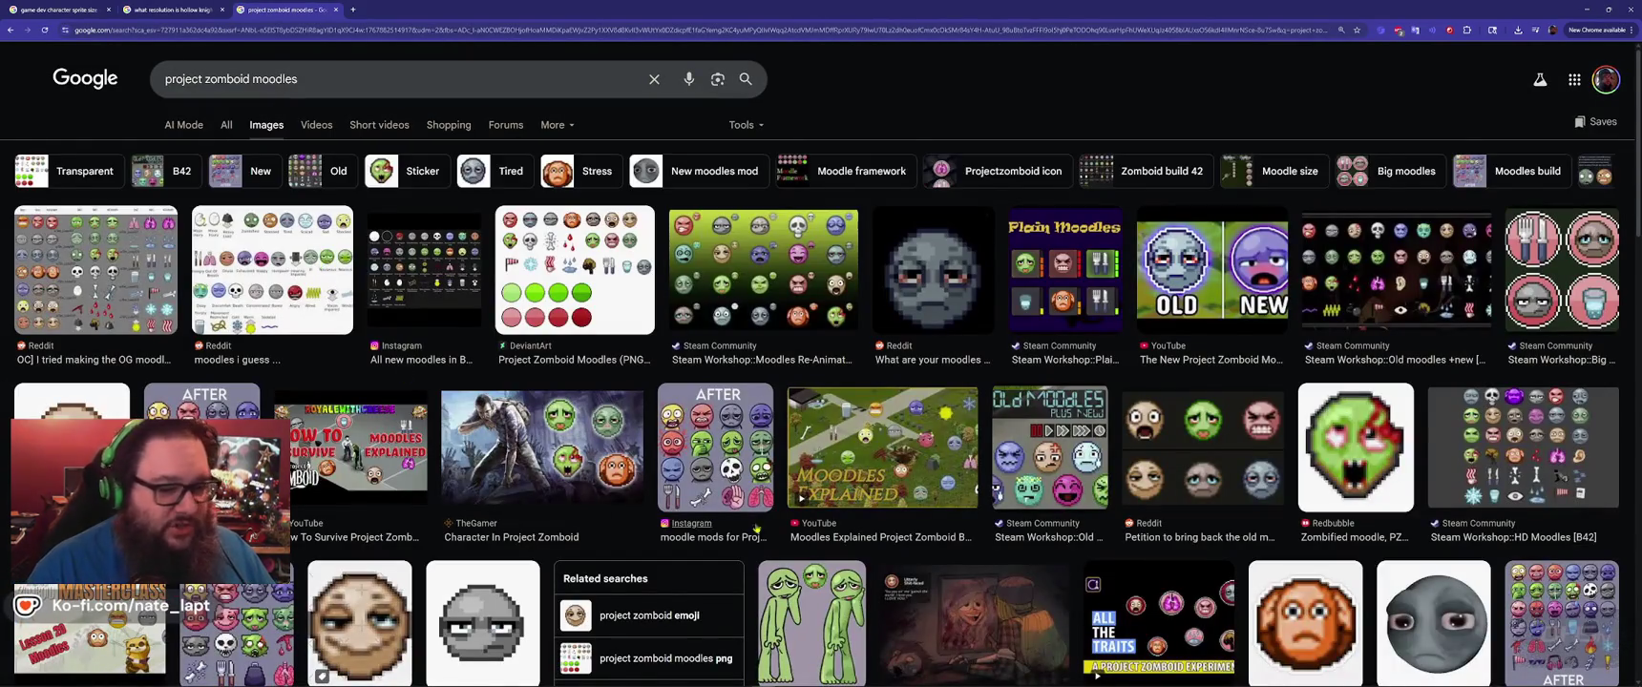
Open the Reddit post behind the grey moodle image and flip through its moodle carousel.
{"action": "scroll", "coordinate": [522, 551], "scroll_direction": "down", "scroll_amount": 2}
{"action": "left_click", "coordinate": [523, 550]}
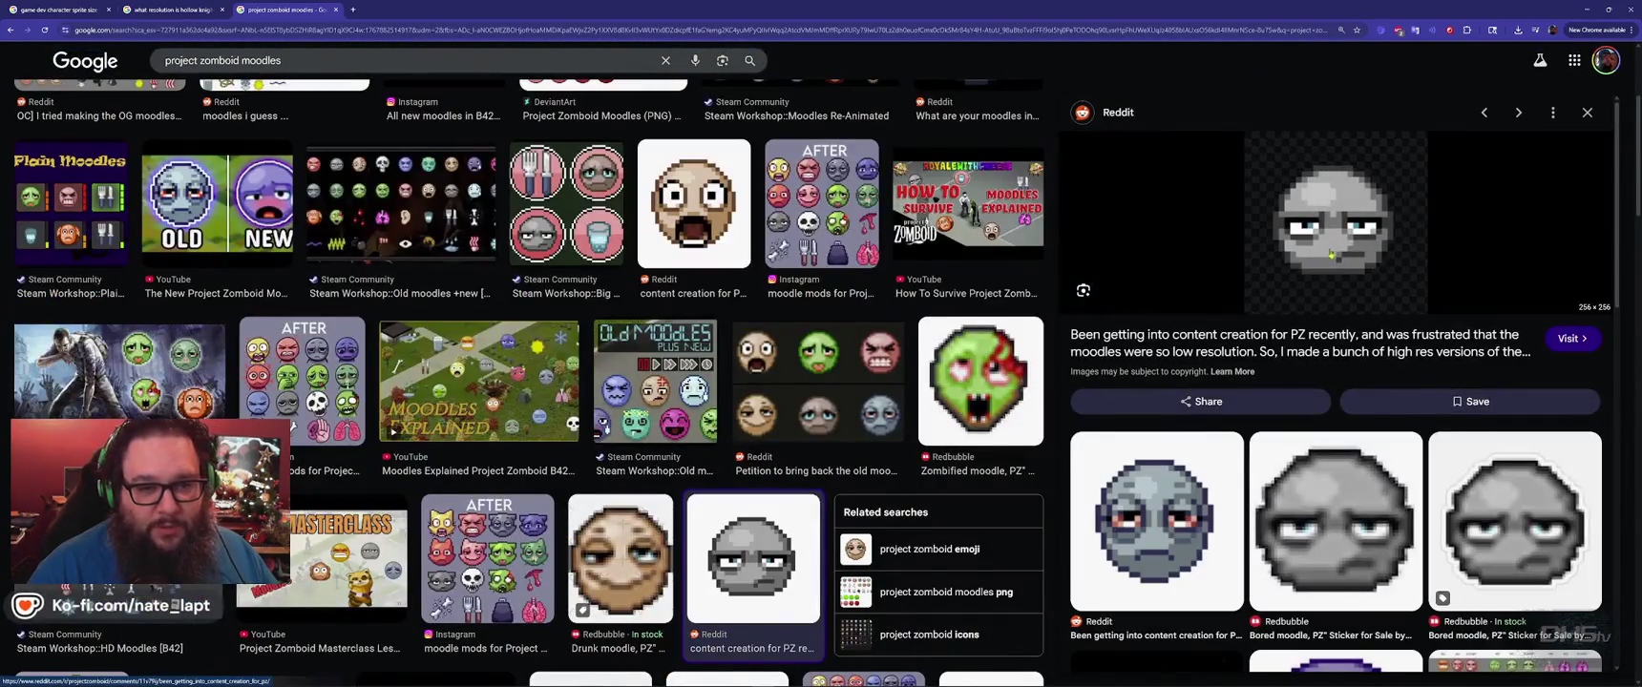
{"action": "left_click", "coordinate": [1327, 232]}
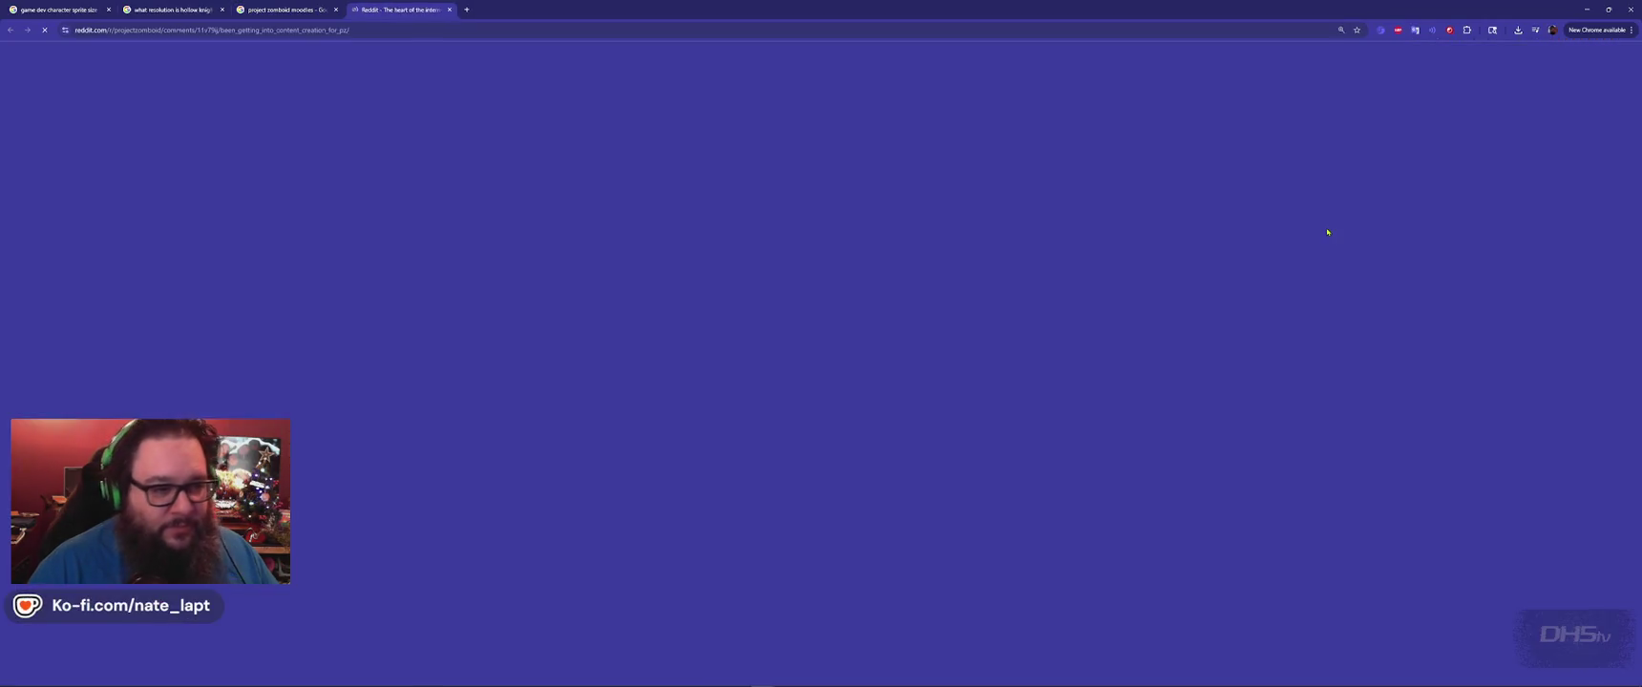
{"action": "scroll", "coordinate": [800, 372], "scroll_direction": "down", "scroll_amount": 2}
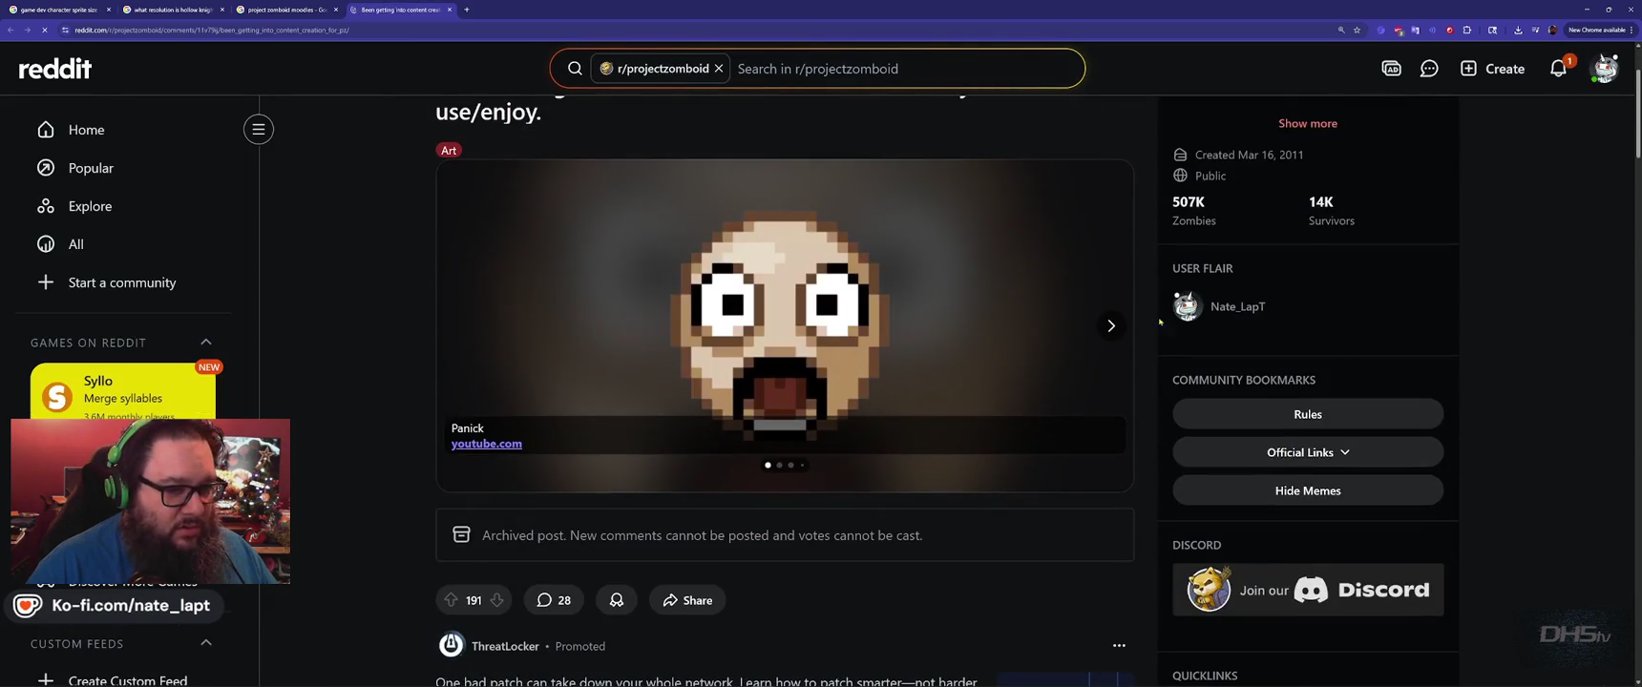
{"action": "left_click", "coordinate": [1111, 325]}
{"action": "left_click", "coordinate": [1112, 326]}
{"action": "left_click", "coordinate": [1111, 325]}
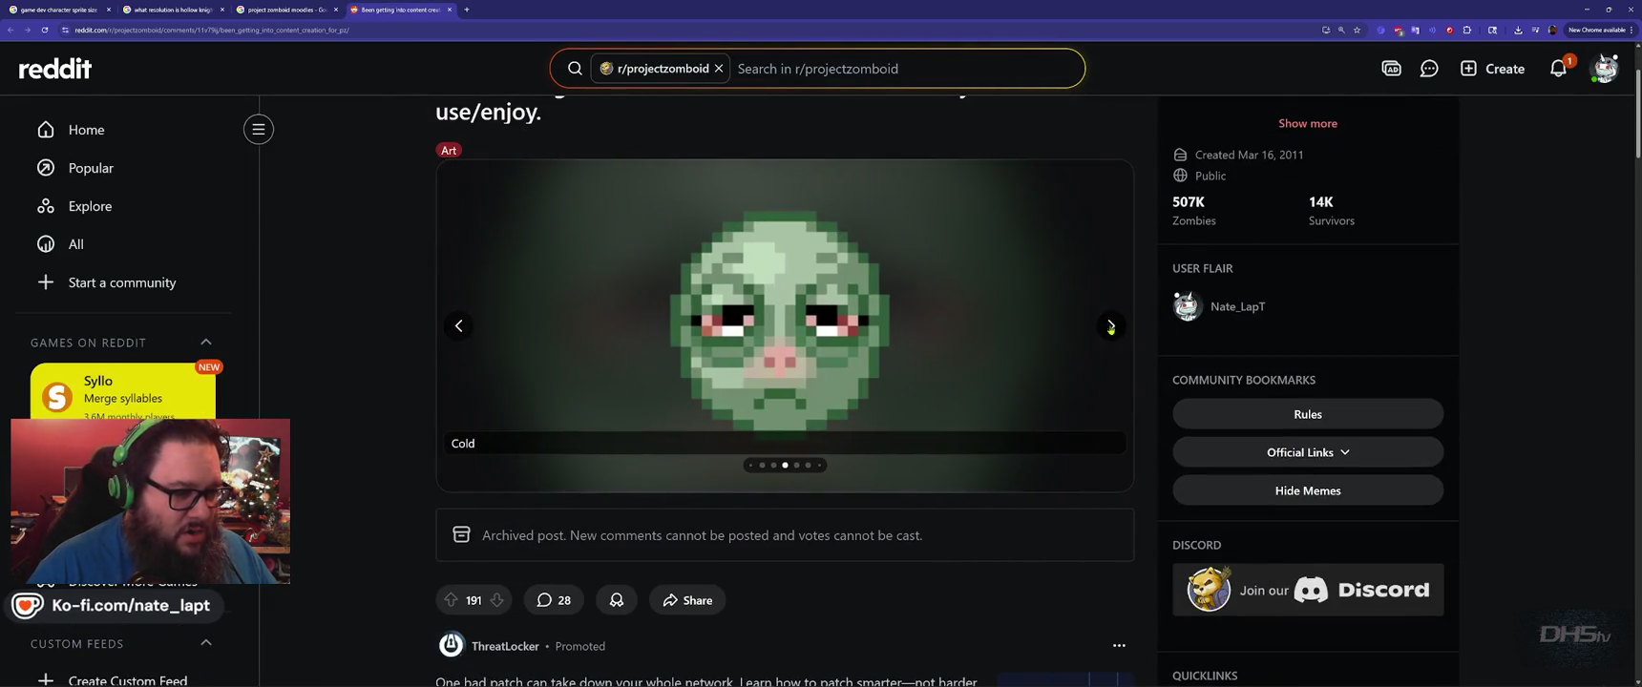
Save the full-size Bored moodle image from the Reddit post into Downloads.
{"action": "left_click", "coordinate": [459, 326]}
{"action": "right_click", "coordinate": [809, 311]}
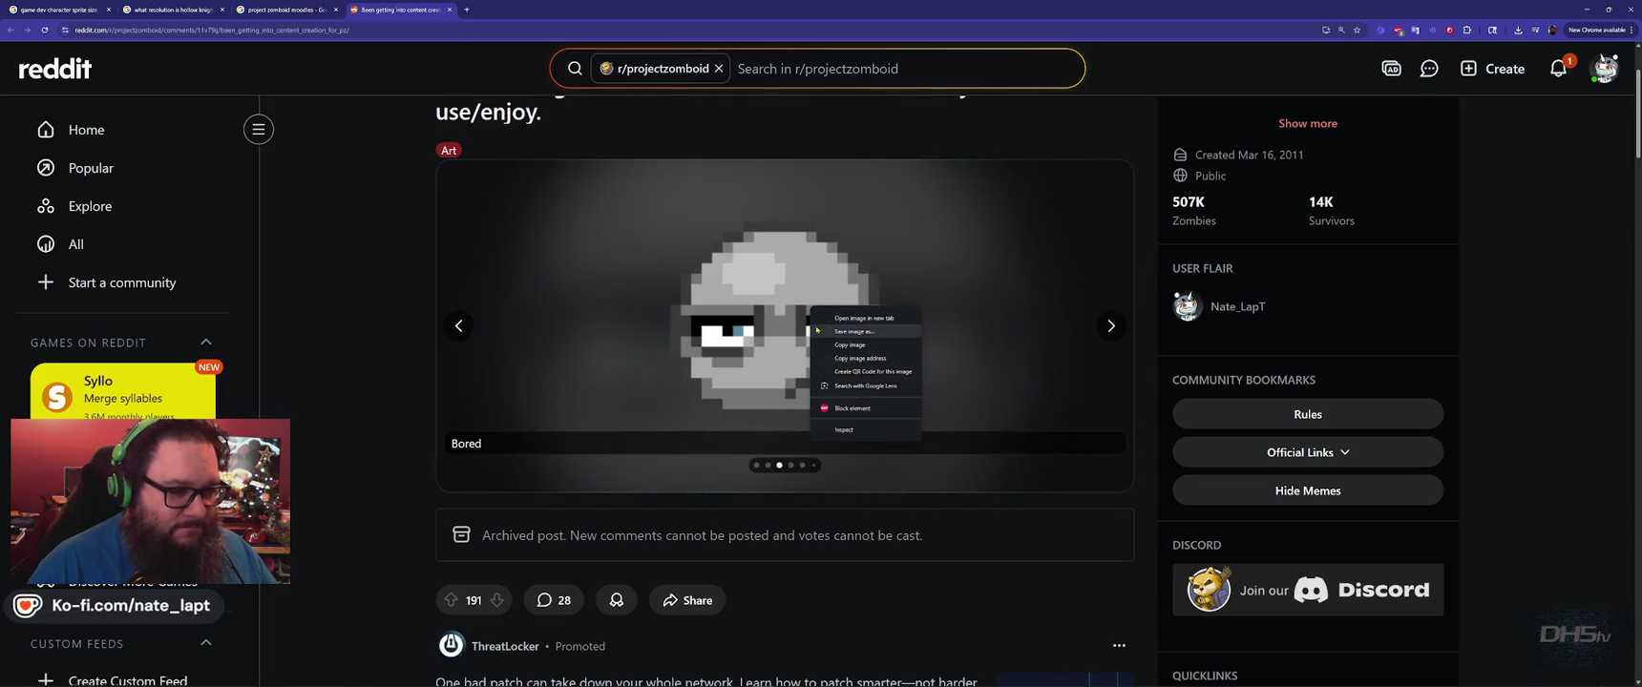
{"action": "left_click", "coordinate": [873, 331]}
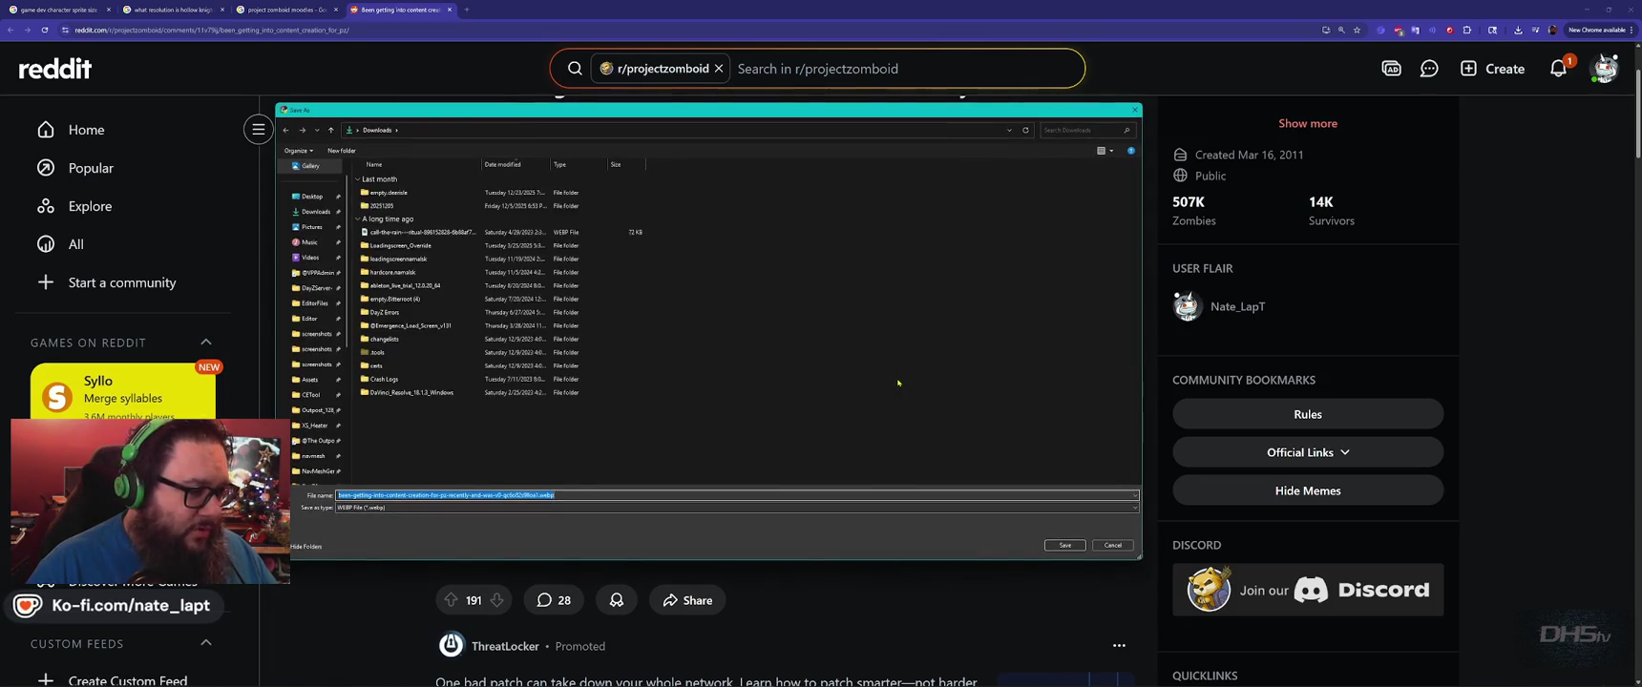
{"action": "key", "text": "Return"}
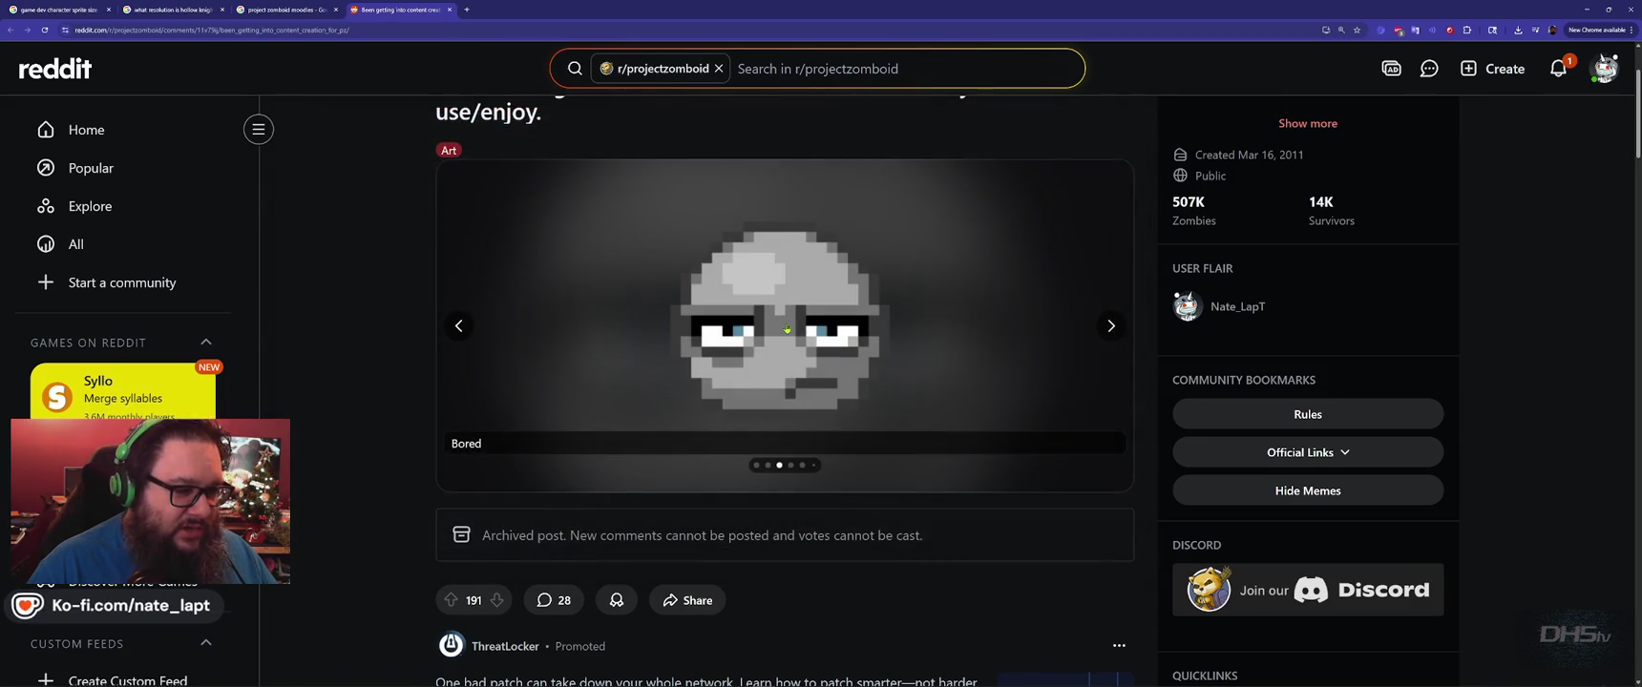
{"action": "left_click", "coordinate": [786, 330]}
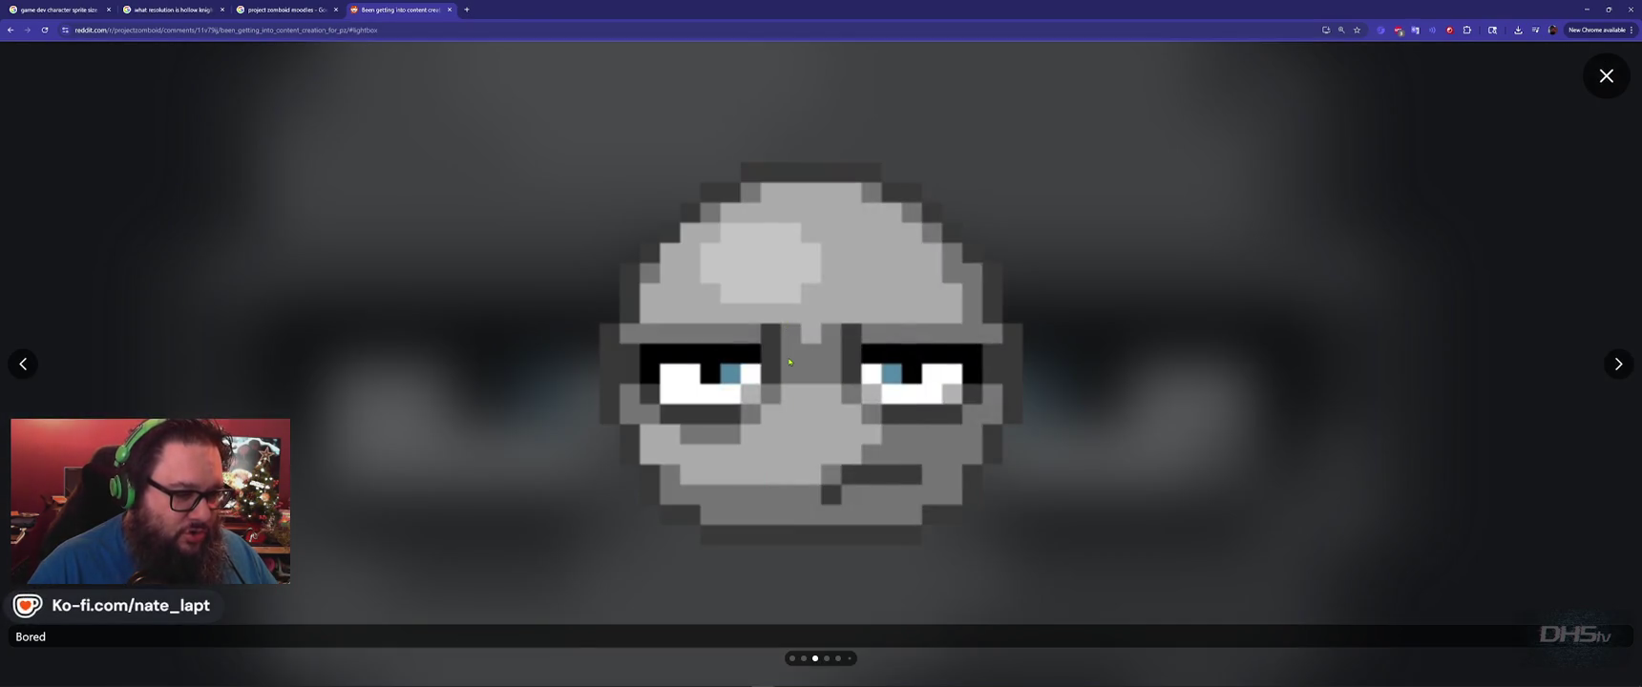
{"action": "right_click", "coordinate": [790, 362]}
{"action": "left_click", "coordinate": [840, 385]}
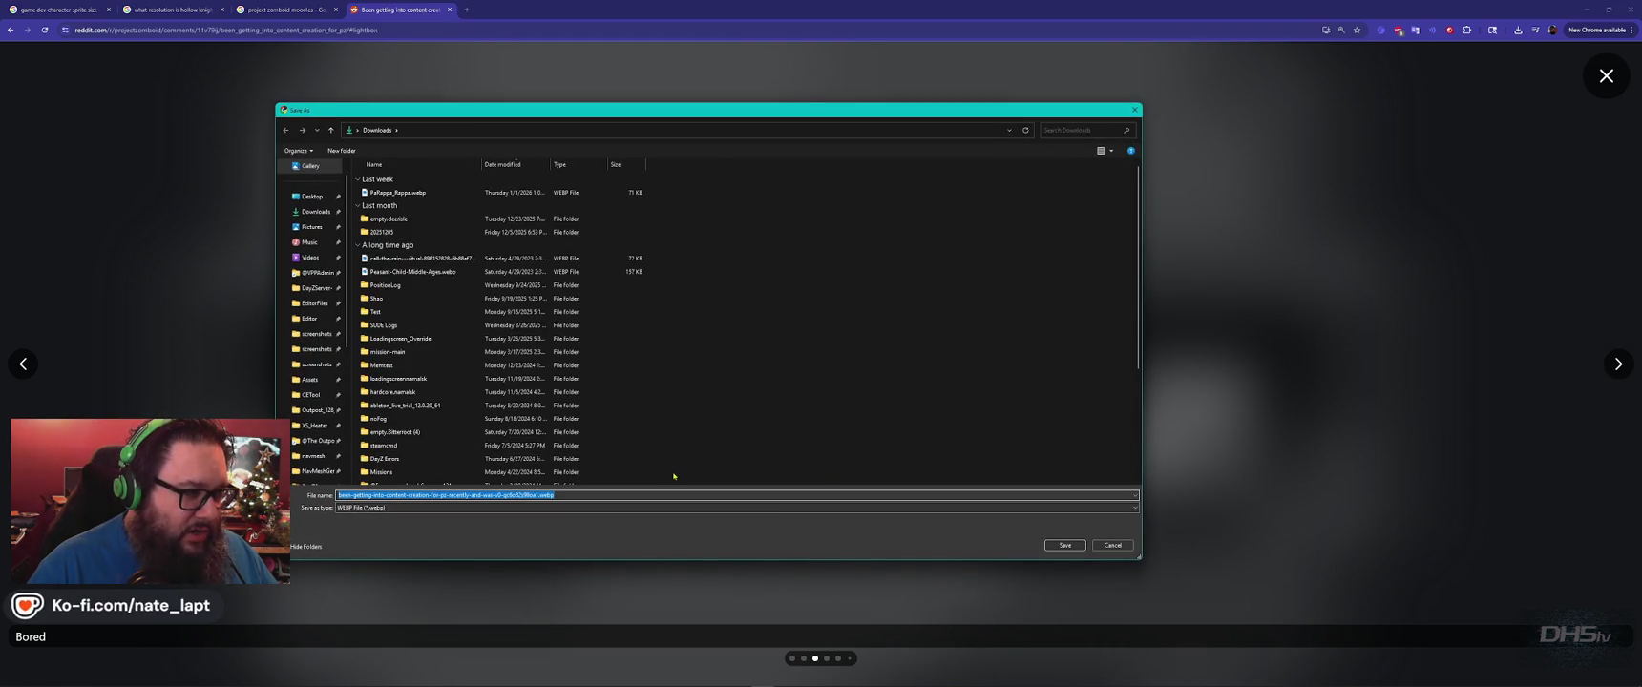
{"action": "left_click", "coordinate": [1065, 545]}
{"action": "key", "text": "Escape"}
Save the Google Images preview of the moodle into Downloads as a PNG.
{"action": "scroll", "coordinate": [902, 486], "scroll_direction": "down", "scroll_amount": 5}
{"action": "scroll", "coordinate": [902, 487], "scroll_direction": "down", "scroll_amount": 5}
{"action": "scroll", "coordinate": [872, 501], "scroll_direction": "up", "scroll_amount": 6}
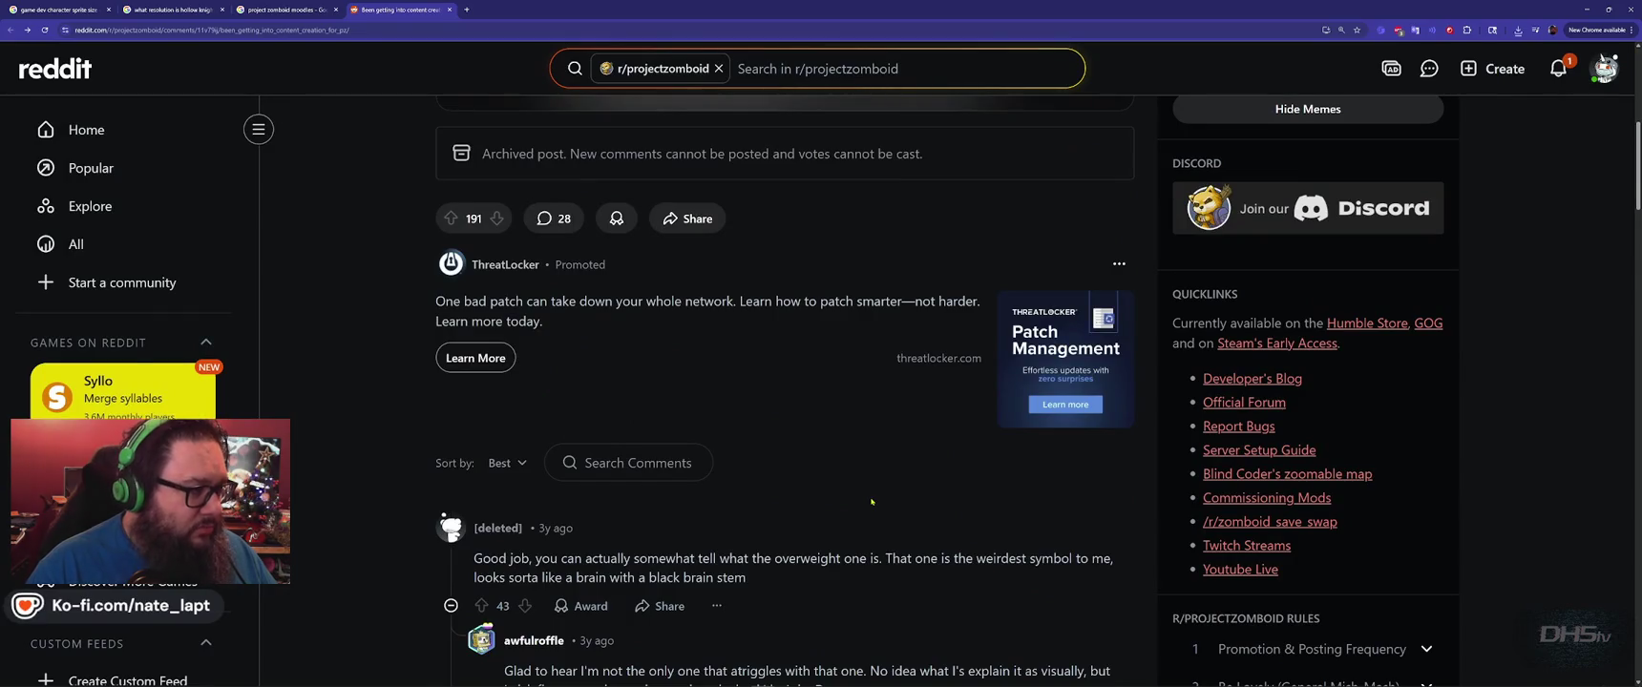
{"action": "key", "text": "ctrl+Page_Up"}
{"action": "right_click", "coordinate": [1333, 228]}
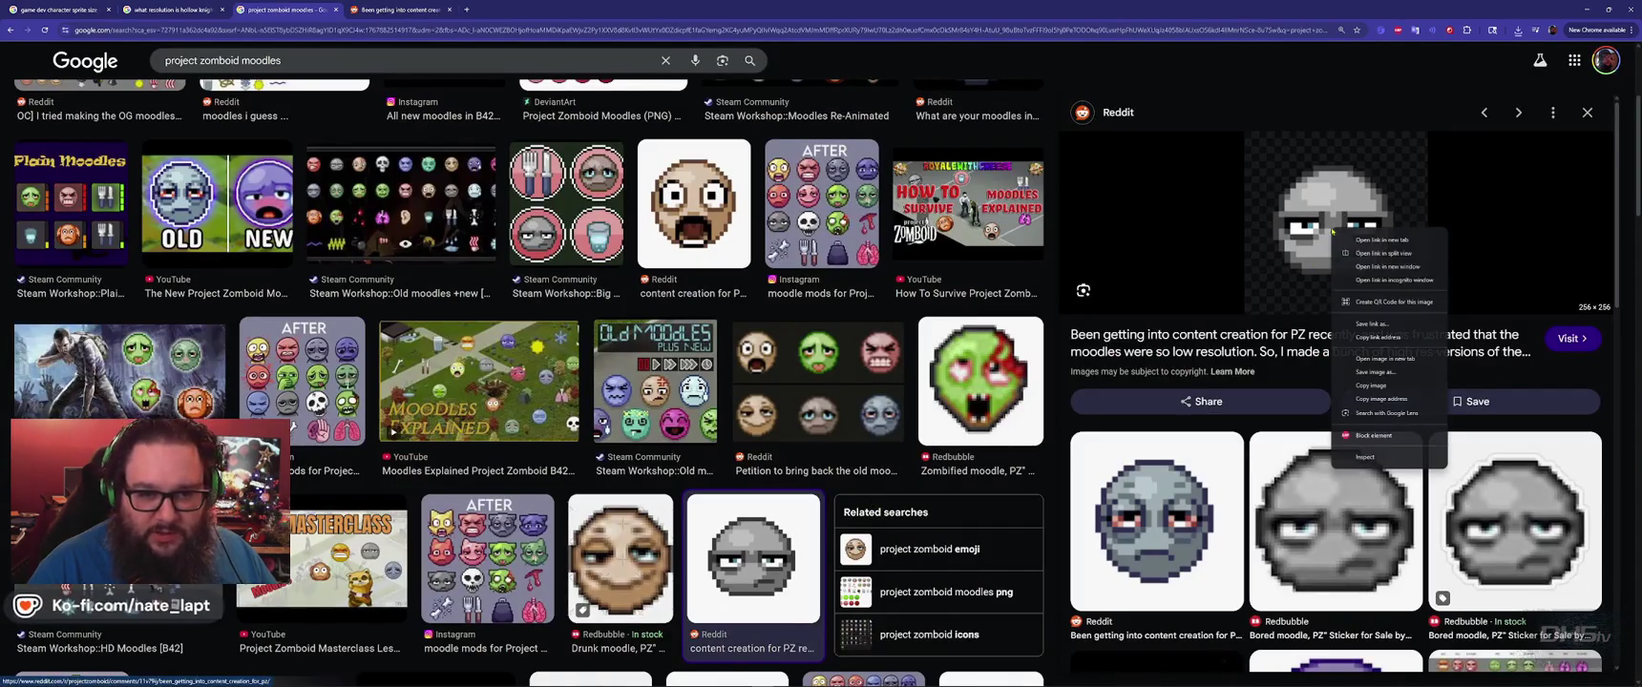
{"action": "left_click", "coordinate": [1380, 372]}
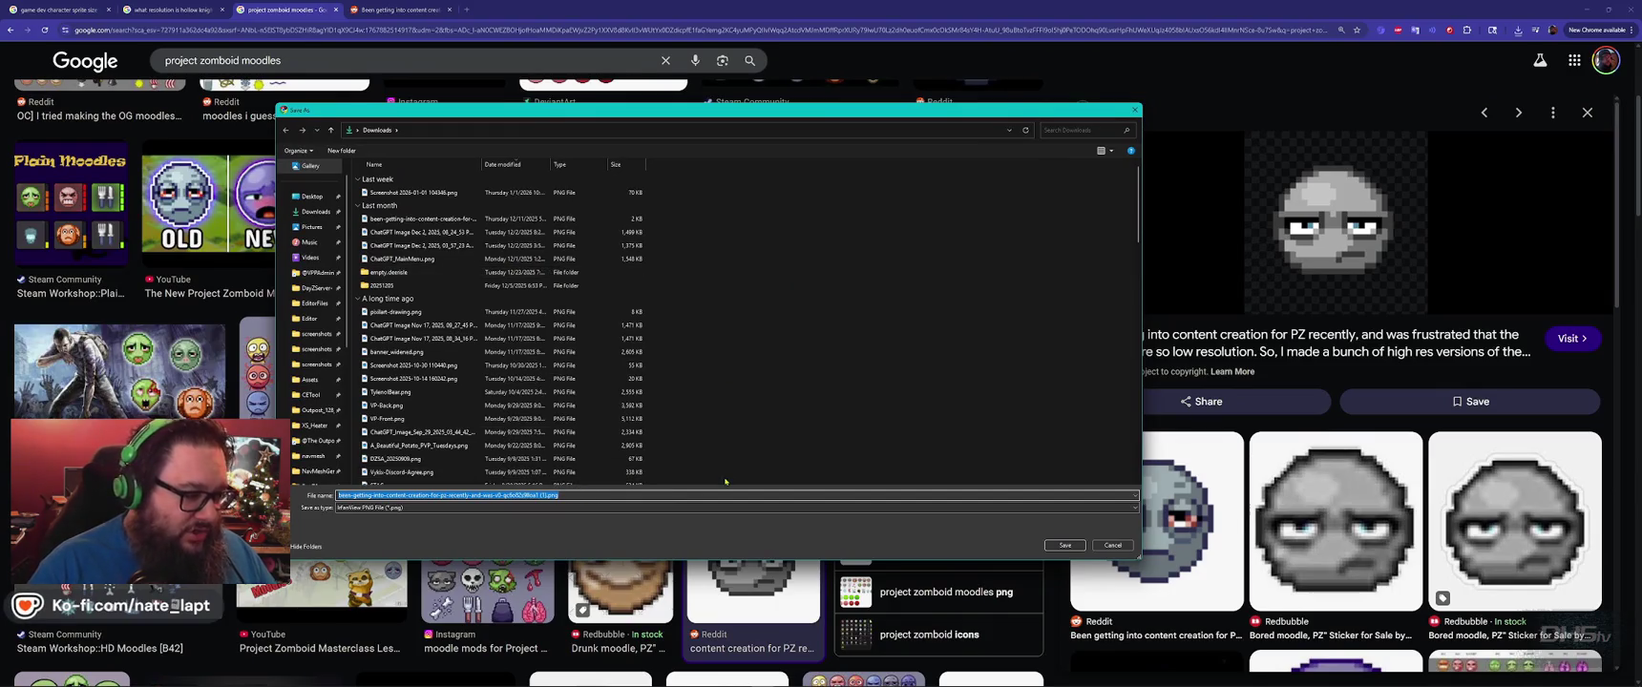
{"action": "left_click", "coordinate": [1065, 545]}
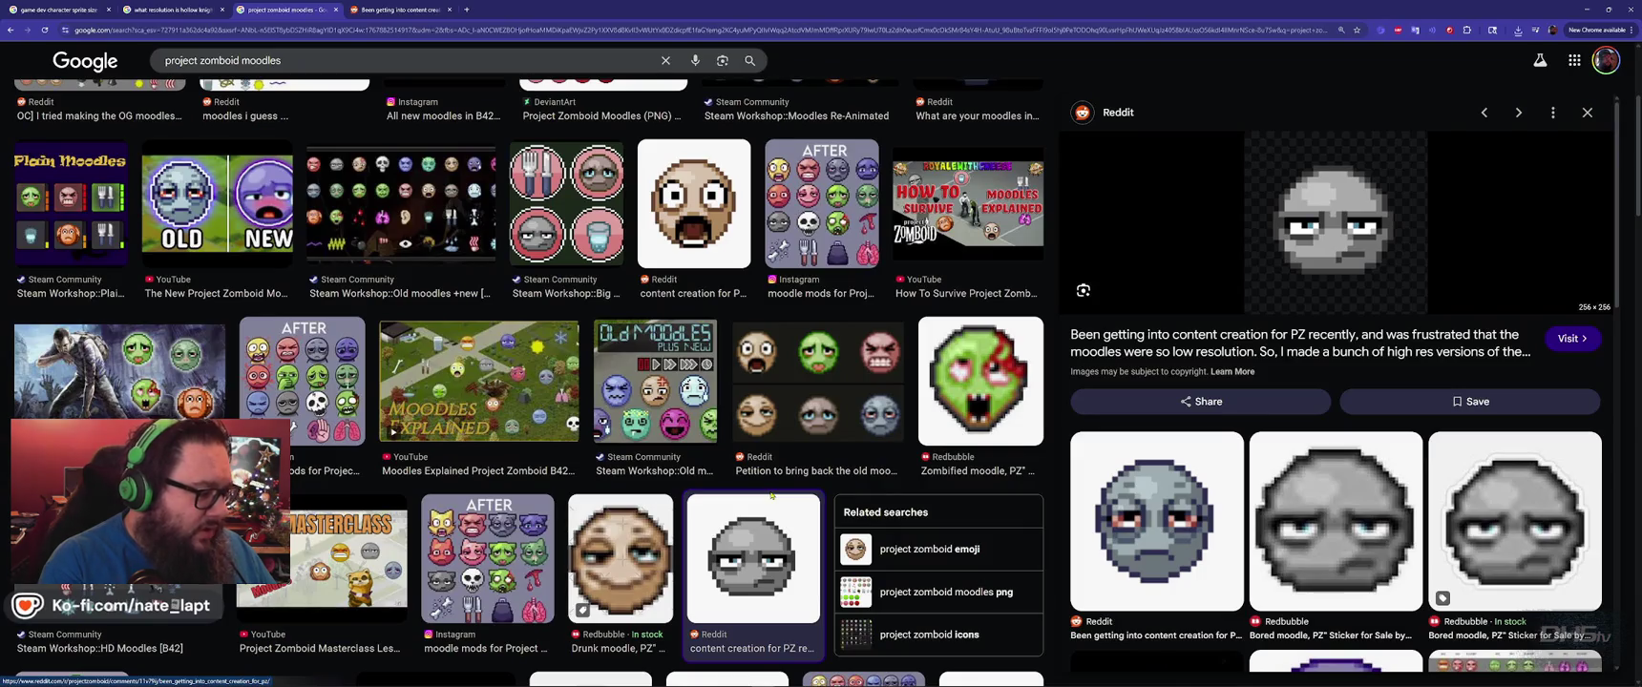
{"action": "key", "text": "alt+Tab"}
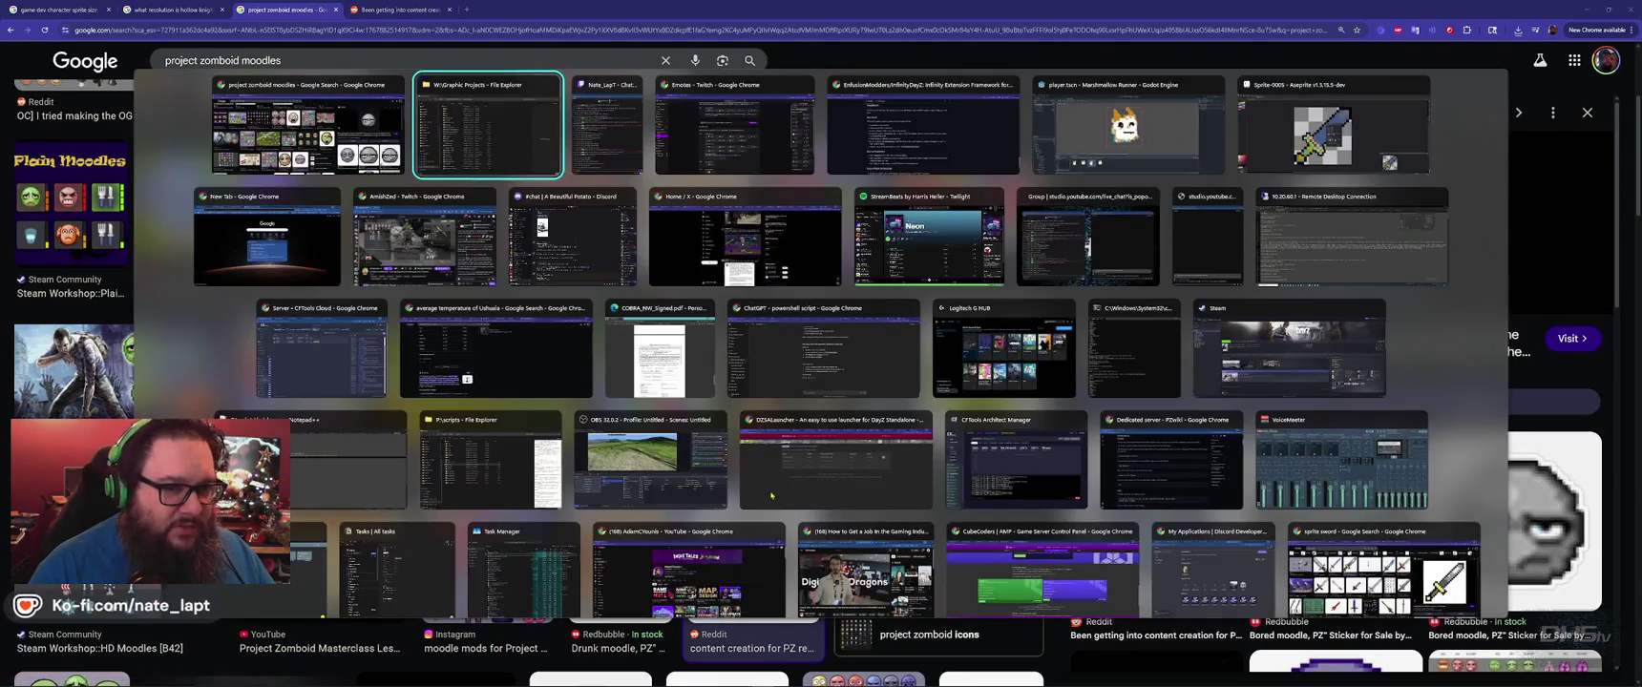
Bring Aseprite forward, then search 'gimp' from the Start menu to launch GIMP 2.10.38.
{"action": "key", "text": "alt+Tab"}
{"action": "key", "text": "alt+Tab"}
{"action": "key", "text": "alt+Tab"}
{"action": "key", "text": "alt+shift+Tab"}
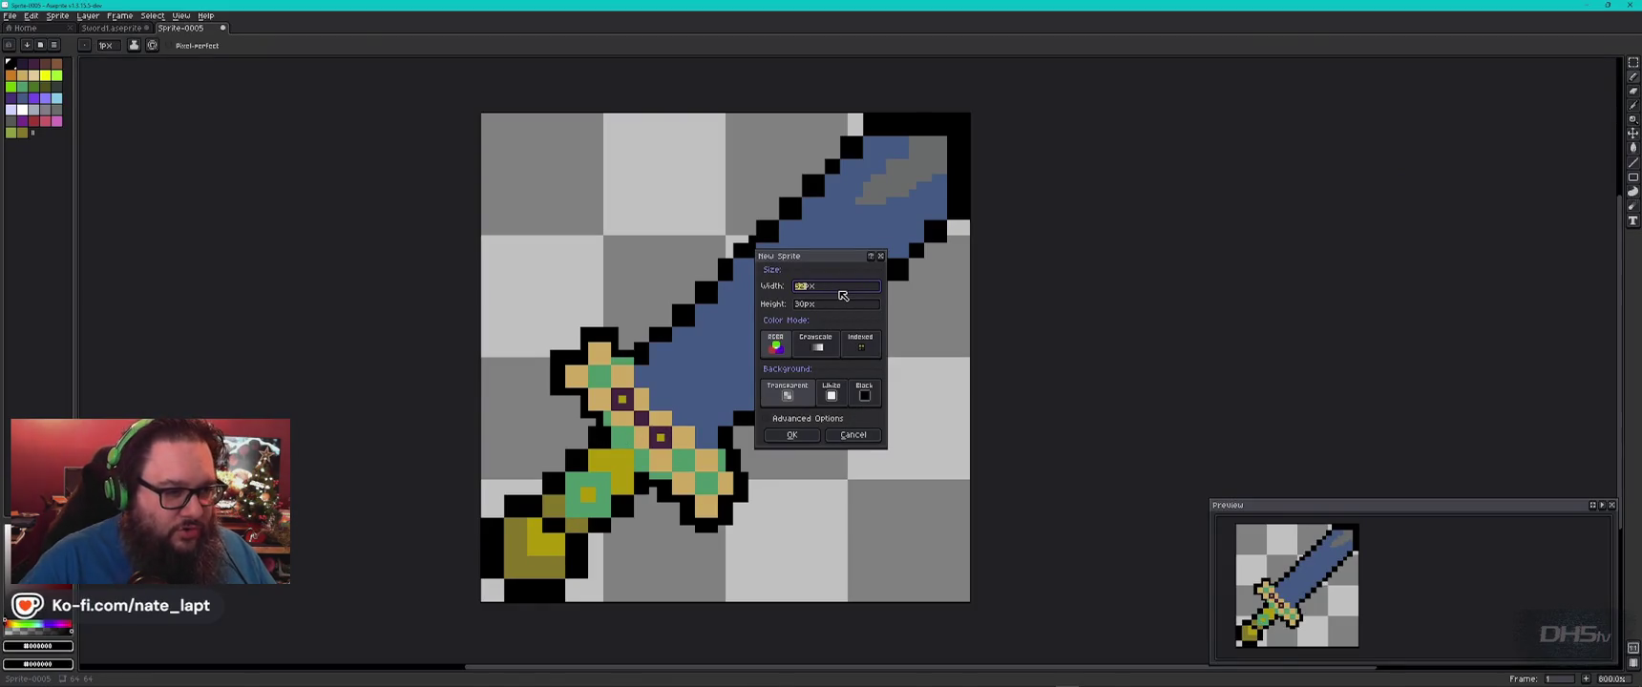
{"action": "key", "text": "super"}
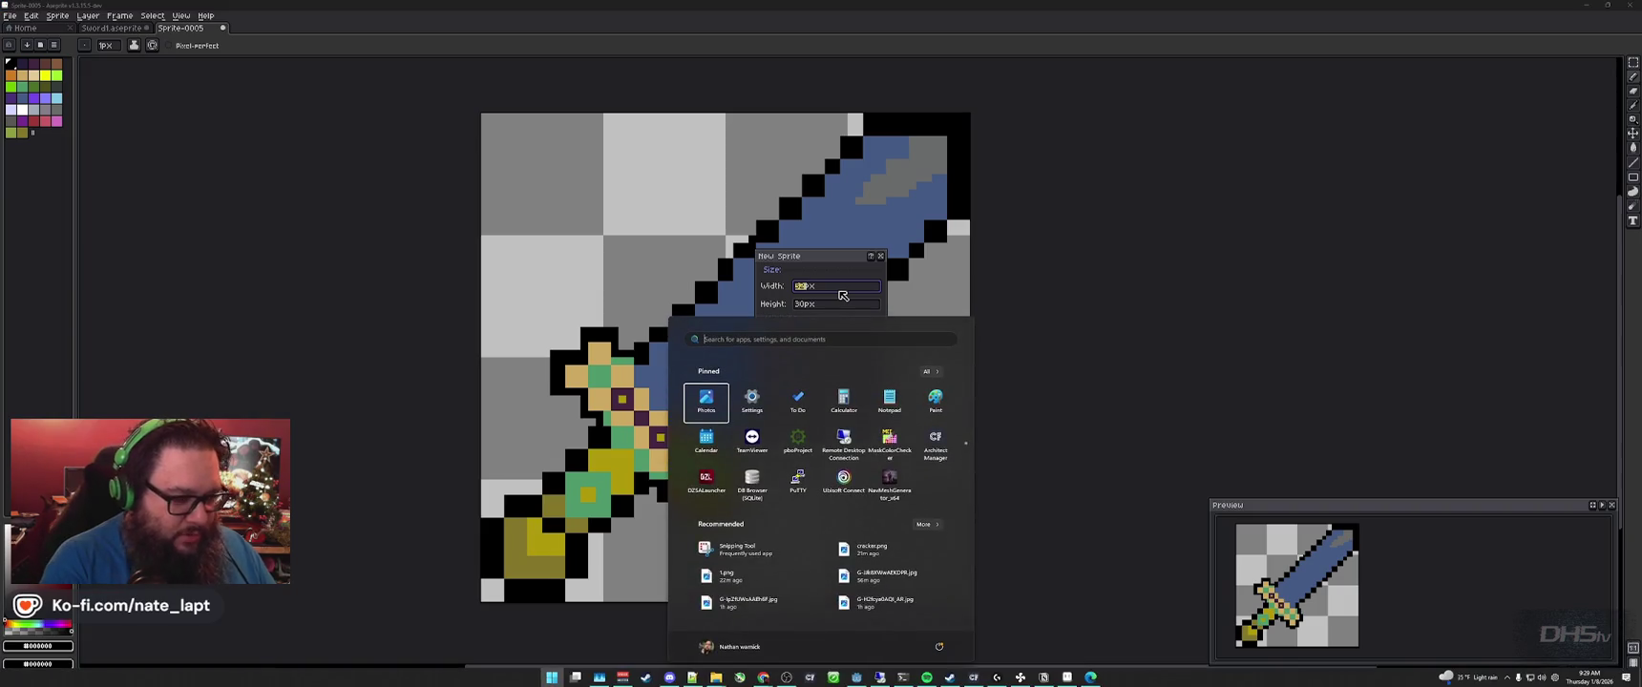
{"action": "type", "text": "gimp"}
{"action": "key", "text": "Escape"}
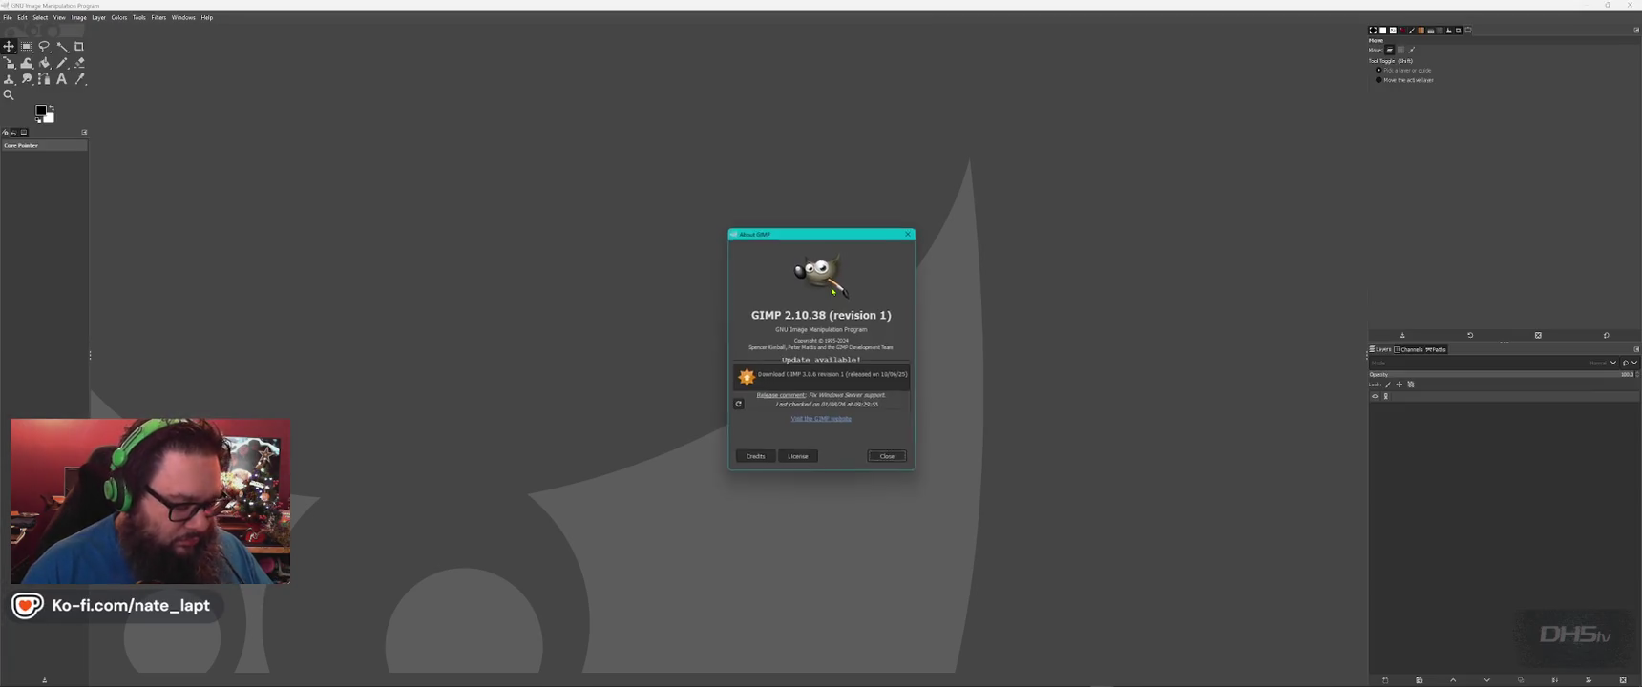
Close the About GIMP window and cancel a new-image dialog.
{"action": "left_click", "coordinate": [900, 462]}
{"action": "key", "text": "ctrl+n"}
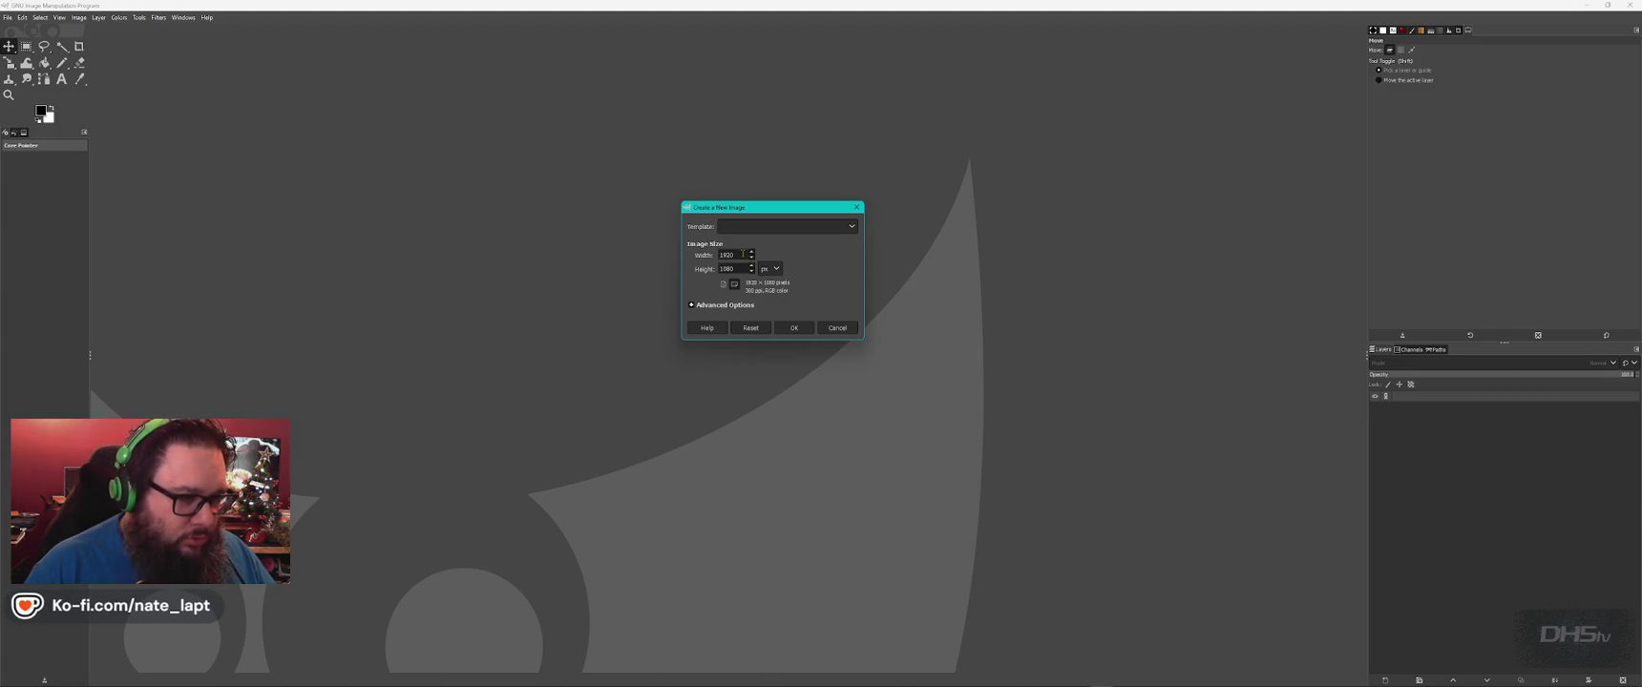
{"action": "left_click", "coordinate": [837, 328]}
{"action": "key", "text": "alt+Tab"}
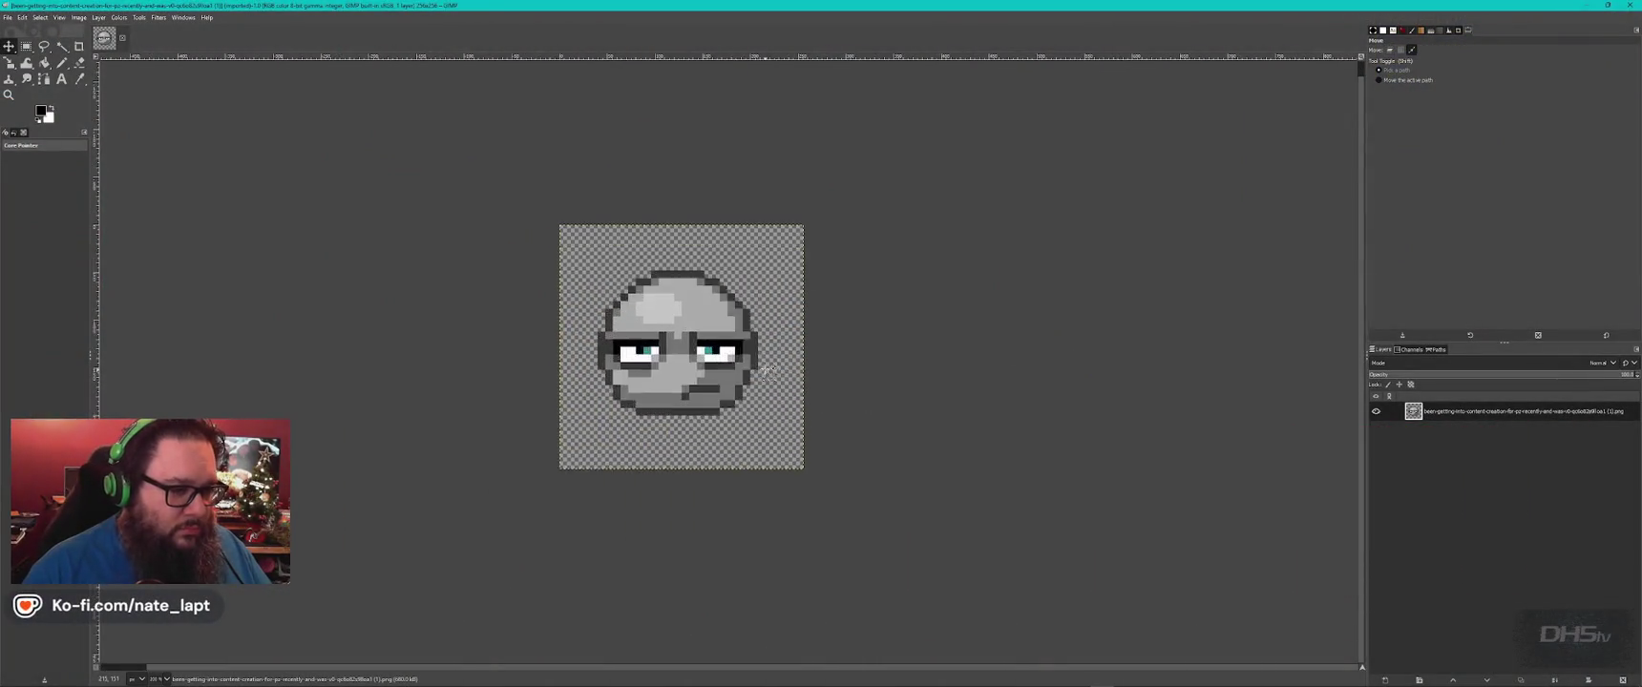
Check the moodle image's Canvas Size in GIMP and close it without resizing.
{"action": "scroll", "coordinate": [766, 370], "scroll_direction": "up", "scroll_amount": 3}
{"action": "scroll", "coordinate": [769, 371], "scroll_direction": "down", "scroll_amount": 1}
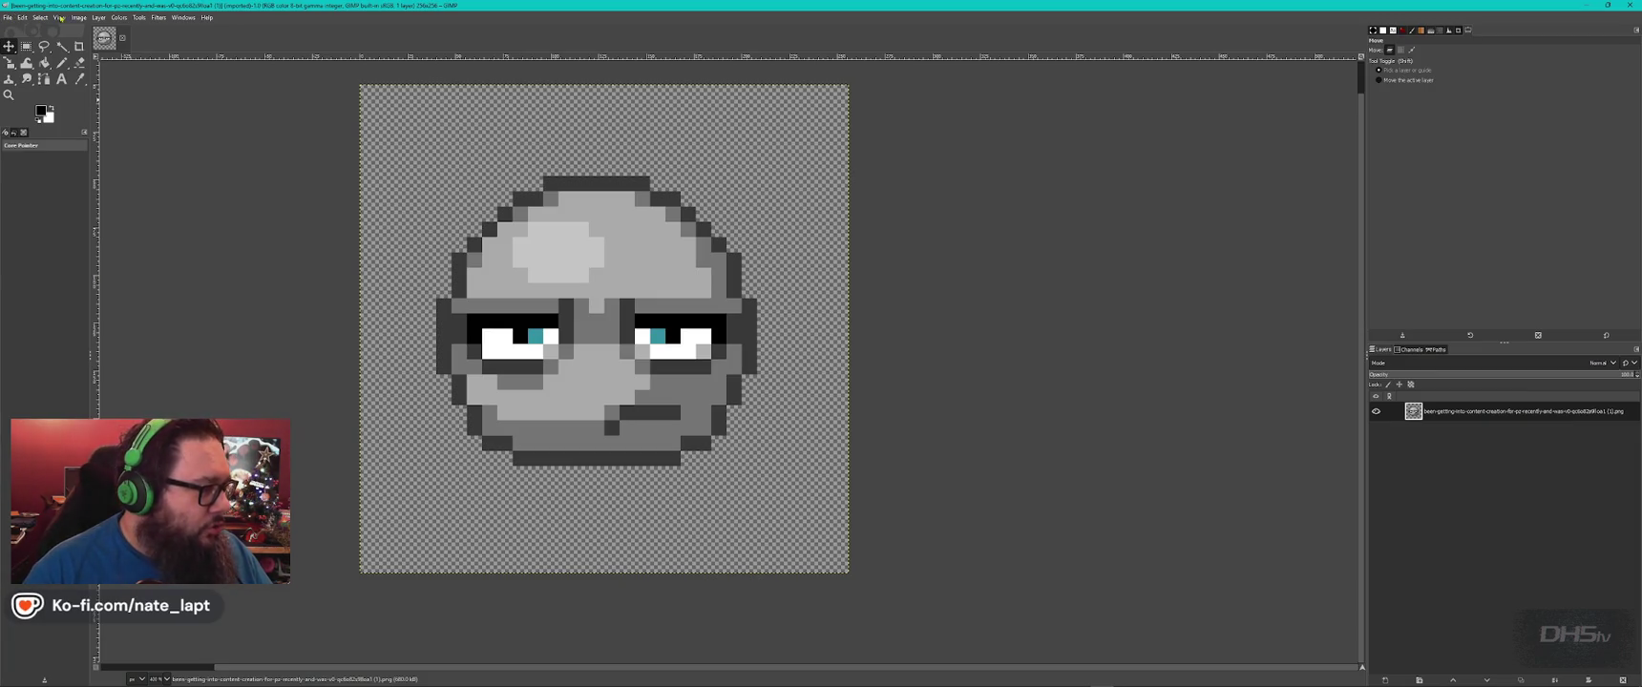
{"action": "left_click", "coordinate": [59, 17]}
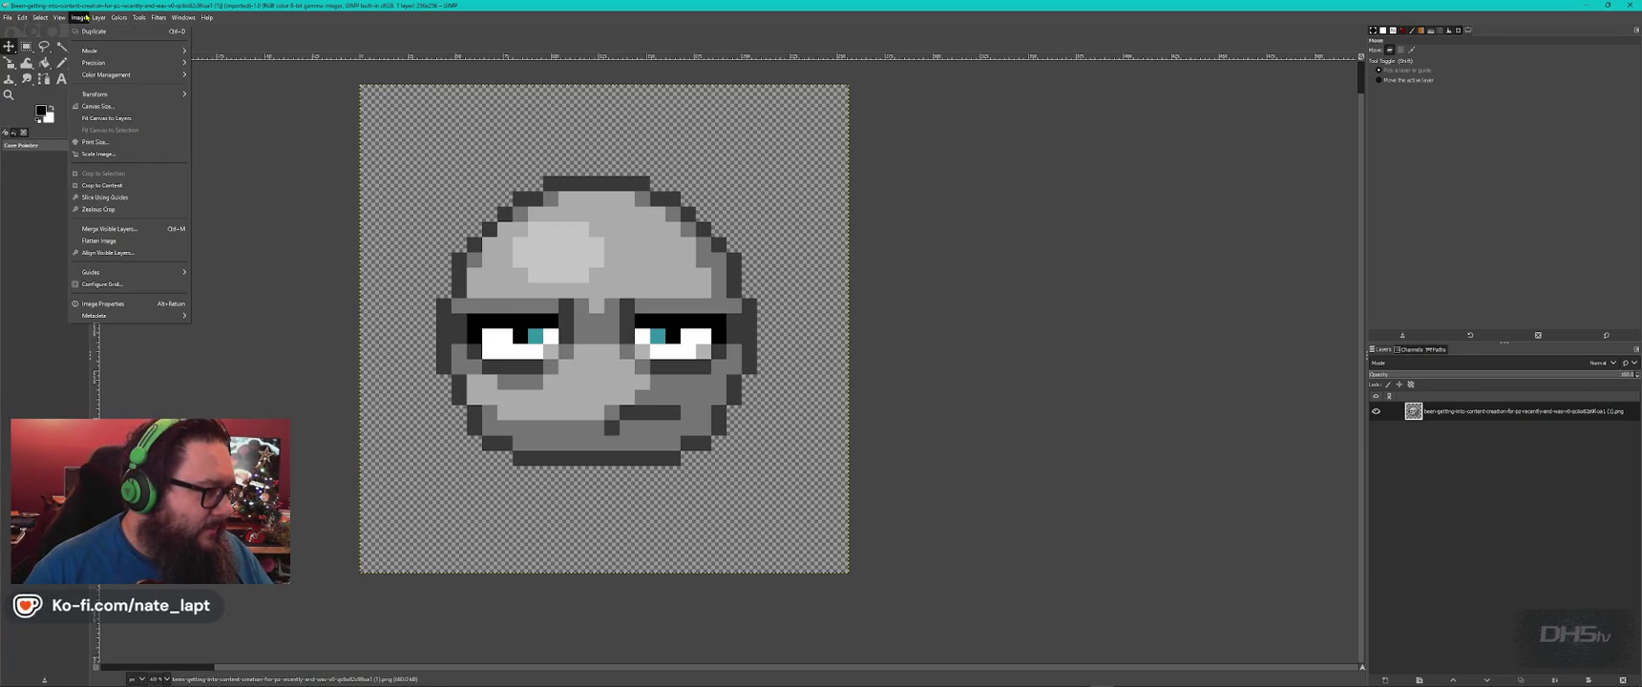
{"action": "left_click", "coordinate": [98, 106]}
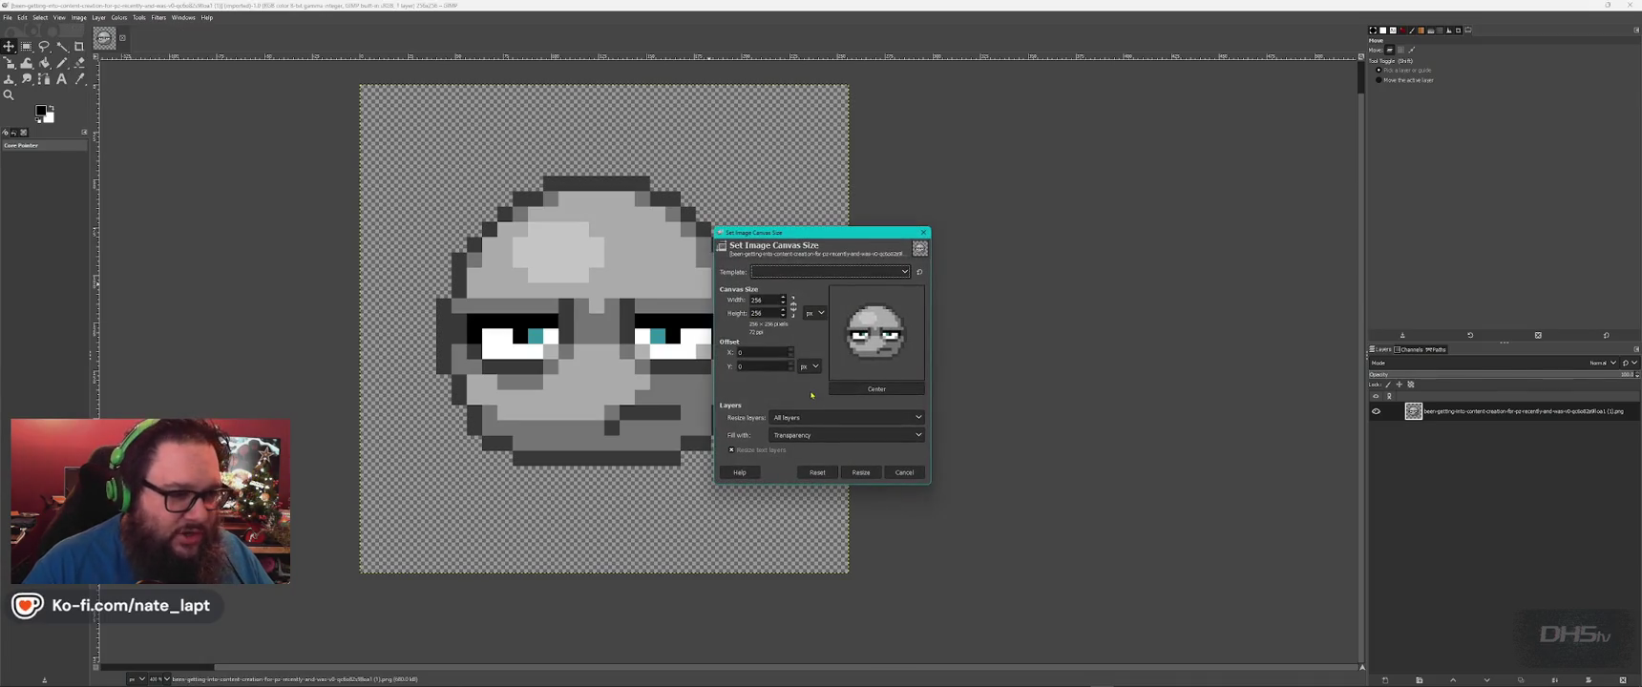
{"action": "key", "text": "Escape"}
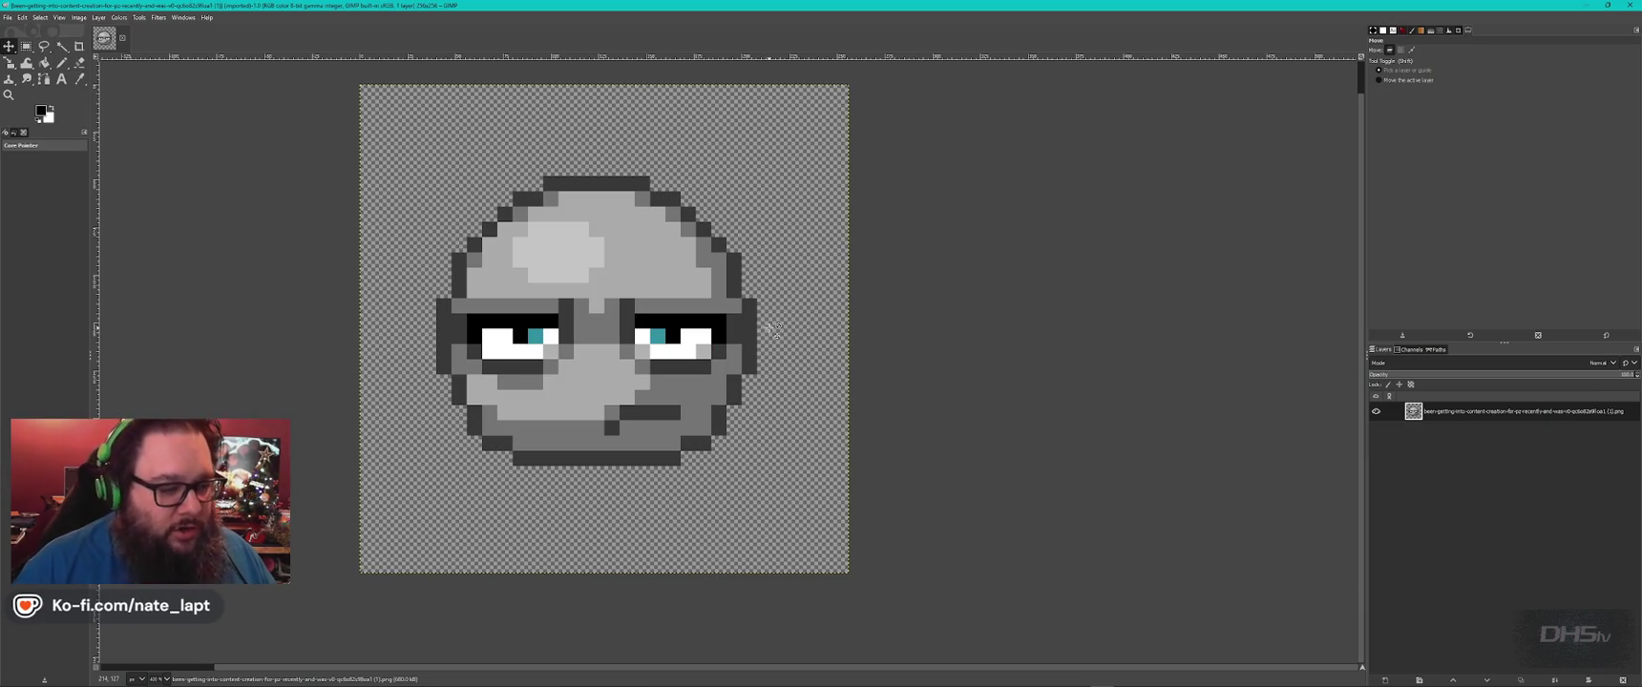
{"action": "key", "text": "alt+Tab"}
{"action": "key", "text": "alt+Tab"}
{"action": "key", "text": "alt+Tab"}
{"action": "key", "text": "alt+Tab"}
{"action": "key", "text": "alt+Tab"}
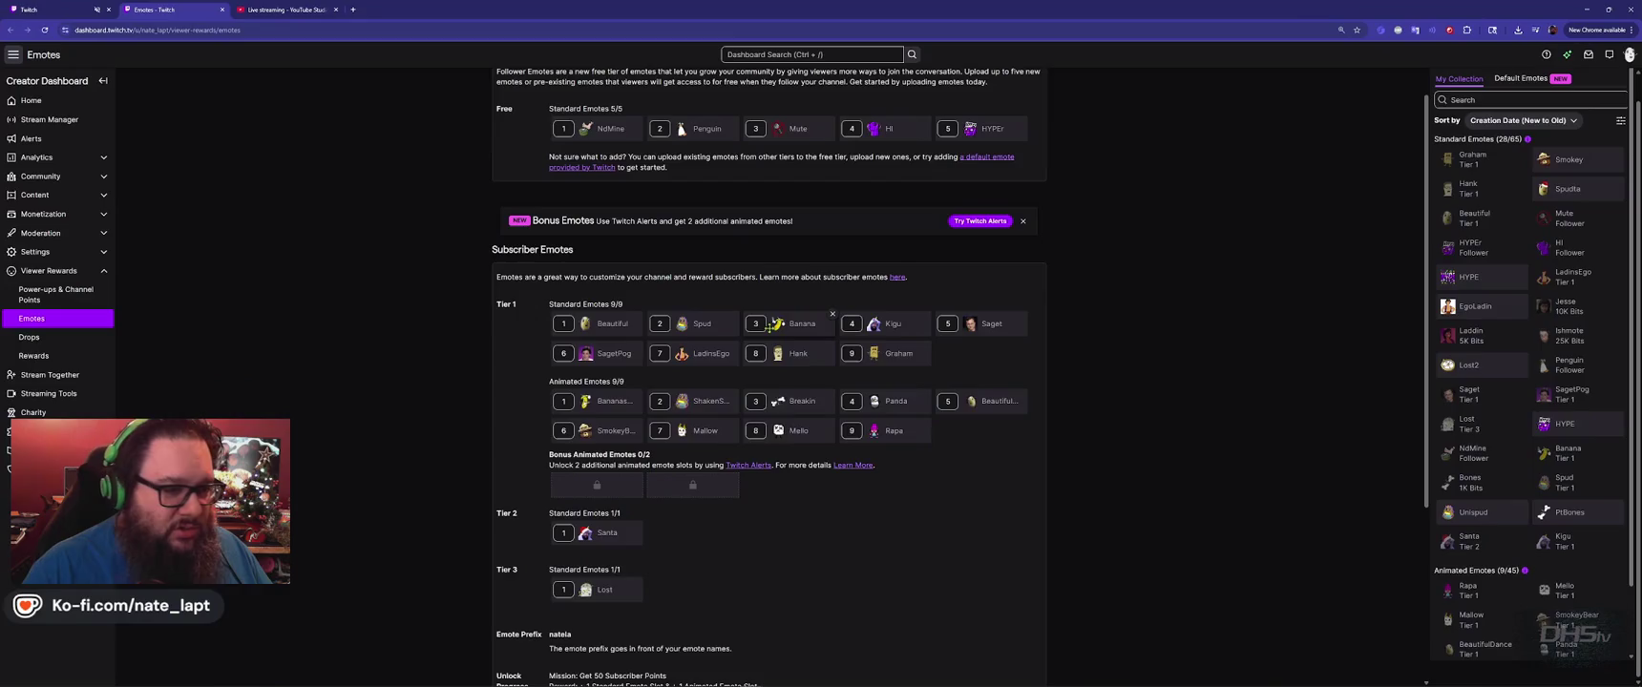
Upload the grey moodle image as a new standard emote named 'moodle'.
{"action": "scroll", "coordinate": [1507, 245], "scroll_direction": "up", "scroll_amount": 2}
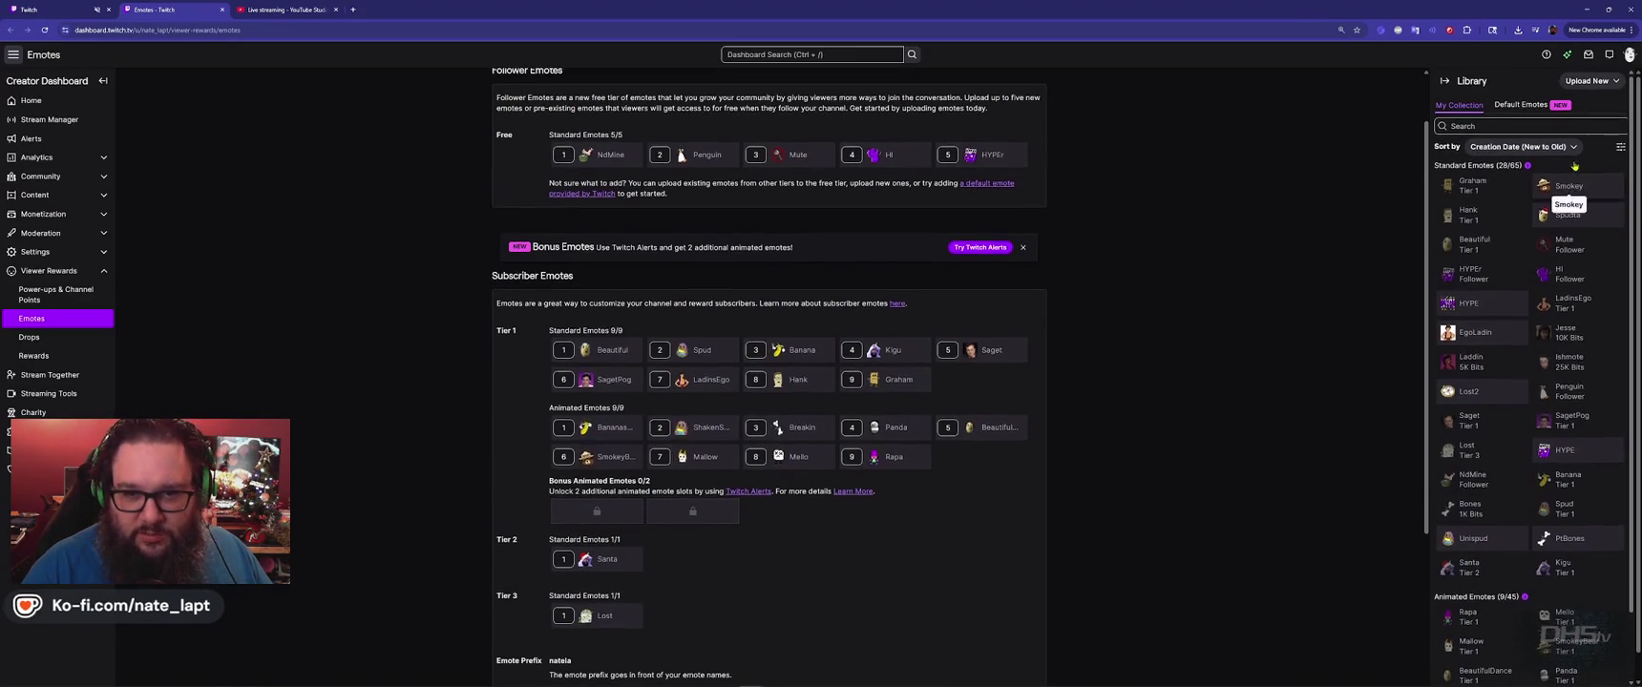
{"action": "left_click", "coordinate": [1588, 81]}
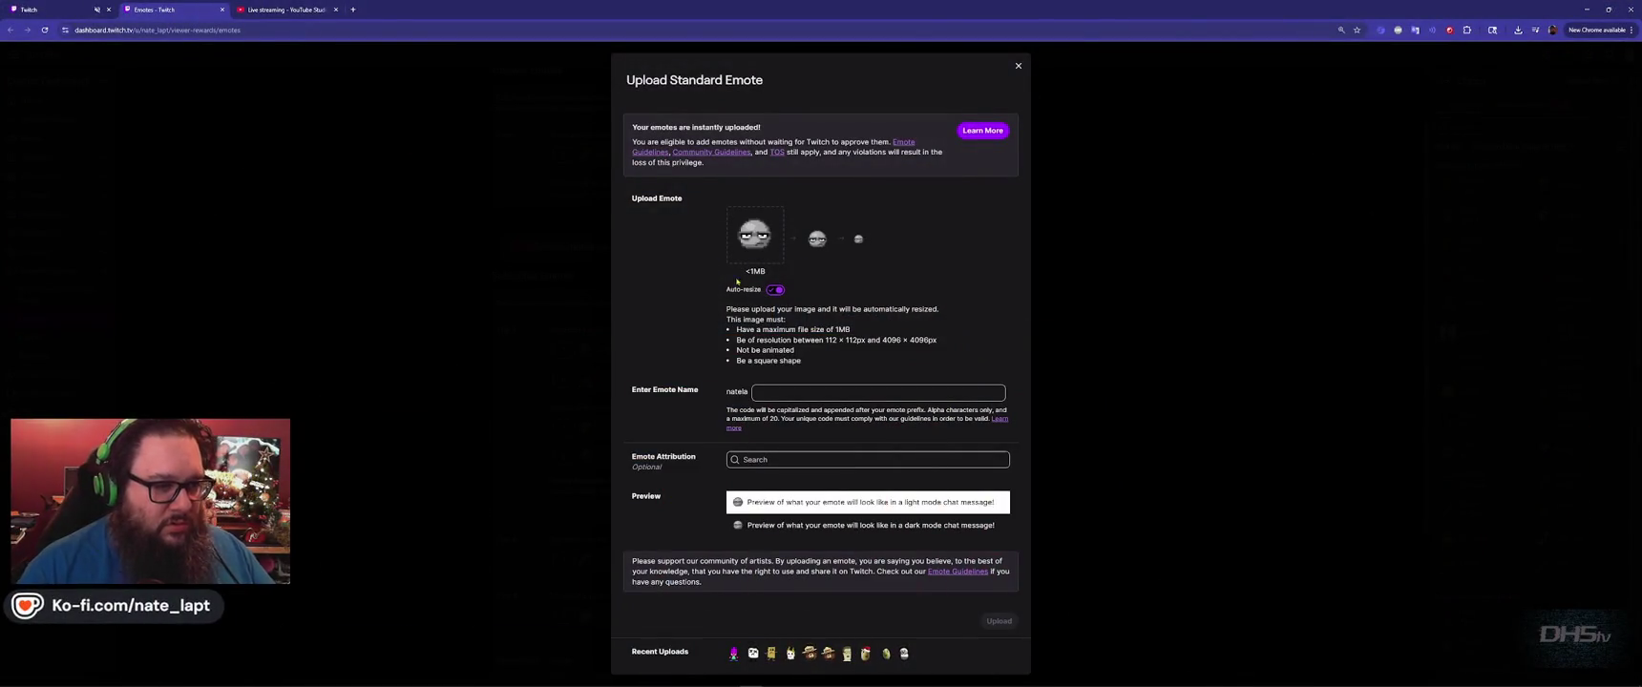
{"action": "left_click", "coordinate": [839, 395]}
{"action": "type", "text": "mood"}
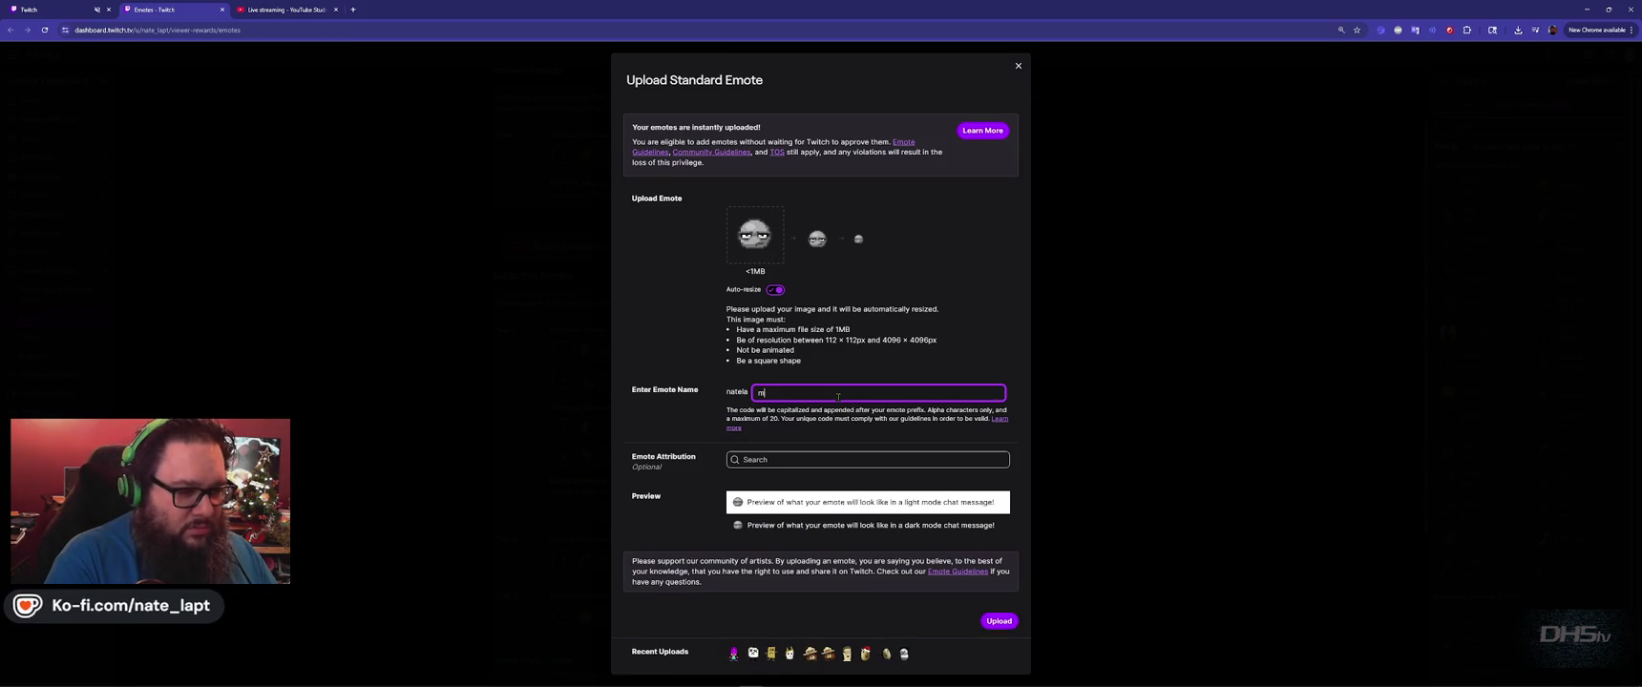
{"action": "type", "text": "le"}
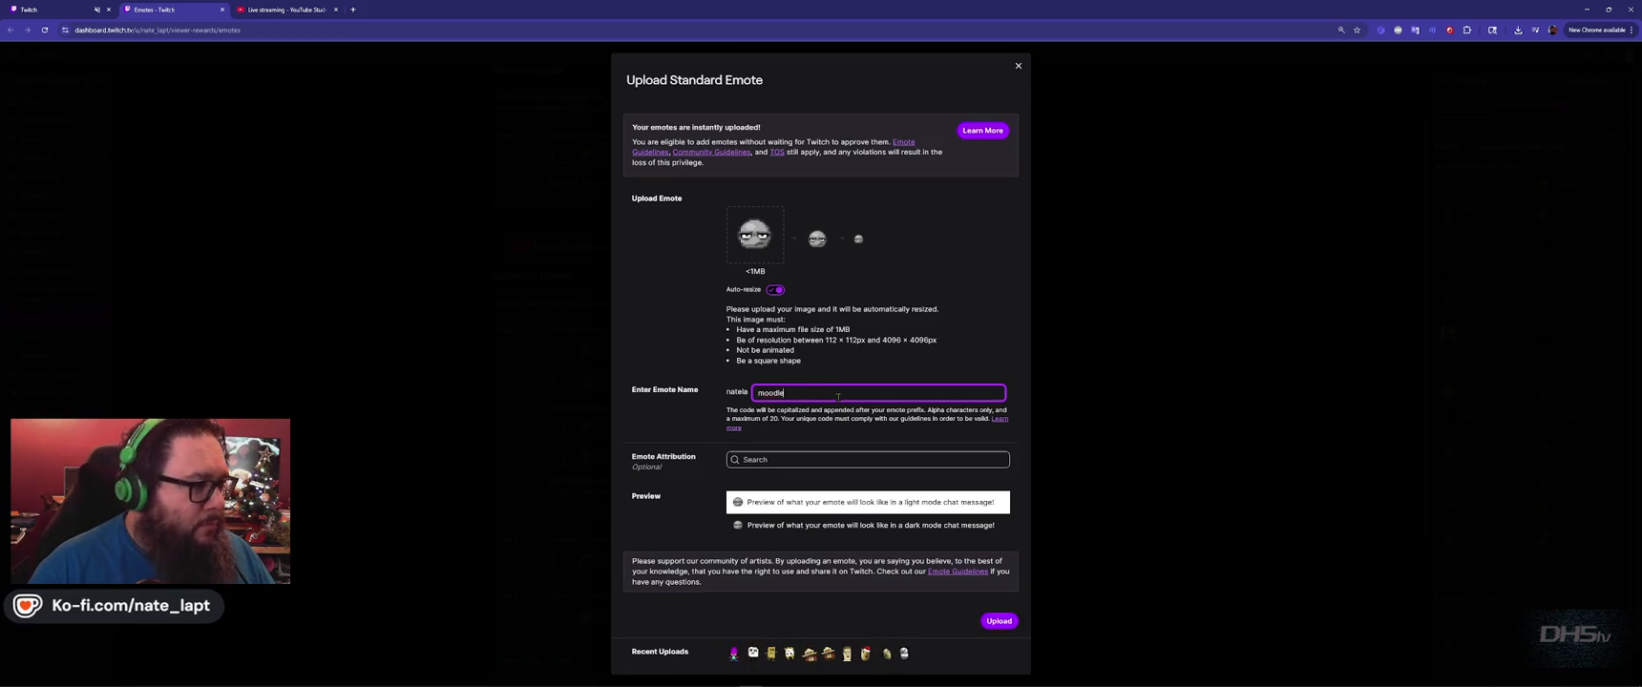
{"action": "key", "text": "alt+Tab"}
{"action": "key", "text": "alt+Tab"}
{"action": "key", "text": "alt+Tab"}
{"action": "key", "text": "alt+Tab"}
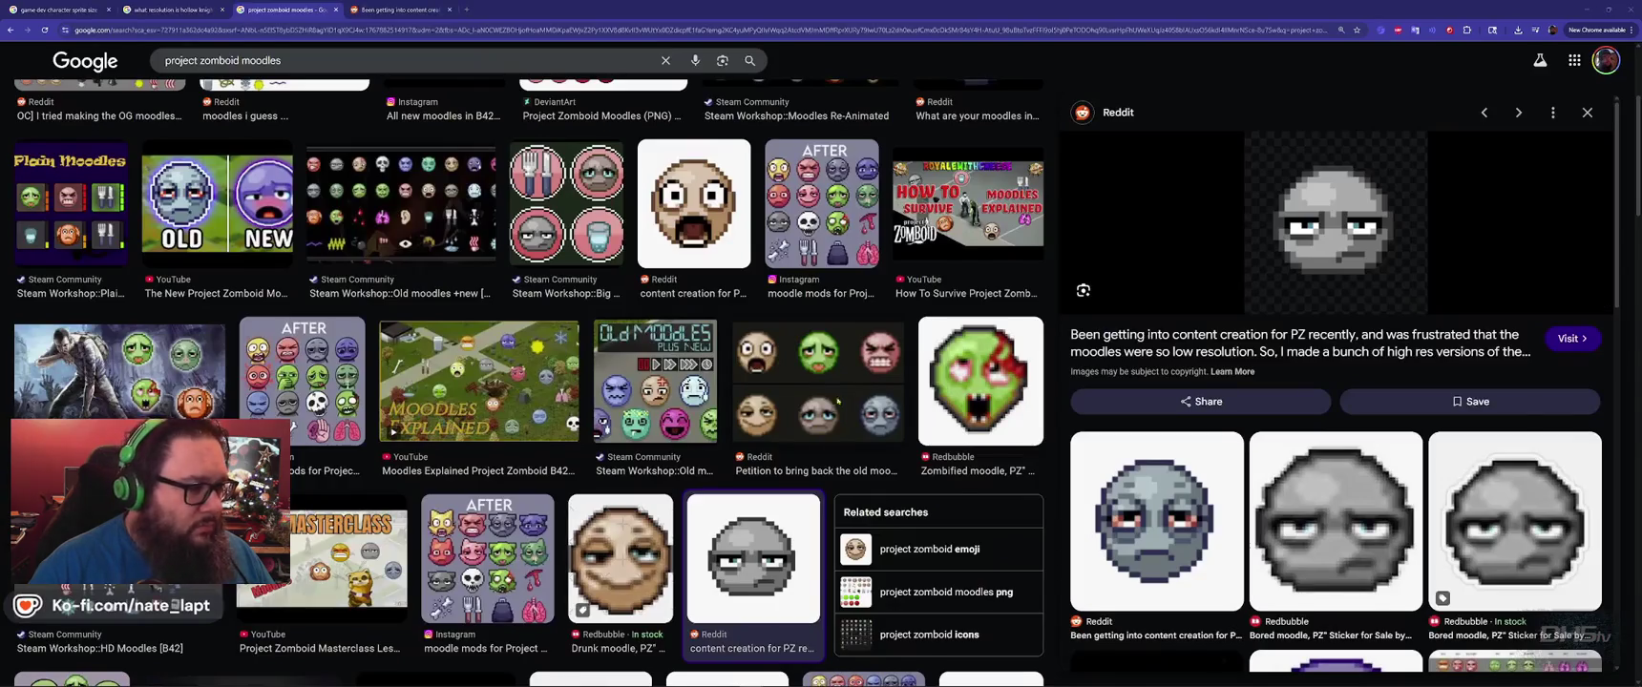
{"action": "key", "text": "alt+Tab"}
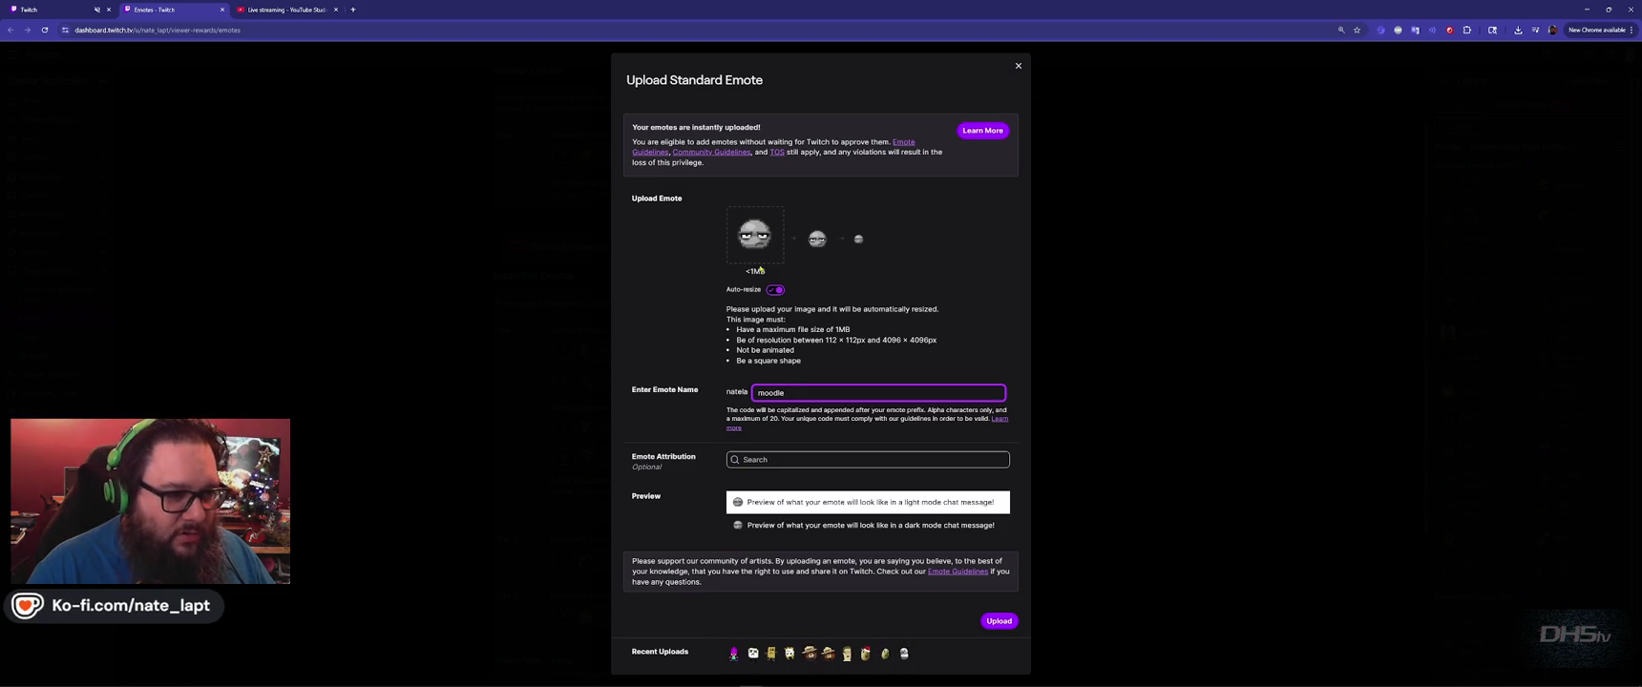
{"action": "left_click", "coordinate": [999, 622]}
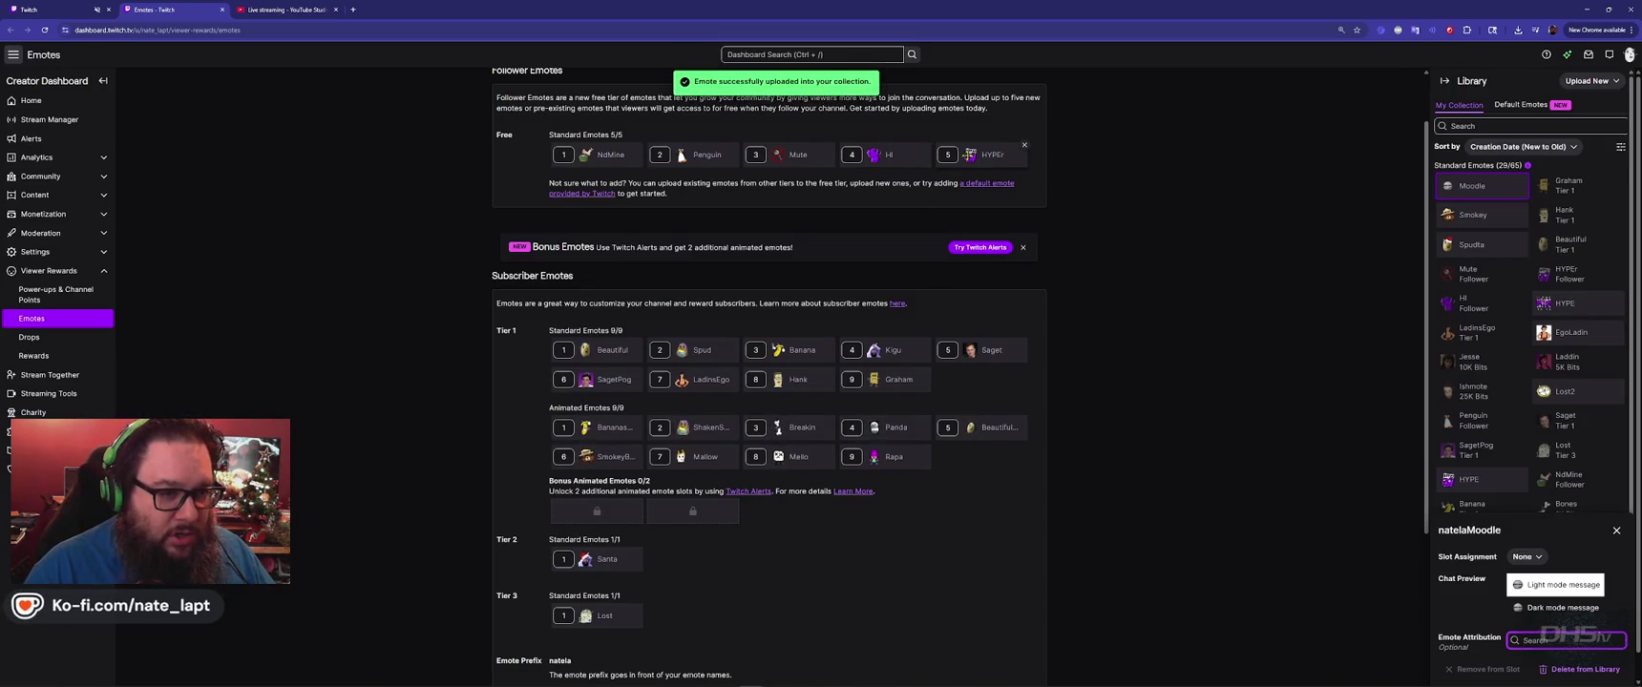
Clear free emote slot 5 and assign Moodle to the Follower tier.
{"action": "left_click", "coordinate": [1024, 146]}
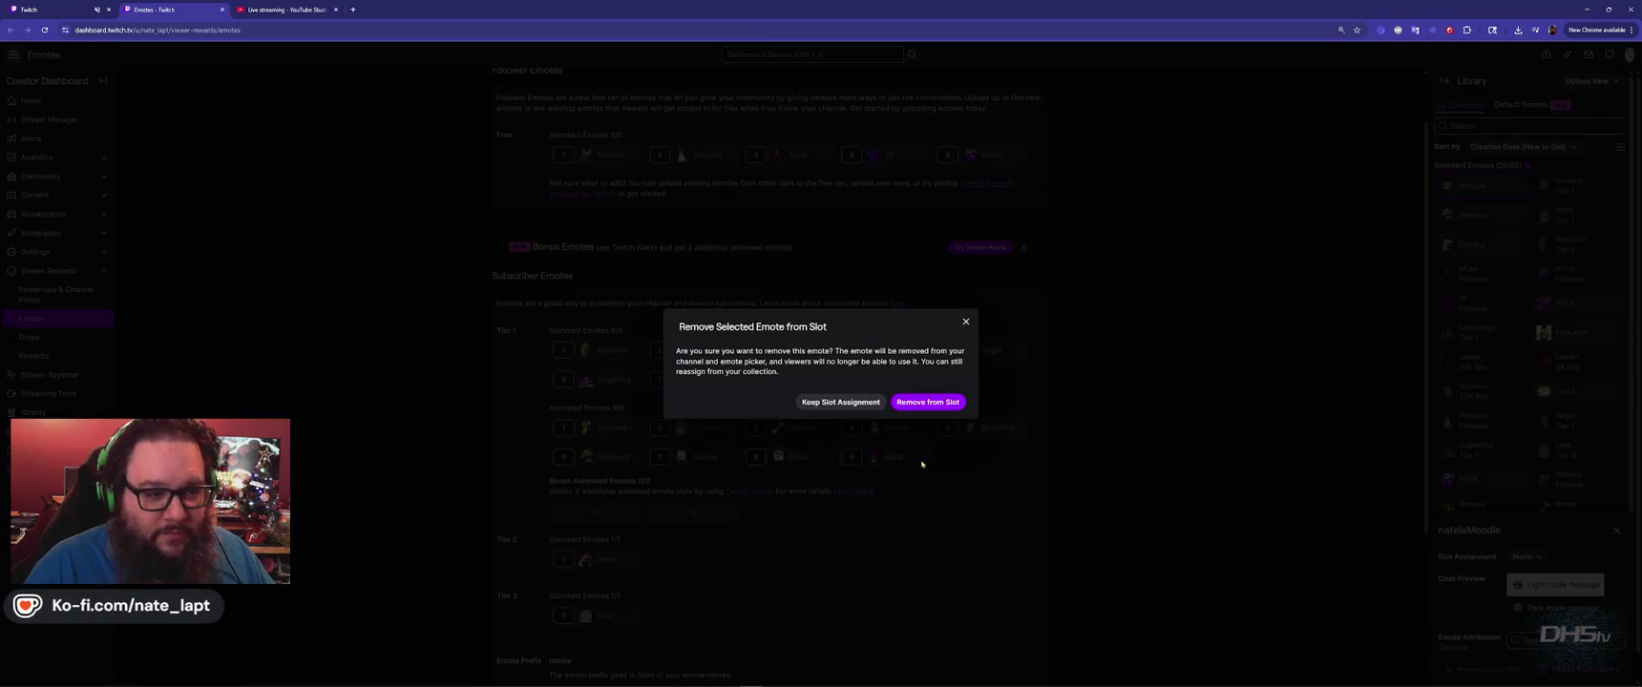
{"action": "left_click", "coordinate": [933, 403]}
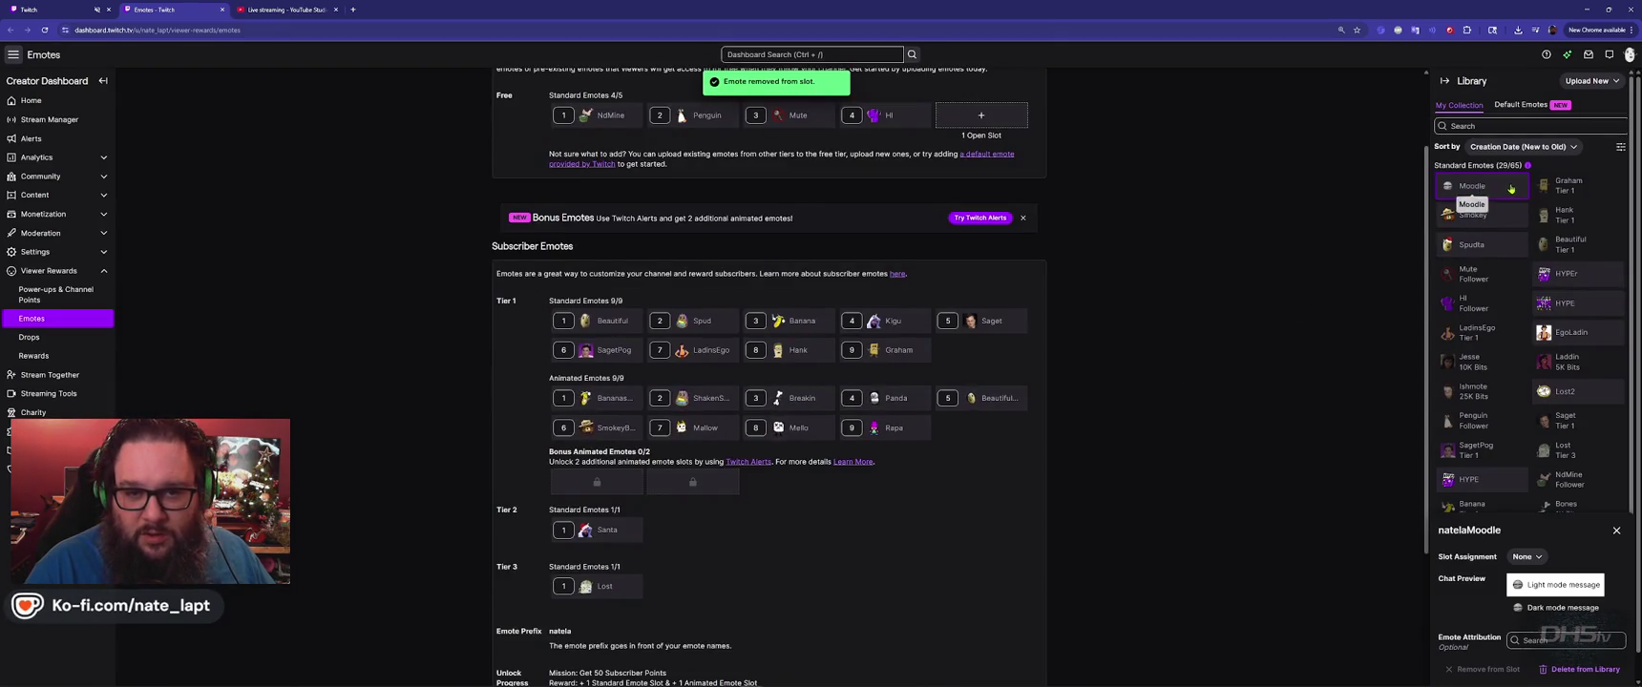
{"action": "left_click", "coordinate": [1524, 556]}
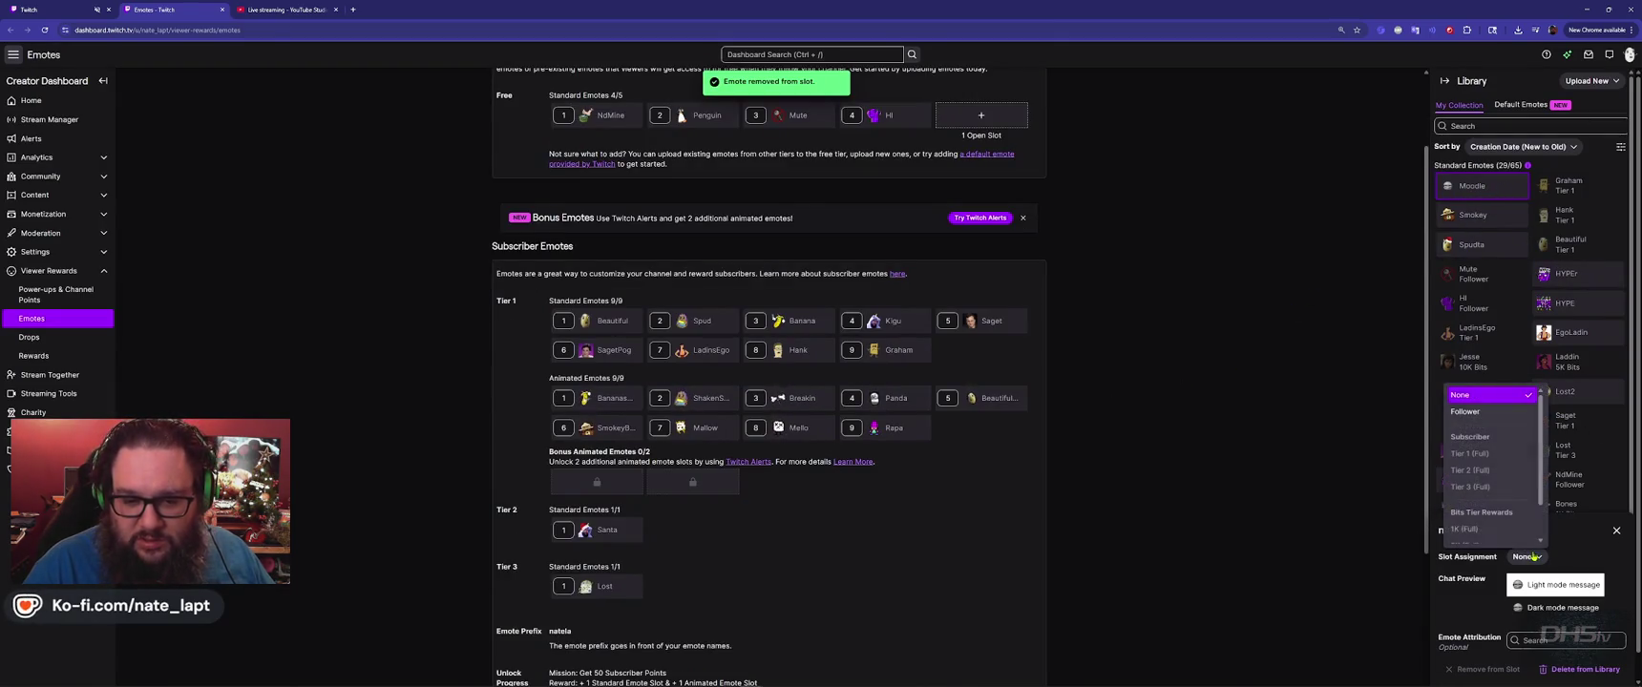
{"action": "left_click", "coordinate": [1484, 413]}
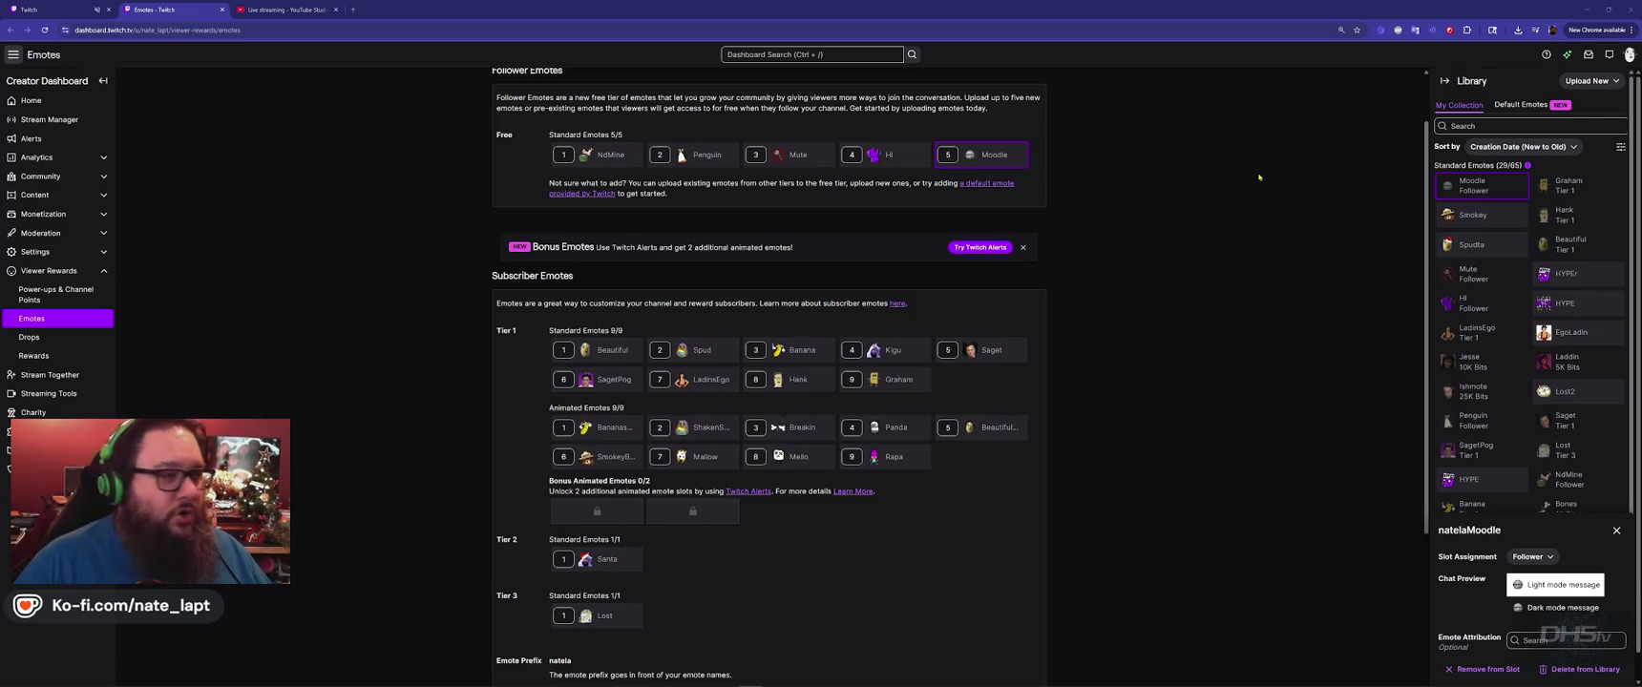
{"action": "key", "text": "alt+Tab"}
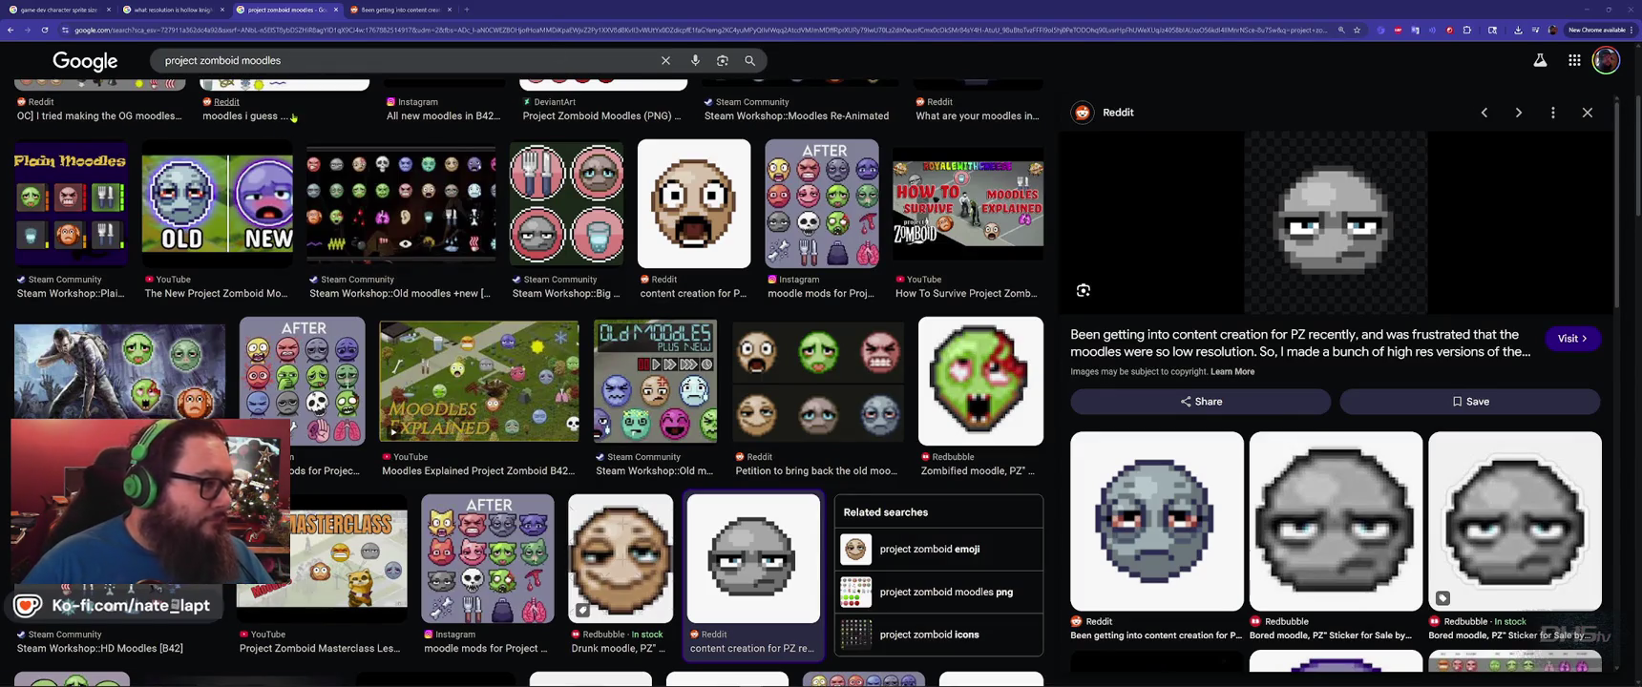
Close the 'project zomboid moodles' image tab and the Reddit post tab.
{"action": "middle_click", "coordinate": [287, 18]}
{"action": "middle_click", "coordinate": [286, 18]}
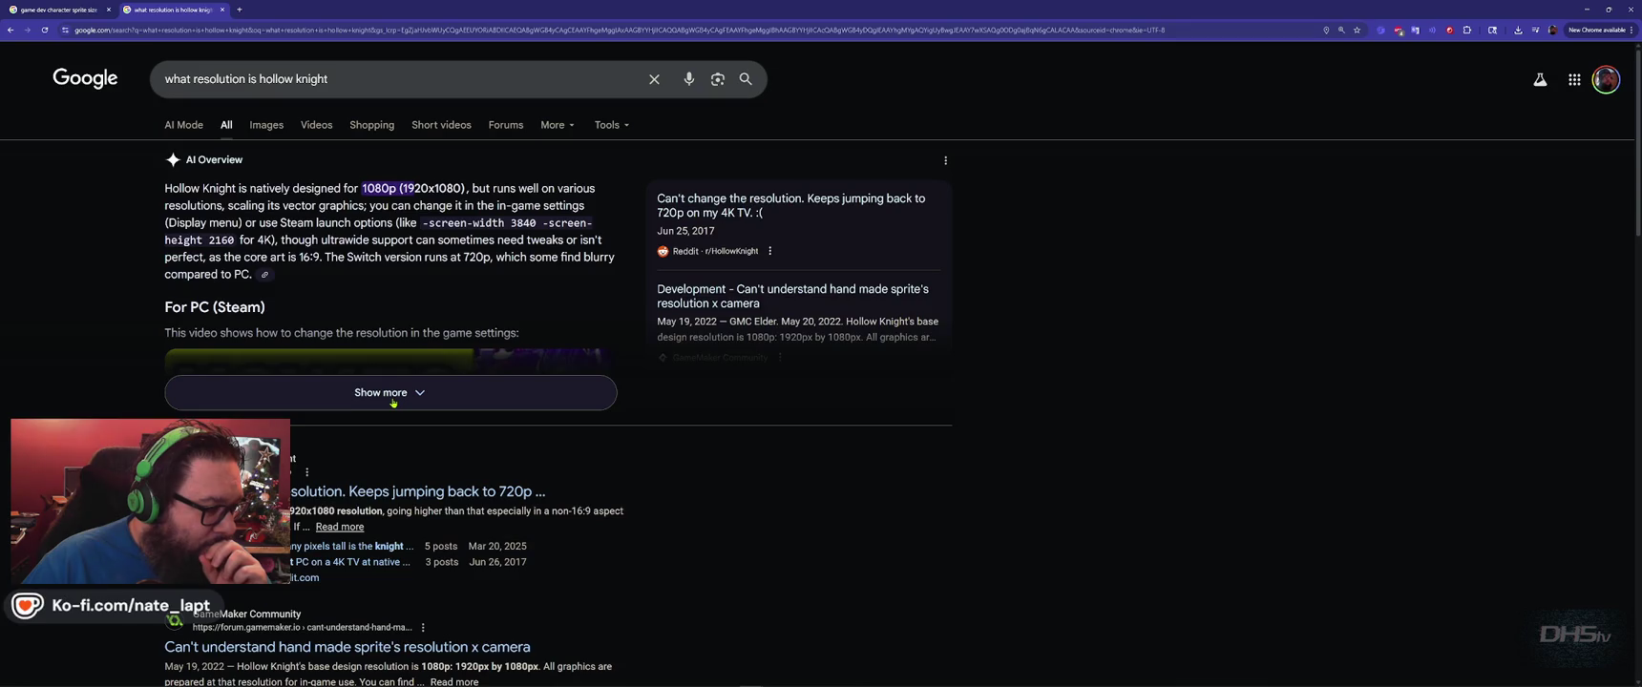
Expand the full AI Overview answer on the Hollow Knight resolution results.
{"action": "scroll", "coordinate": [392, 402], "scroll_direction": "down", "scroll_amount": 3}
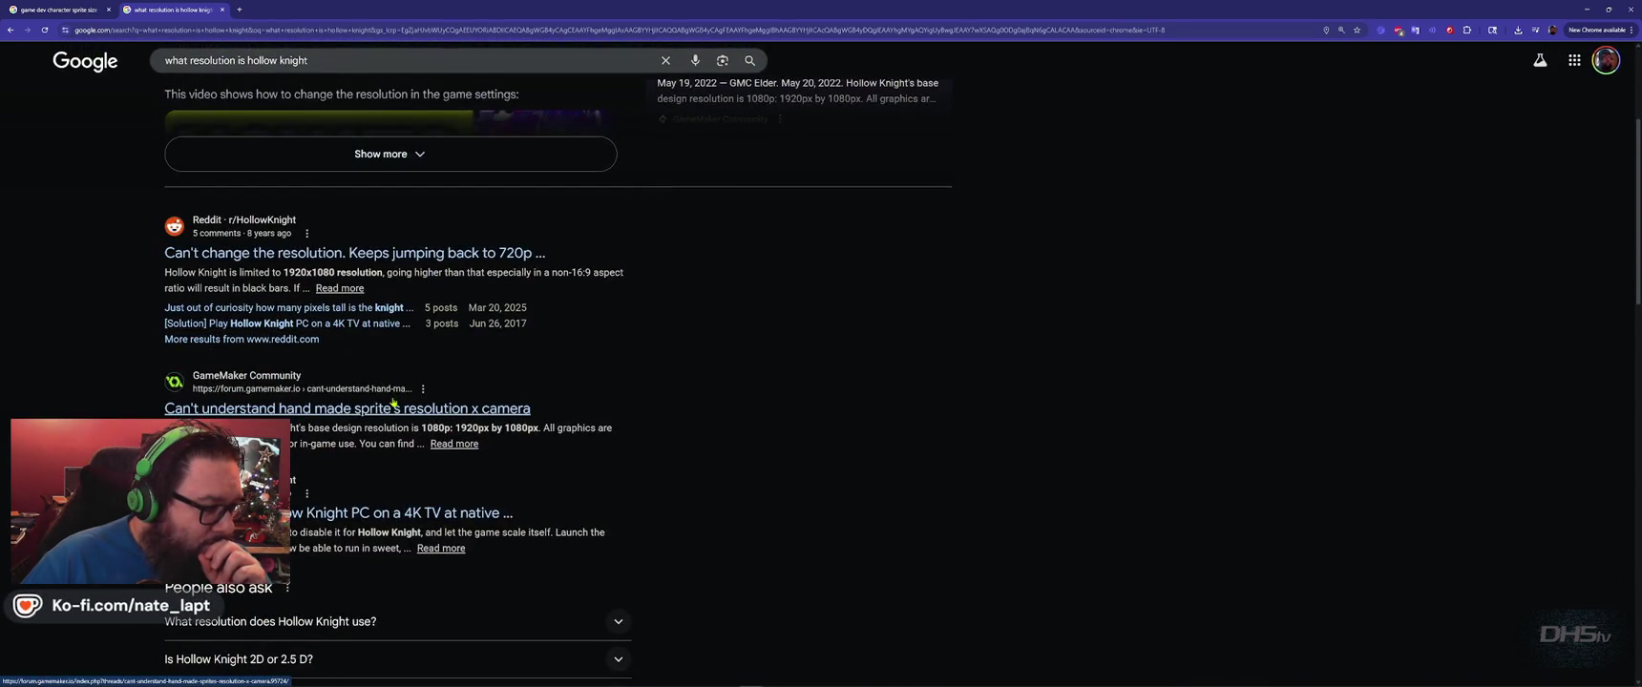
{"action": "scroll", "coordinate": [392, 402], "scroll_direction": "down", "scroll_amount": 1}
{"action": "scroll", "coordinate": [392, 396], "scroll_direction": "up", "scroll_amount": 4}
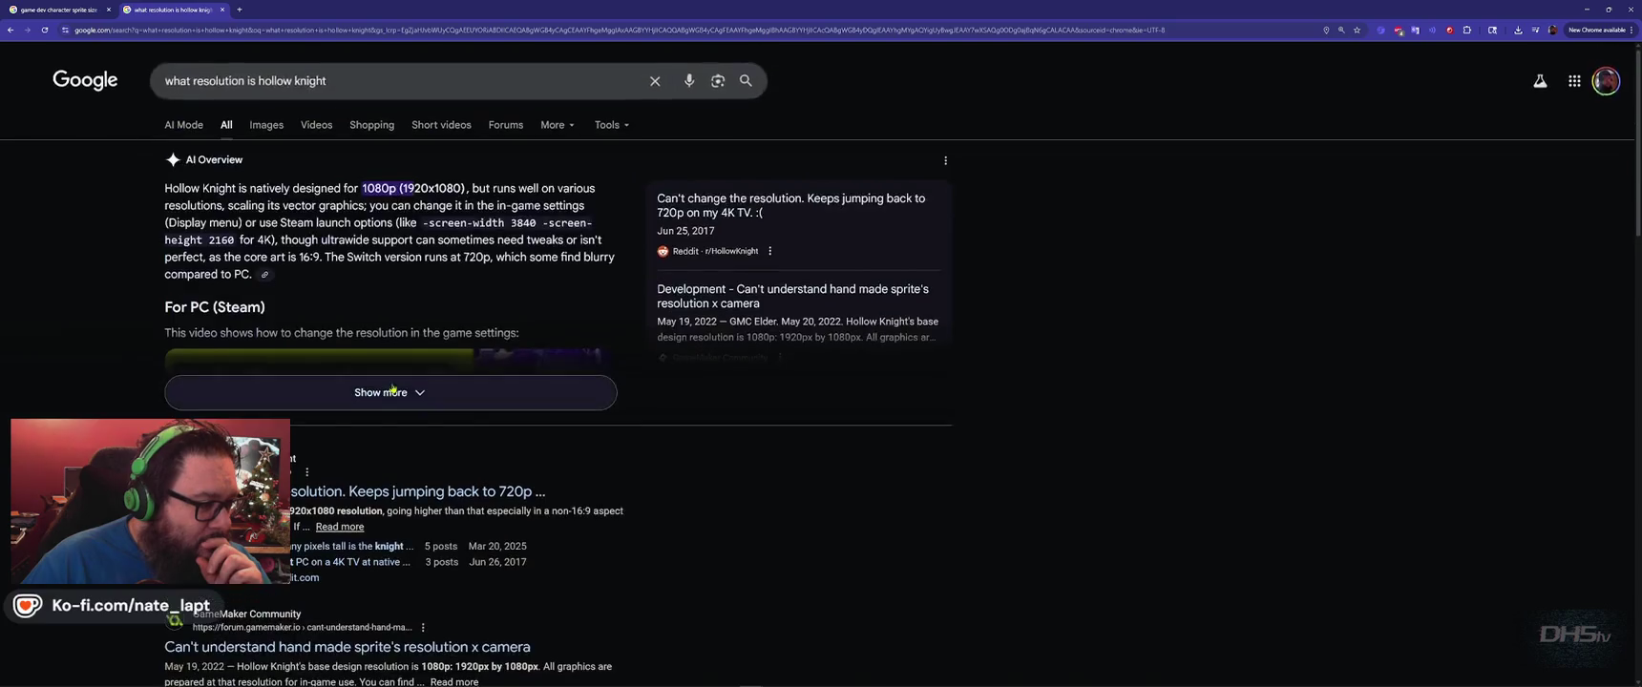
{"action": "scroll", "coordinate": [392, 391], "scroll_direction": "down", "scroll_amount": 5}
{"action": "scroll", "coordinate": [393, 388], "scroll_direction": "up", "scroll_amount": 5}
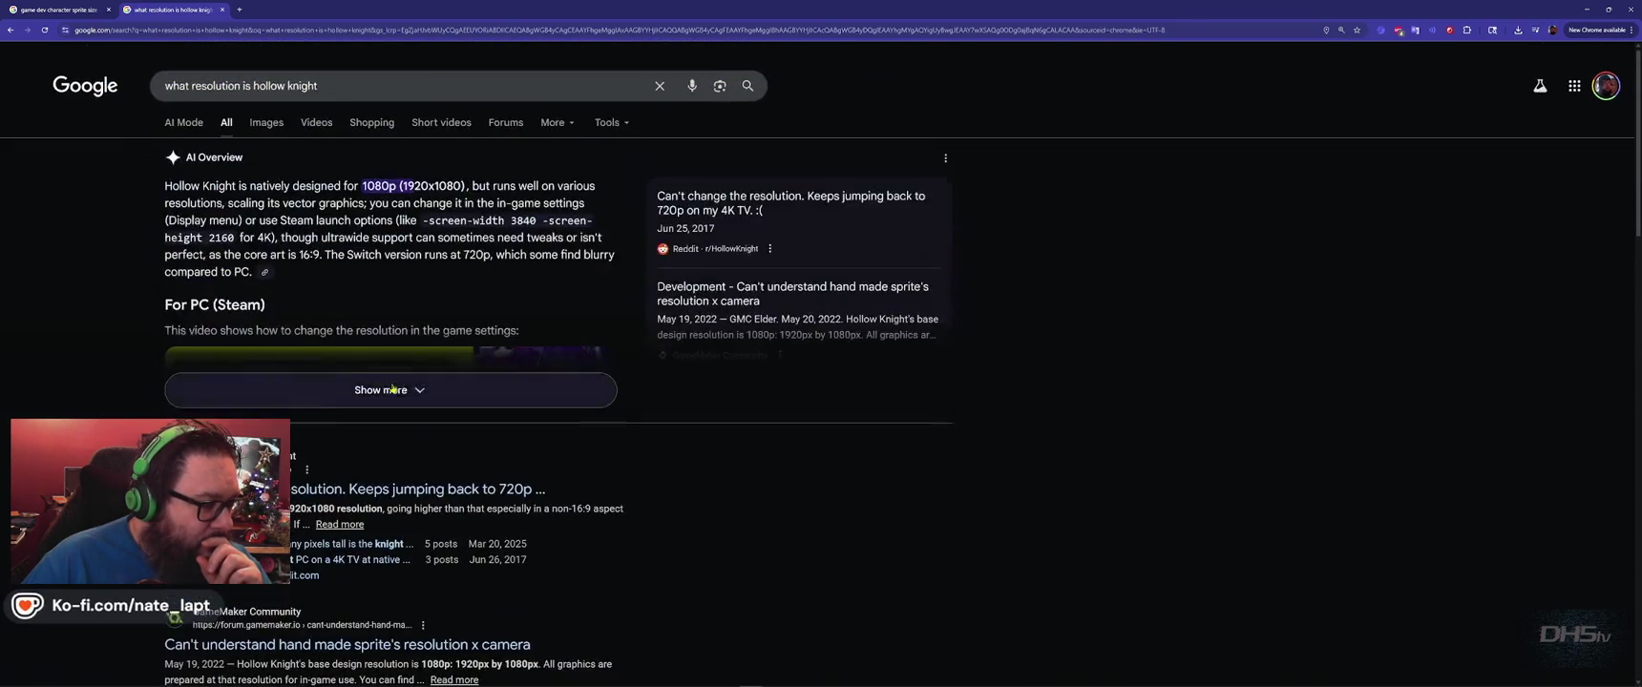
{"action": "left_click", "coordinate": [407, 398]}
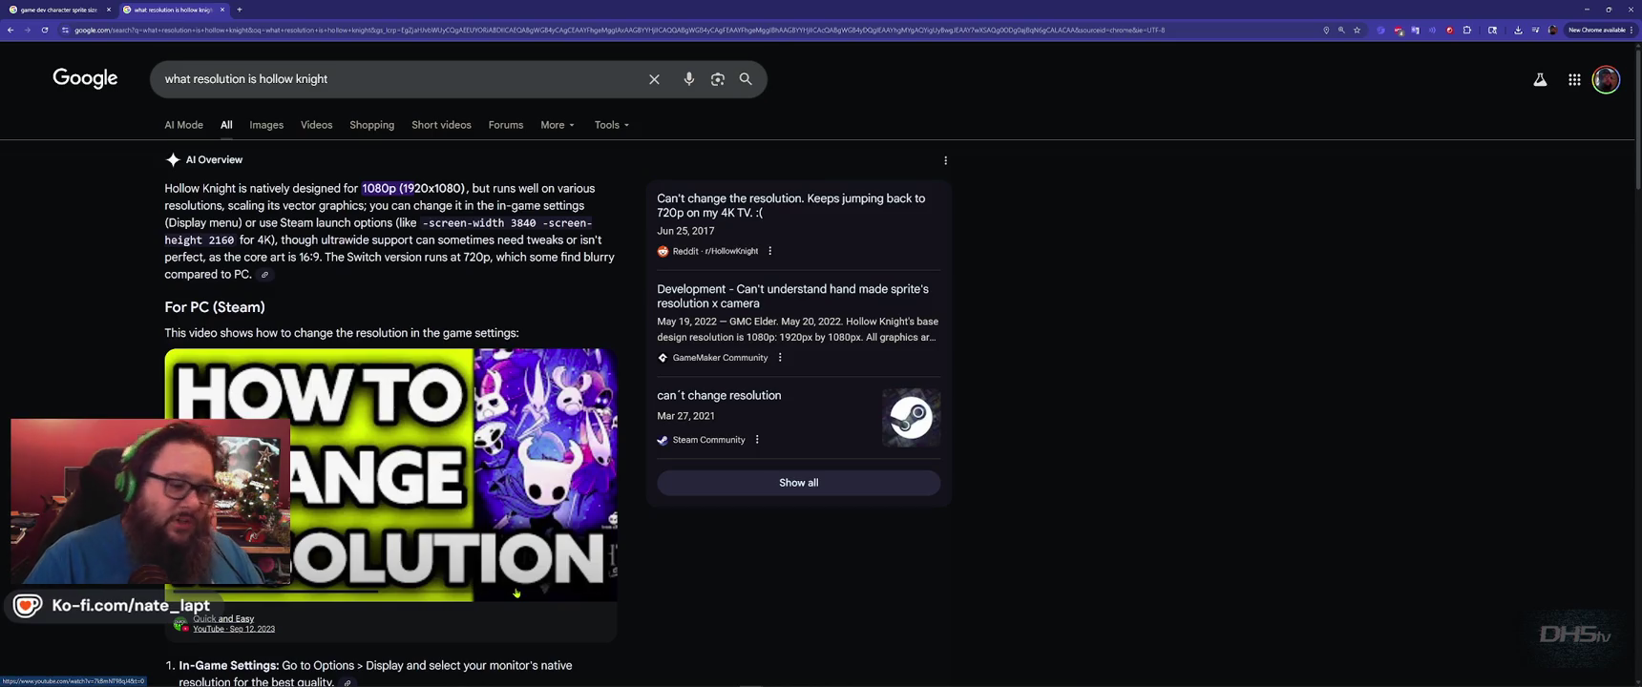
Check Aseprite's New Sprite dialog, then return to the search to refine the query.
{"action": "key", "text": "alt+Tab"}
{"action": "key", "text": "Down"}
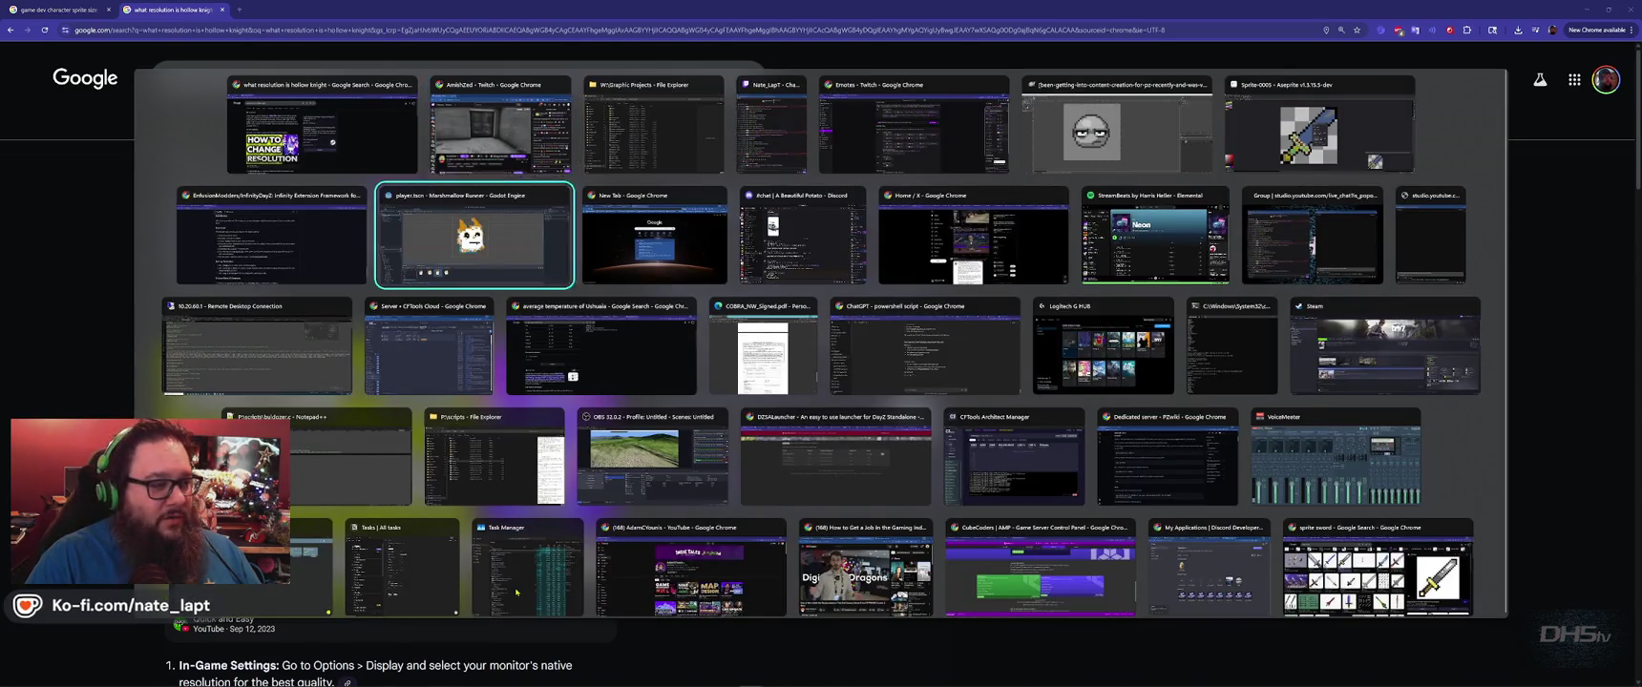
{"action": "left_click", "coordinate": [1317, 134]}
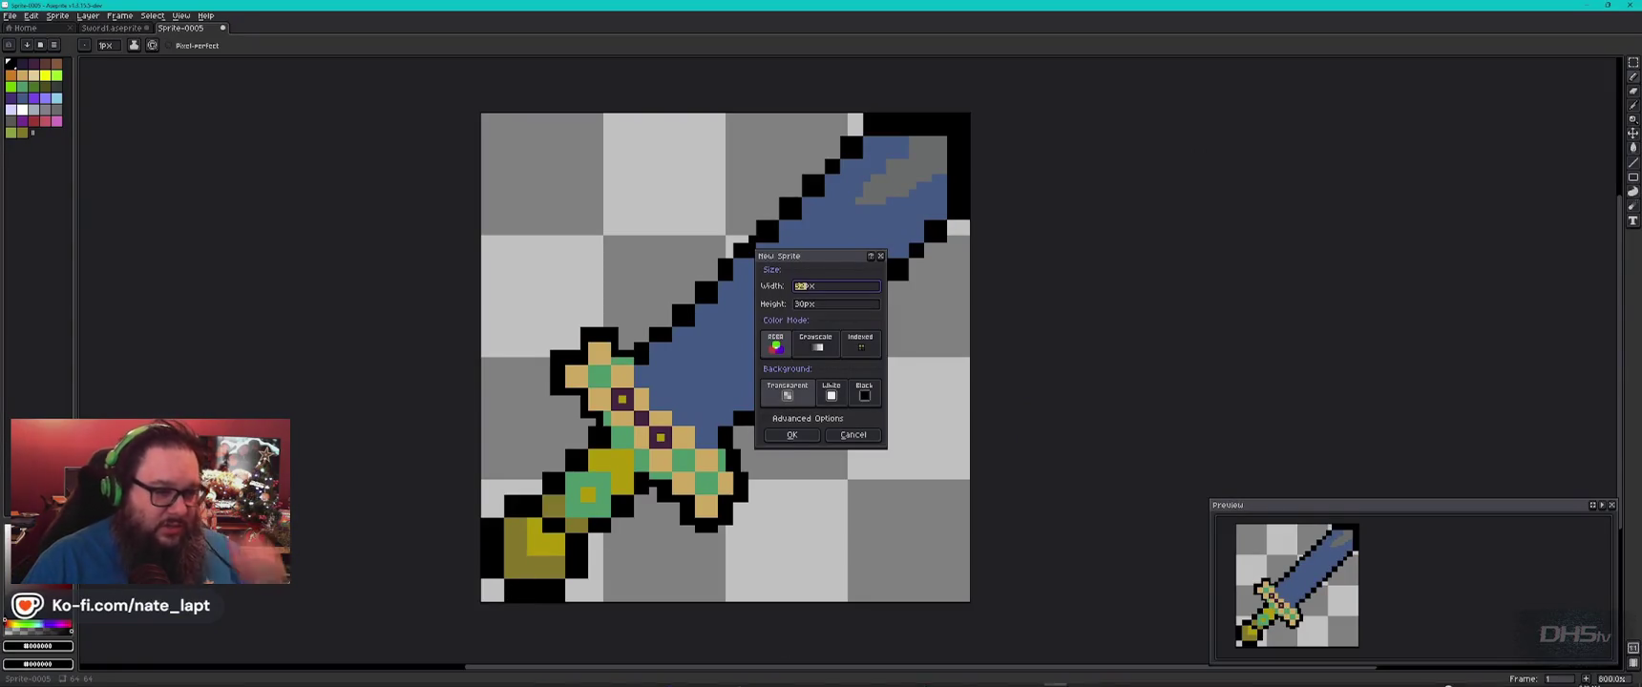
{"action": "key", "text": "alt+Tab"}
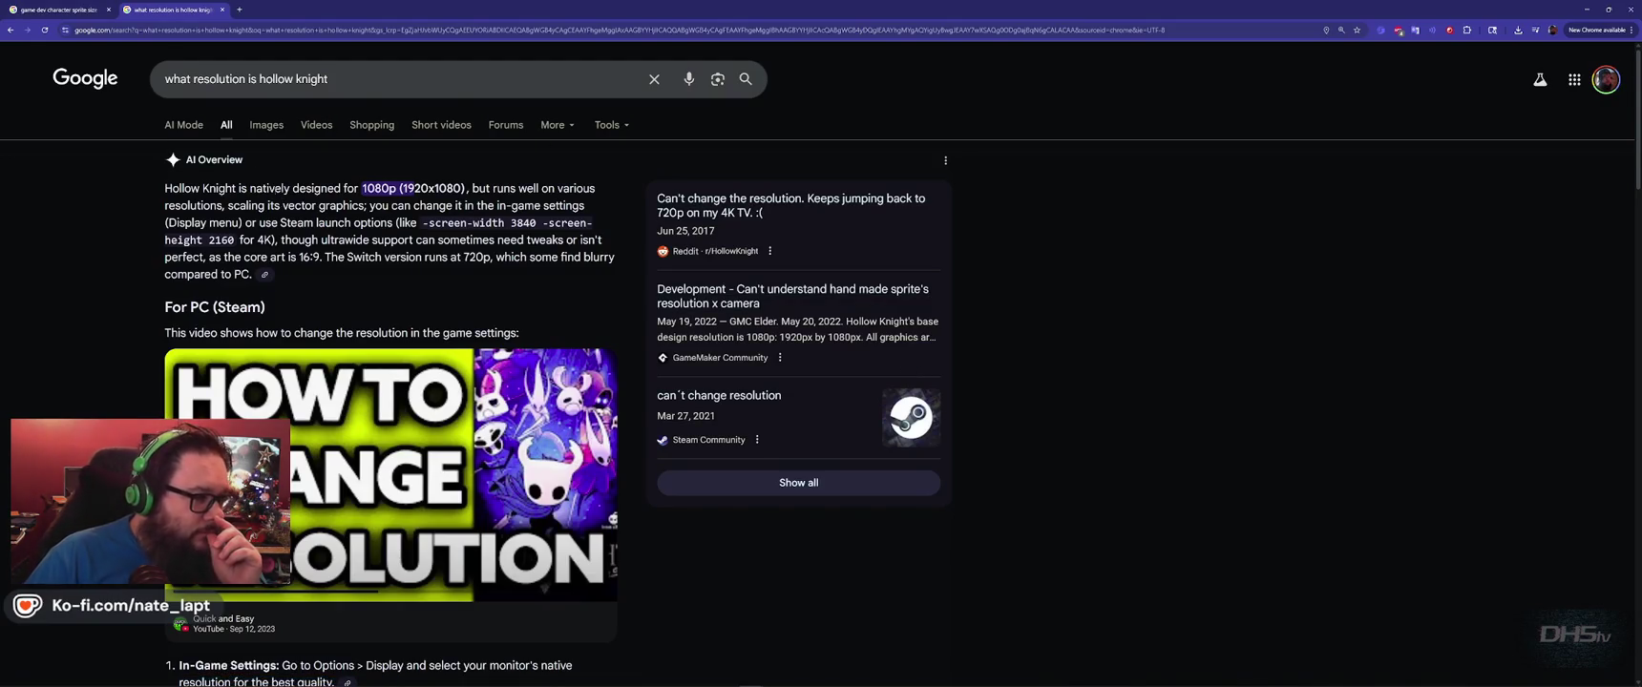
{"action": "left_click", "coordinate": [351, 80]}
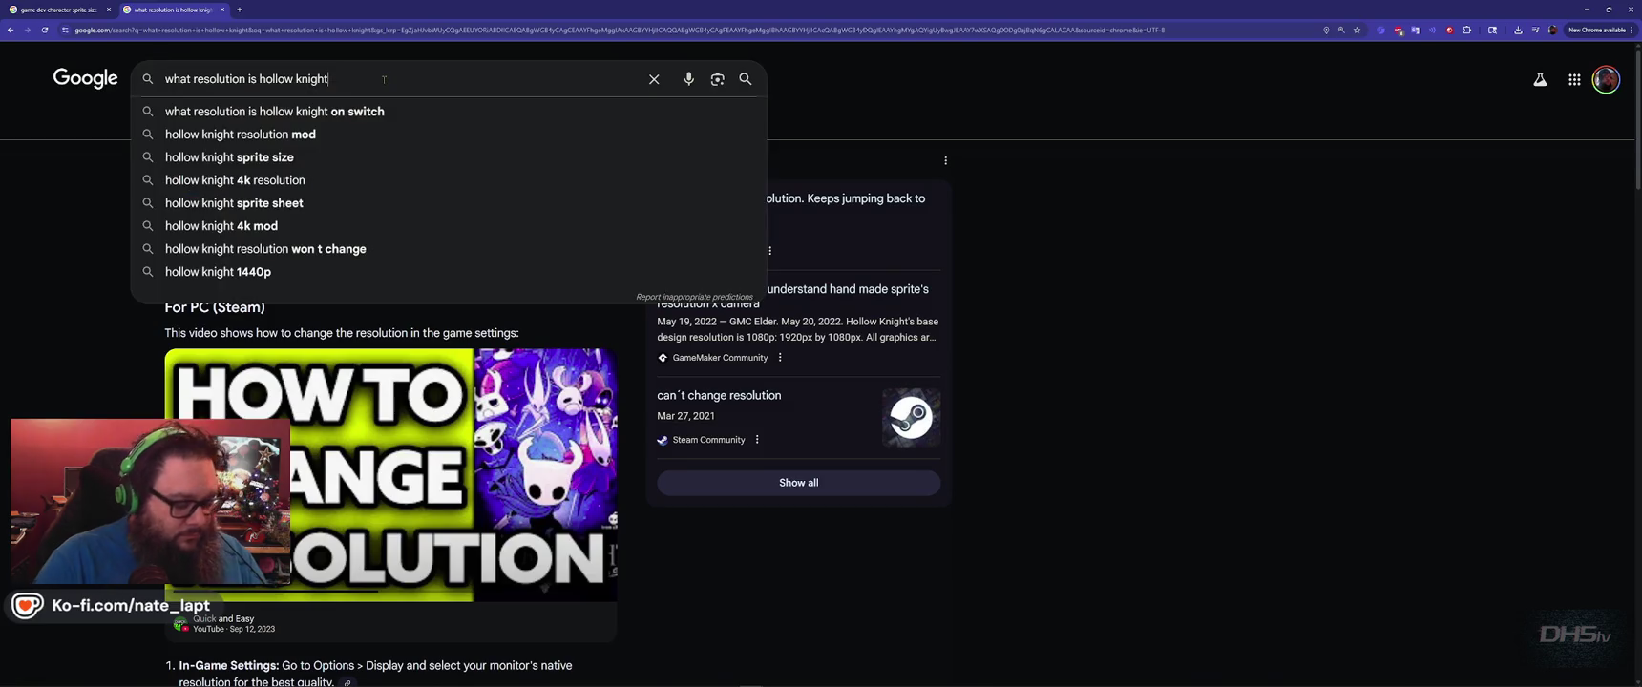
Refine the search to the Knight's character resolution and expand its AI Overview.
{"action": "type", "text": "char"}
{"action": "key", "text": "Down"}
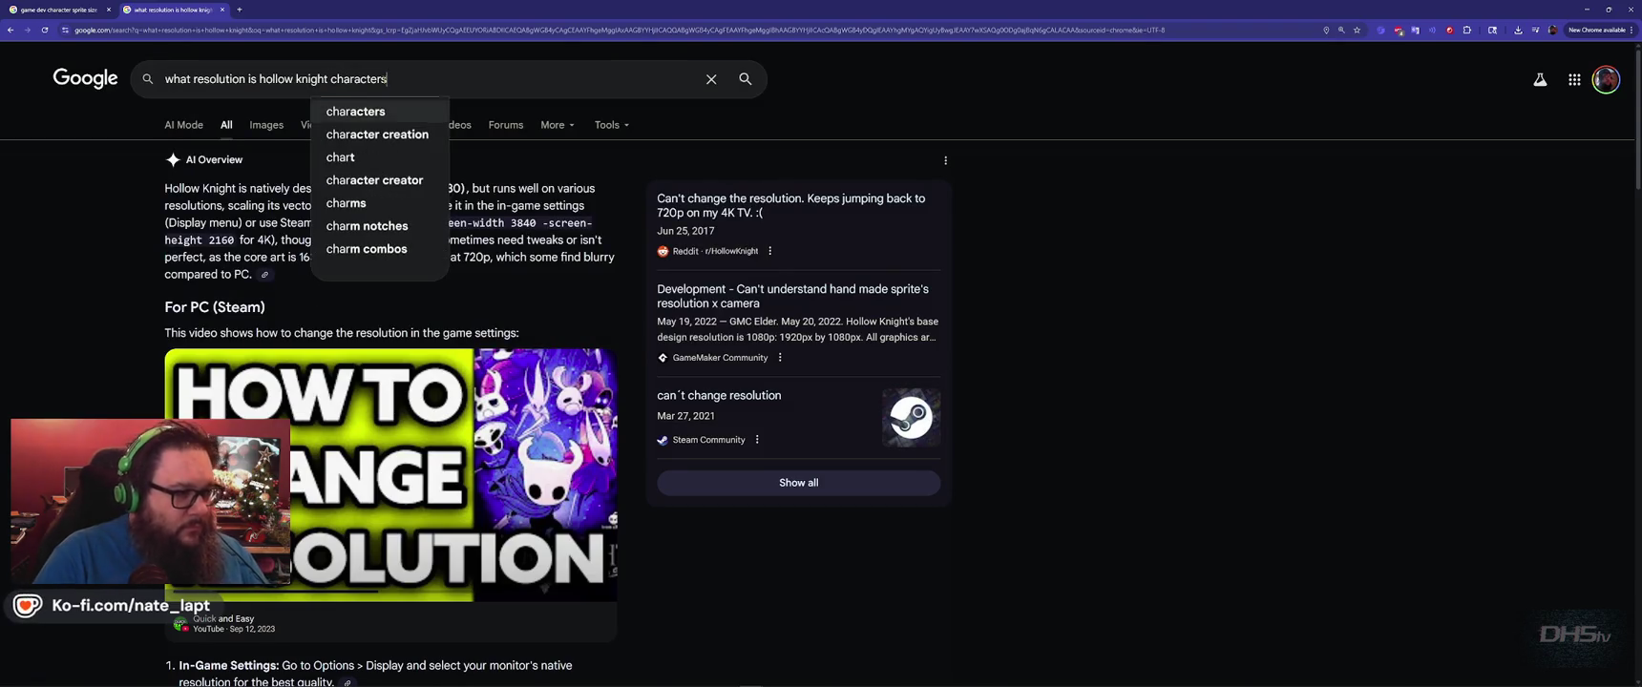
{"action": "key", "text": "Return"}
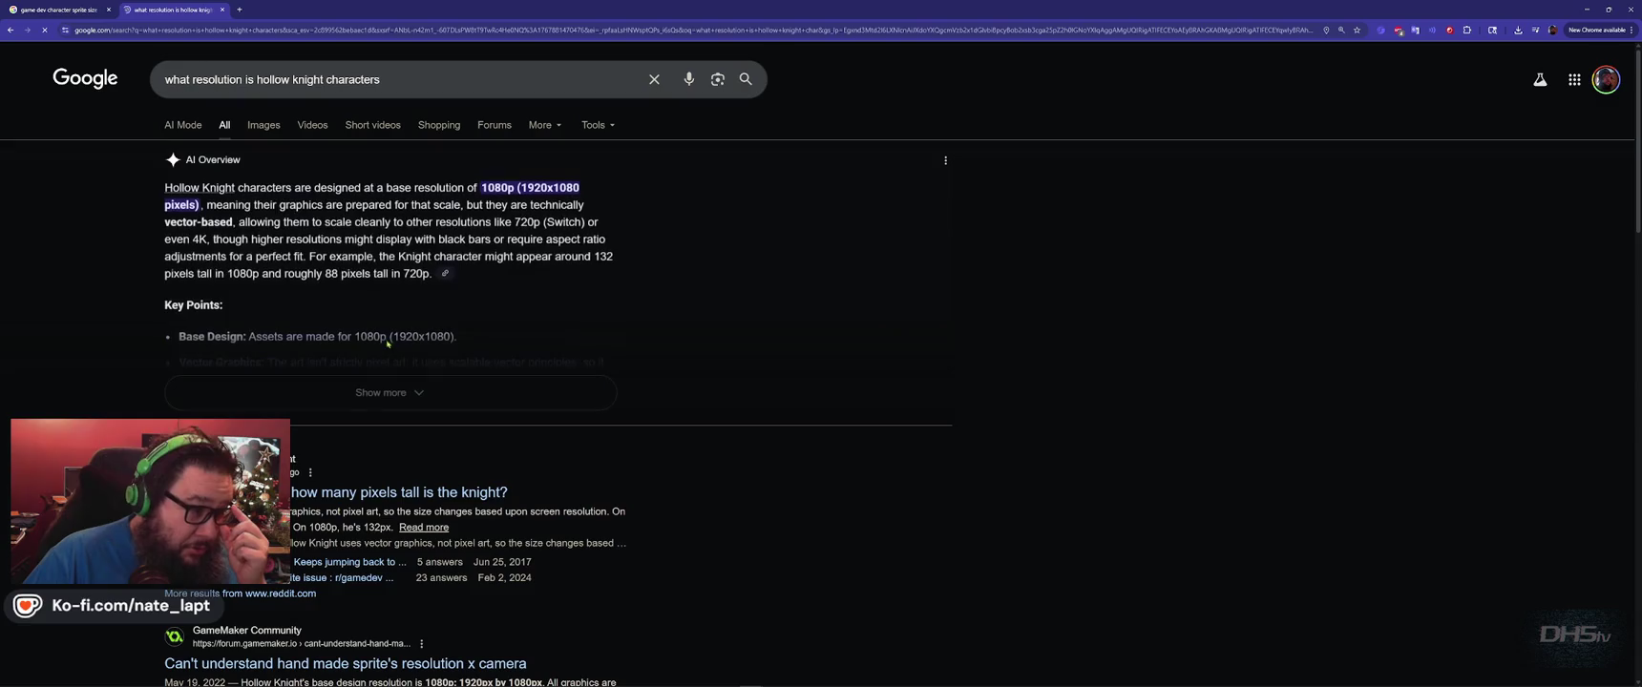
{"action": "left_click", "coordinate": [407, 394]}
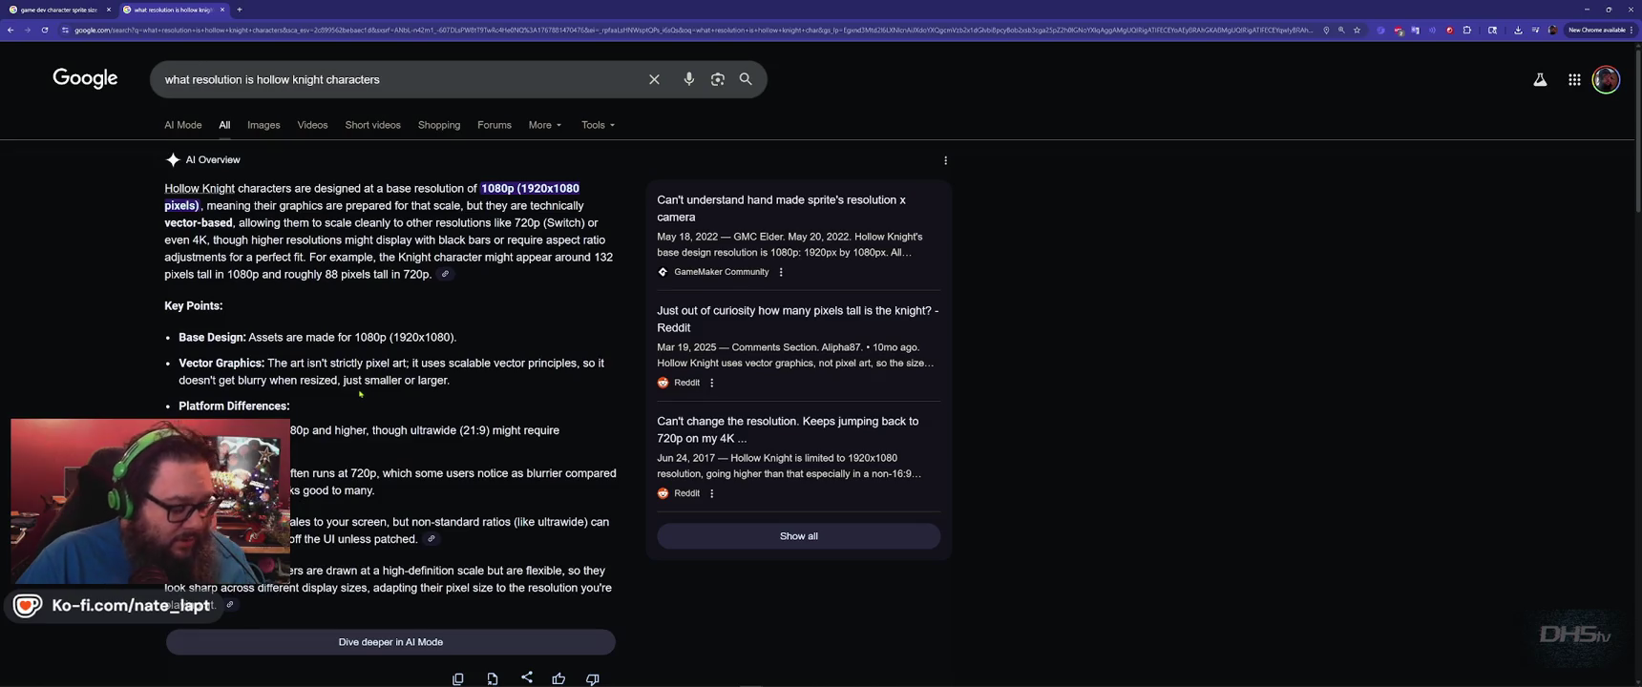
Compare with the sprite size results, then select the 88-pixel height figure.
{"action": "key", "text": "ctrl+Tab"}
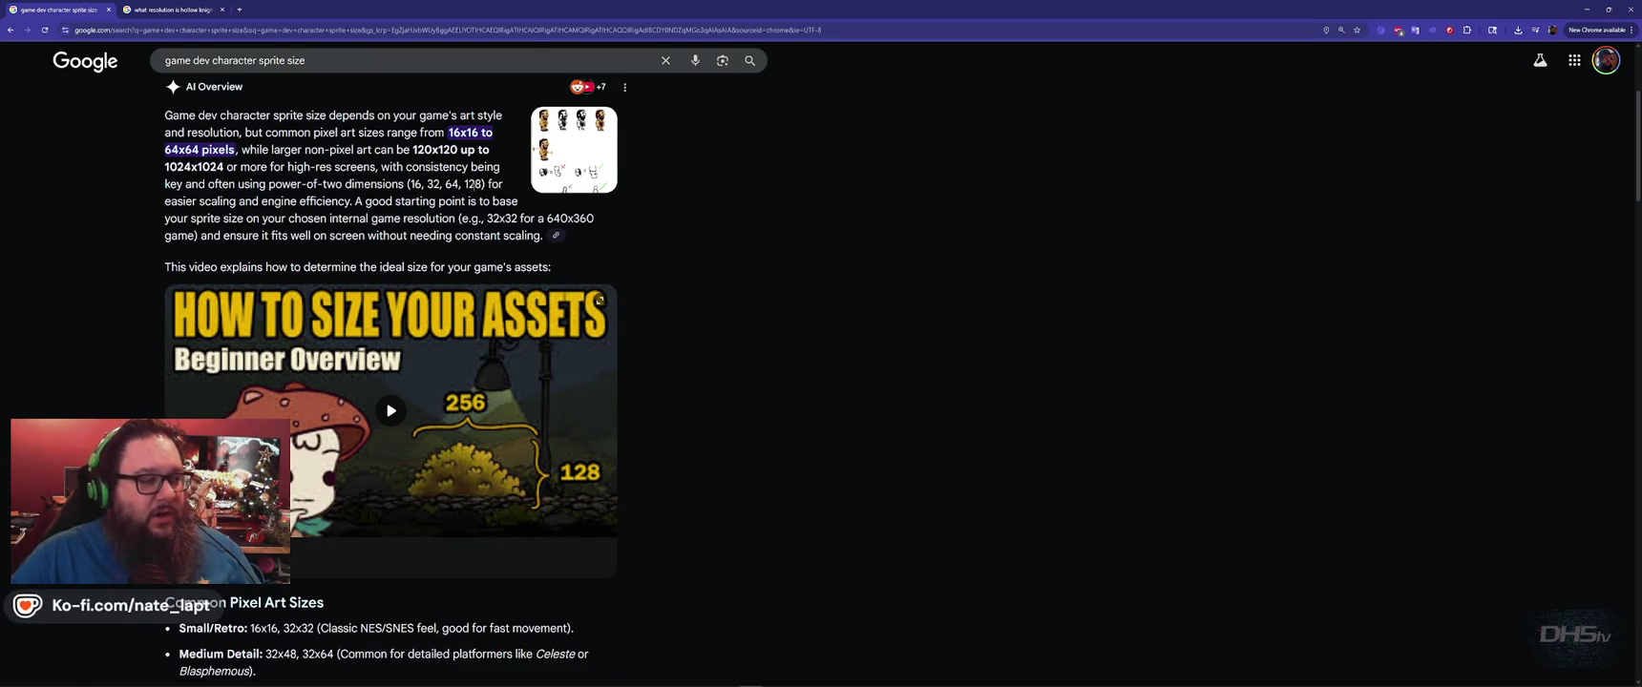
{"action": "key", "text": "ctrl+Tab"}
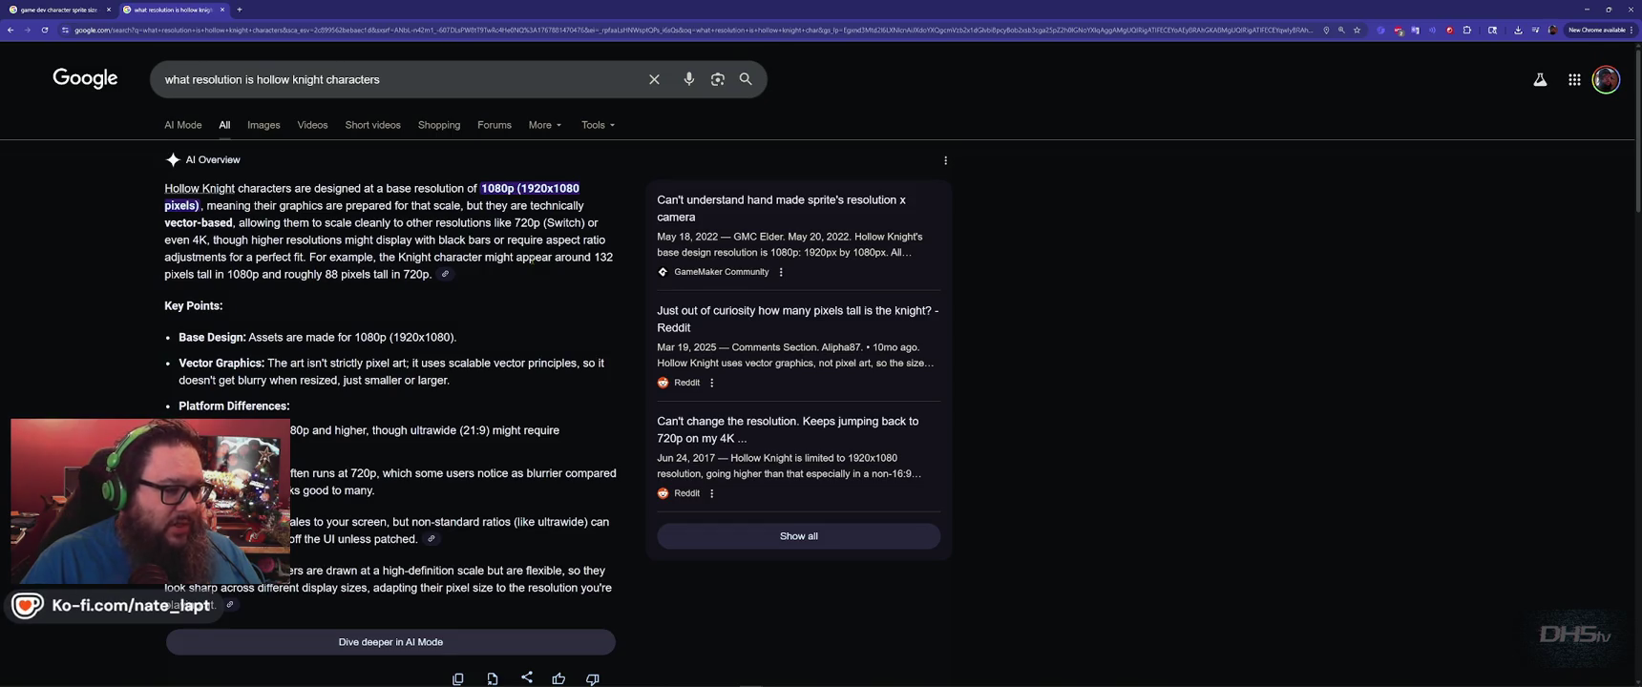
{"action": "double_click", "coordinate": [332, 274]}
Create a new sprite with width and height set to 88 px.
{"action": "right_click", "coordinate": [332, 274]}
{"action": "key", "text": "alt+Tab"}
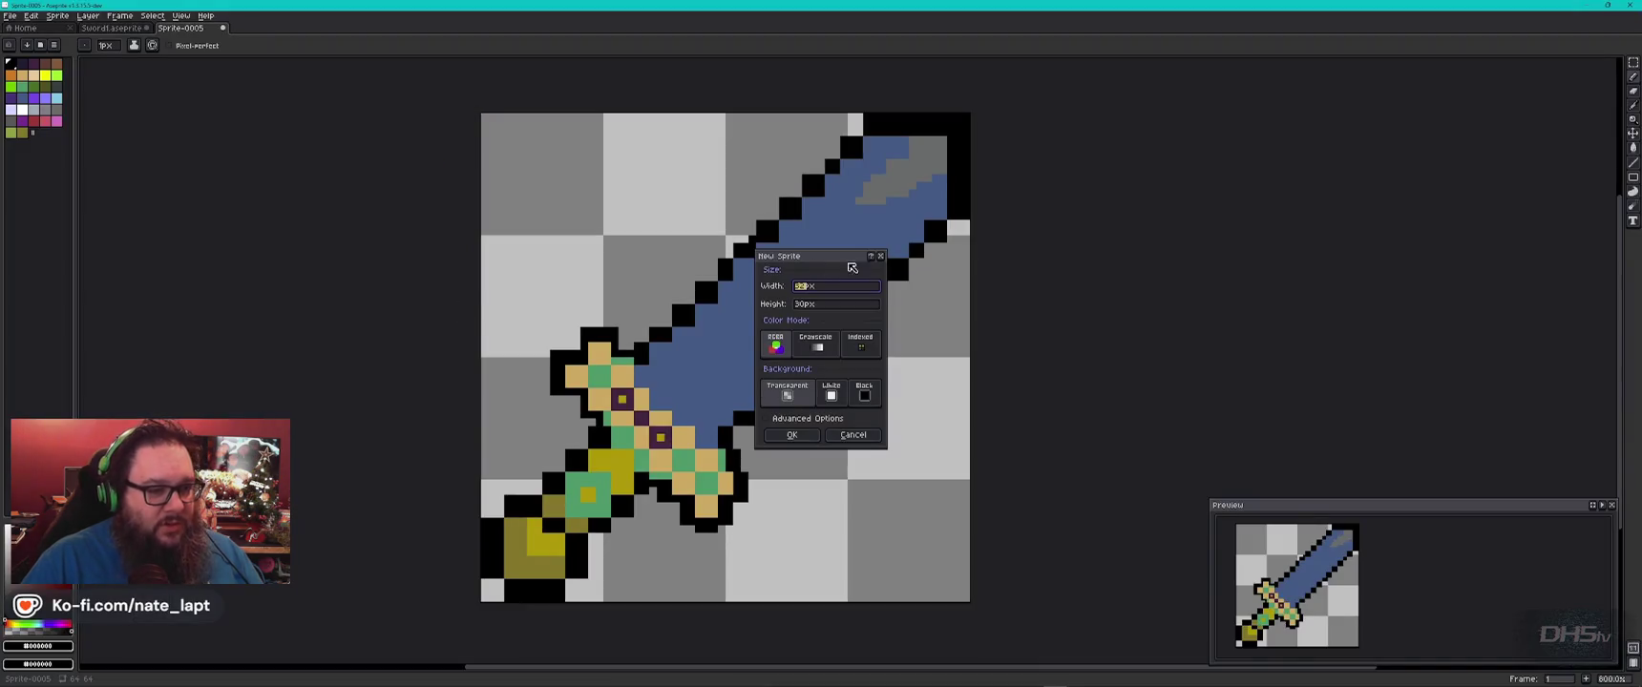
{"action": "type", "text": "88"}
{"action": "key", "text": "Tab"}
{"action": "type", "text": "88"}
{"action": "key", "text": "Tab"}
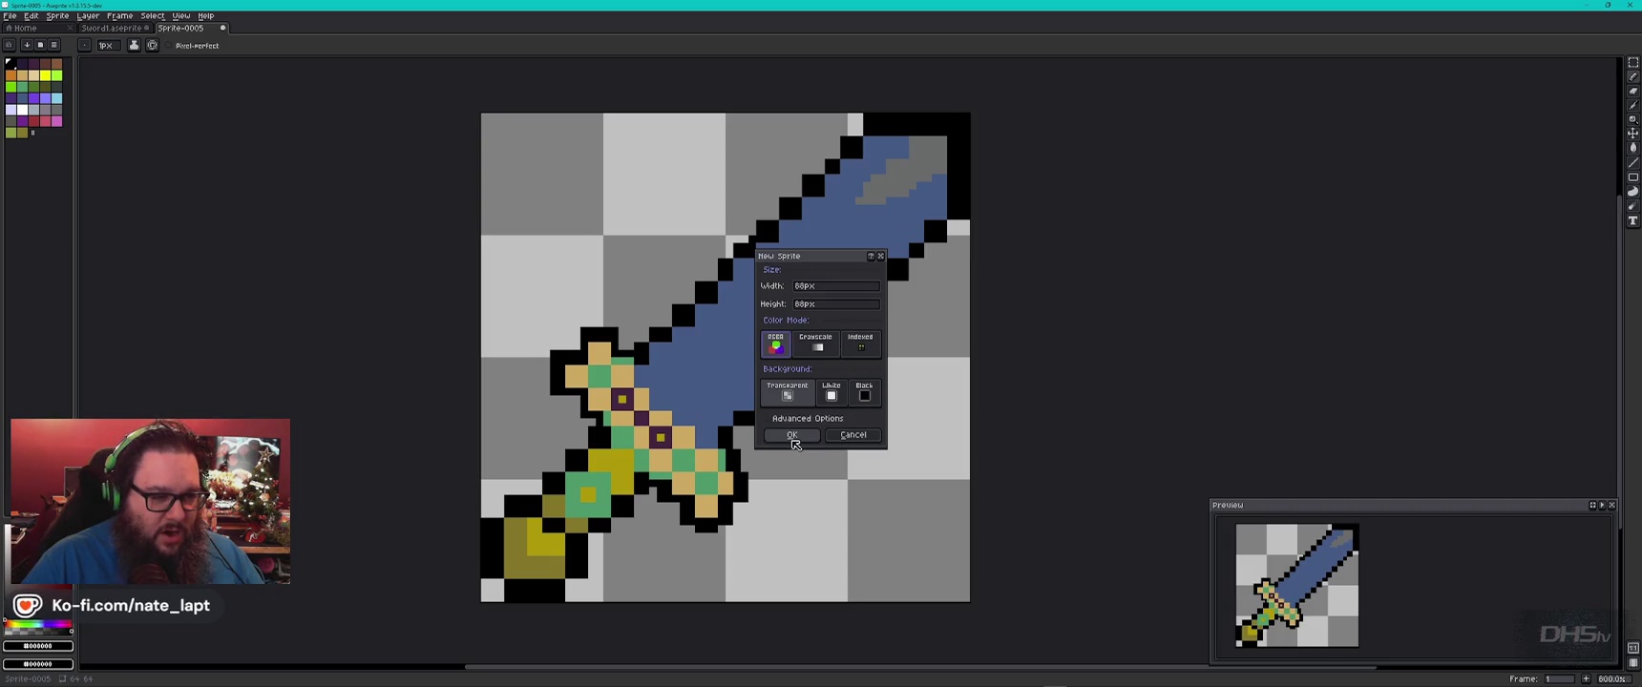
{"action": "left_click", "coordinate": [792, 436]}
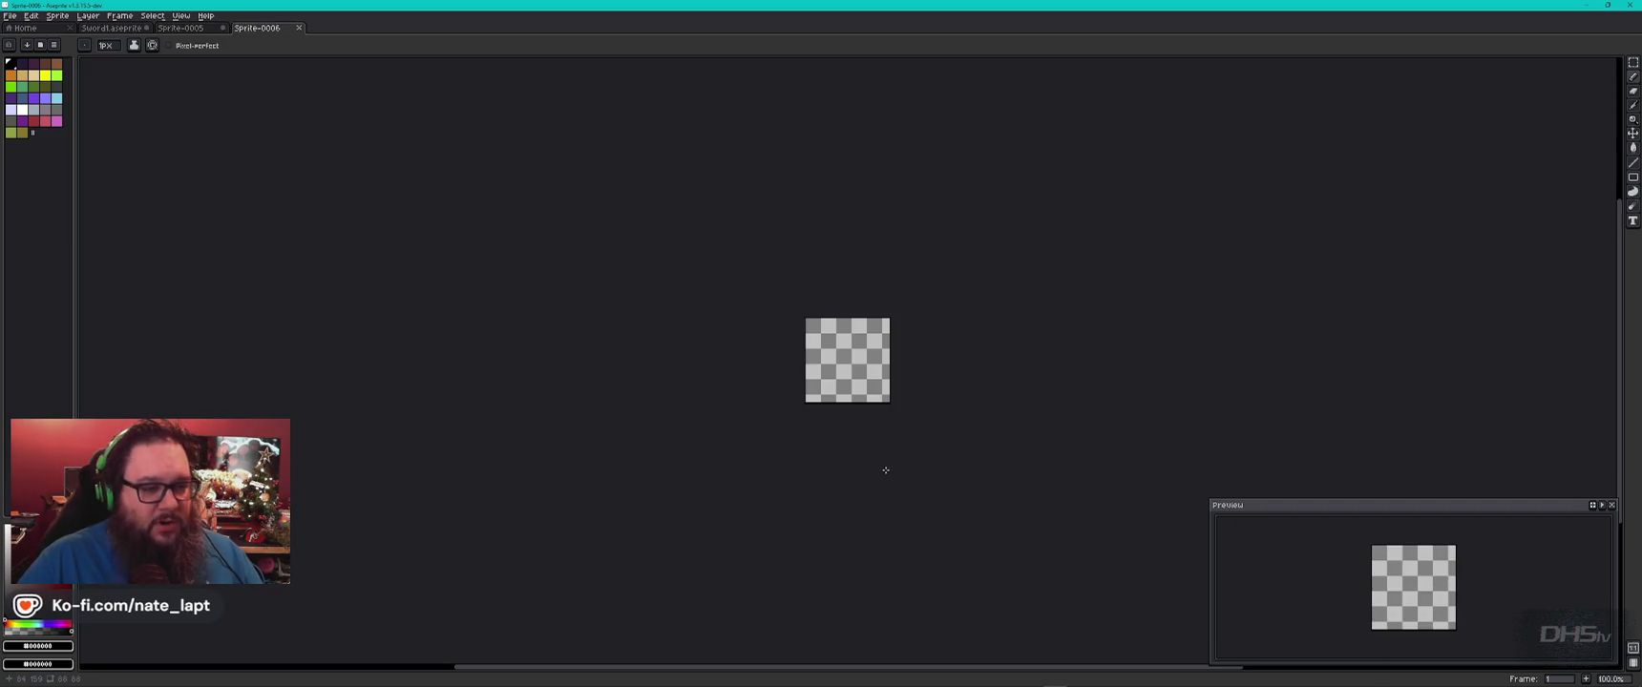
Zoom into the new canvas and undo a test pencil stroke.
{"action": "key", "text": "plus"}
{"action": "key", "text": "plus"}
{"action": "key", "text": "plus"}
{"action": "scroll", "coordinate": [855, 364], "scroll_direction": "up", "scroll_amount": 3}
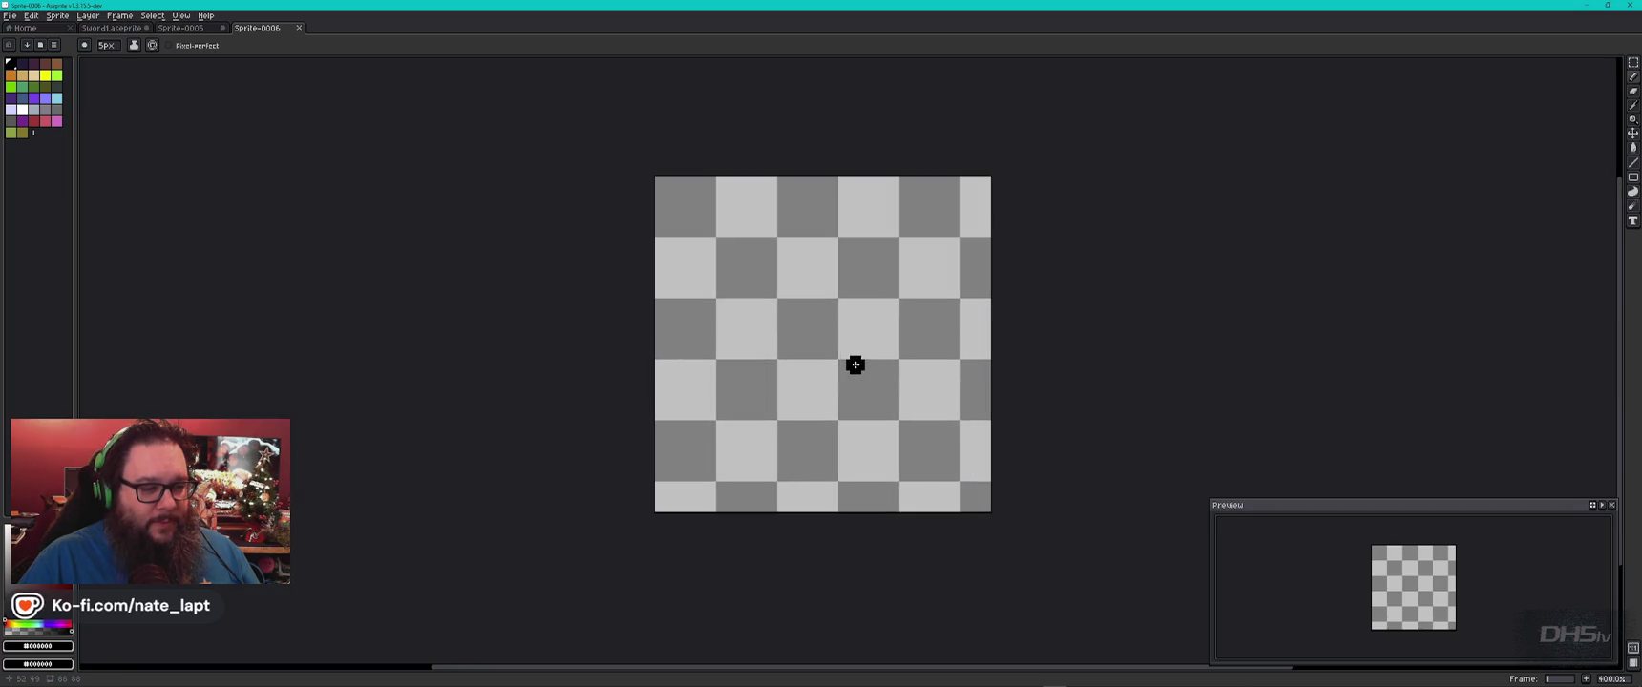
{"action": "scroll", "coordinate": [855, 364], "scroll_direction": "up", "scroll_amount": 1}
{"action": "key", "text": "minus"}
{"action": "key", "text": "minus"}
{"action": "key", "text": "minus"}
{"action": "key", "text": "minus"}
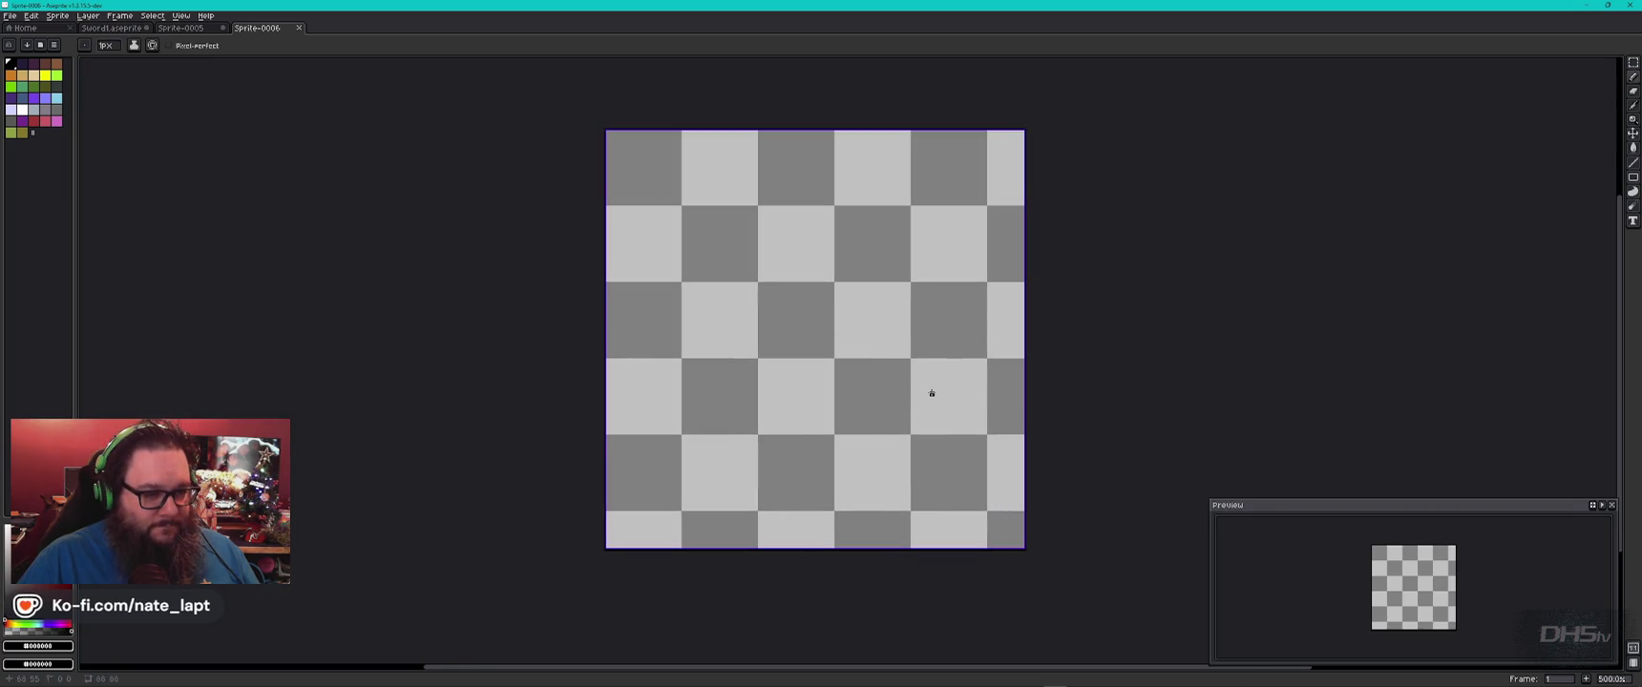
{"action": "mouse_move", "coordinate": [846, 337]}
{"action": "left_mouse_down"}
{"action": "mouse_move", "coordinate": [940, 343]}
{"action": "mouse_move", "coordinate": [883, 243]}
{"action": "left_mouse_up"}
{"action": "key", "text": "ctrl+z"}
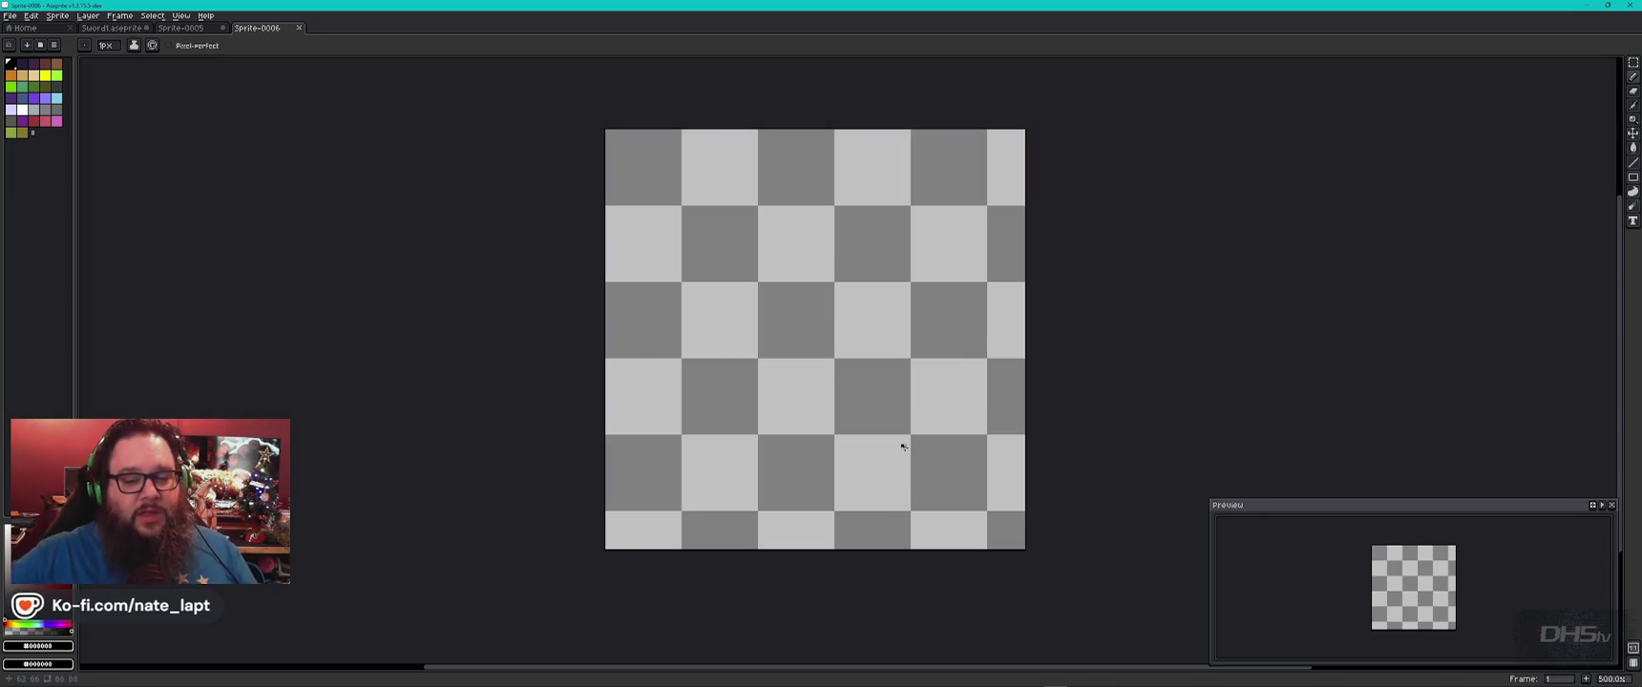
Draw and undo a short horizontal test line, returning to the pencil tool.
{"action": "scroll", "coordinate": [904, 447], "scroll_direction": "down", "scroll_amount": 1}
{"action": "scroll", "coordinate": [873, 401], "scroll_direction": "down", "scroll_amount": 3}
{"action": "scroll", "coordinate": [868, 382], "scroll_direction": "up", "scroll_amount": 3}
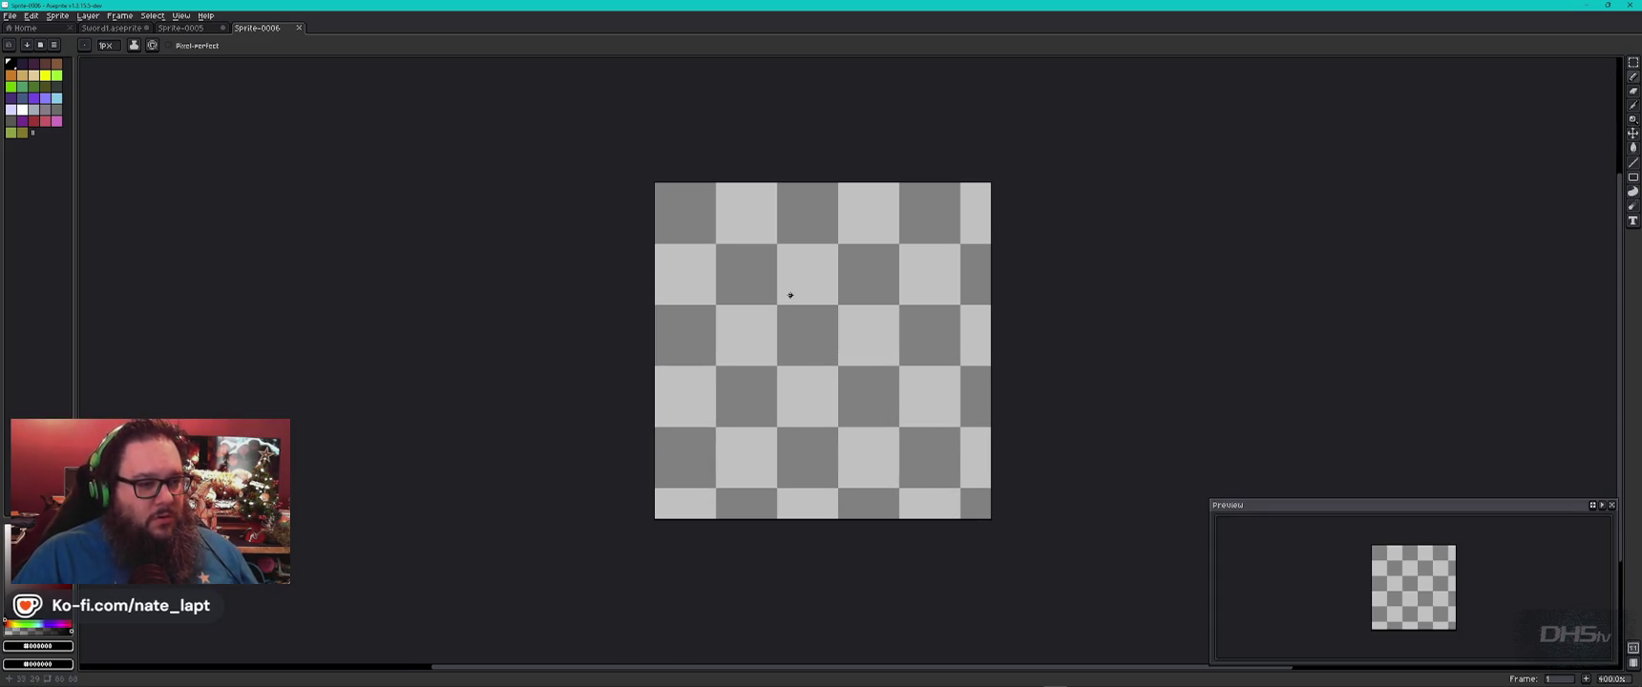
{"action": "key", "text": "ctrl+z"}
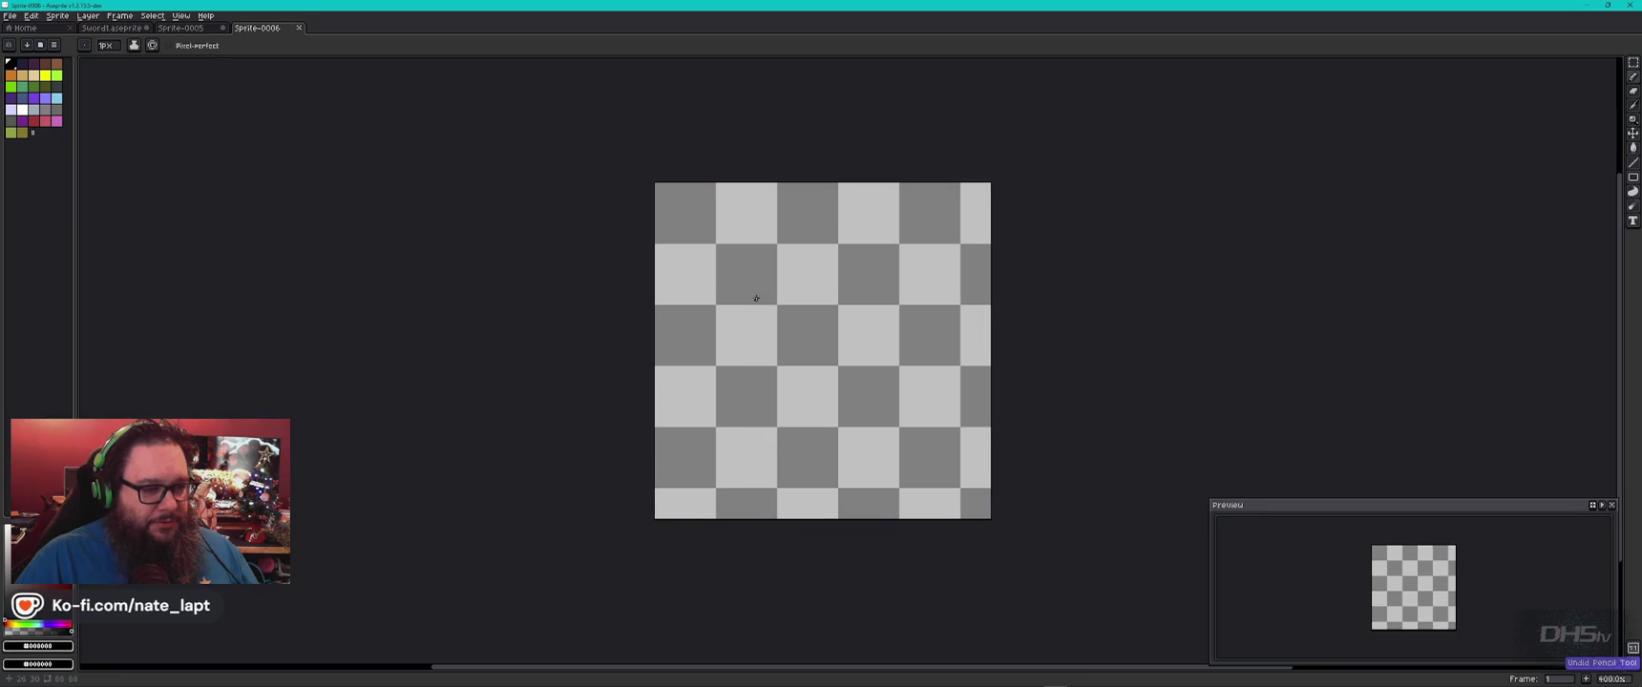
{"action": "left_click_drag", "start_coordinate": [766, 286], "coordinate": [724, 286]}
{"action": "key", "text": "v"}
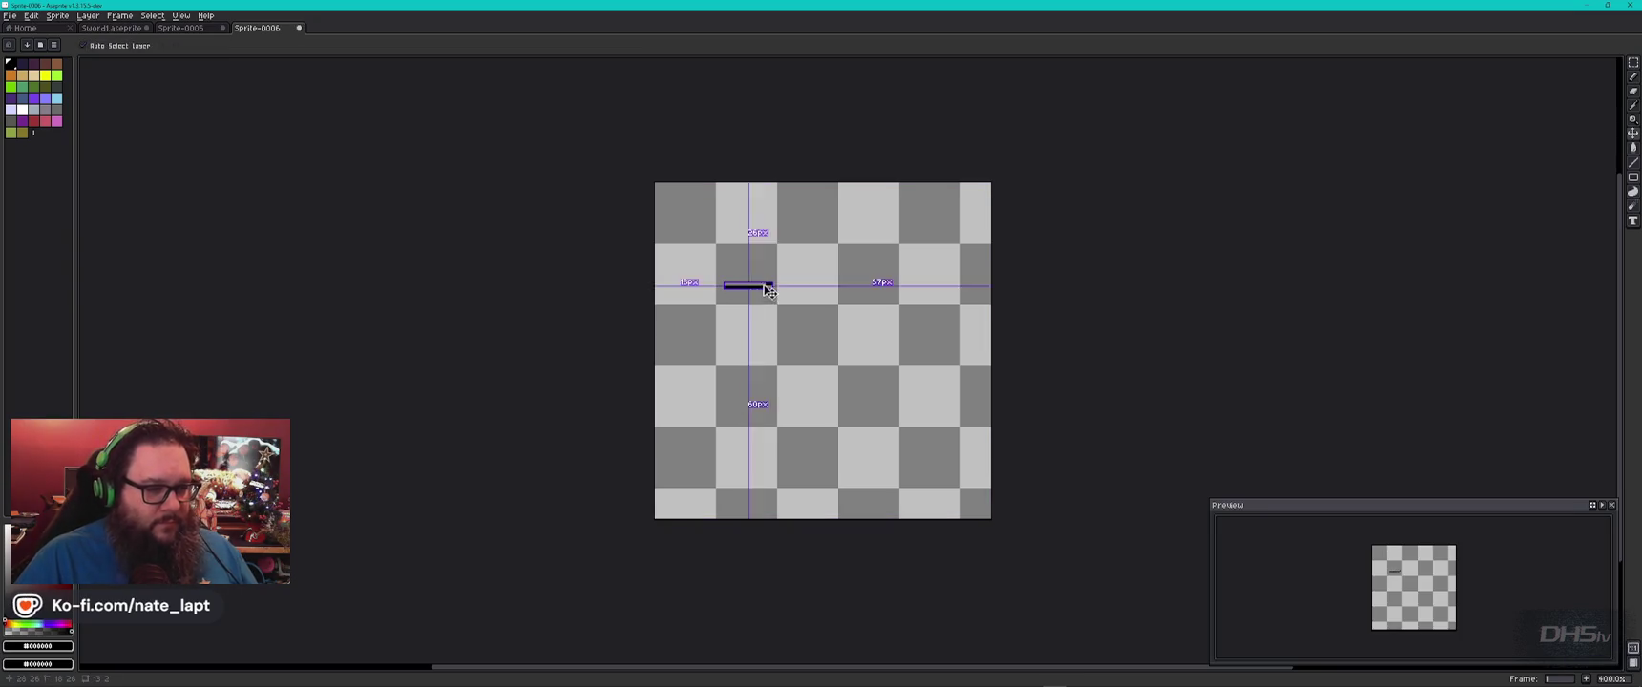
{"action": "key", "text": "b"}
{"action": "key", "text": "ctrl+z"}
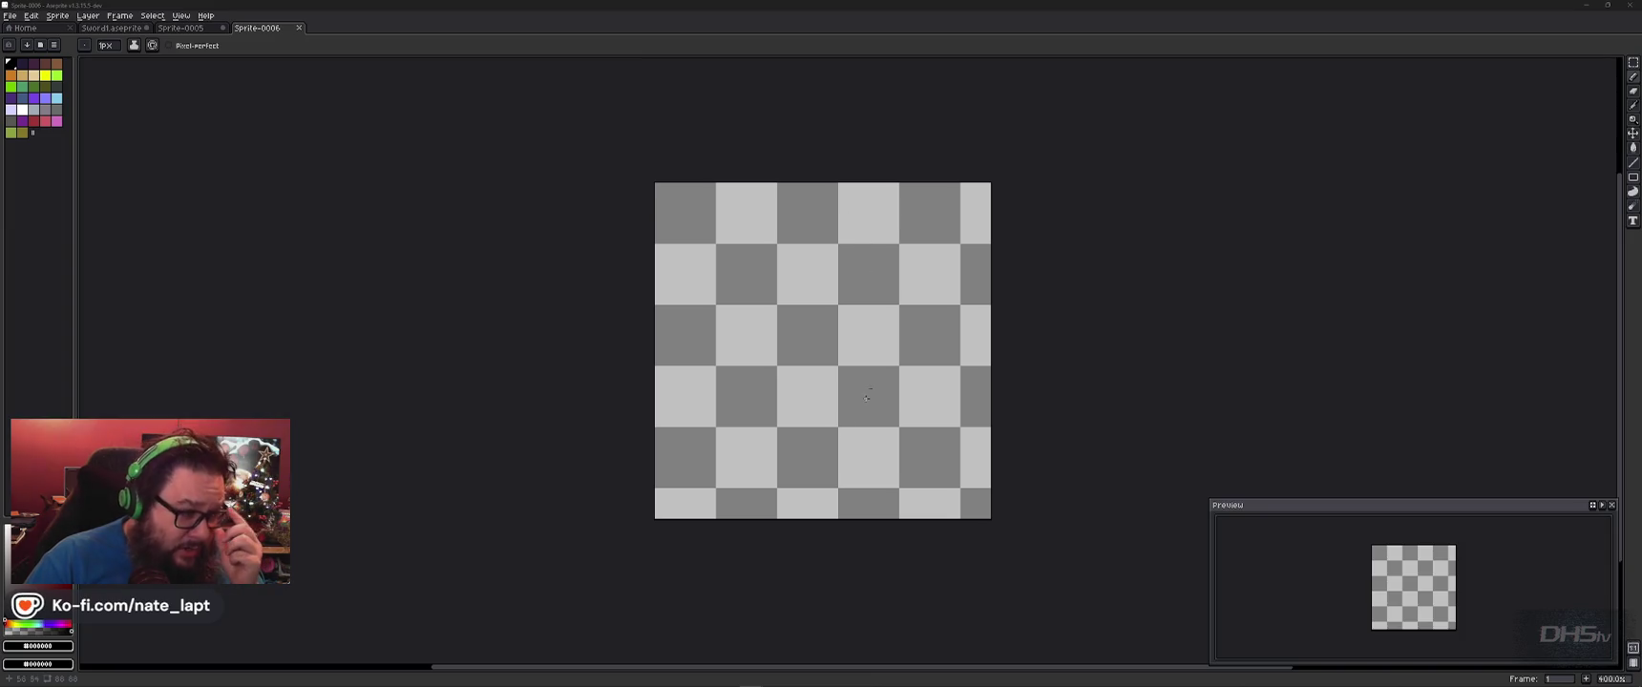
Switch back to Chrome and start a new browser tab.
{"action": "key", "text": "alt+Tab"}
{"action": "key", "text": "Tab"}
{"action": "key", "text": "ctrl+t"}
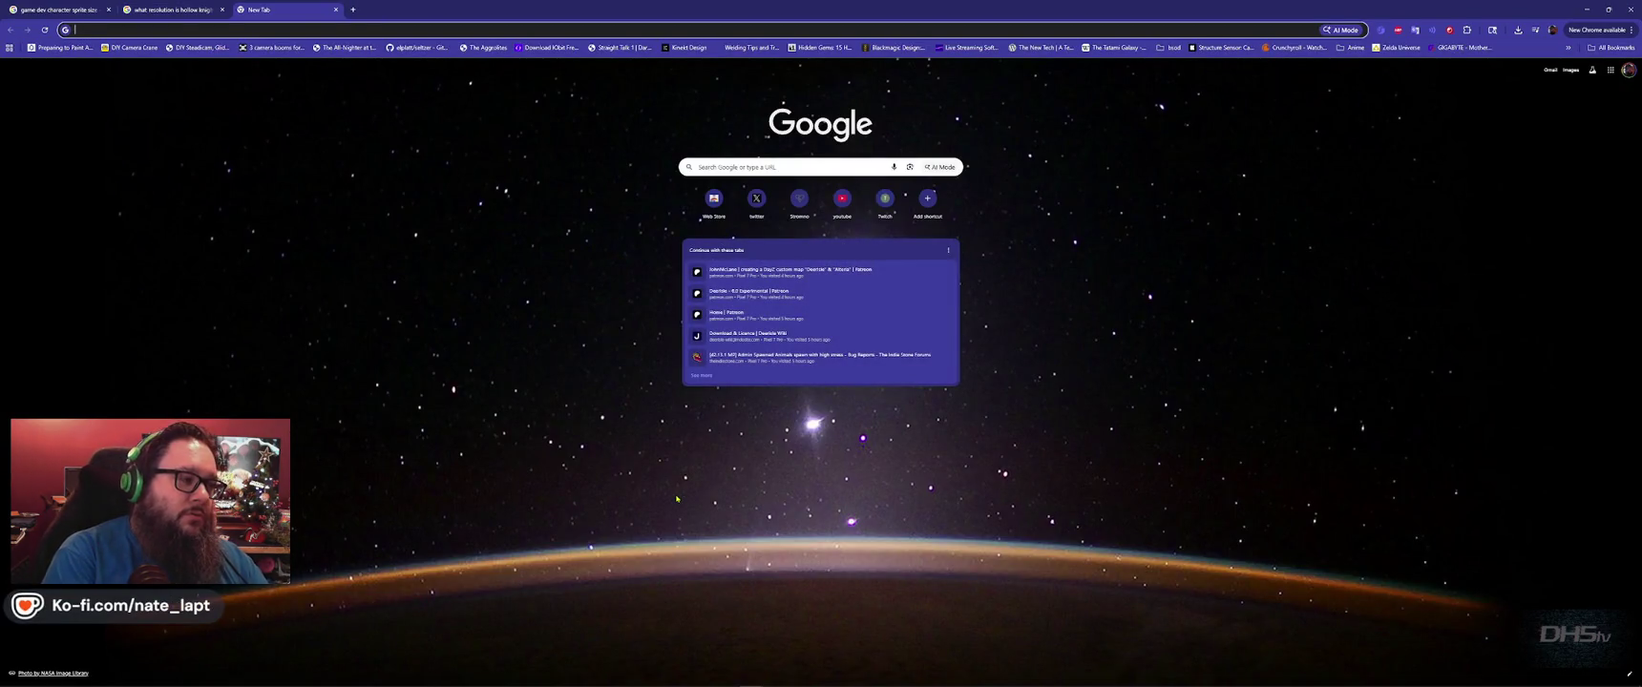
Search 'game dev color palette' and open Lospec's Palette List, dismissing the privacy consent.
{"action": "type", "text": "game dev color pa"}
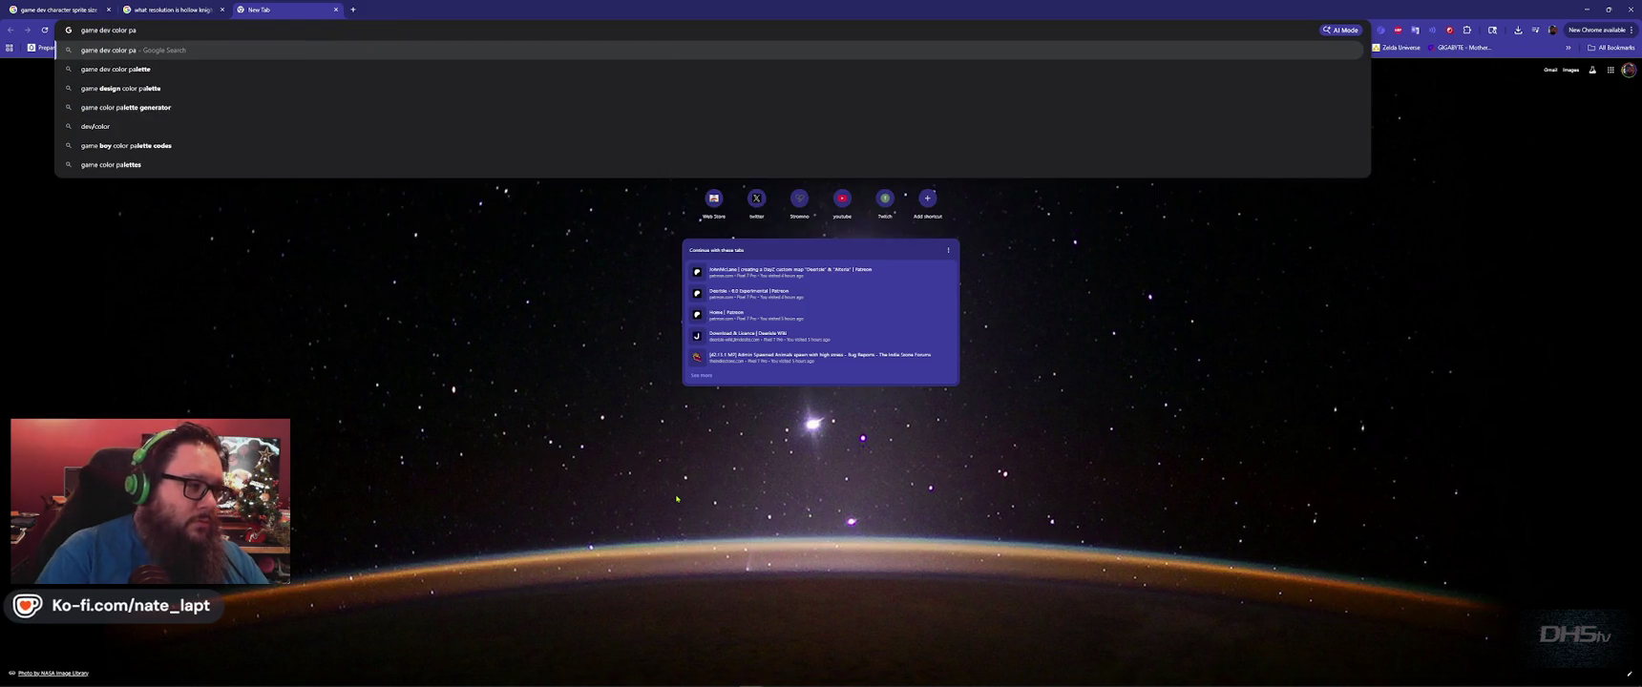
{"action": "key", "text": "Down"}
{"action": "key", "text": "Return"}
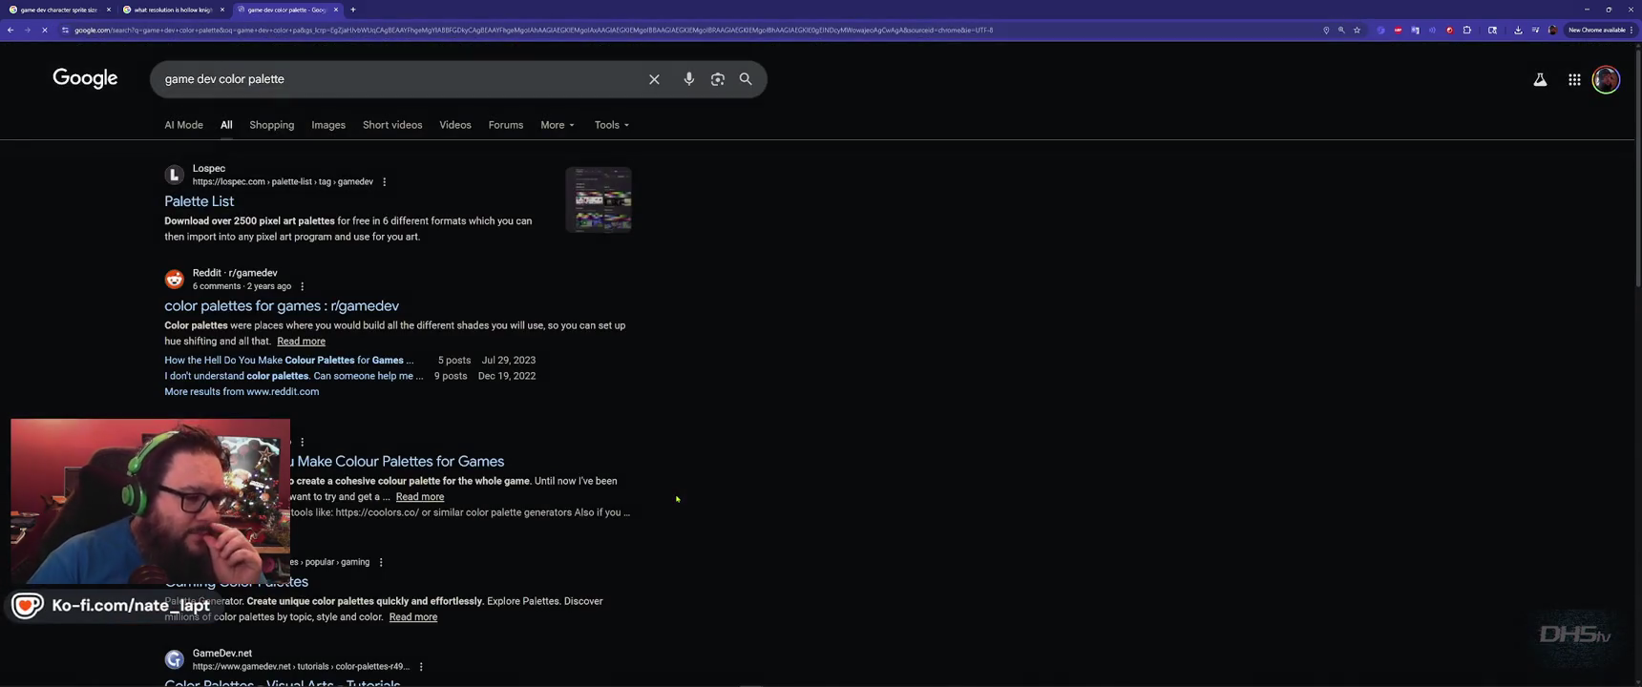
{"action": "left_click", "coordinate": [210, 214]}
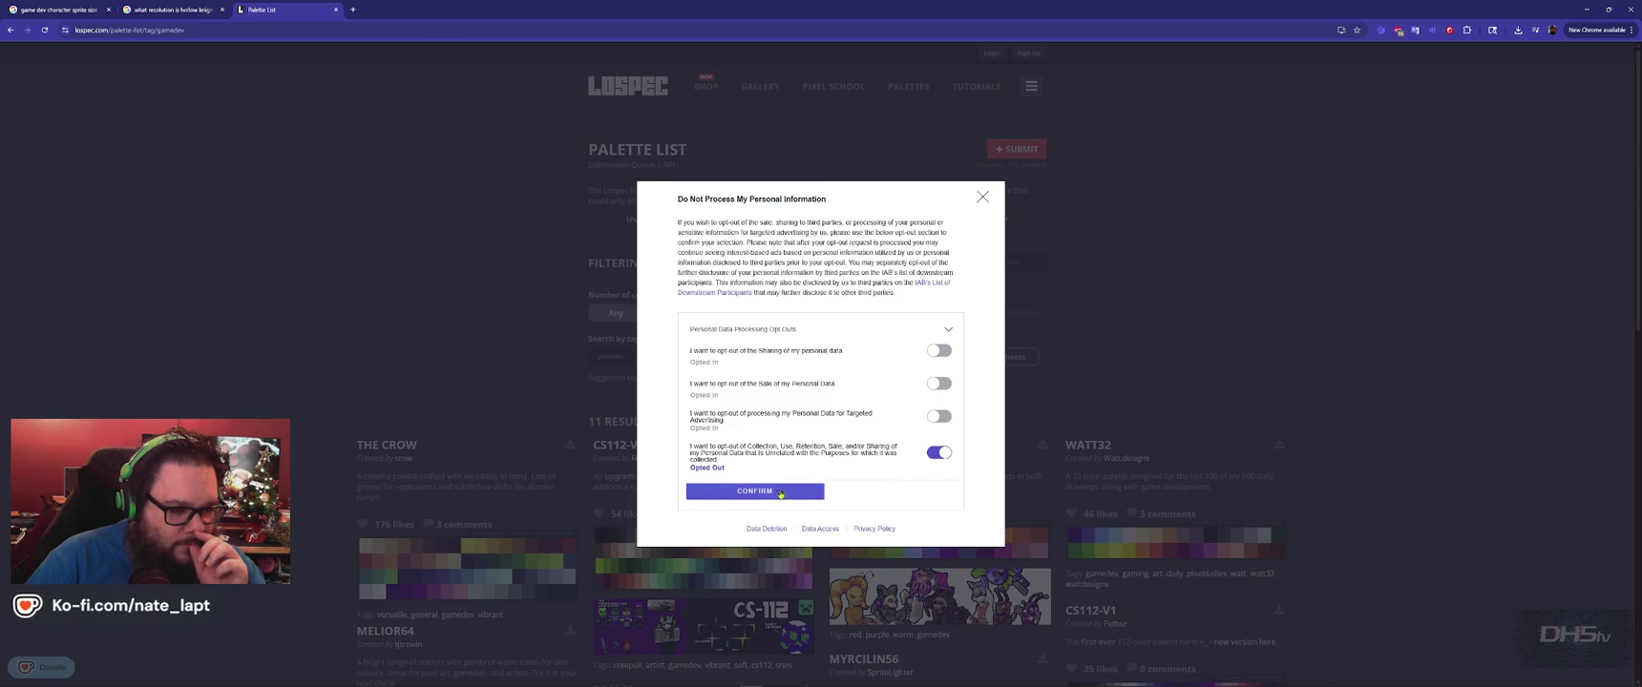
{"action": "left_click", "coordinate": [779, 492]}
{"action": "left_click", "coordinate": [831, 386]}
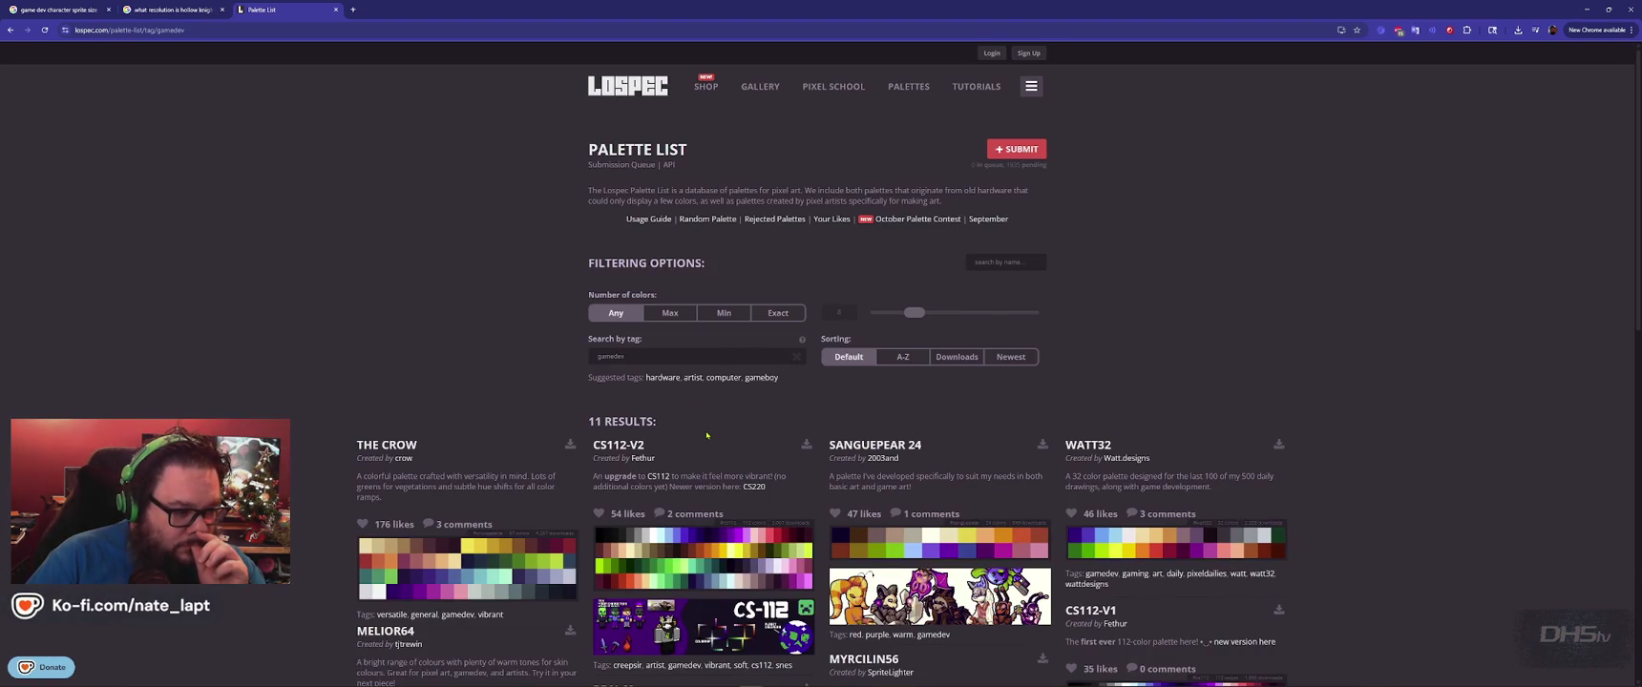
Browse the 11 gamedev-tagged palettes, then switch to the sprite size results.
{"action": "scroll", "coordinate": [707, 436], "scroll_direction": "down", "scroll_amount": 1}
{"action": "scroll", "coordinate": [706, 436], "scroll_direction": "down", "scroll_amount": 2}
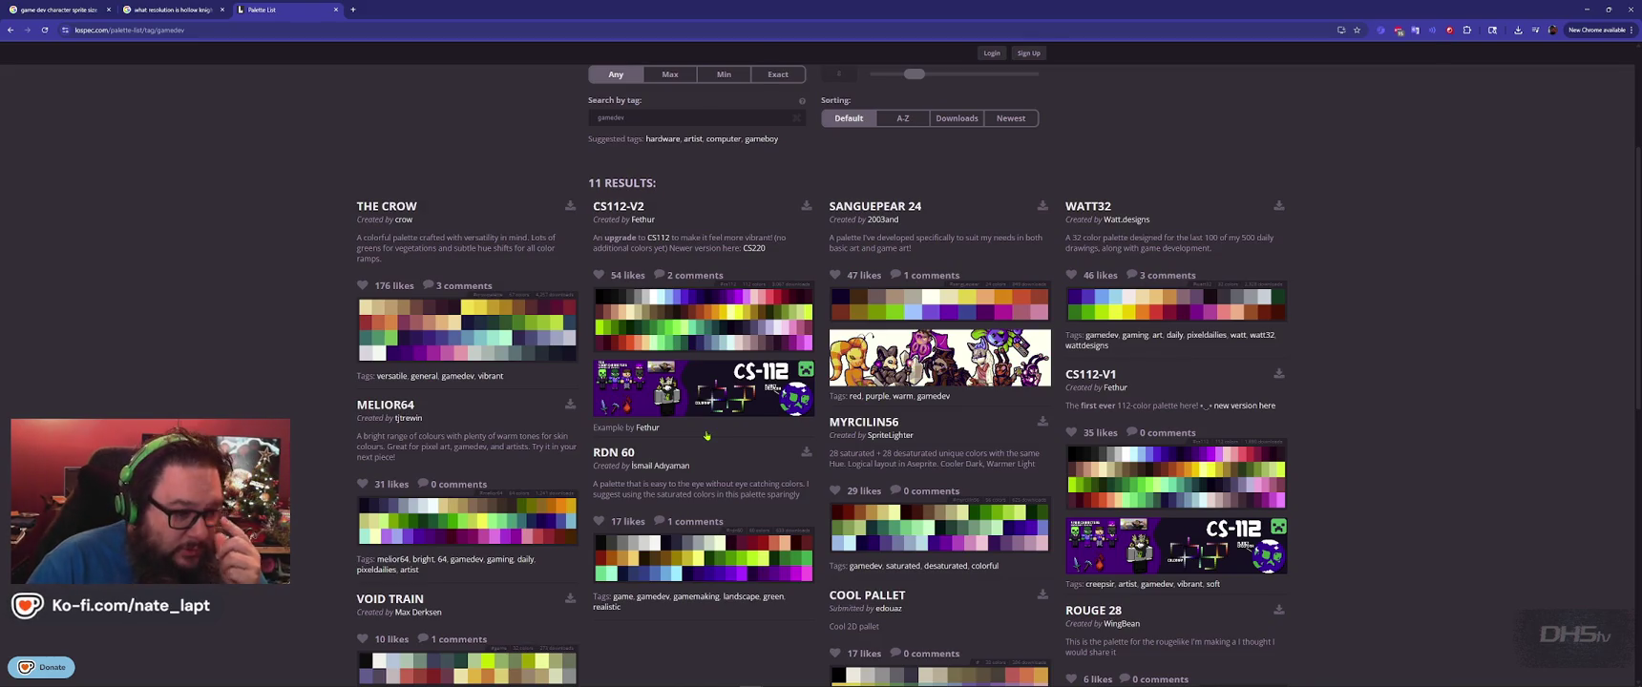
{"action": "scroll", "coordinate": [735, 411], "scroll_direction": "up", "scroll_amount": 3}
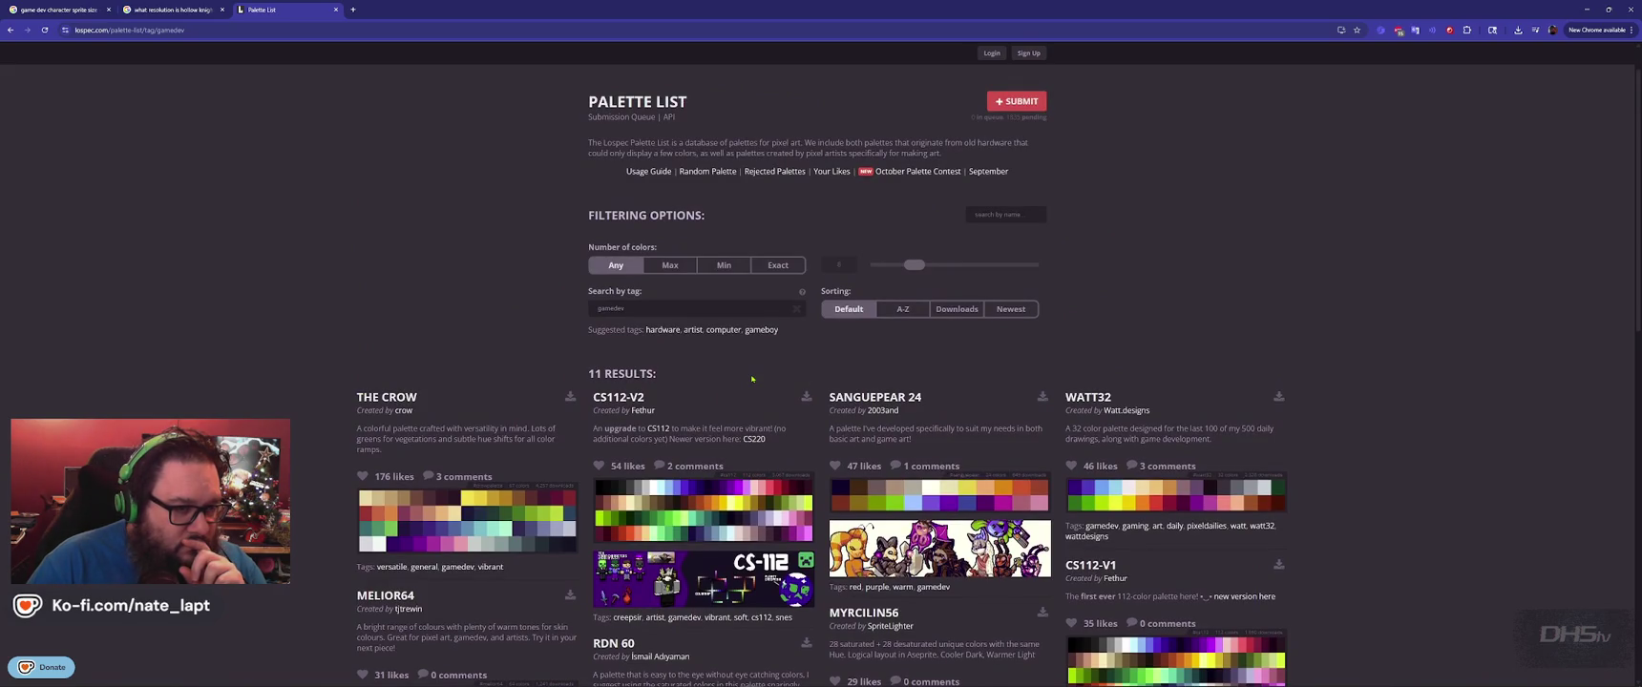
{"action": "scroll", "coordinate": [751, 379], "scroll_direction": "down", "scroll_amount": 4}
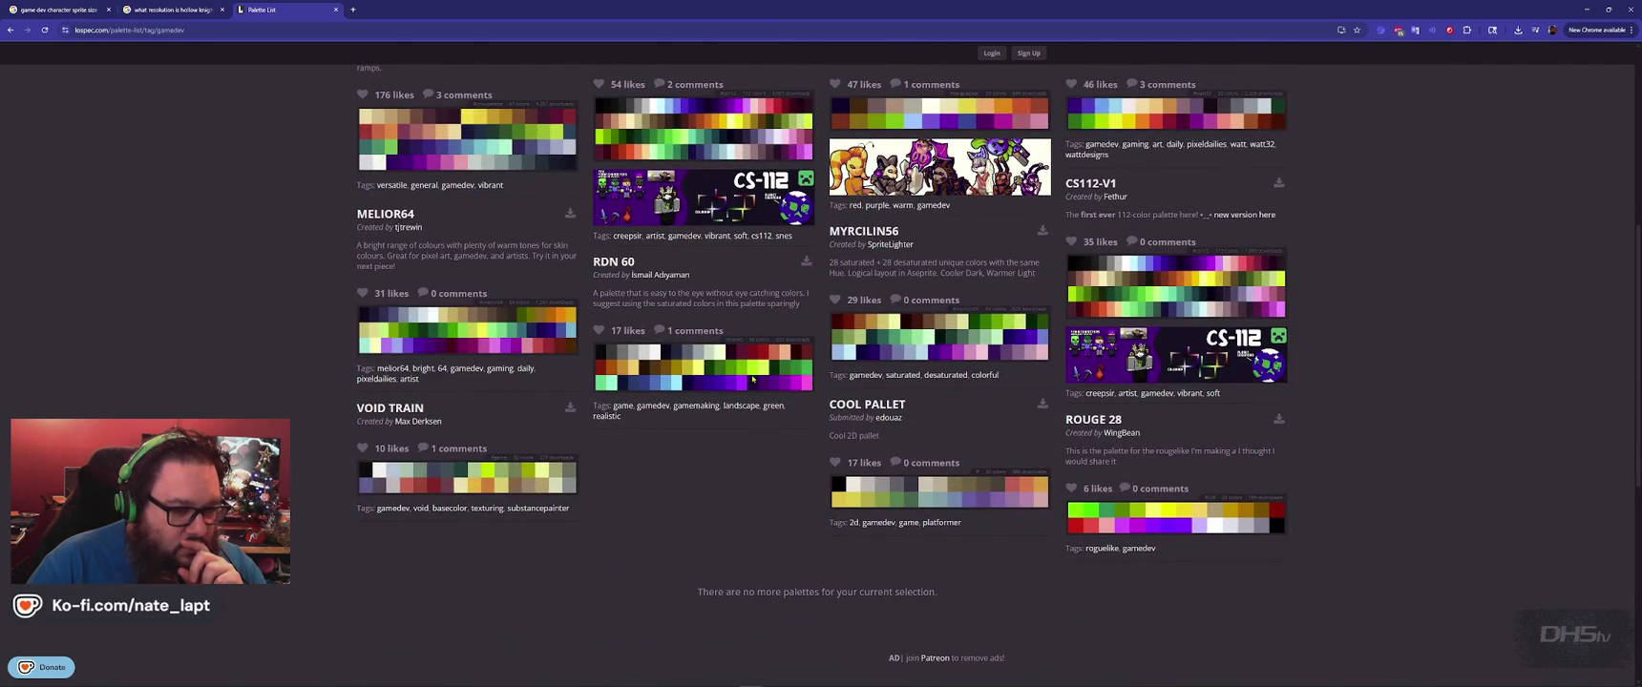
{"action": "scroll", "coordinate": [754, 379], "scroll_direction": "up", "scroll_amount": 4}
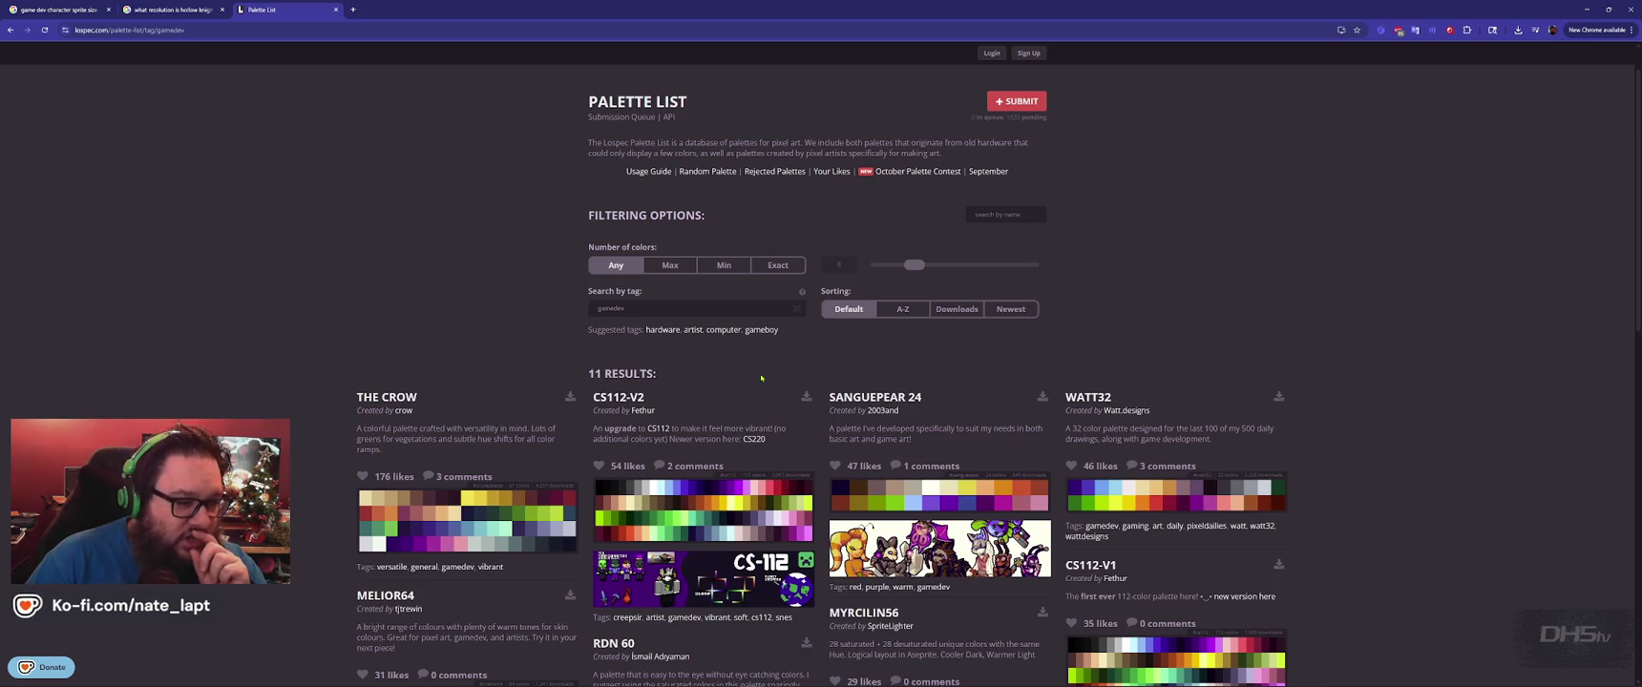
{"action": "scroll", "coordinate": [790, 447], "scroll_direction": "down", "scroll_amount": 2}
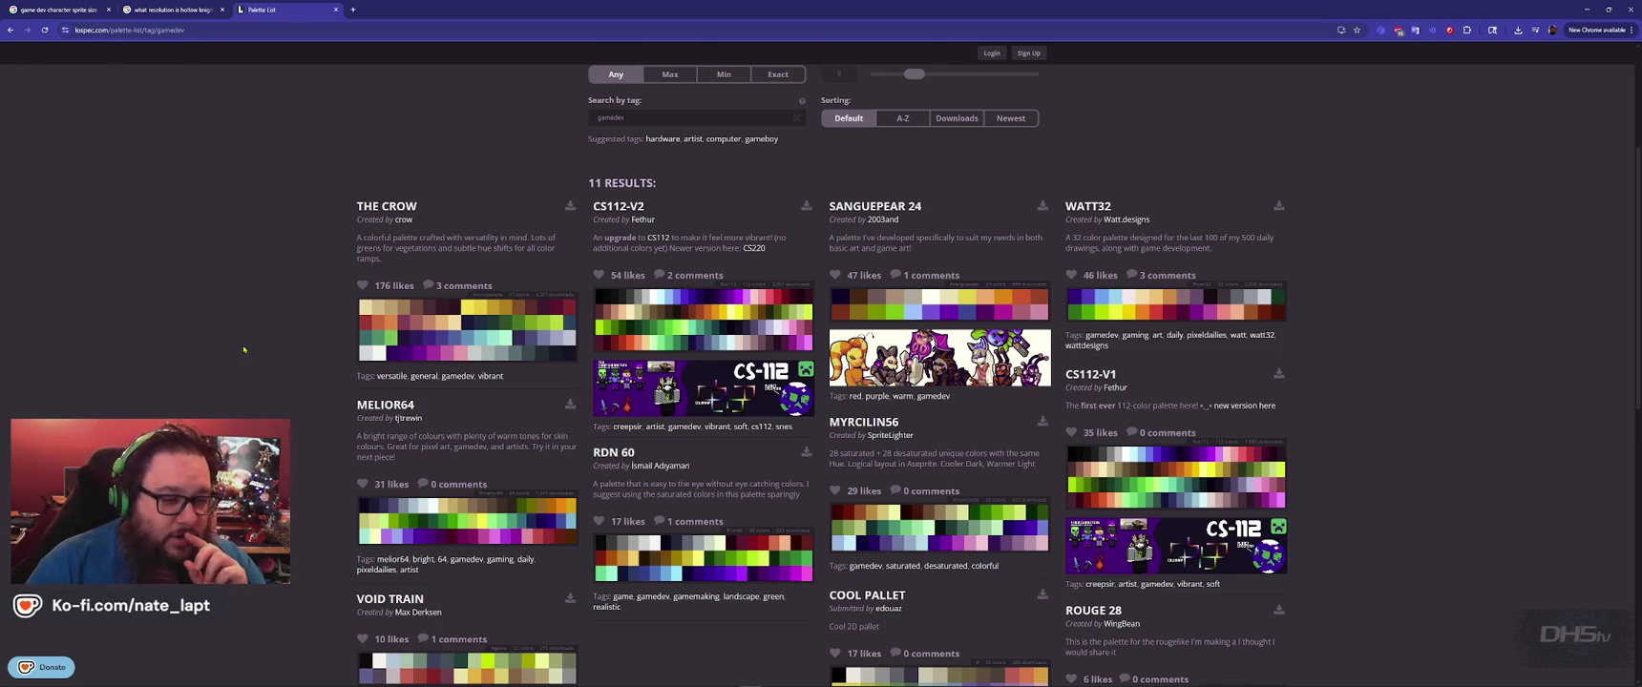
{"action": "scroll", "coordinate": [500, 292], "scroll_direction": "up", "scroll_amount": 3}
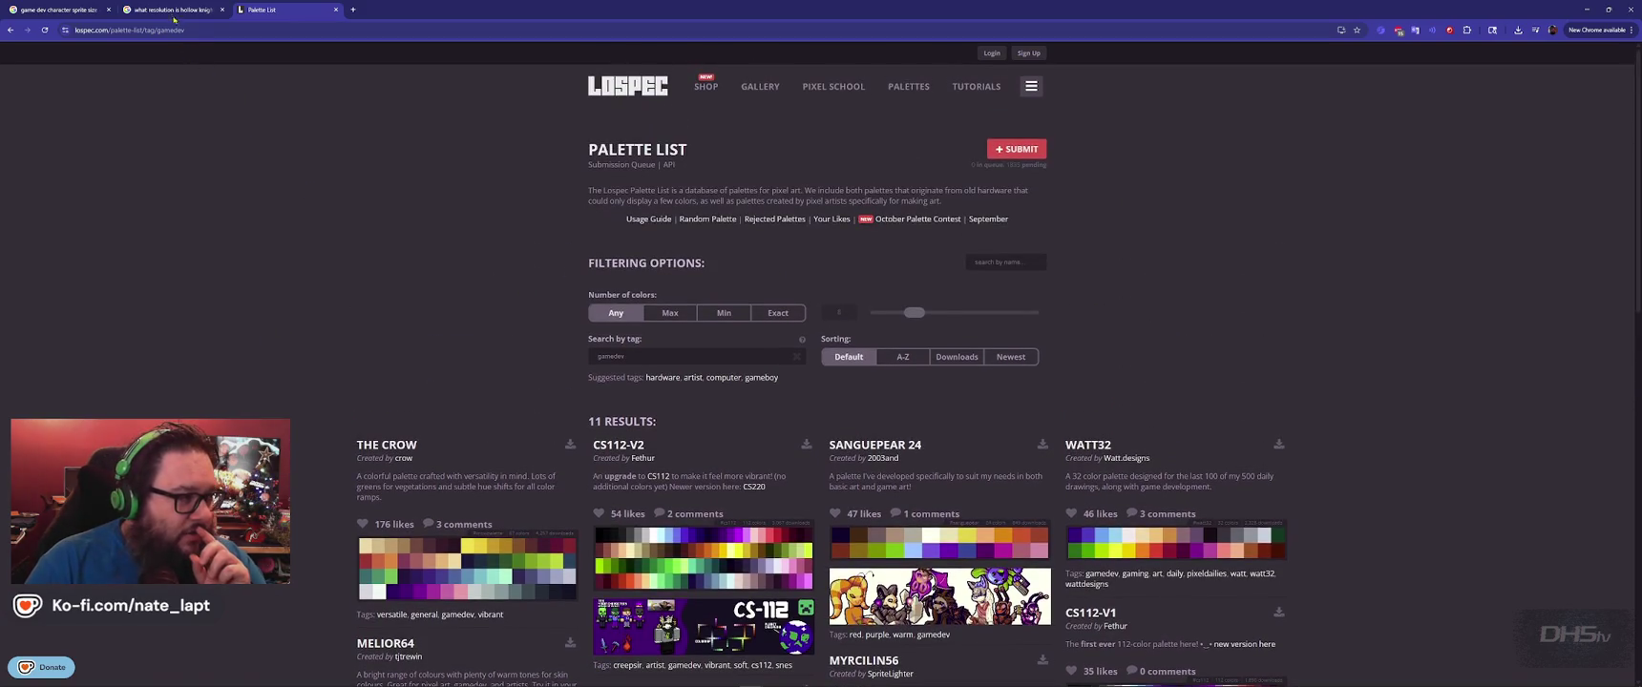
{"action": "left_click", "coordinate": [64, 12]}
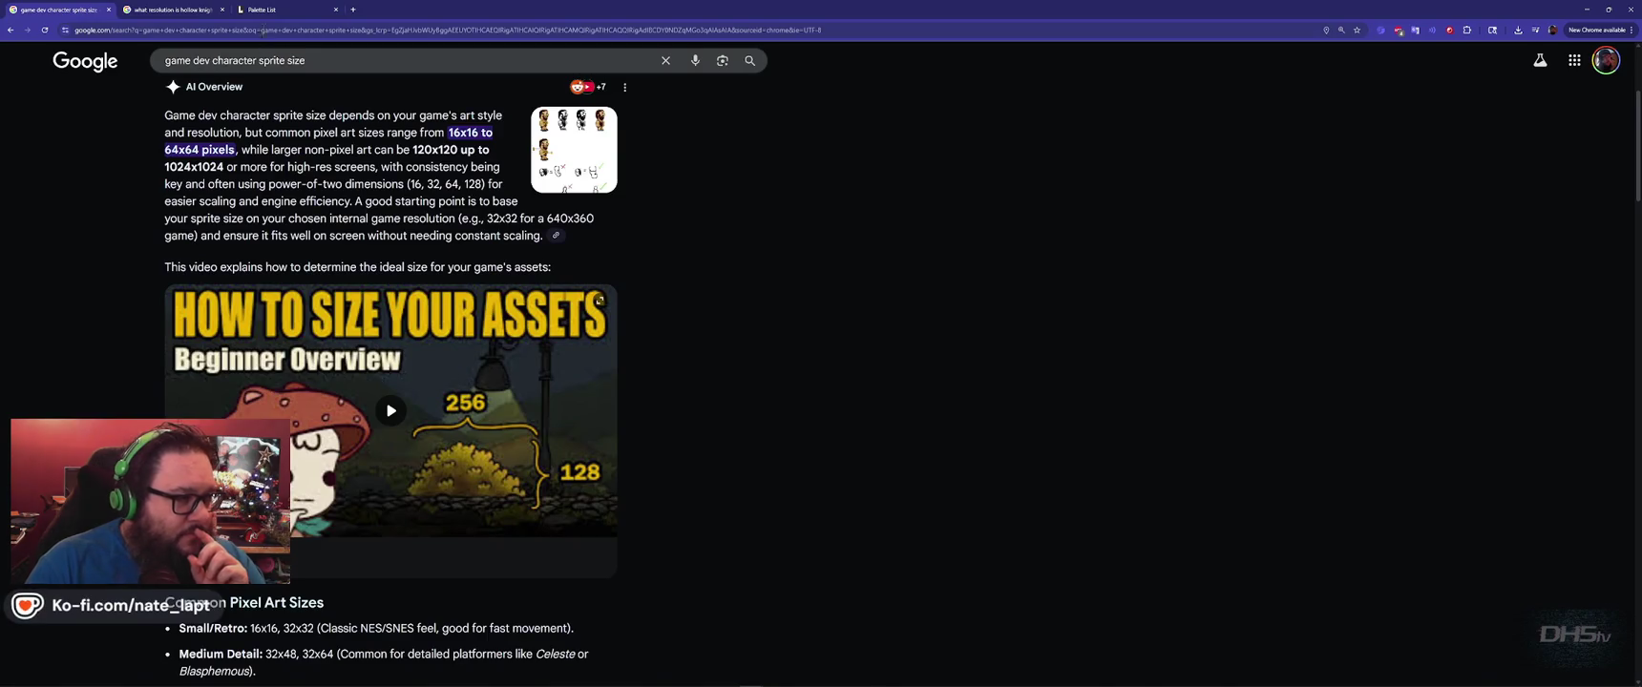
Open the Lospec Palette List result in a new tab and look it over.
{"action": "left_click", "coordinate": [276, 9]}
{"action": "key", "text": "alt+Left"}
{"action": "right_click", "coordinate": [217, 203]}
{"action": "left_click", "coordinate": [267, 212]}
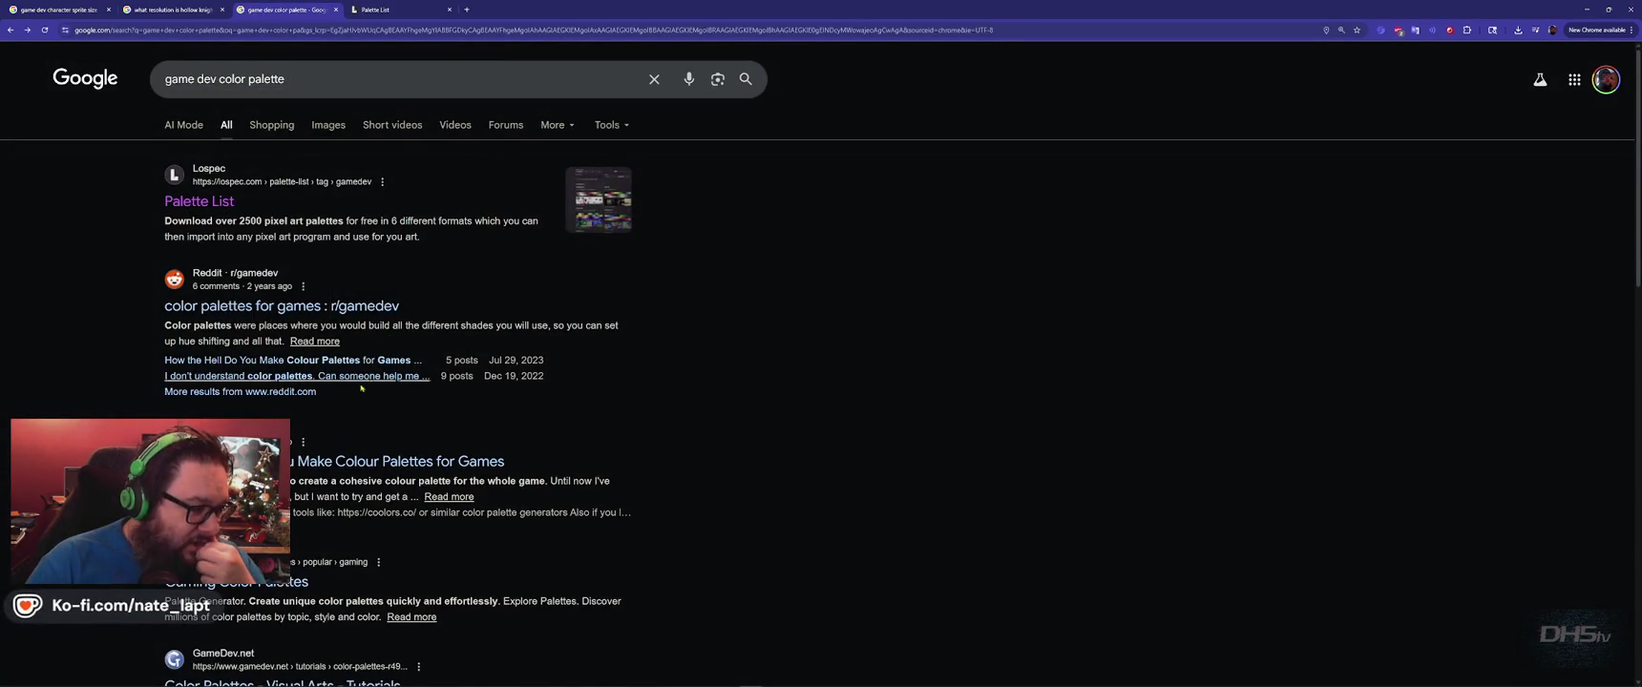
{"action": "scroll", "coordinate": [348, 396], "scroll_direction": "down", "scroll_amount": 2}
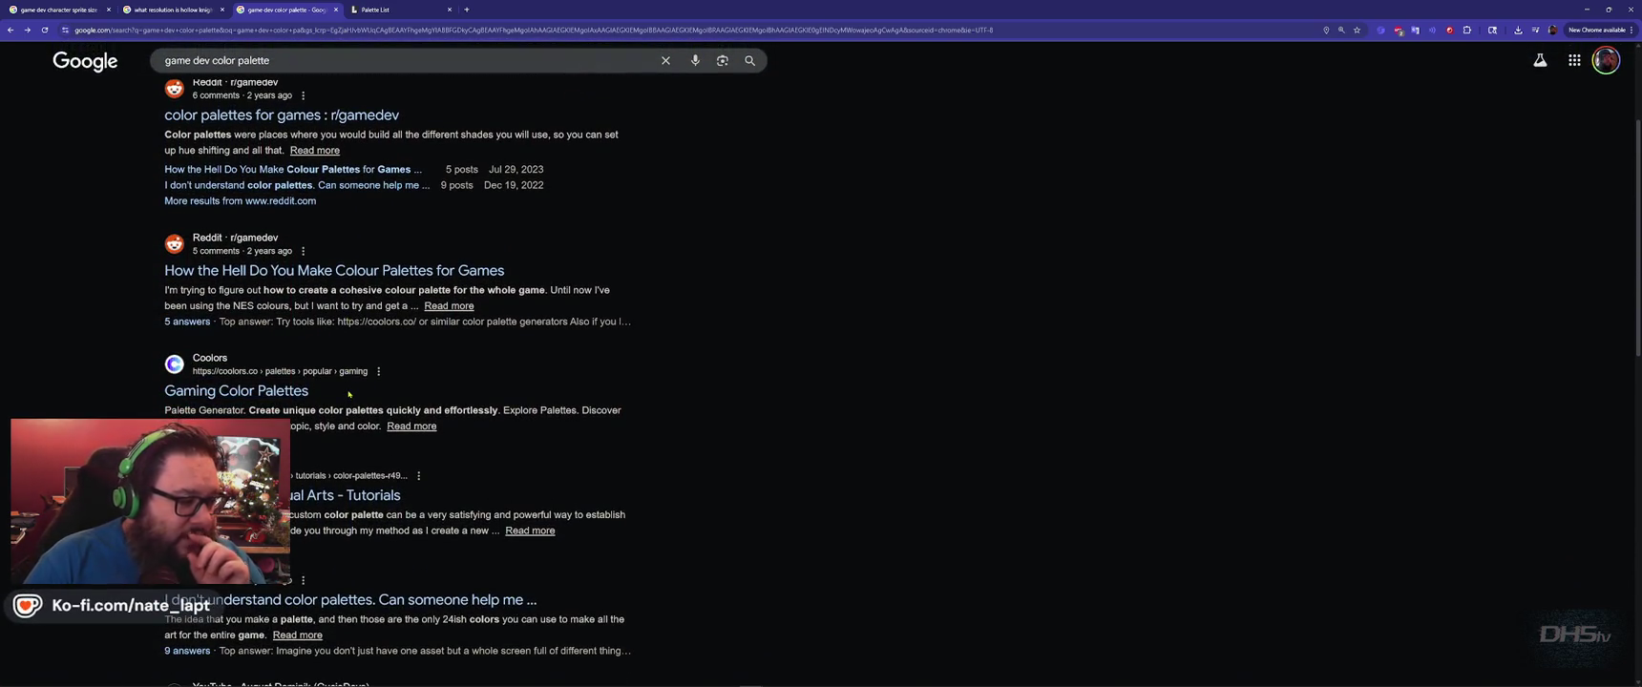
{"action": "left_click", "coordinate": [381, 13]}
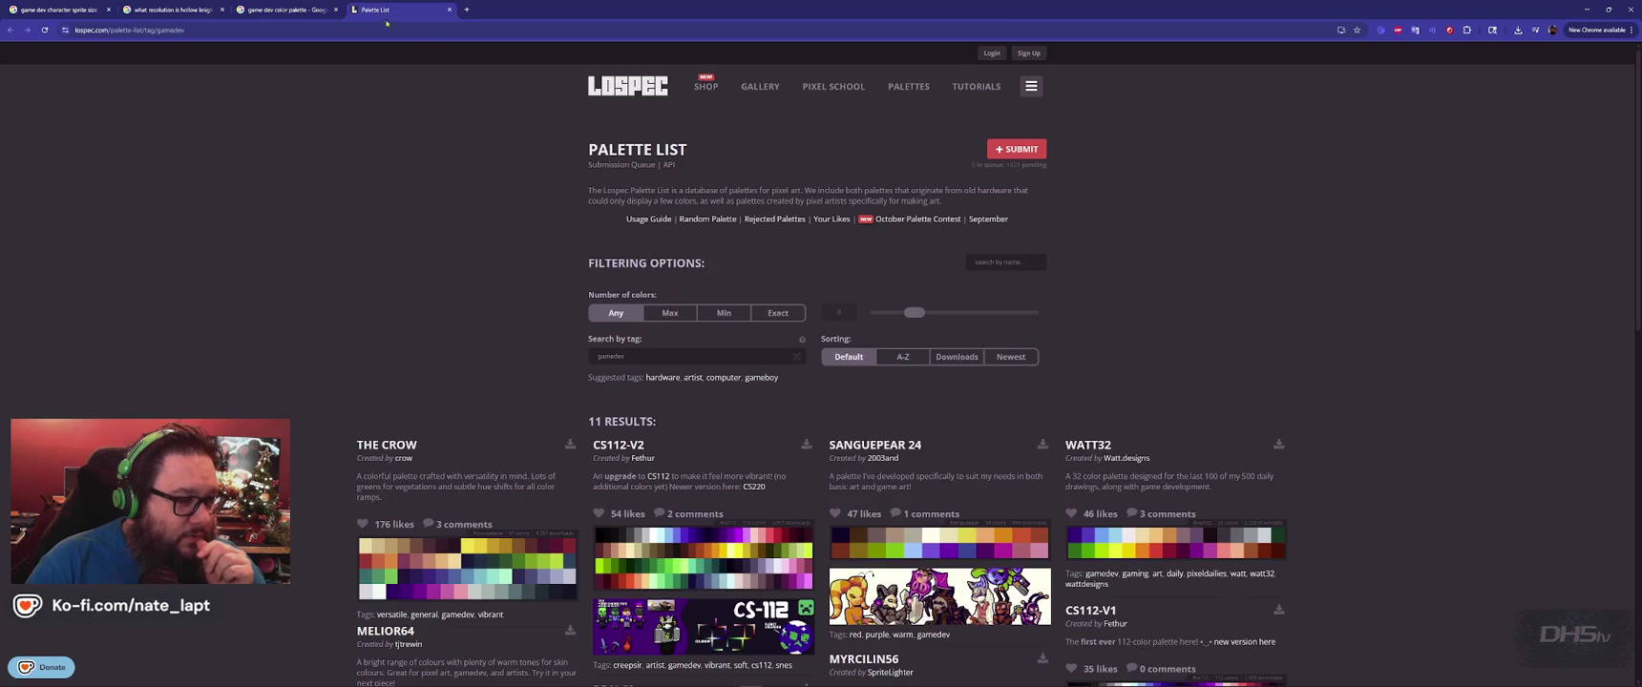
{"action": "scroll", "coordinate": [860, 407], "scroll_direction": "down", "scroll_amount": 2}
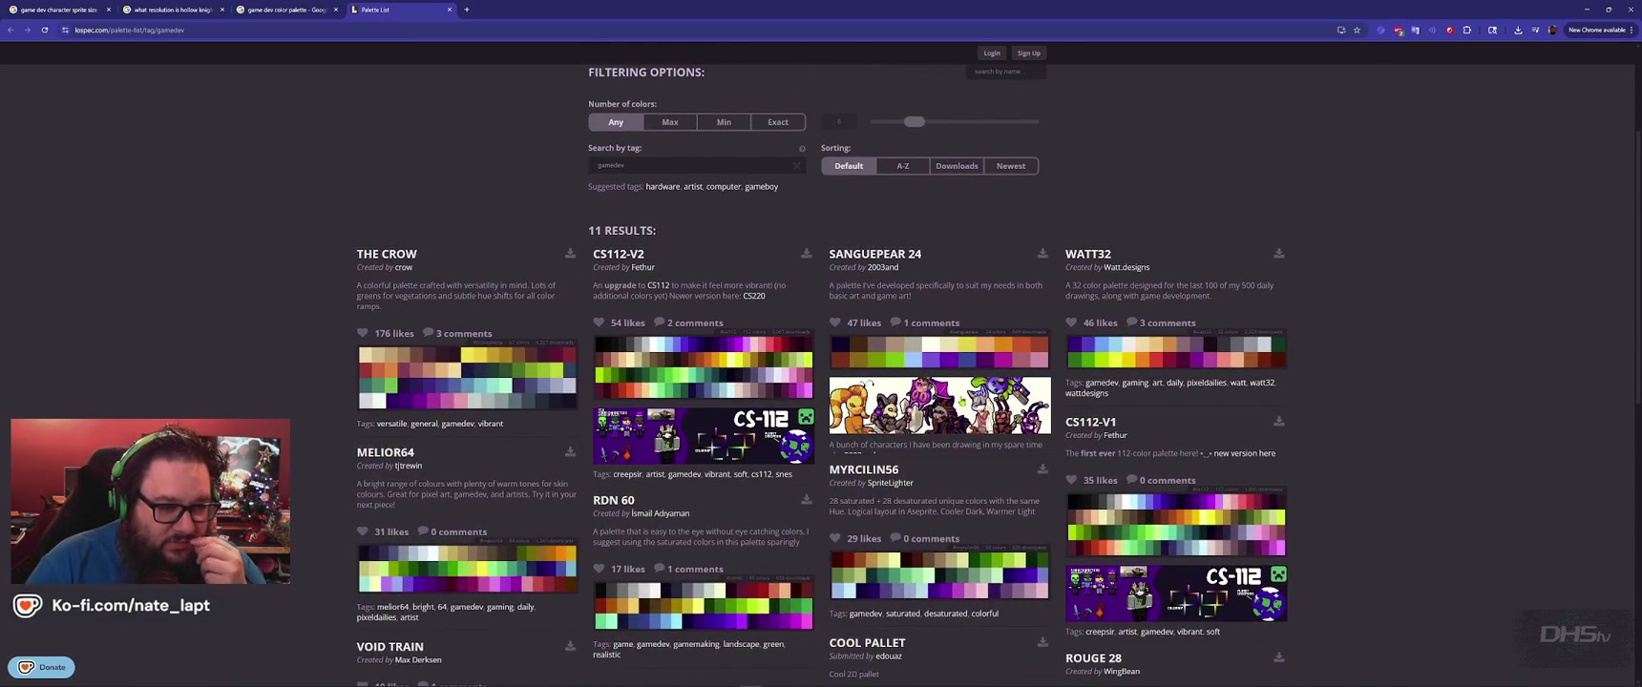
Open the r/gamedev color palettes Reddit thread from the results in a new tab.
{"action": "left_click", "coordinate": [280, 10]}
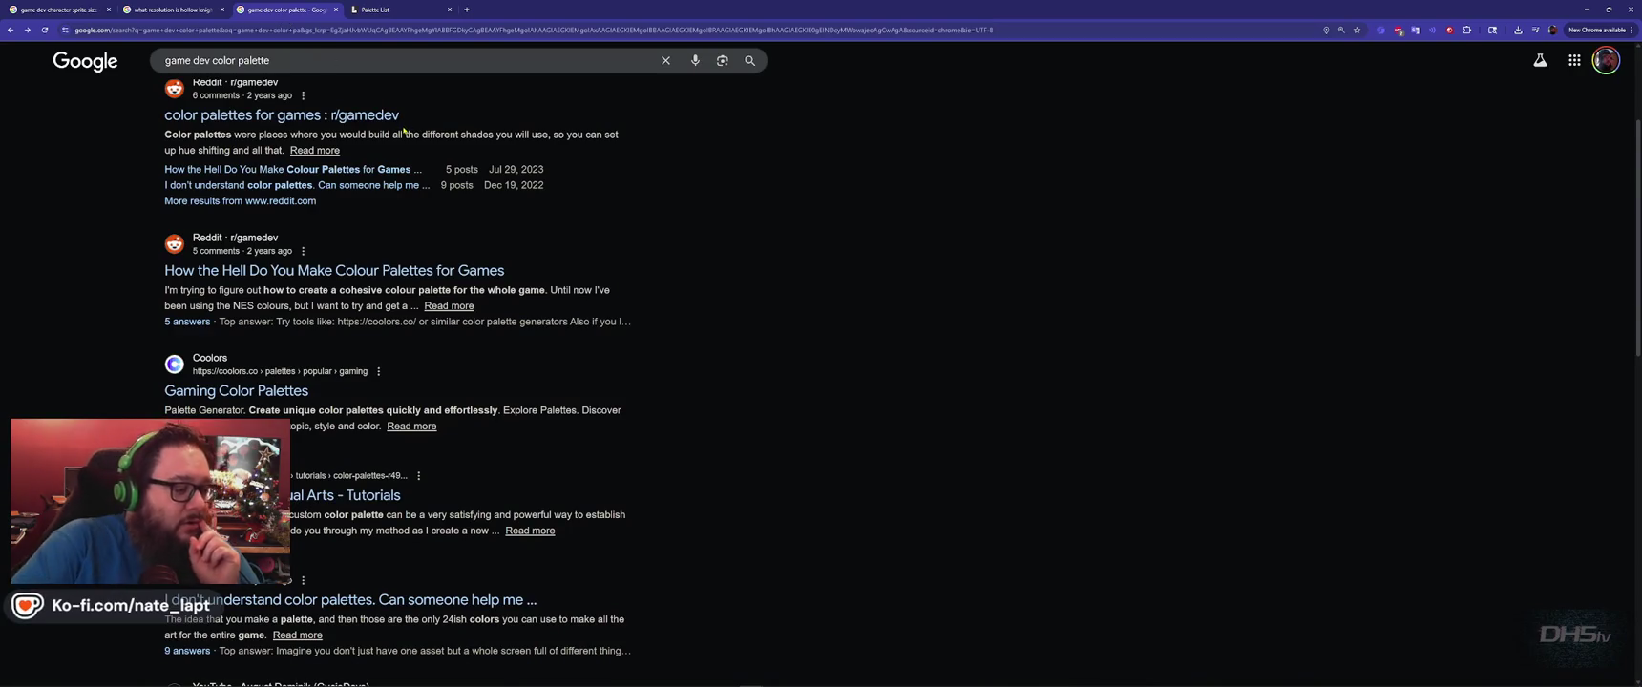
{"action": "scroll", "coordinate": [444, 197], "scroll_direction": "down", "scroll_amount": 1}
{"action": "scroll", "coordinate": [444, 196], "scroll_direction": "down", "scroll_amount": 2}
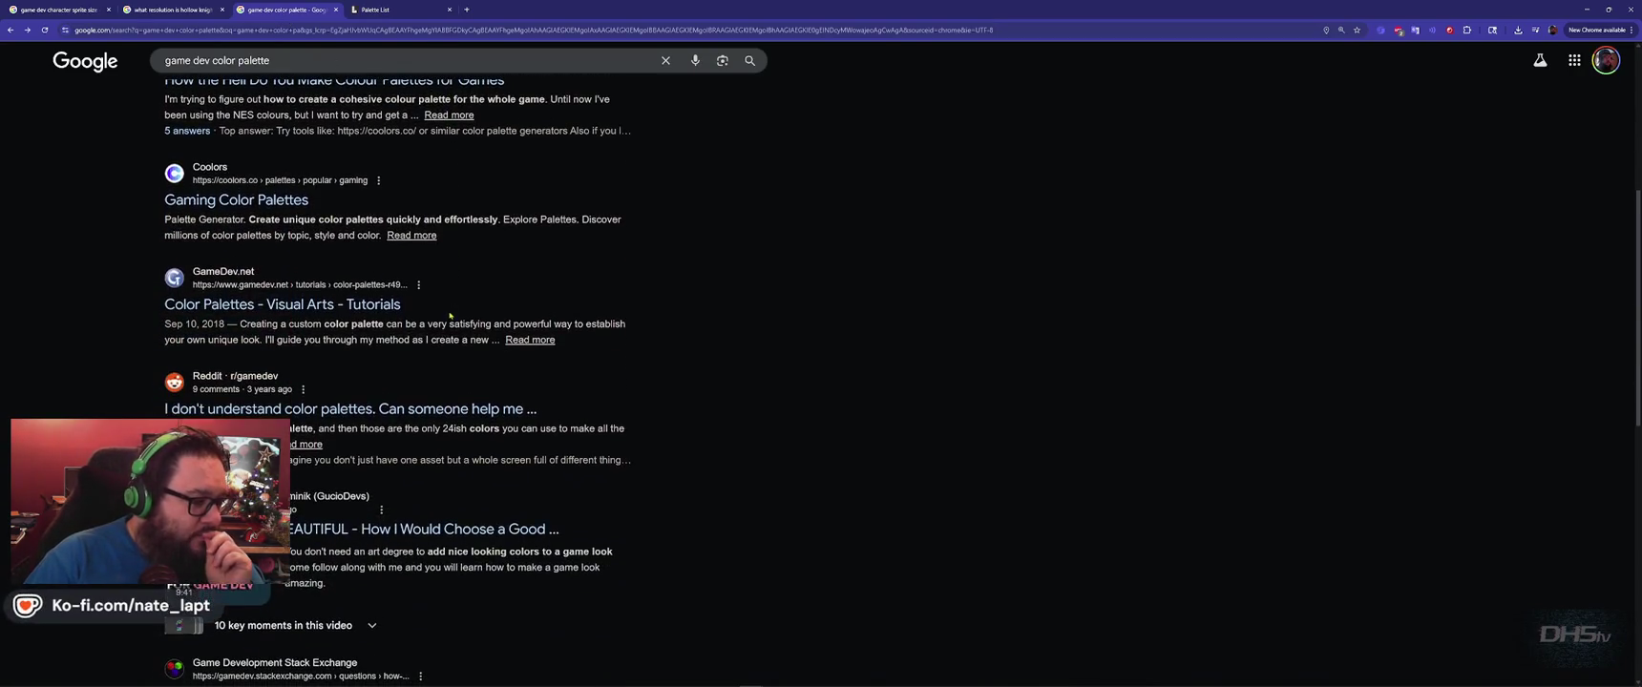
{"action": "right_click", "coordinate": [383, 421]}
{"action": "left_click", "coordinate": [420, 428]}
Read the 'I don't understand color palettes' comments and open the linked Understanding Color video.
{"action": "left_click", "coordinate": [519, 10]}
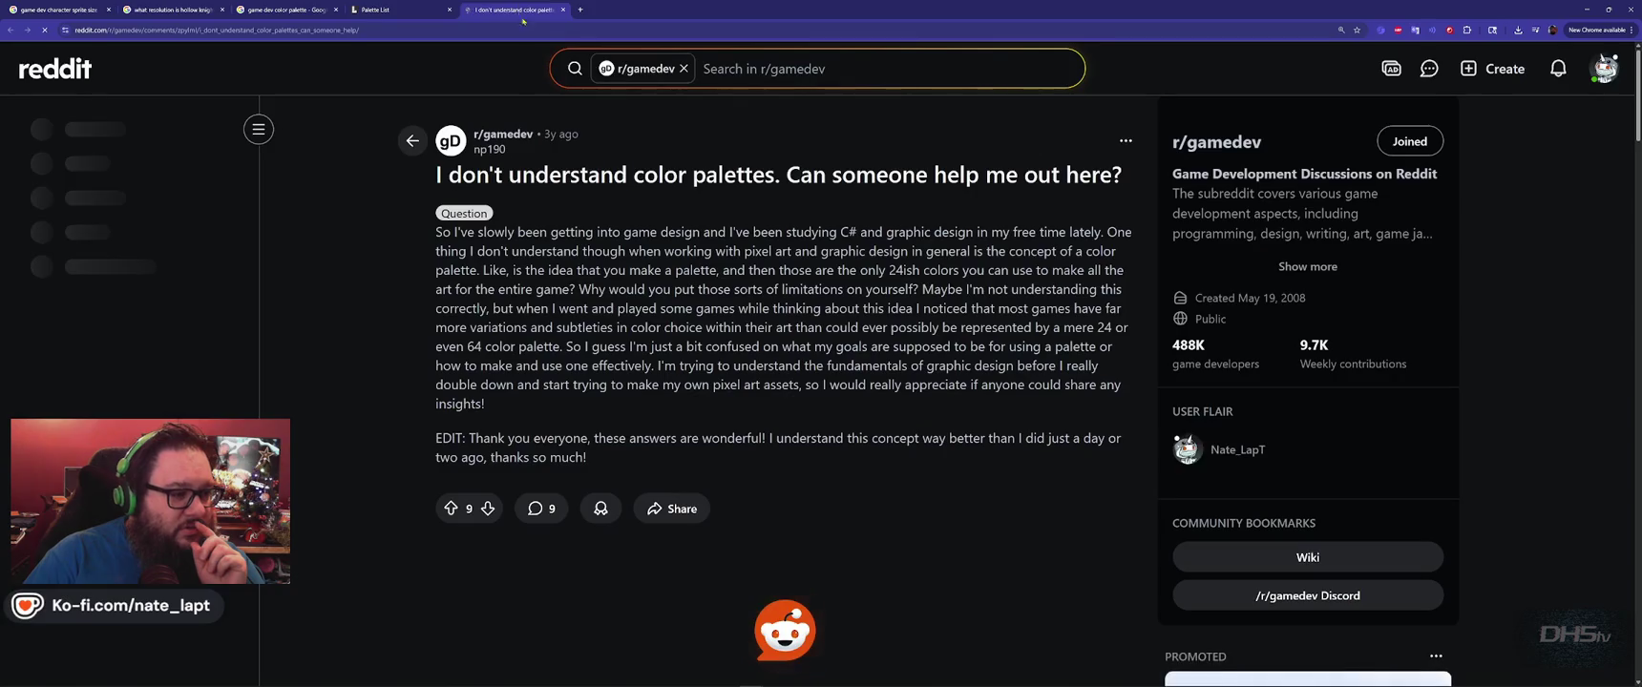
{"action": "scroll", "coordinate": [822, 377], "scroll_direction": "down", "scroll_amount": 3}
{"action": "scroll", "coordinate": [822, 377], "scroll_direction": "down", "scroll_amount": 3}
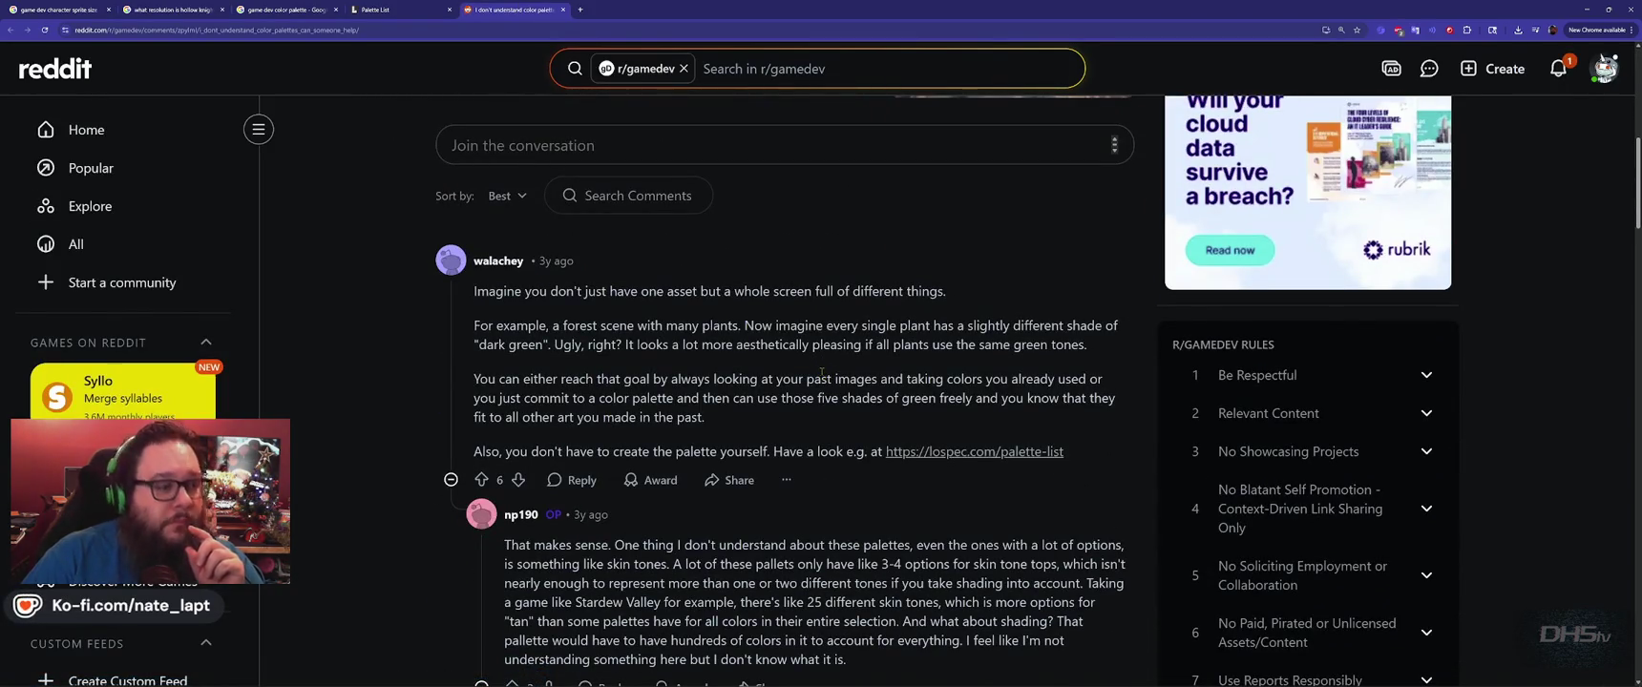
{"action": "scroll", "coordinate": [822, 372], "scroll_direction": "down", "scroll_amount": 3}
{"action": "scroll", "coordinate": [822, 372], "scroll_direction": "down", "scroll_amount": 6}
{"action": "scroll", "coordinate": [822, 372], "scroll_direction": "down", "scroll_amount": 4}
{"action": "scroll", "coordinate": [830, 386], "scroll_direction": "down", "scroll_amount": 5}
{"action": "scroll", "coordinate": [830, 386], "scroll_direction": "up", "scroll_amount": 3}
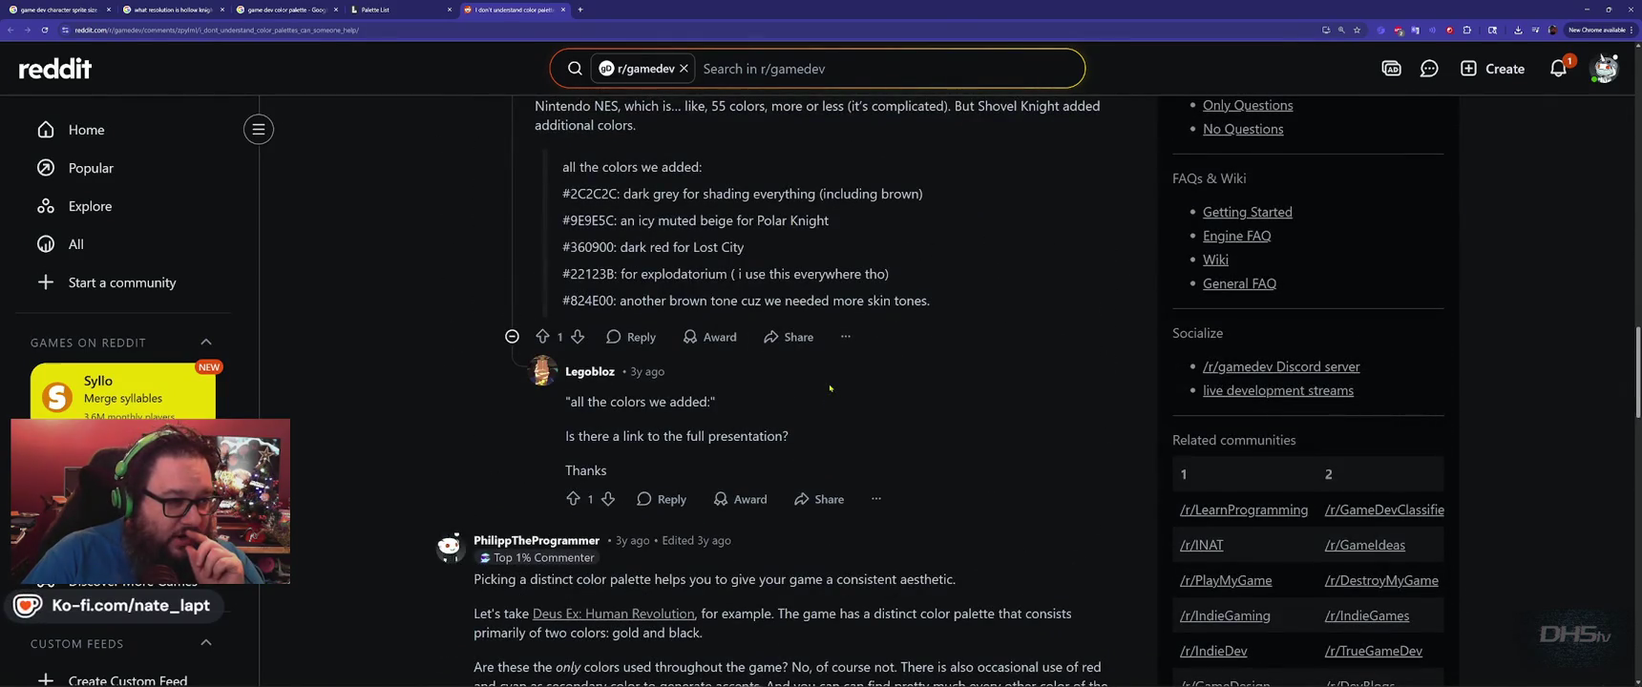
{"action": "scroll", "coordinate": [829, 388], "scroll_direction": "down", "scroll_amount": 5}
{"action": "scroll", "coordinate": [830, 388], "scroll_direction": "down", "scroll_amount": 3}
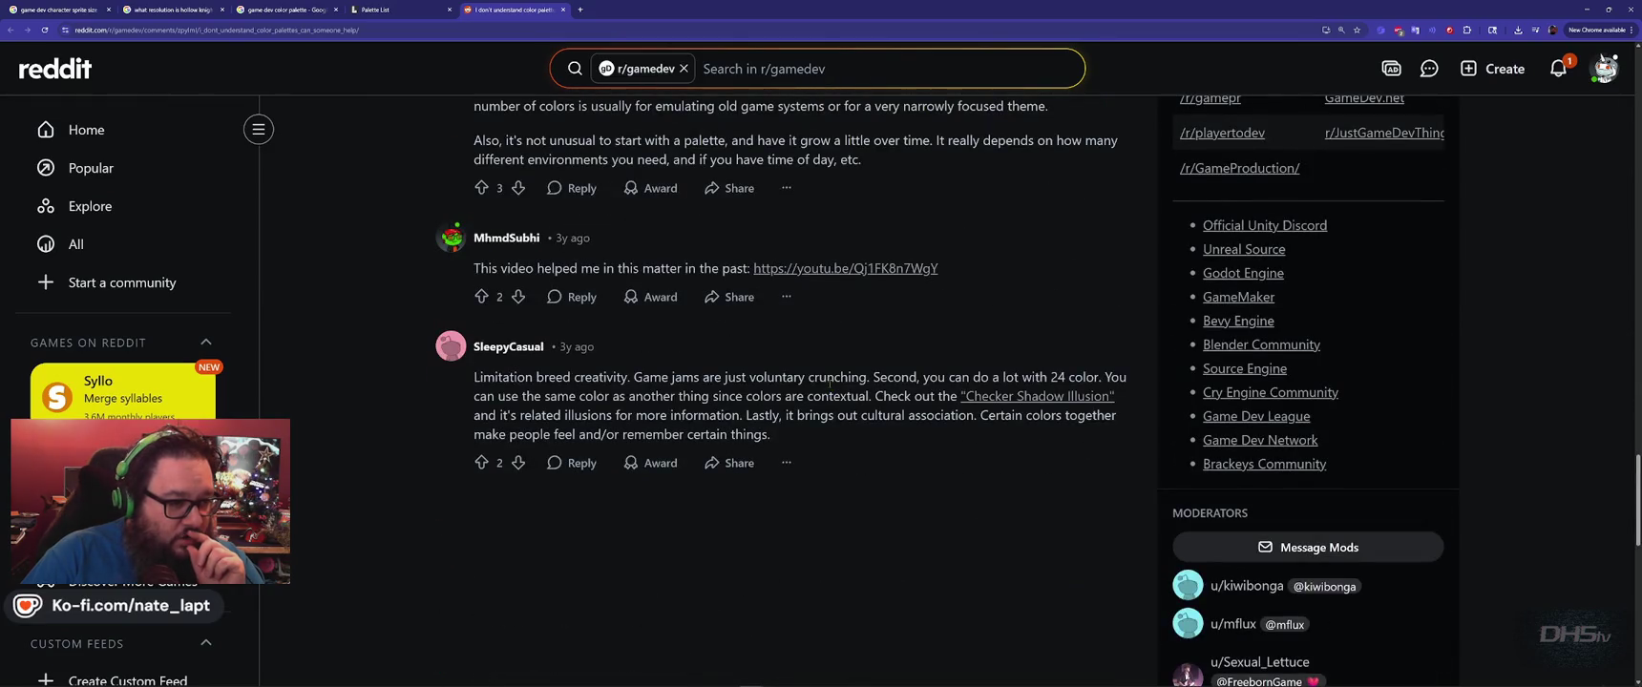
{"action": "left_click", "coordinate": [867, 270]}
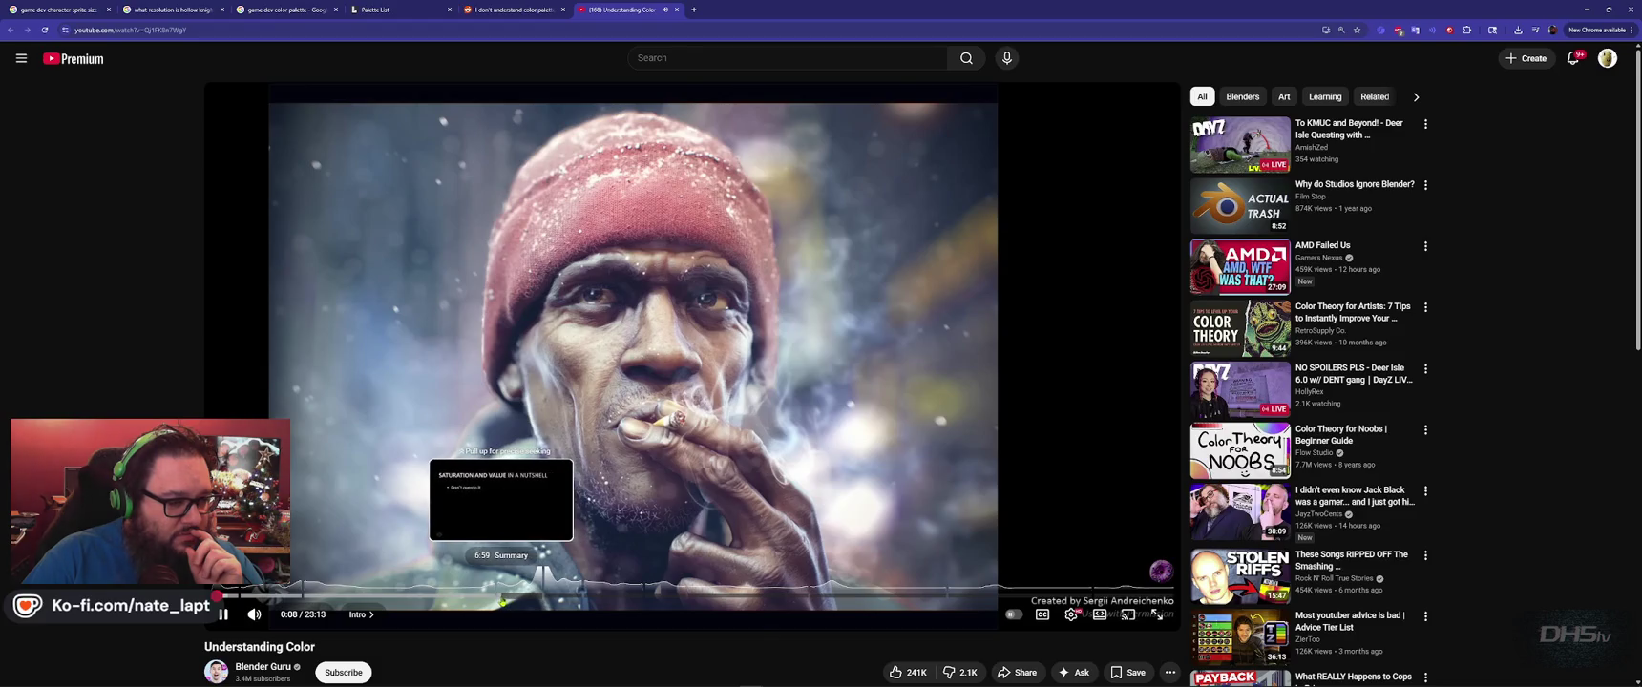
Scrub the video to Color Harmonies around 8:06 and turn on auto-generated captions.
{"action": "left_click", "coordinate": [506, 602]}
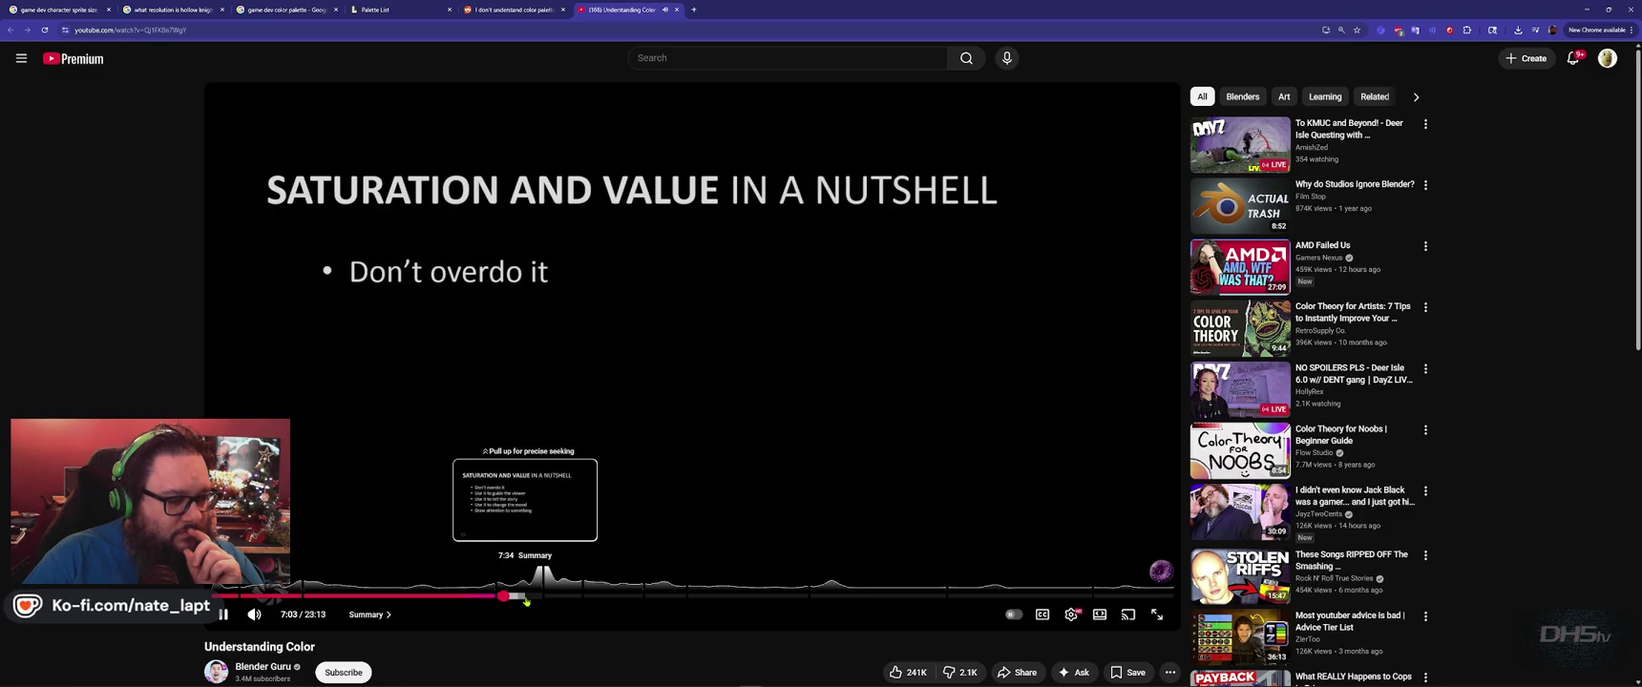
{"action": "left_click_drag", "start_coordinate": [521, 601], "coordinate": [522, 600]}
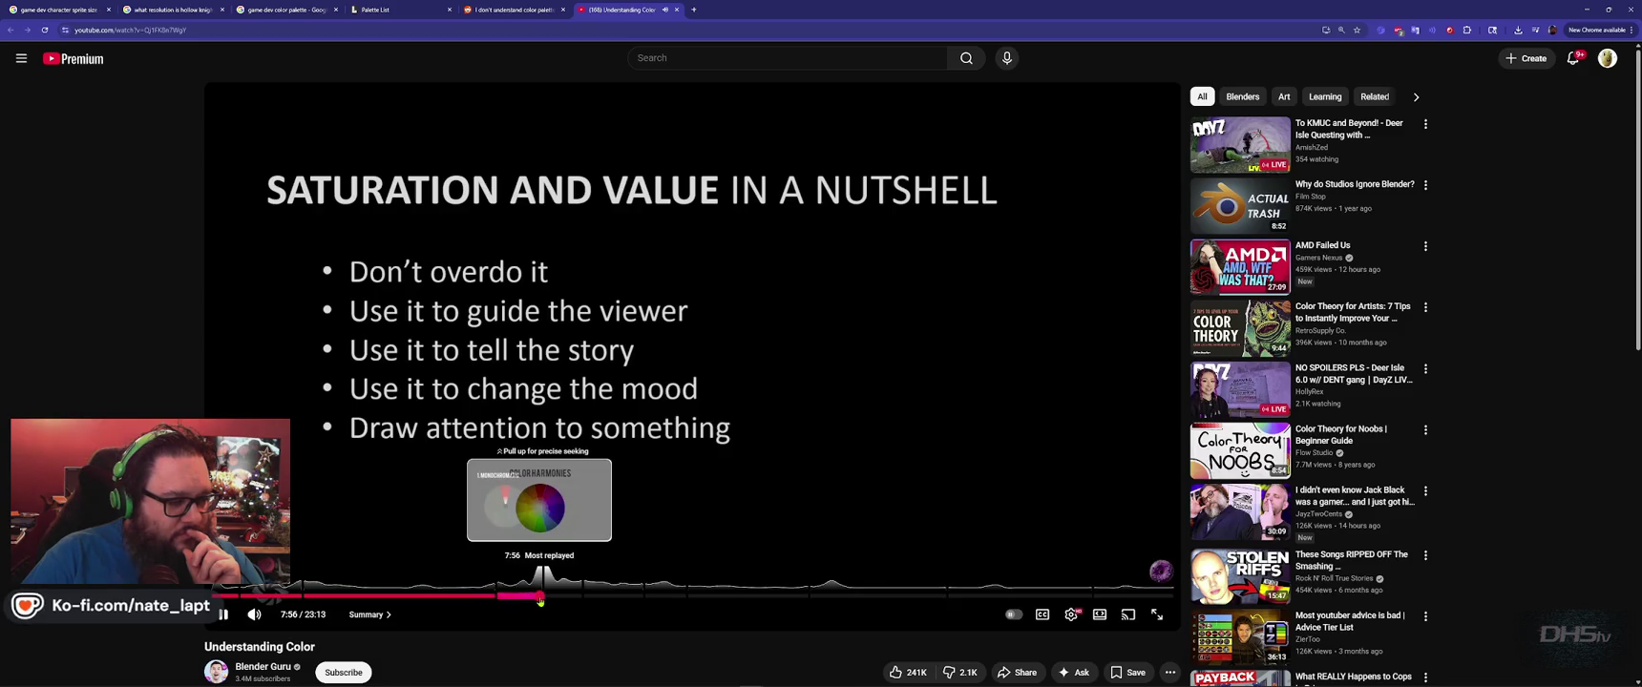
{"action": "left_click", "coordinate": [540, 599]}
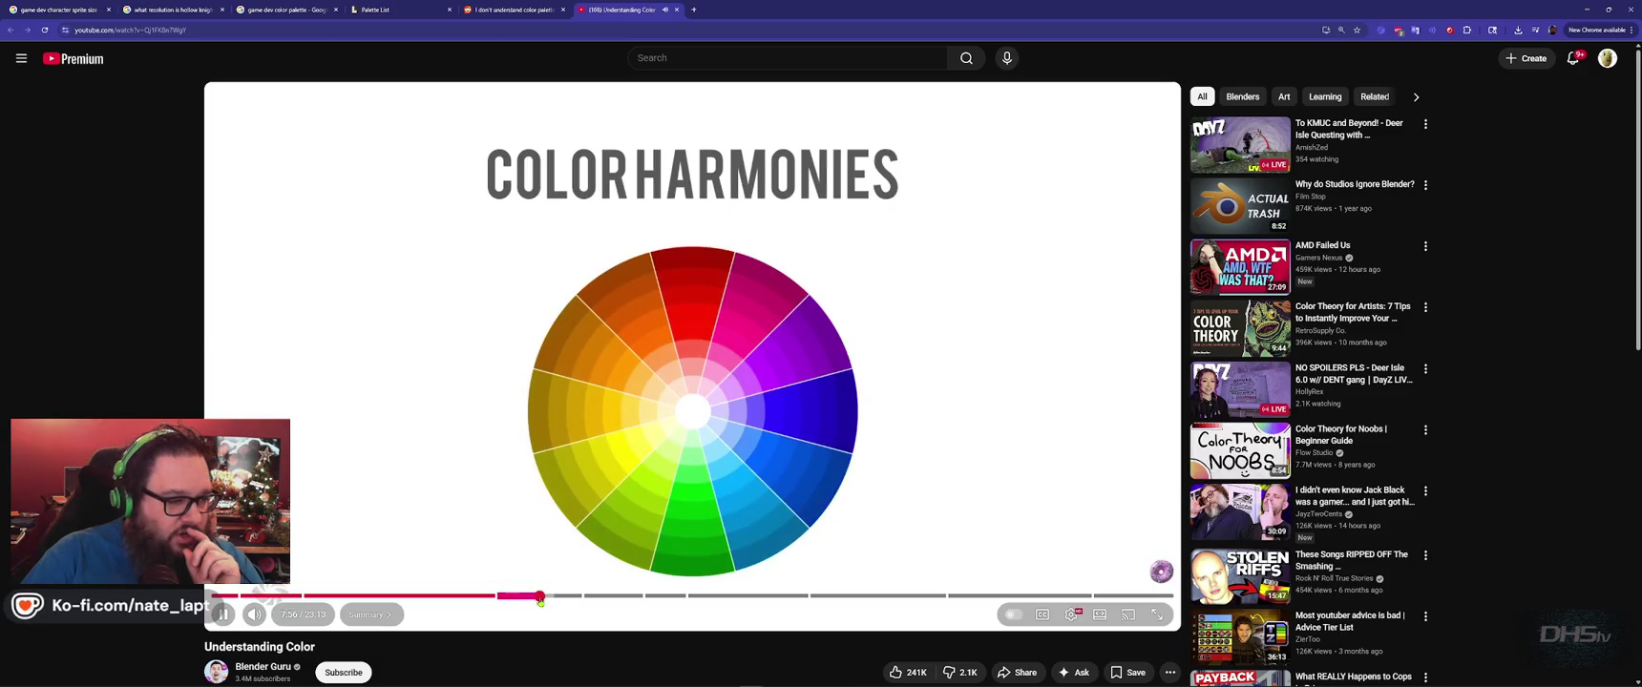
{"action": "left_click_drag", "start_coordinate": [540, 599], "coordinate": [550, 599]}
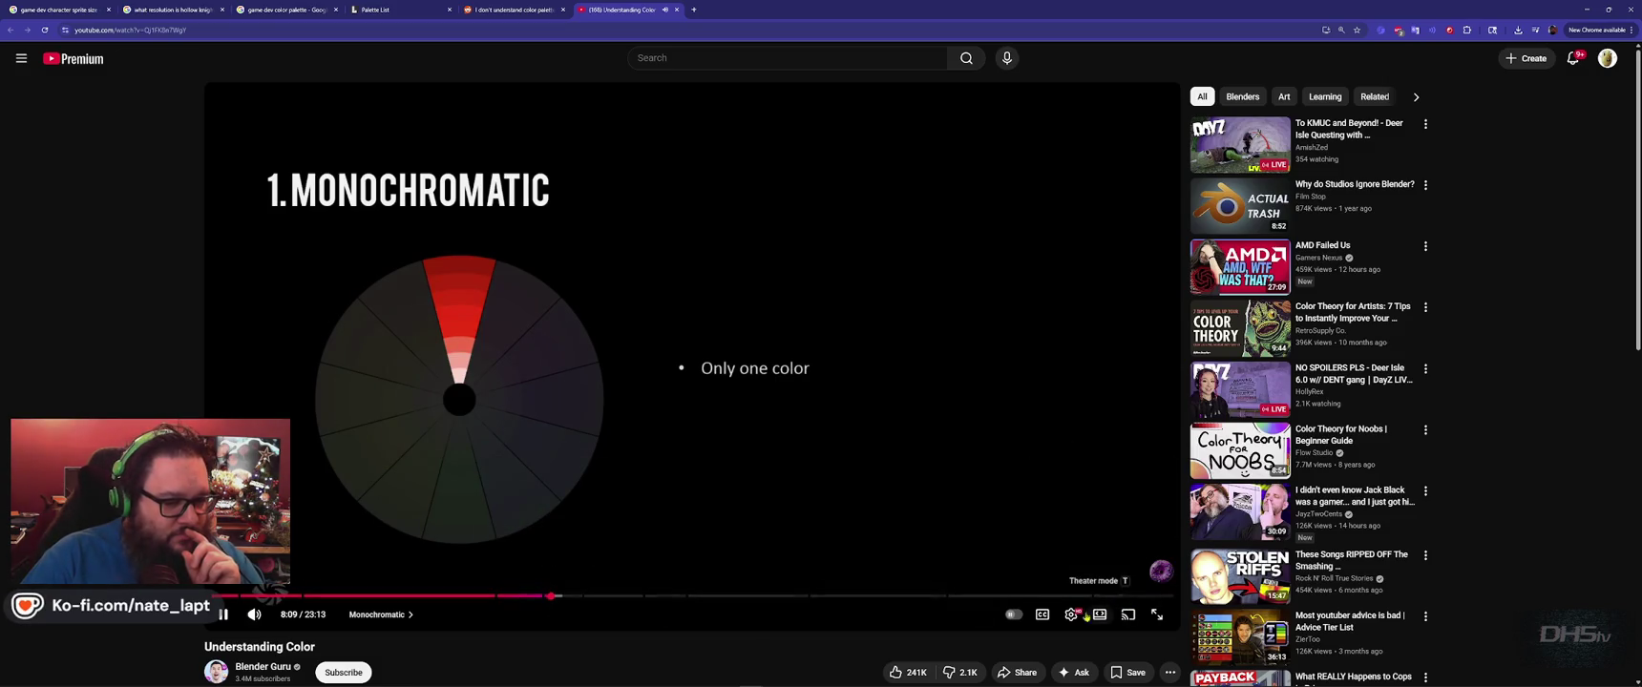
{"action": "left_click", "coordinate": [1046, 621]}
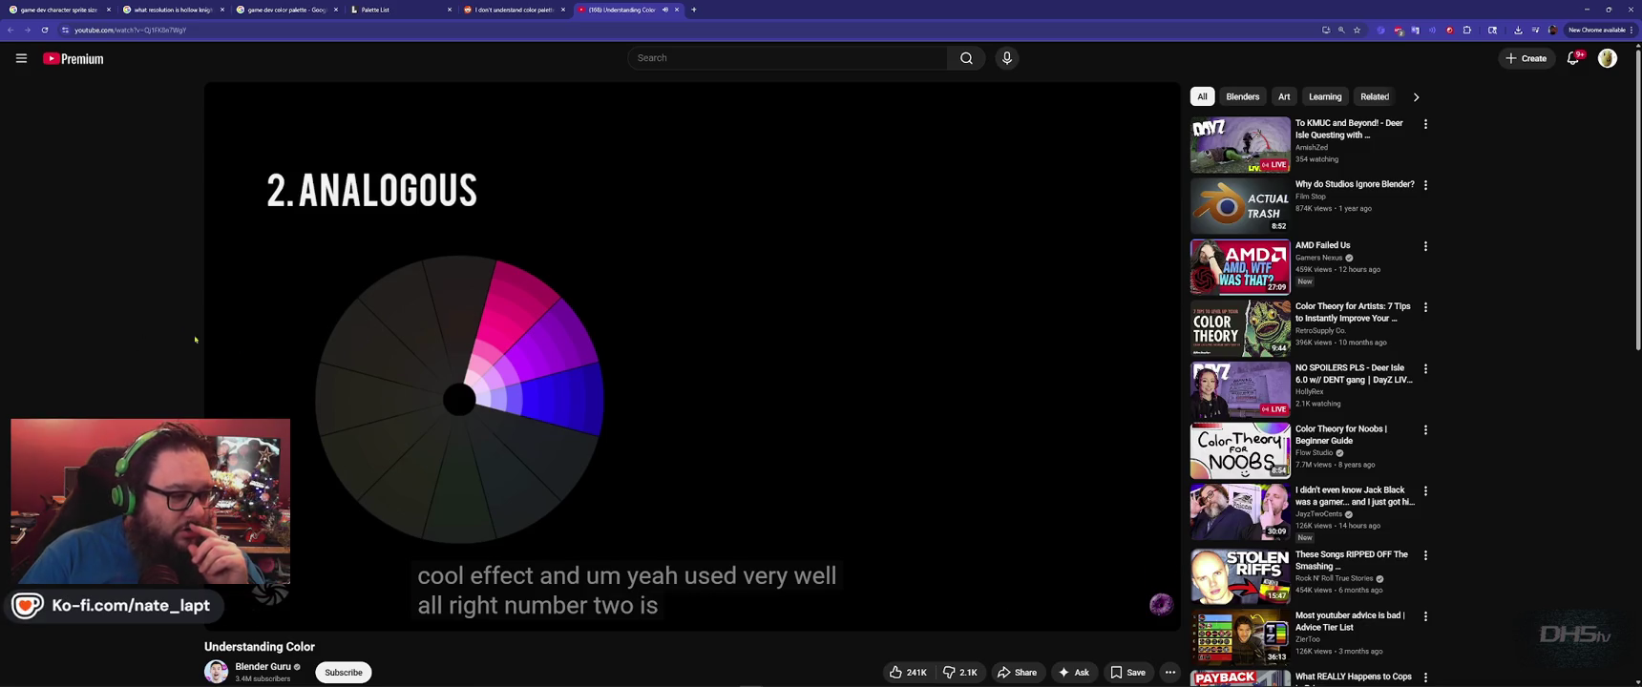
Pause and resume the video, then pause at 9:47 on the Bierstadt painting.
{"action": "left_click", "coordinate": [224, 375]}
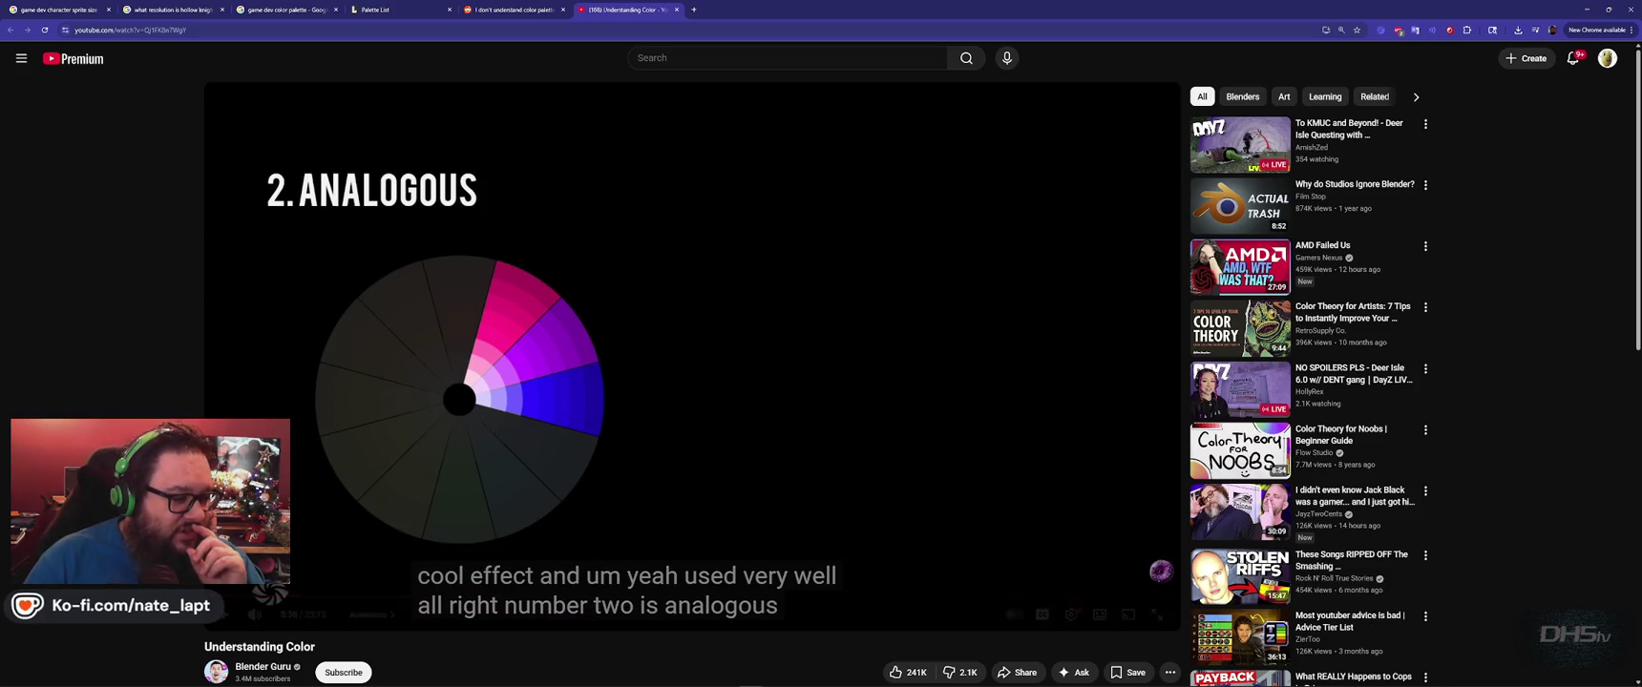
{"action": "key", "text": "space"}
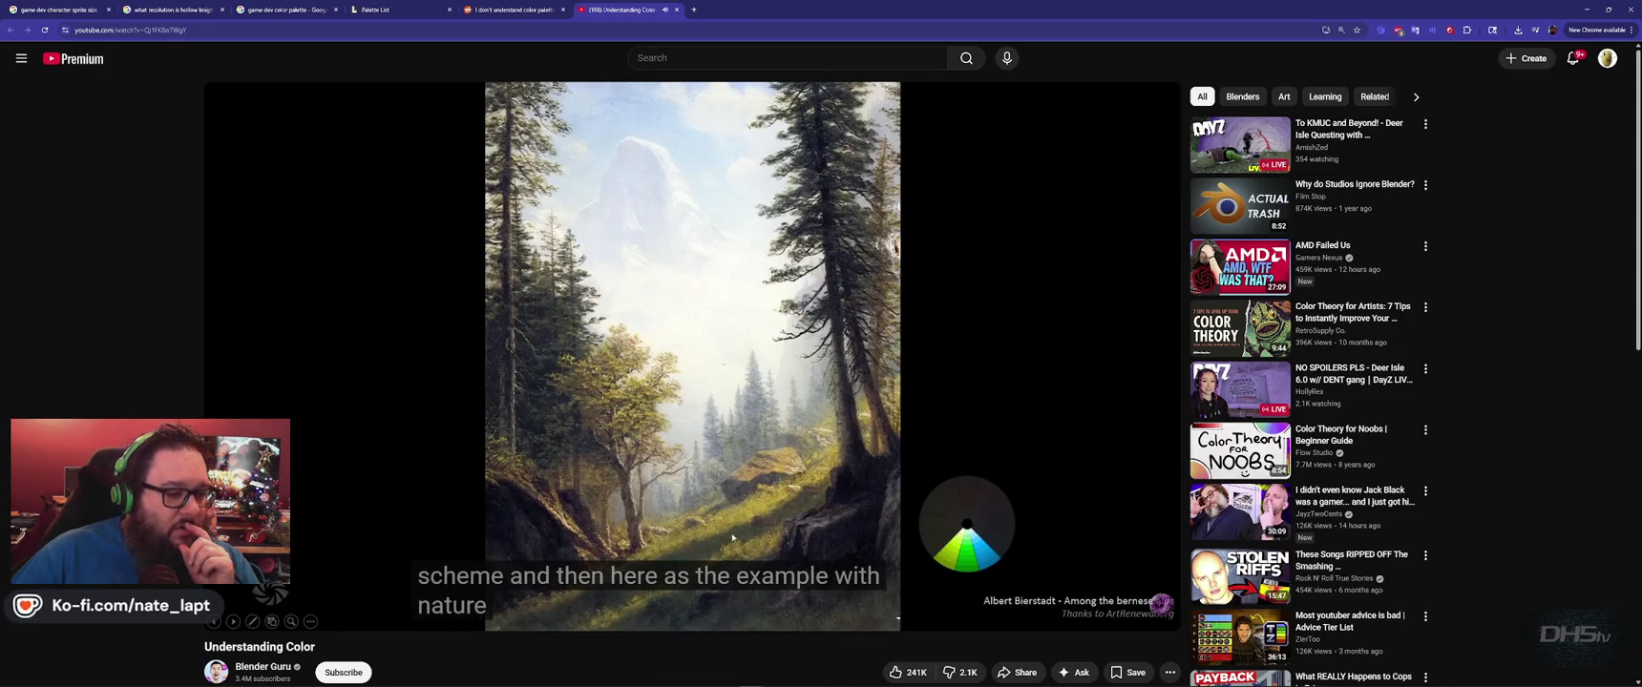
{"action": "left_click", "coordinate": [385, 425]}
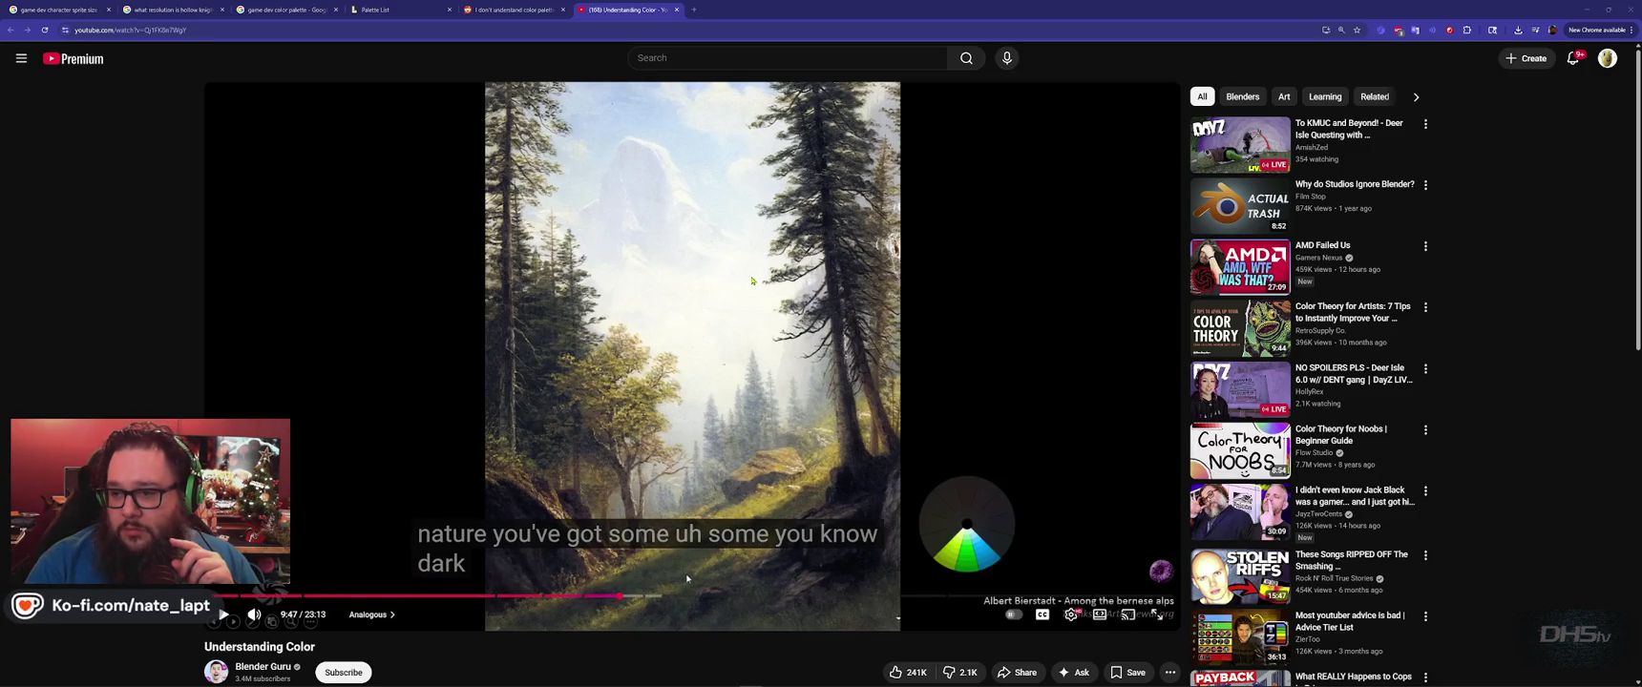
Play on to the Triadic slide at 10:27 and expand the description's chapter list.
{"action": "key", "text": "space"}
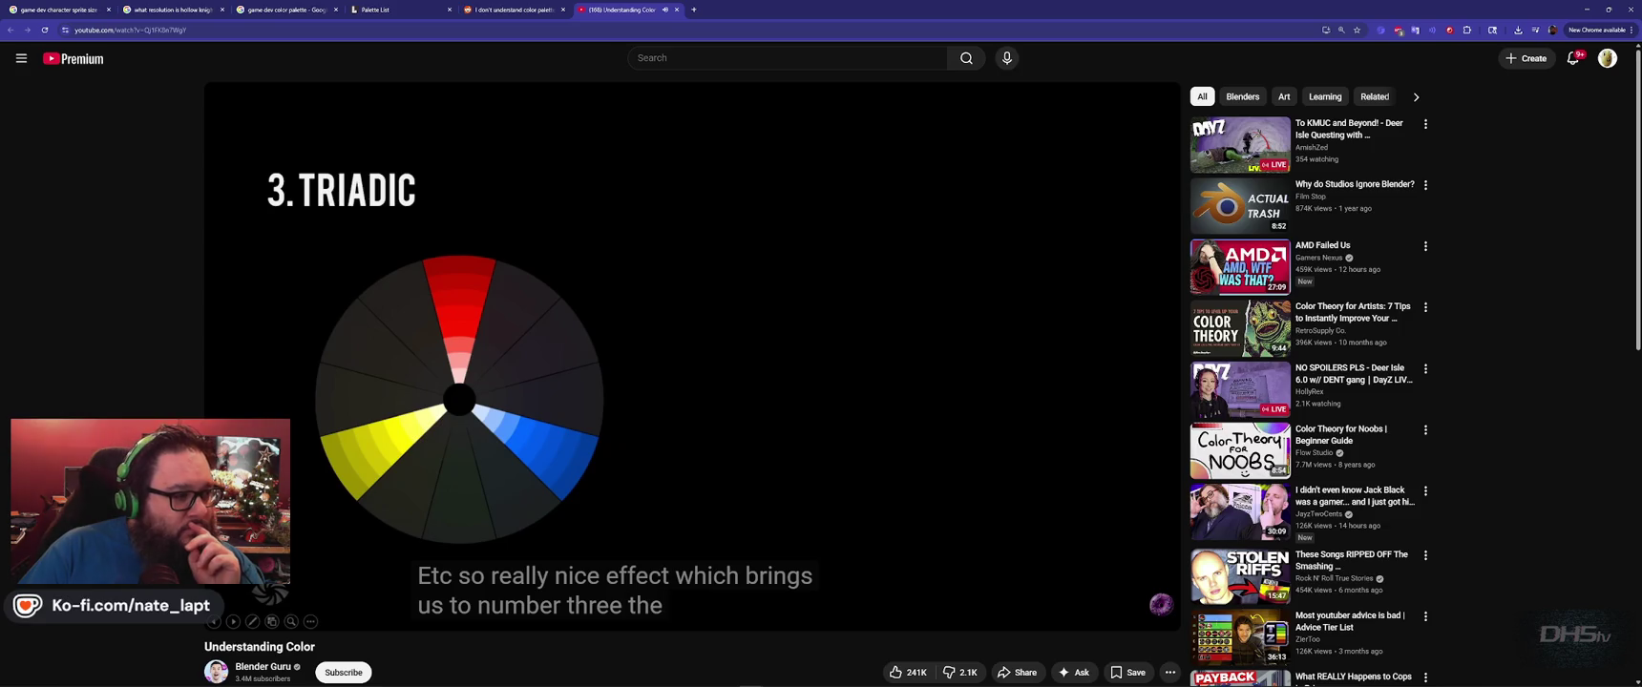
{"action": "left_click", "coordinate": [339, 454]}
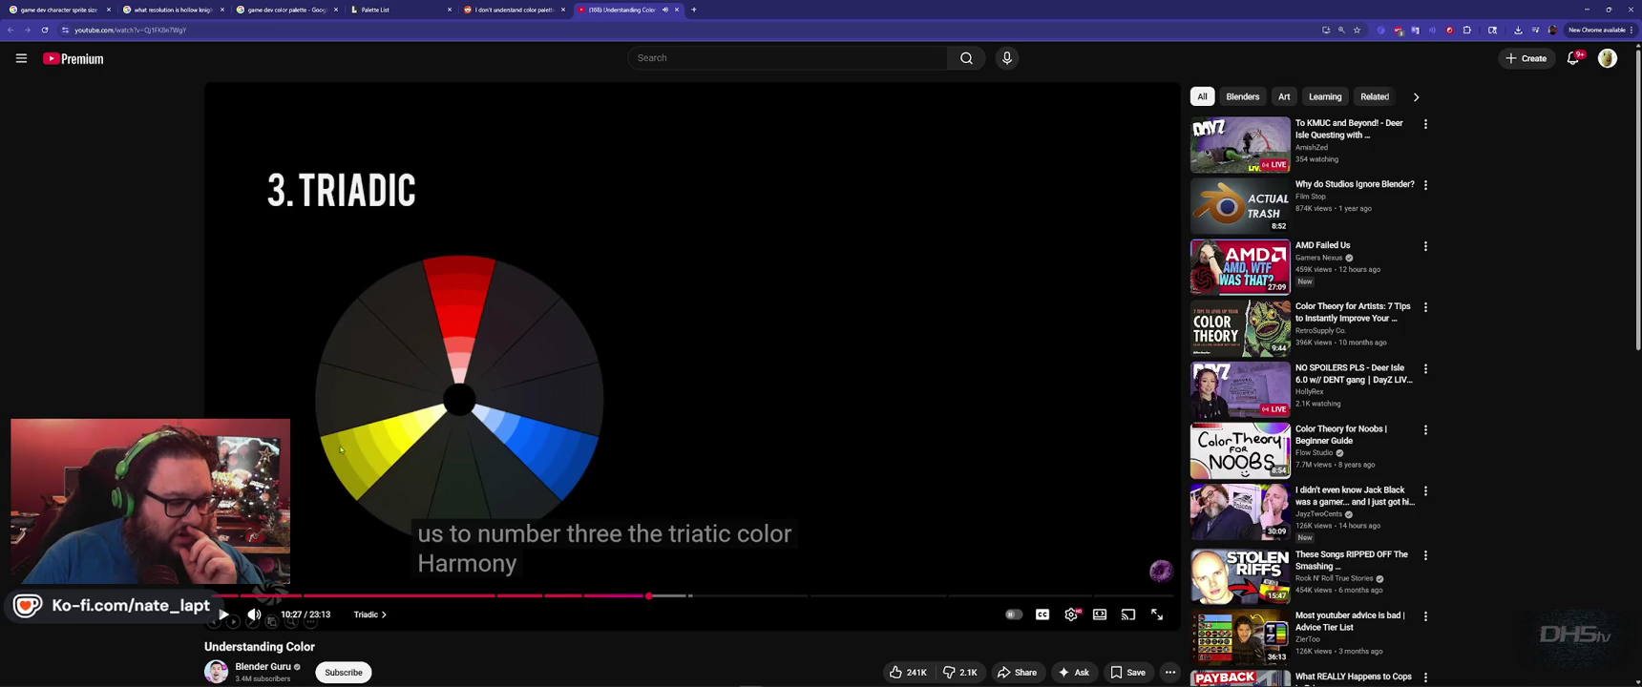
{"action": "scroll", "coordinate": [211, 609], "scroll_direction": "down", "scroll_amount": 2}
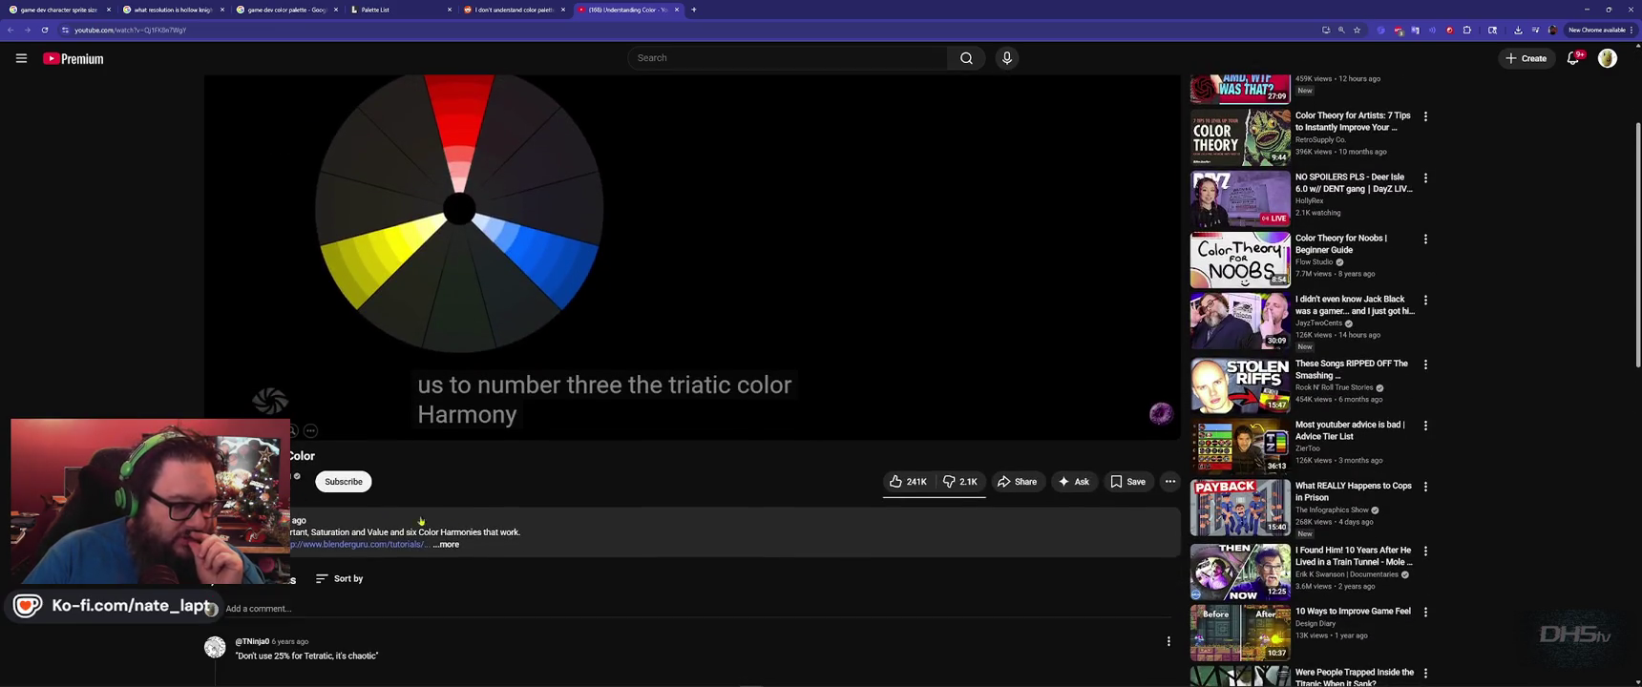
{"action": "left_click", "coordinate": [547, 537]}
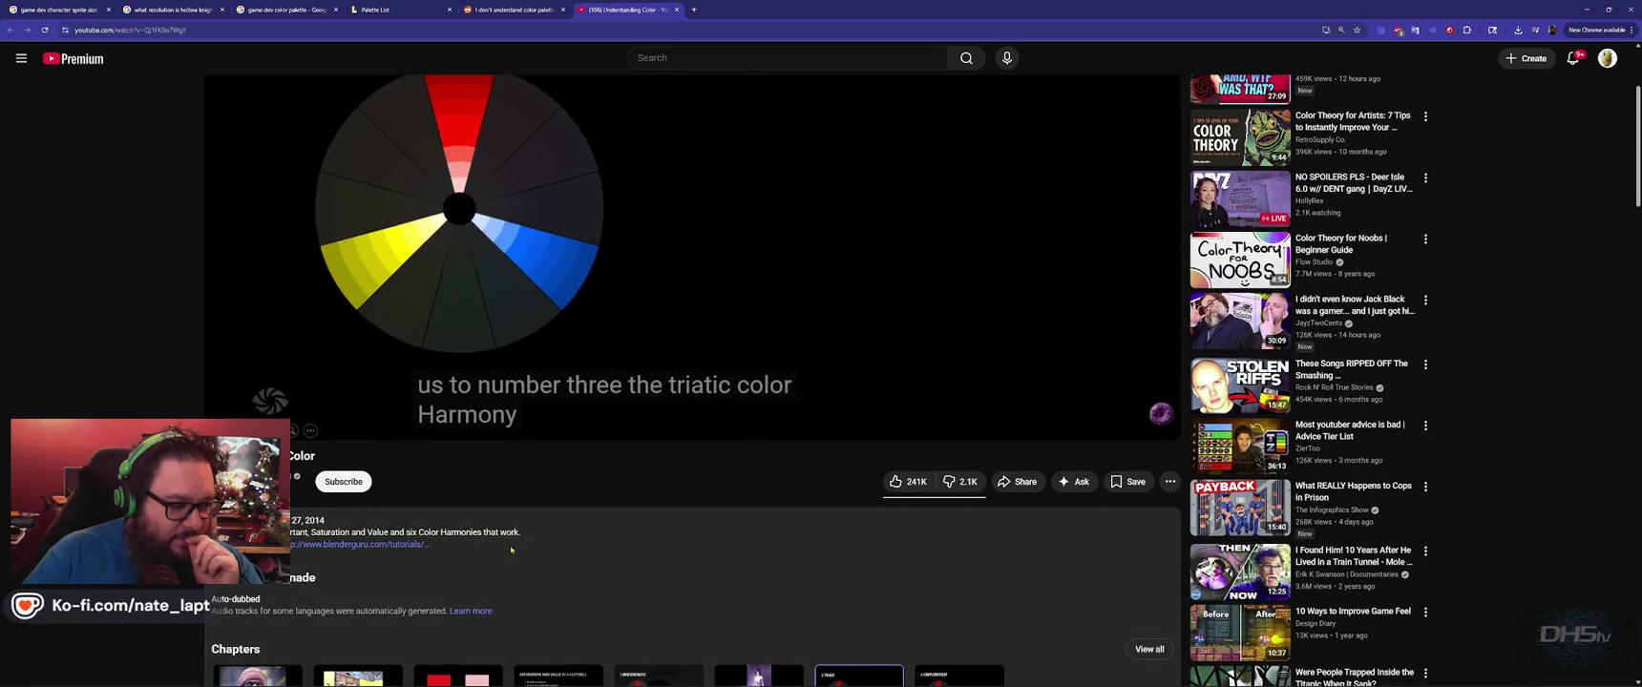
{"action": "scroll", "coordinate": [334, 439], "scroll_direction": "up", "scroll_amount": 2}
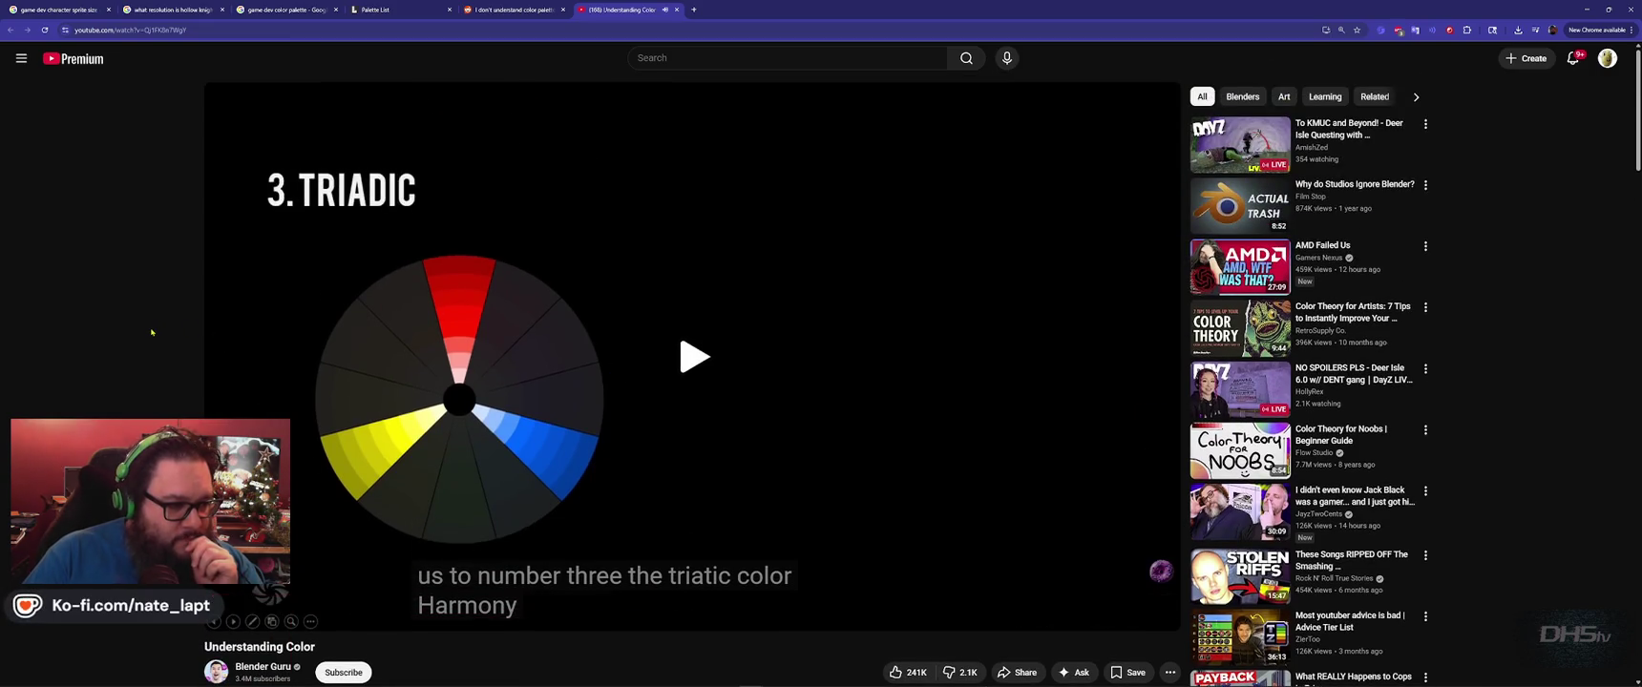
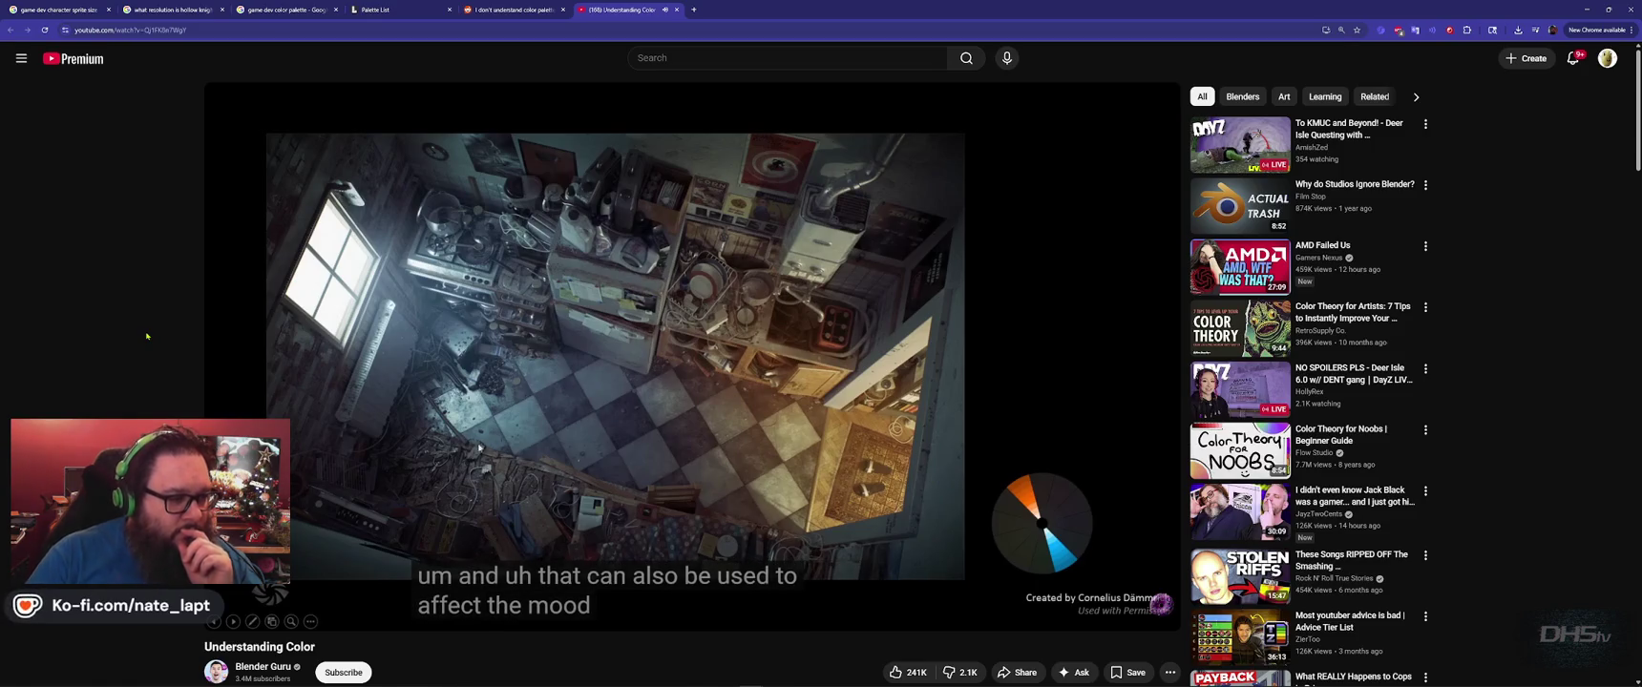
Watch the Understanding Color video full screen, skipping ahead through the colour examples.
{"action": "left_click", "coordinate": [499, 417]}
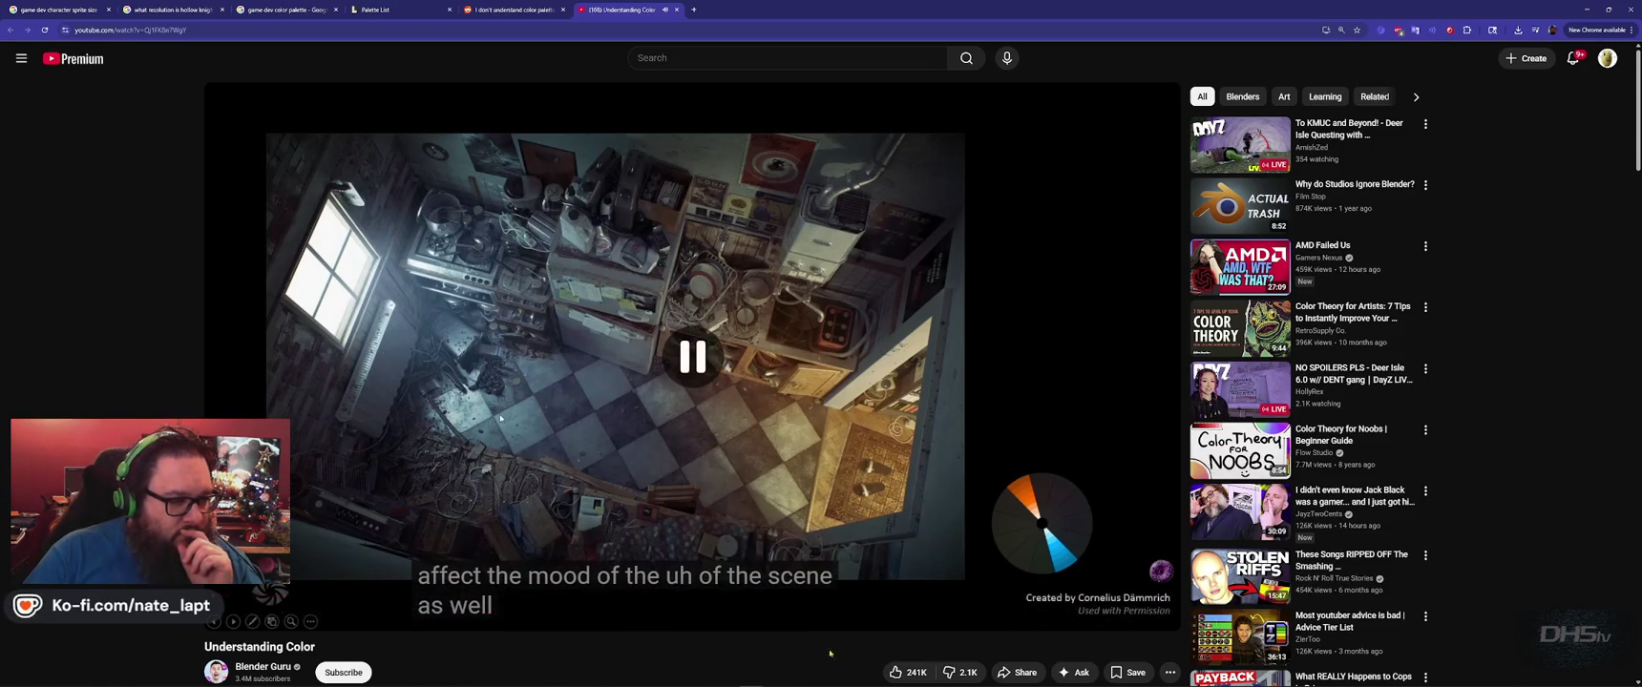
{"action": "double_click", "coordinate": [500, 417]}
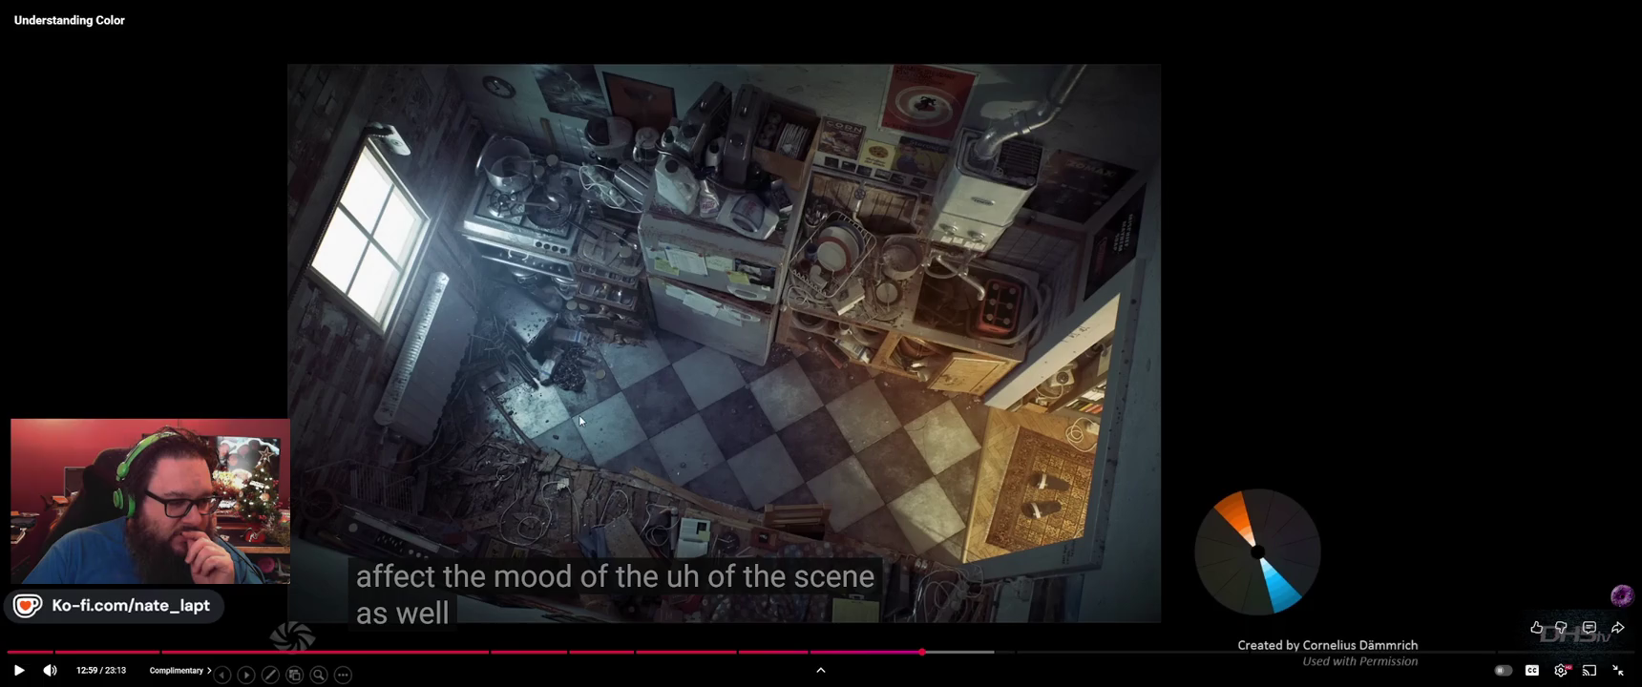
{"action": "left_click", "coordinate": [482, 355]}
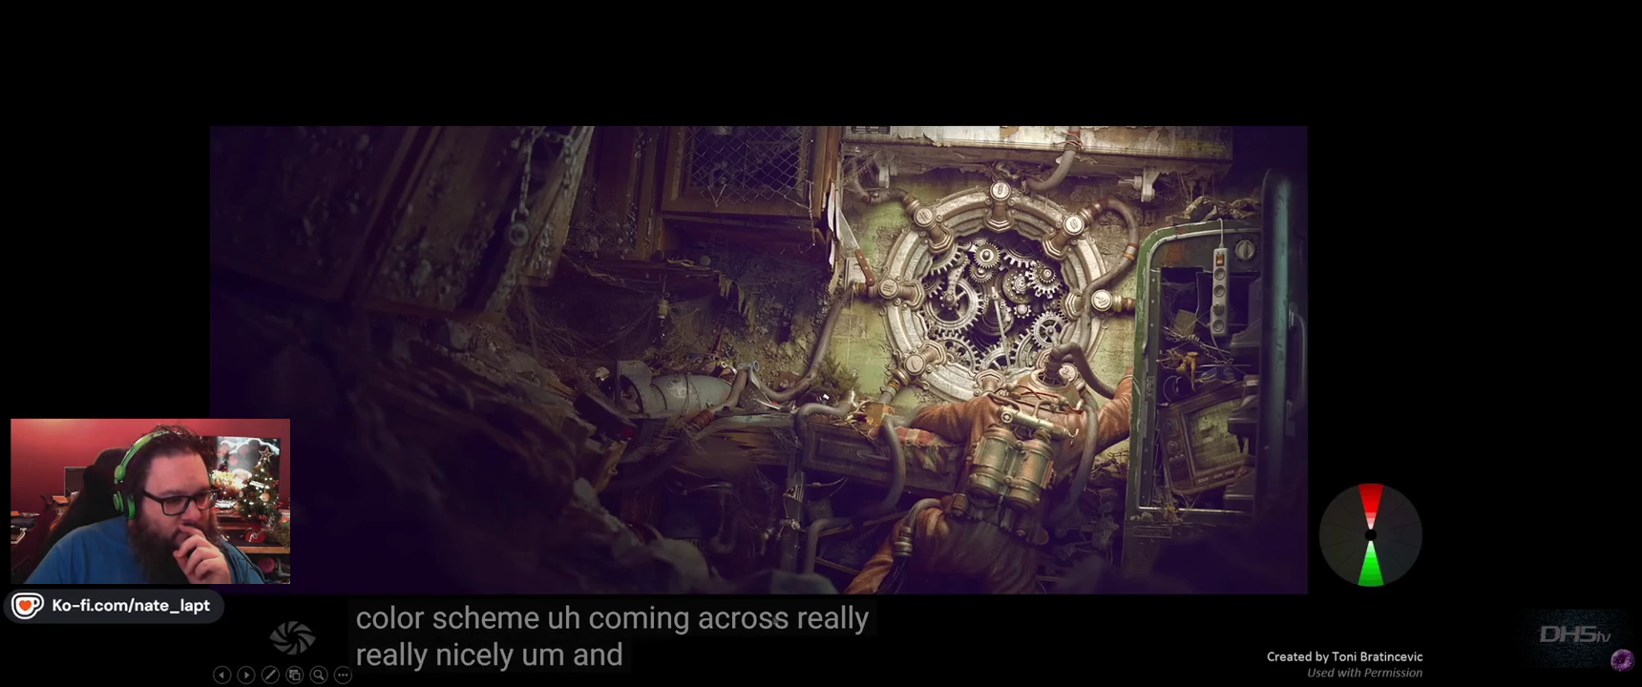
{"action": "left_click", "coordinate": [778, 611]}
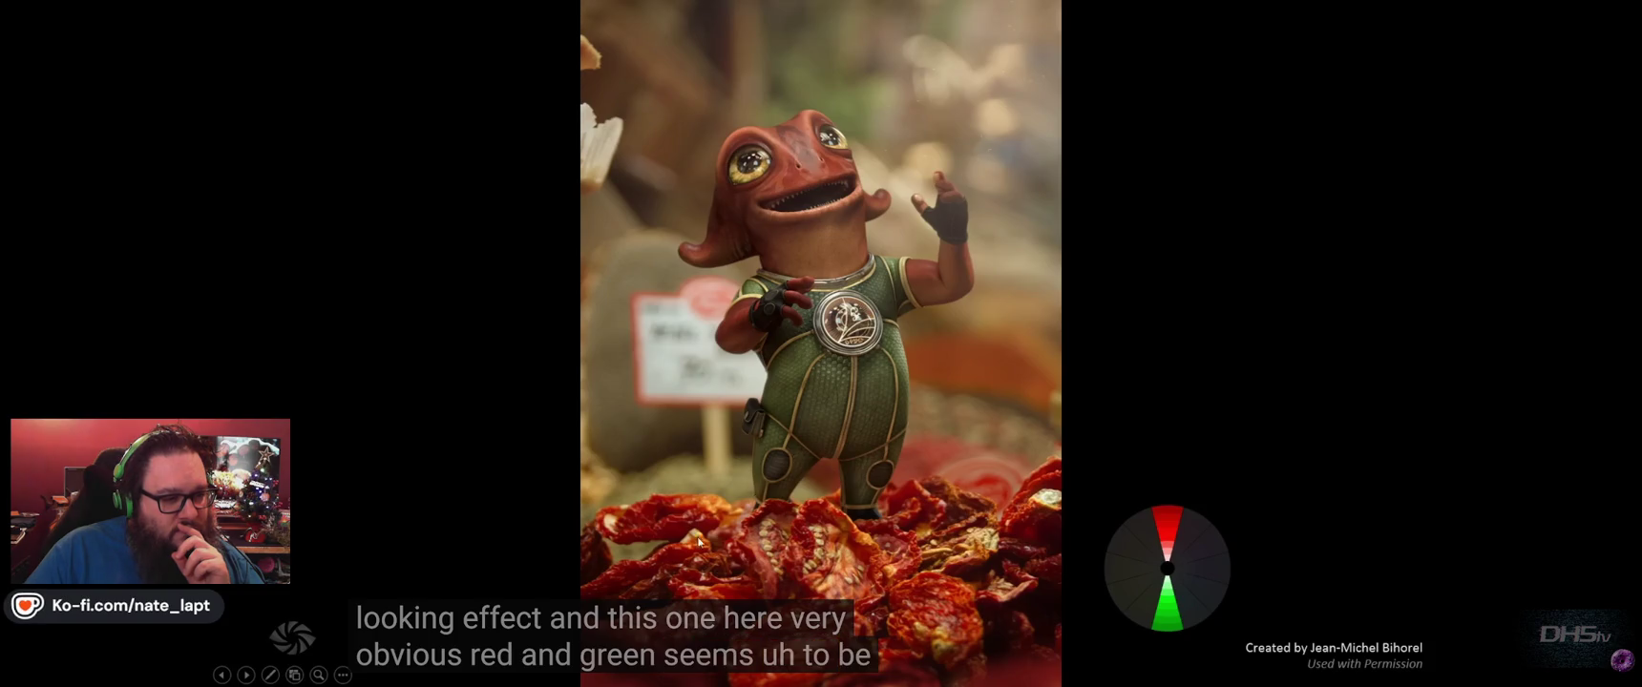
{"action": "left_click", "coordinate": [395, 350]}
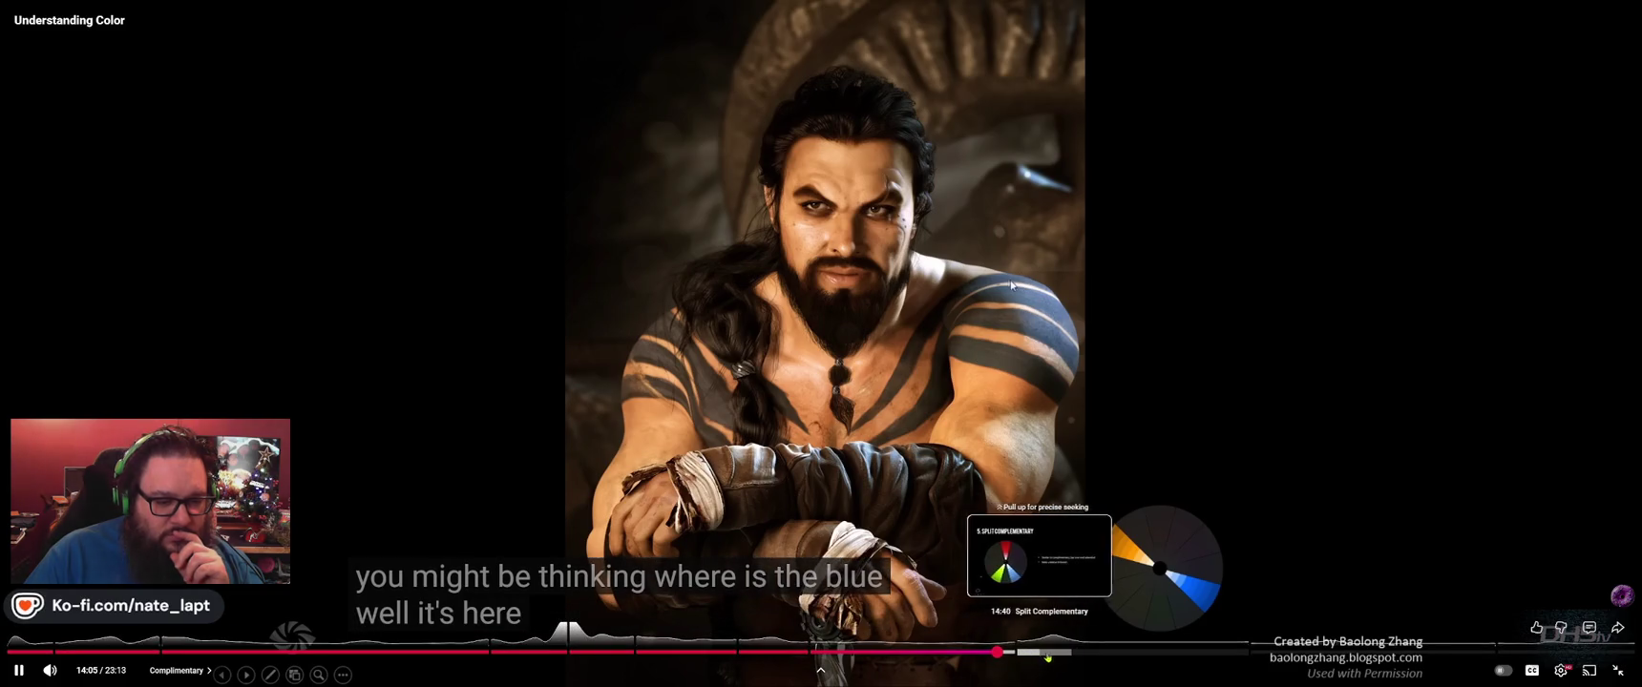
Pause the video at 14:07, exit full screen, and return to the r/gamedev palette thread.
{"action": "left_click", "coordinate": [1023, 482]}
{"action": "key", "text": "Escape"}
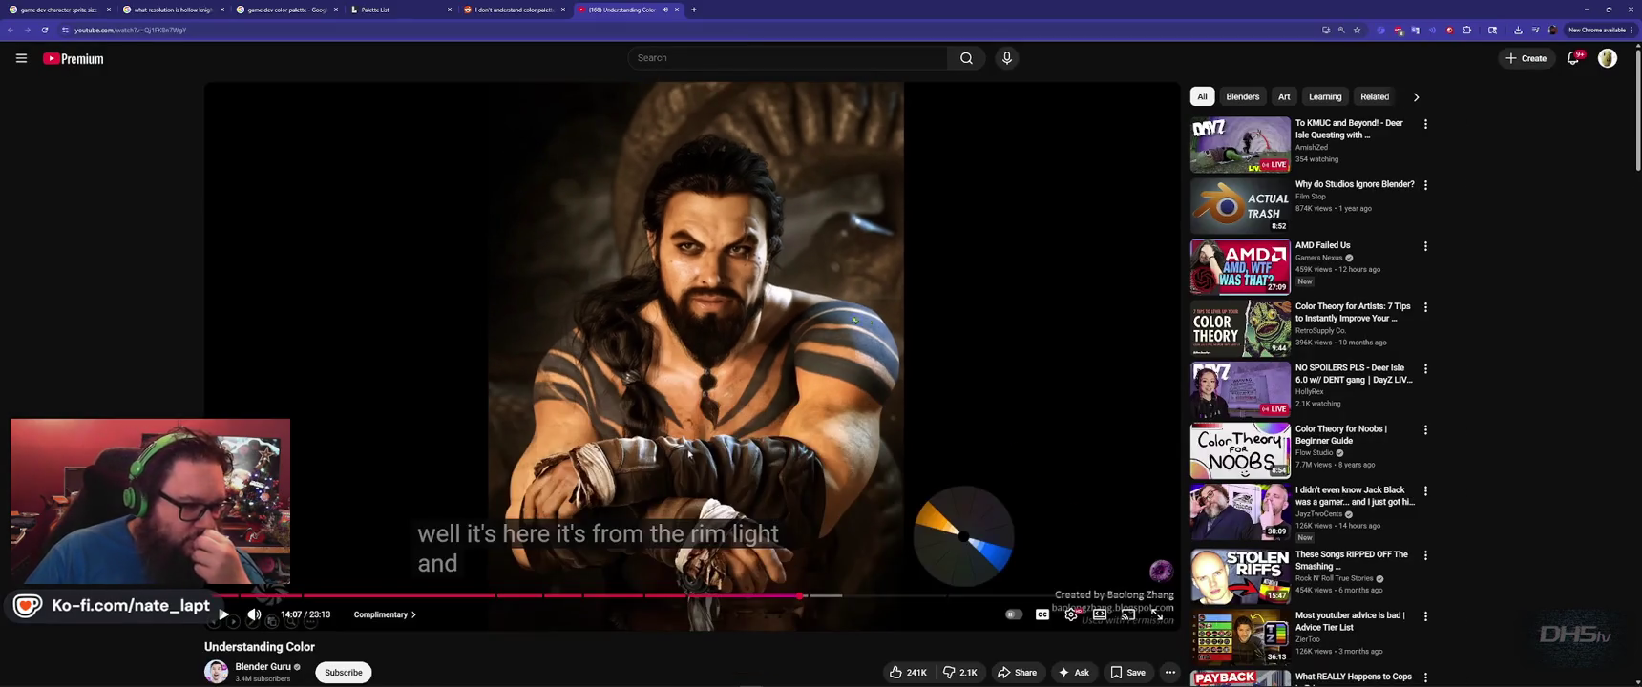
{"action": "key", "text": "ctrl+shift+Tab"}
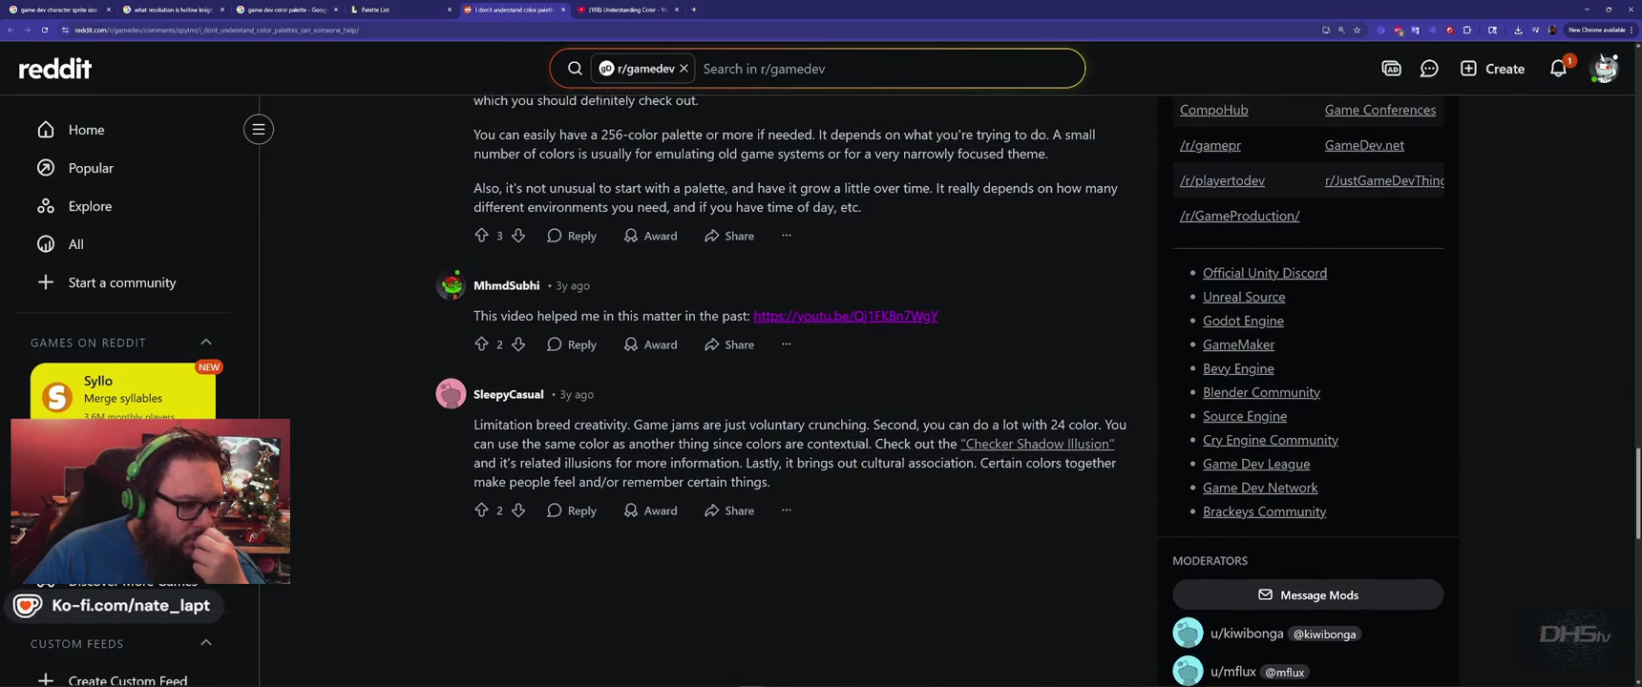
Read through the r/gamedev thread comments, then move to Lospec's gamedev palette list.
{"action": "scroll", "coordinate": [859, 447], "scroll_direction": "up", "scroll_amount": 5}
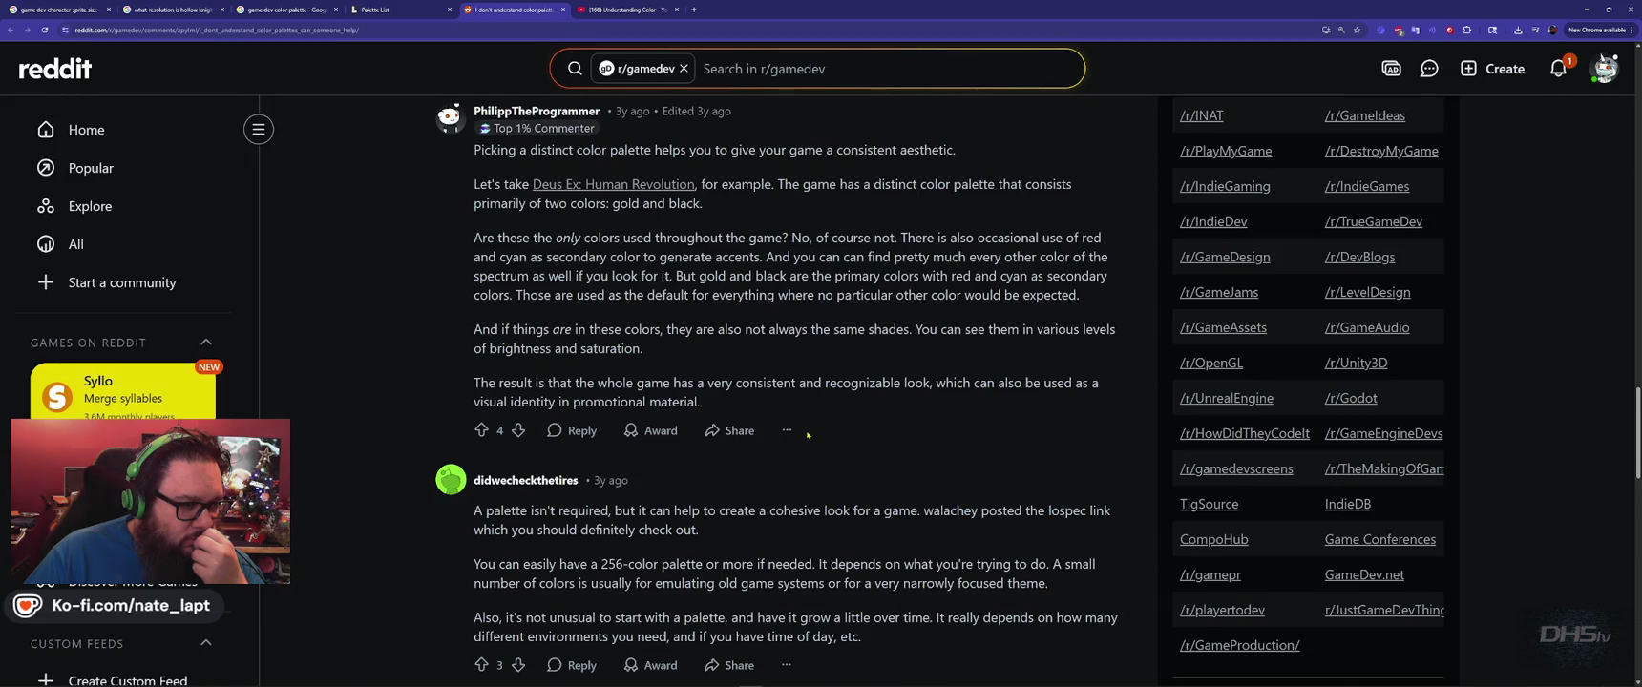
{"action": "scroll", "coordinate": [808, 435], "scroll_direction": "up", "scroll_amount": 1}
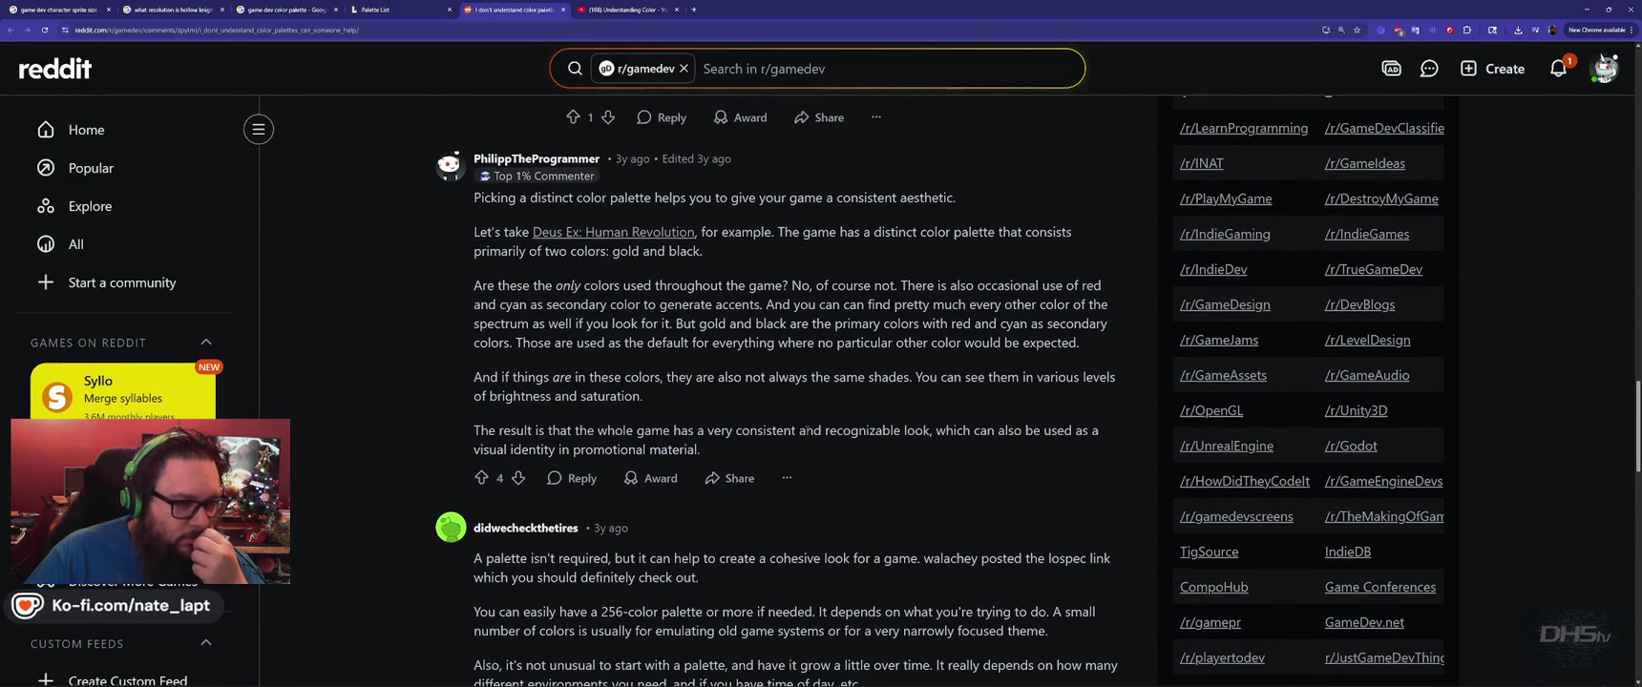
{"action": "scroll", "coordinate": [814, 421], "scroll_direction": "up", "scroll_amount": 3}
{"action": "scroll", "coordinate": [814, 421], "scroll_direction": "up", "scroll_amount": 5}
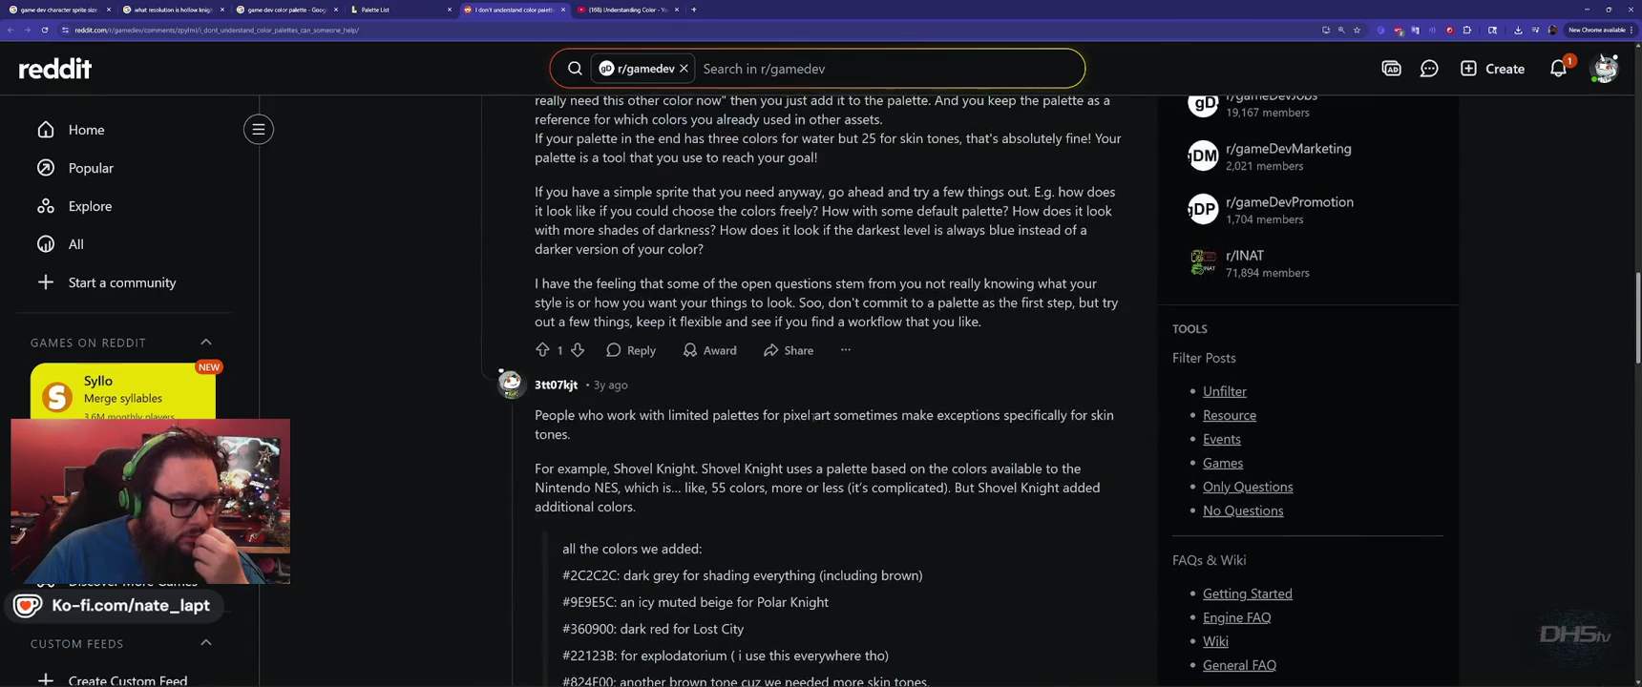
{"action": "scroll", "coordinate": [813, 417], "scroll_direction": "down", "scroll_amount": 3}
{"action": "left_click", "coordinate": [404, 11]}
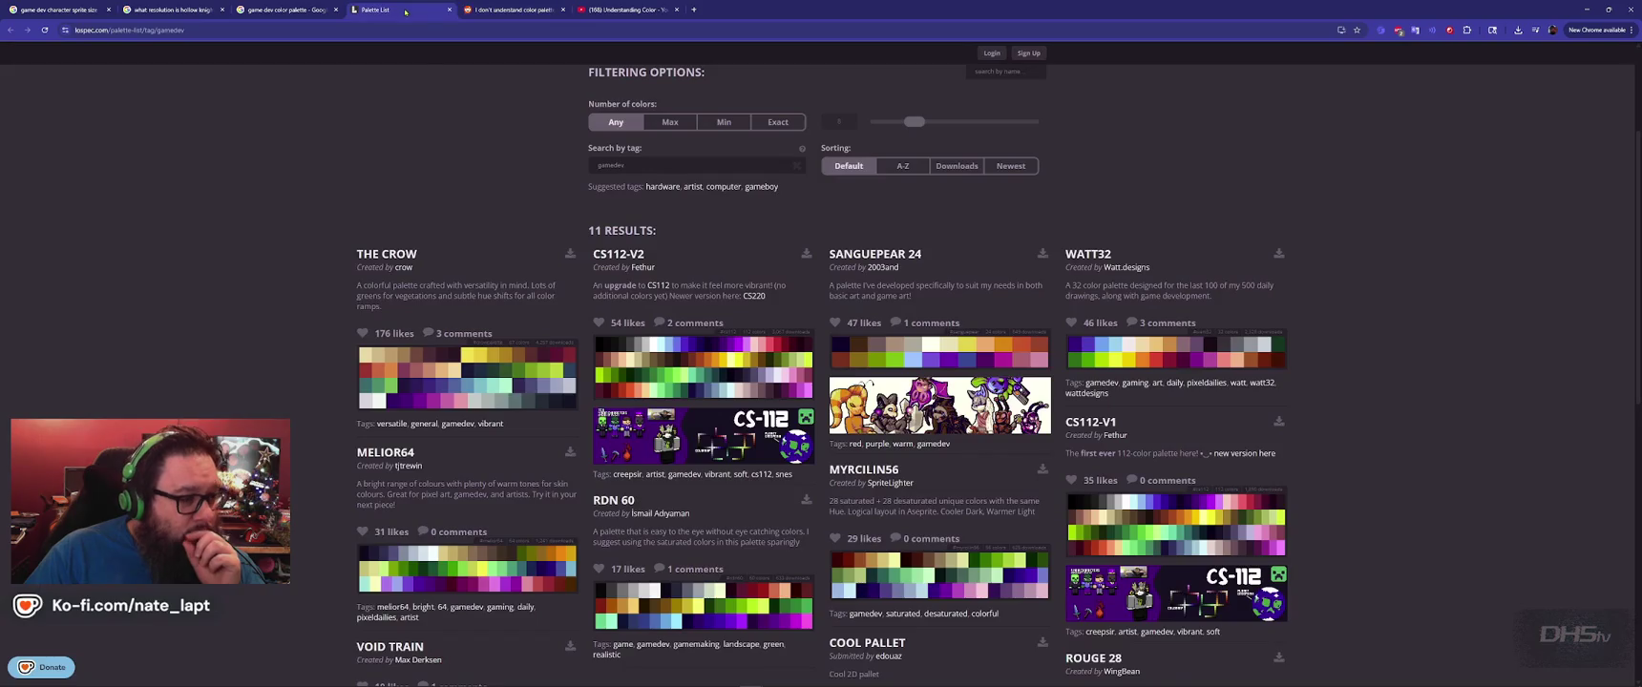
{"action": "mouse_move", "coordinate": [703, 433]}
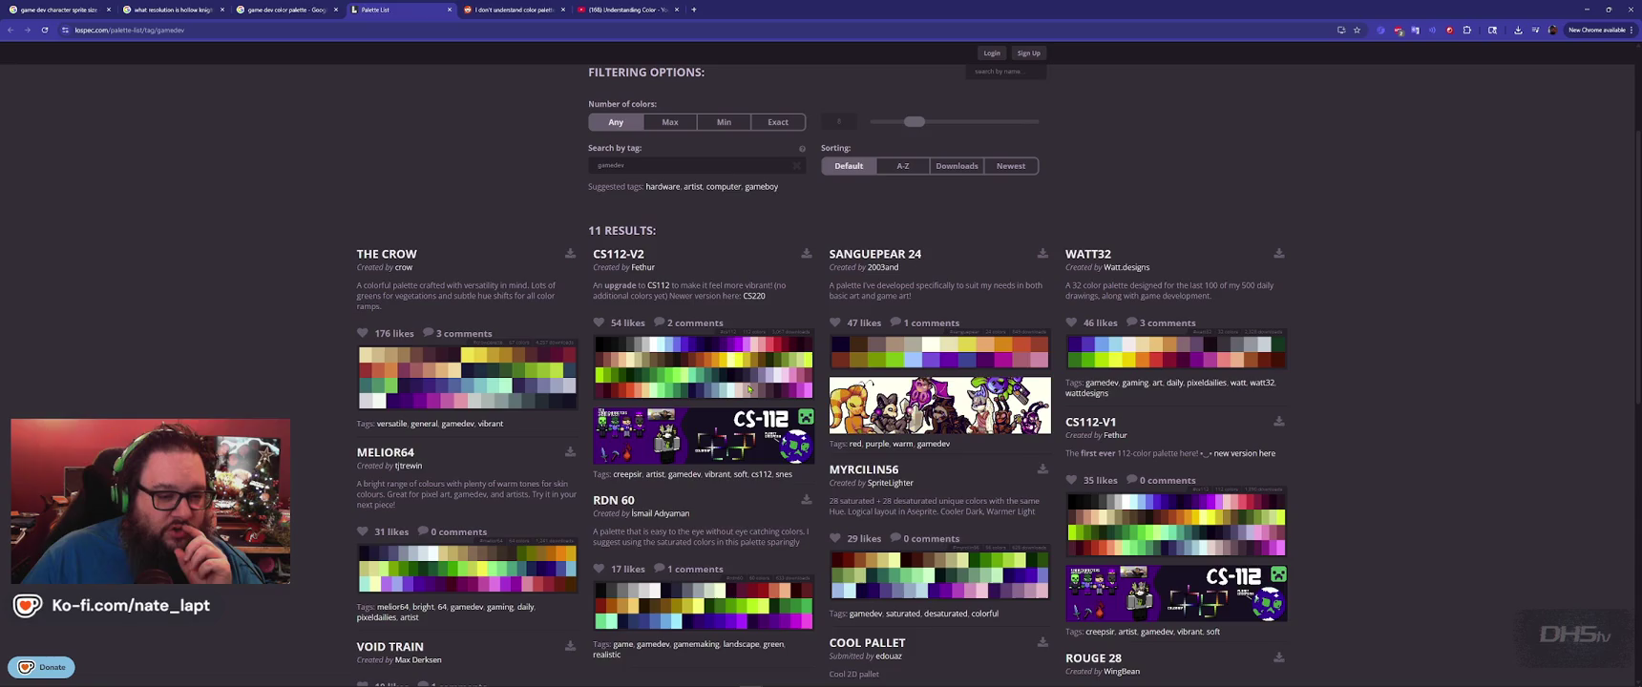
Browse the 'game dev color palette' Google results, then bring up the Windows window switcher.
{"action": "left_click", "coordinate": [301, 11]}
{"action": "scroll", "coordinate": [720, 390], "scroll_direction": "down", "scroll_amount": 3}
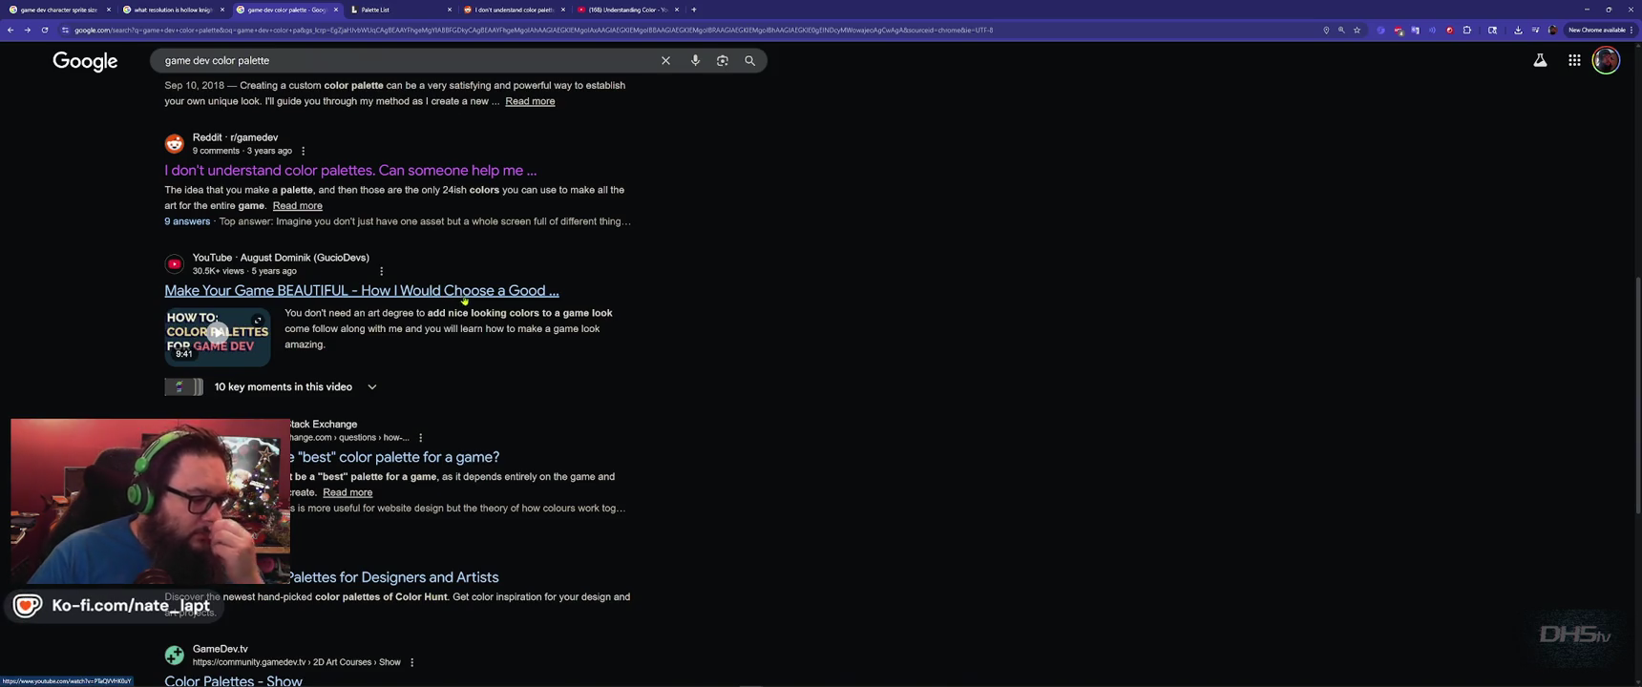
{"action": "scroll", "coordinate": [472, 380], "scroll_direction": "down", "scroll_amount": 3}
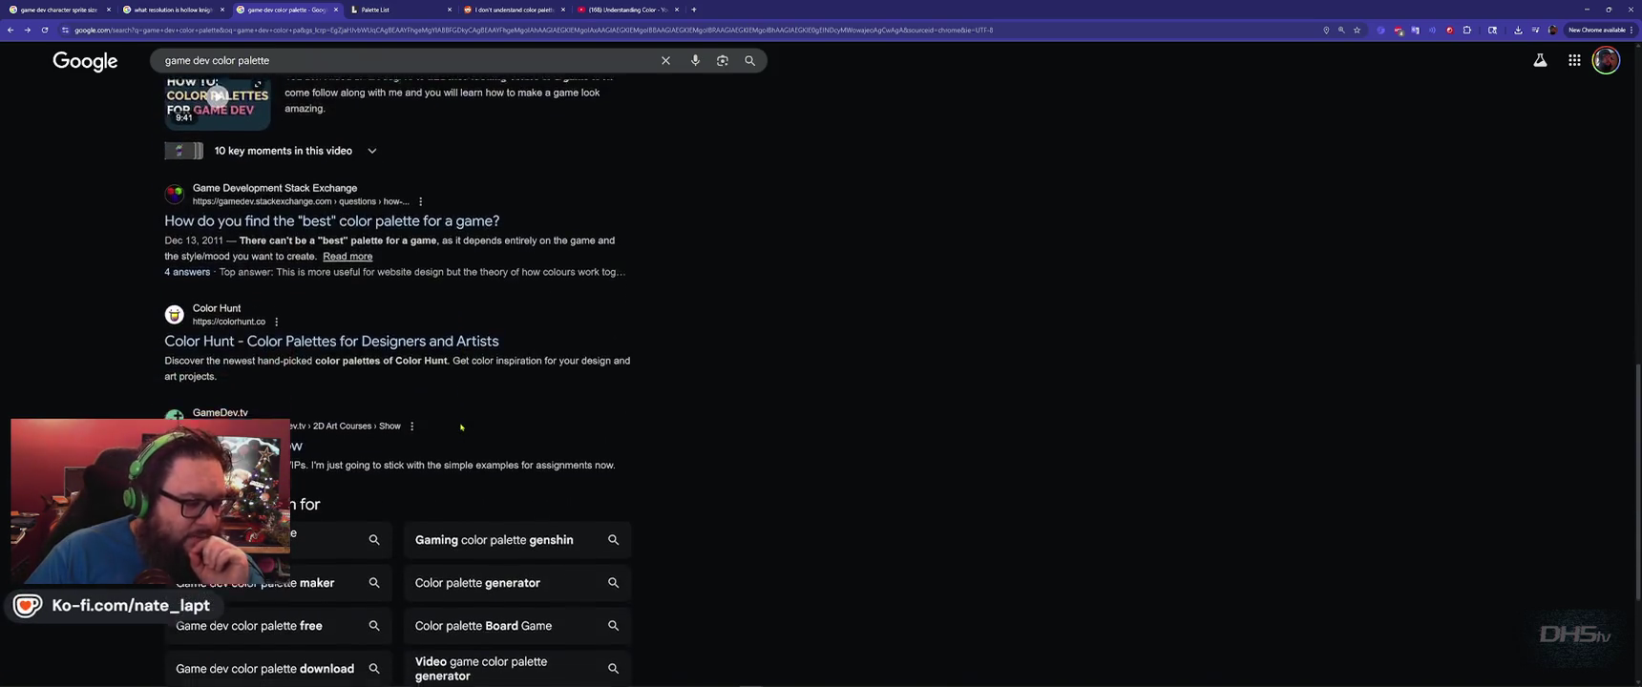
{"action": "scroll", "coordinate": [463, 420], "scroll_direction": "down", "scroll_amount": 1}
{"action": "key", "text": "alt+Tab"}
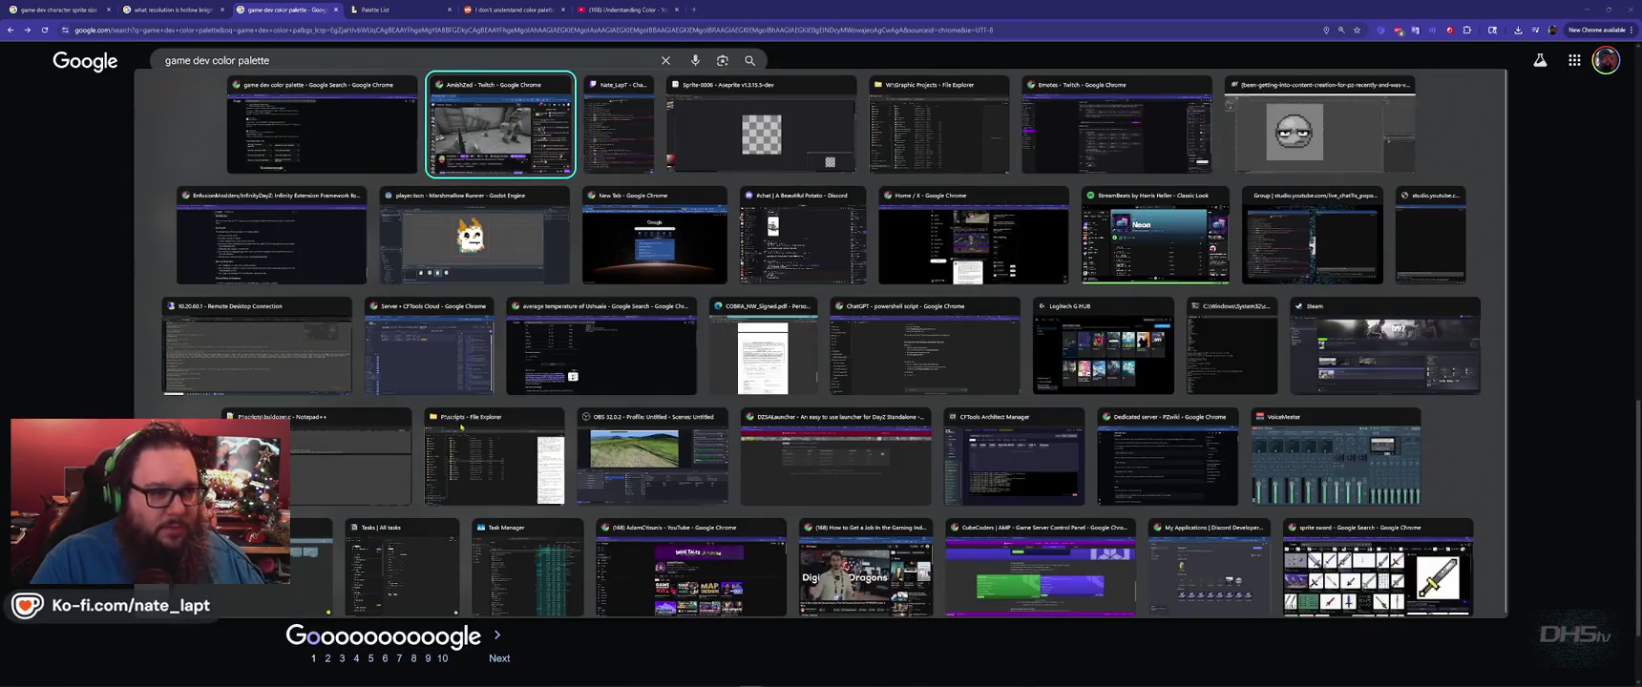
Bring Godot forward, close Project Settings, and run the game project with F5.
{"action": "key", "text": "Down"}
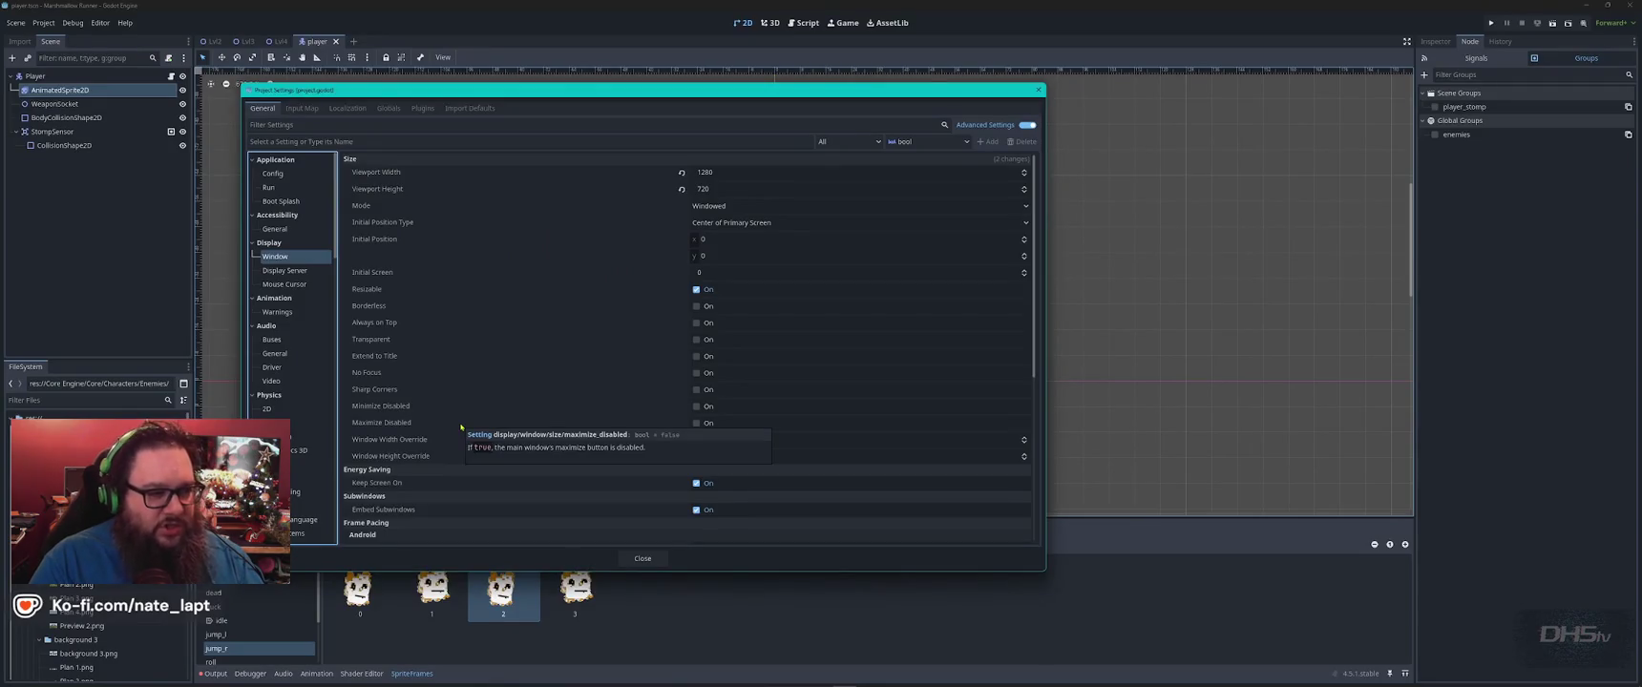
{"action": "key", "text": "Escape"}
{"action": "key", "text": "F5"}
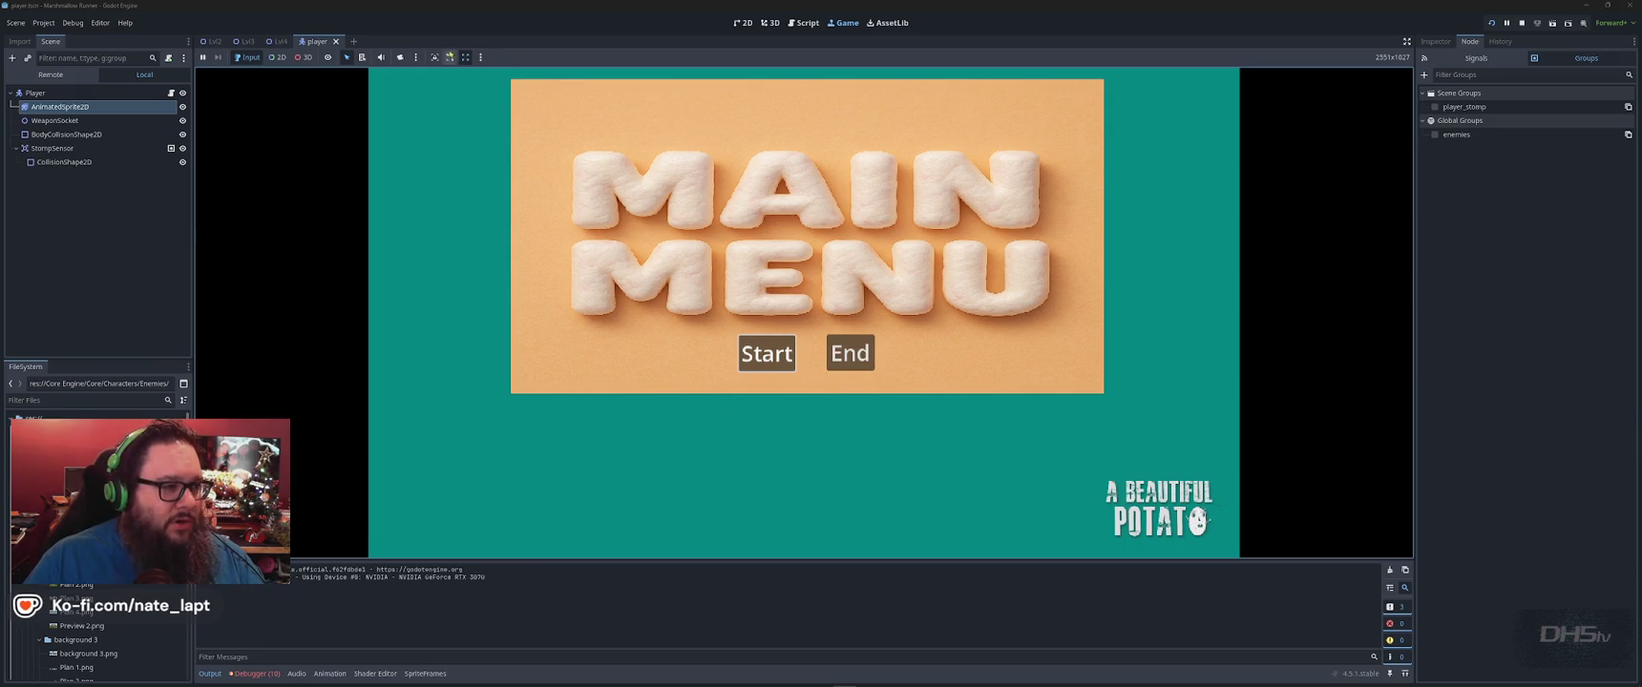
Turn off Embed Game on Next Play, stop the game, and relaunch it in its own window.
{"action": "left_click", "coordinate": [481, 57]}
{"action": "left_click", "coordinate": [481, 57]}
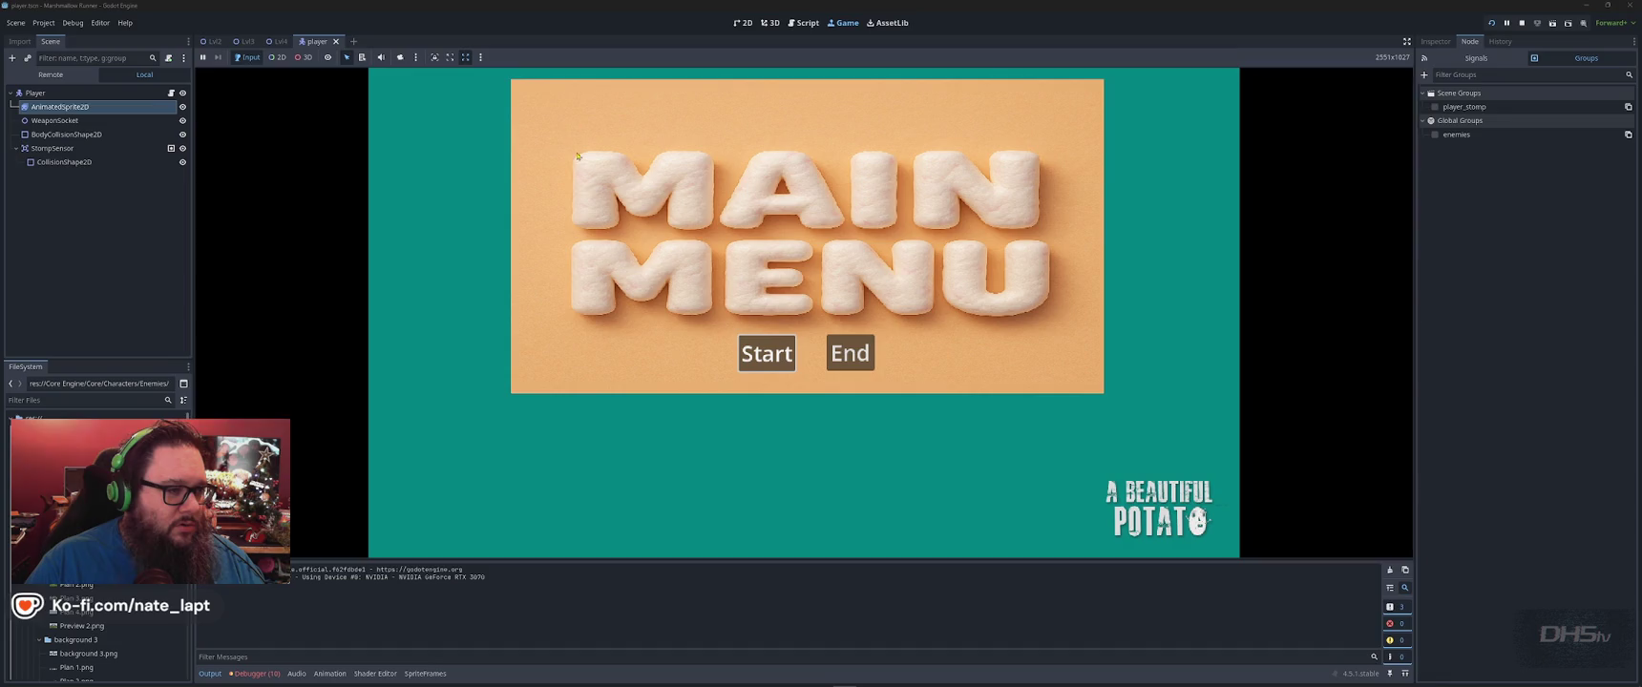
{"action": "left_click", "coordinate": [485, 60]}
{"action": "left_click", "coordinate": [537, 87]}
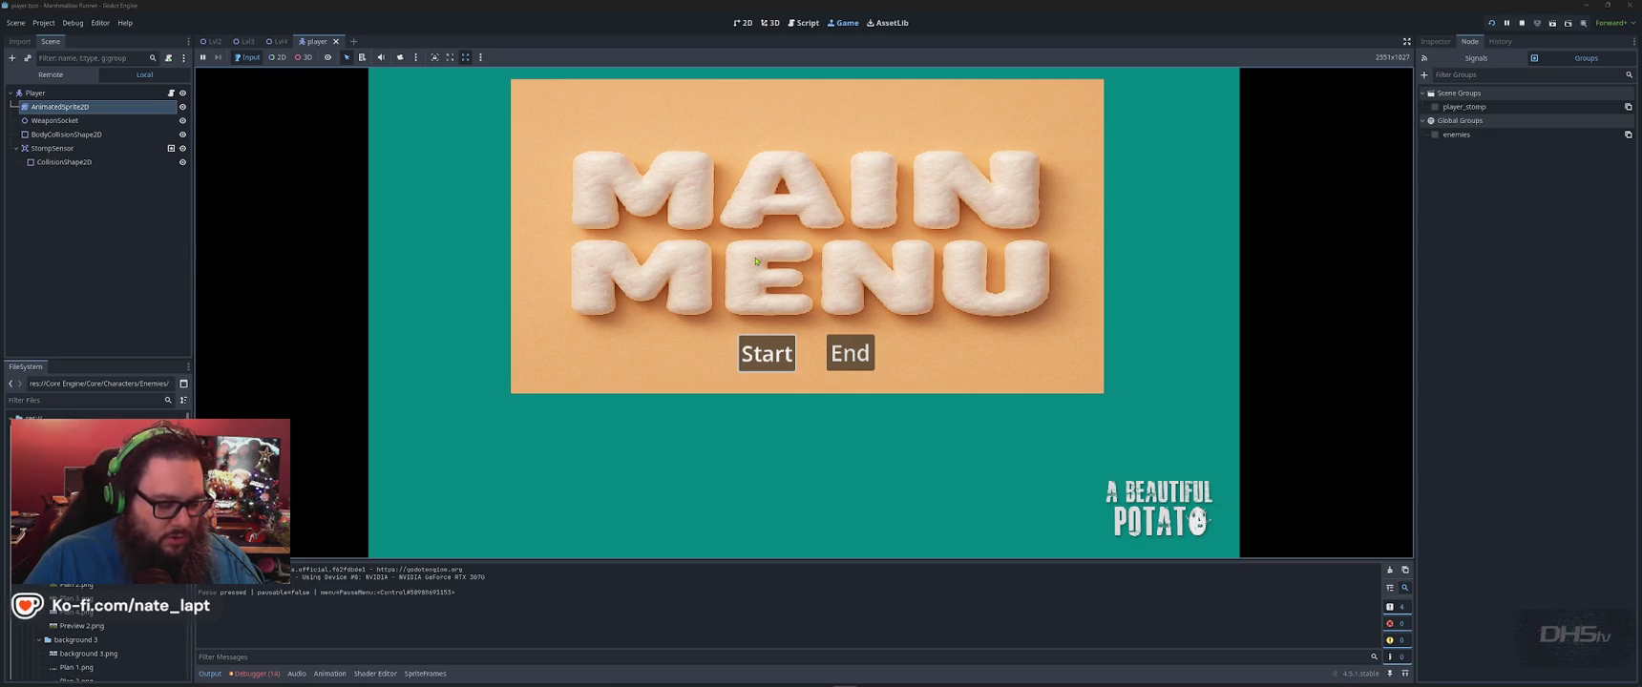
{"action": "key", "text": "F8"}
{"action": "key", "text": "F5"}
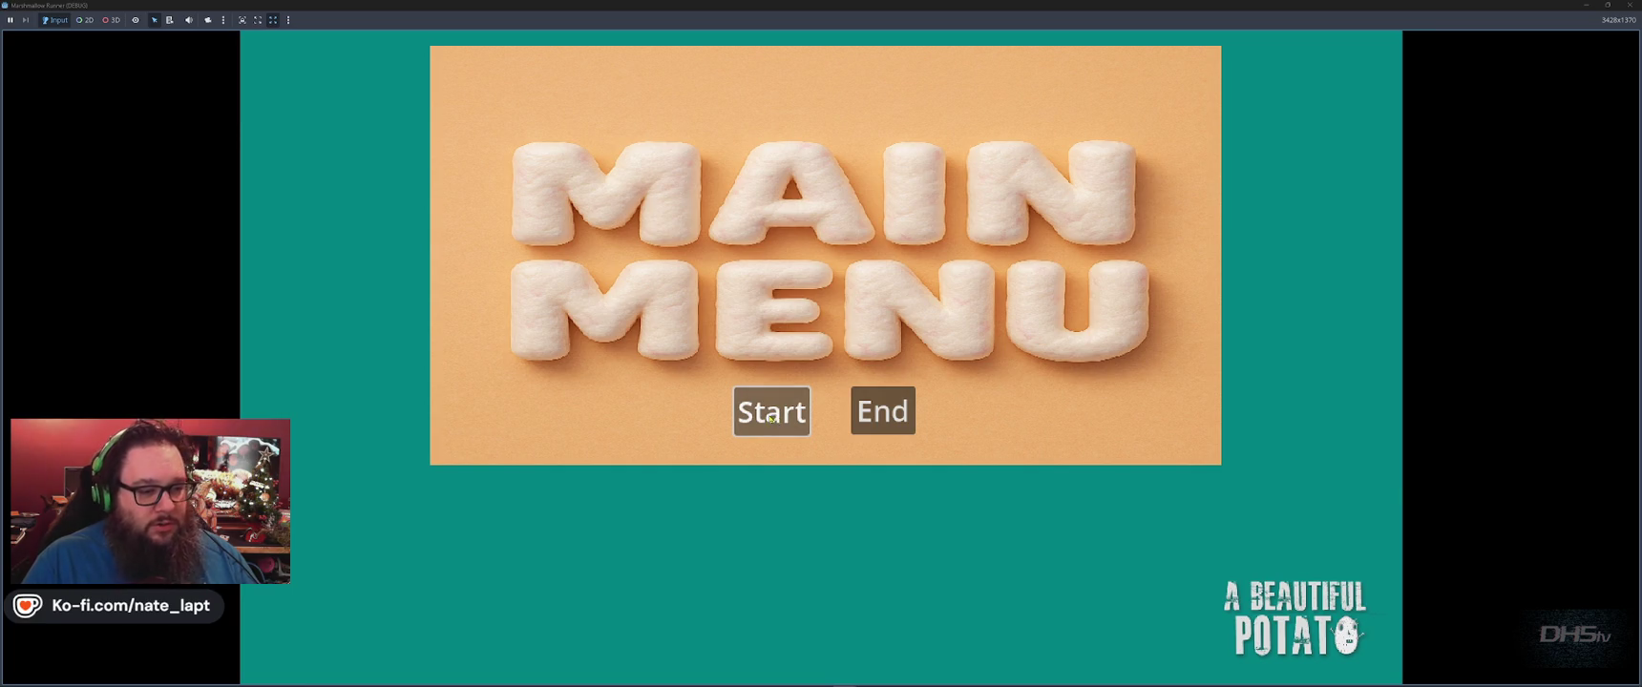
Start the game, check the Game workspace's Debug menu, then relaunch and start The Mello Inside.
{"action": "left_click", "coordinate": [770, 418]}
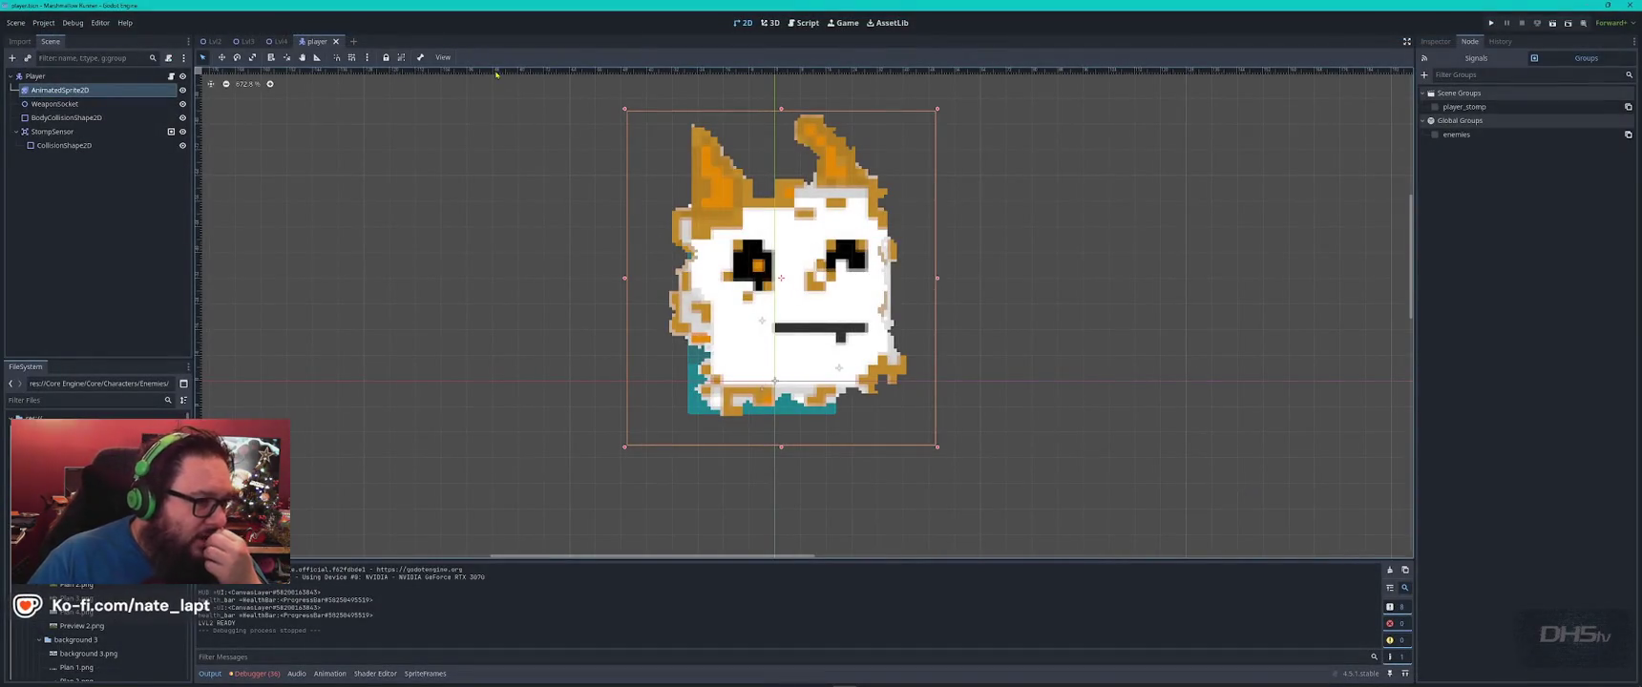
{"action": "left_click", "coordinate": [843, 22]}
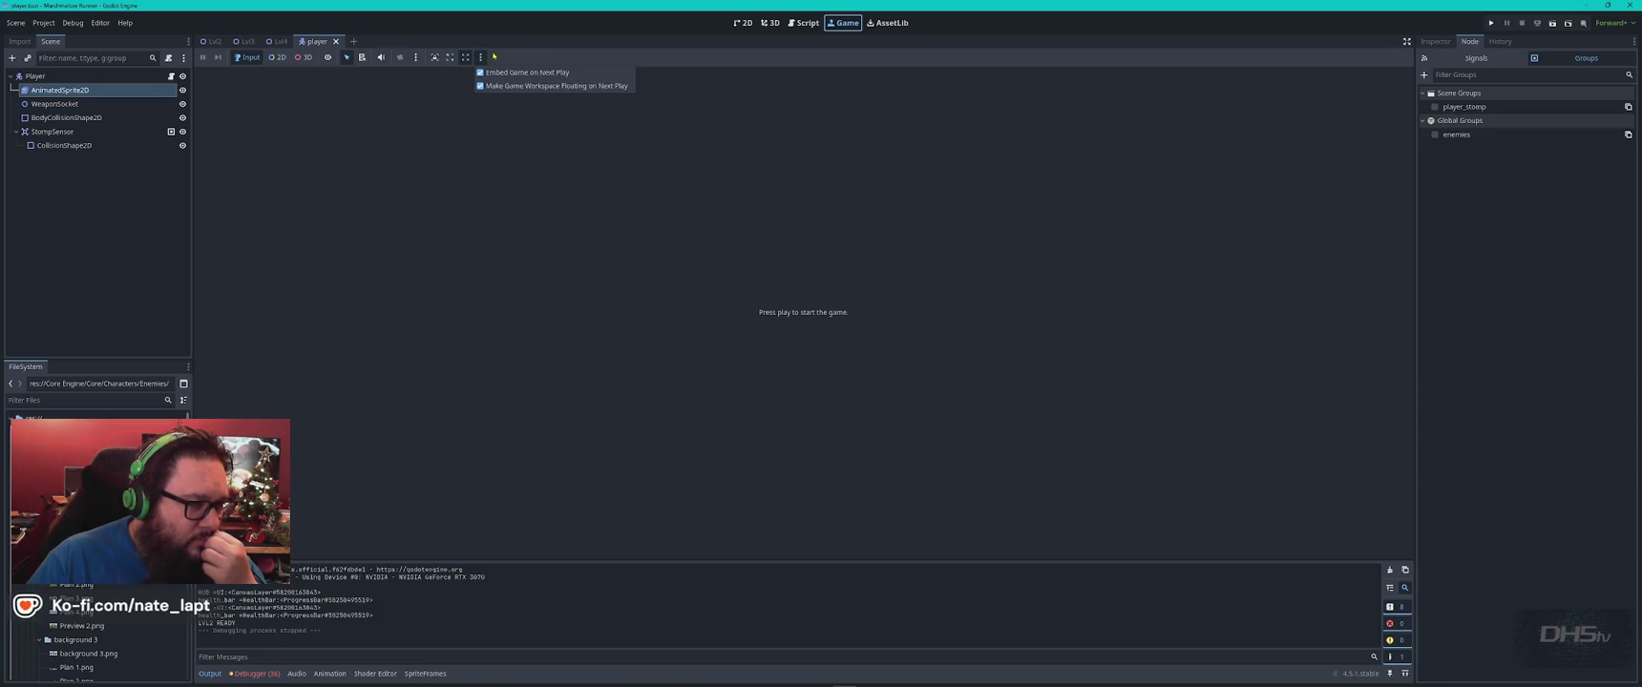
{"action": "left_click", "coordinate": [72, 24]}
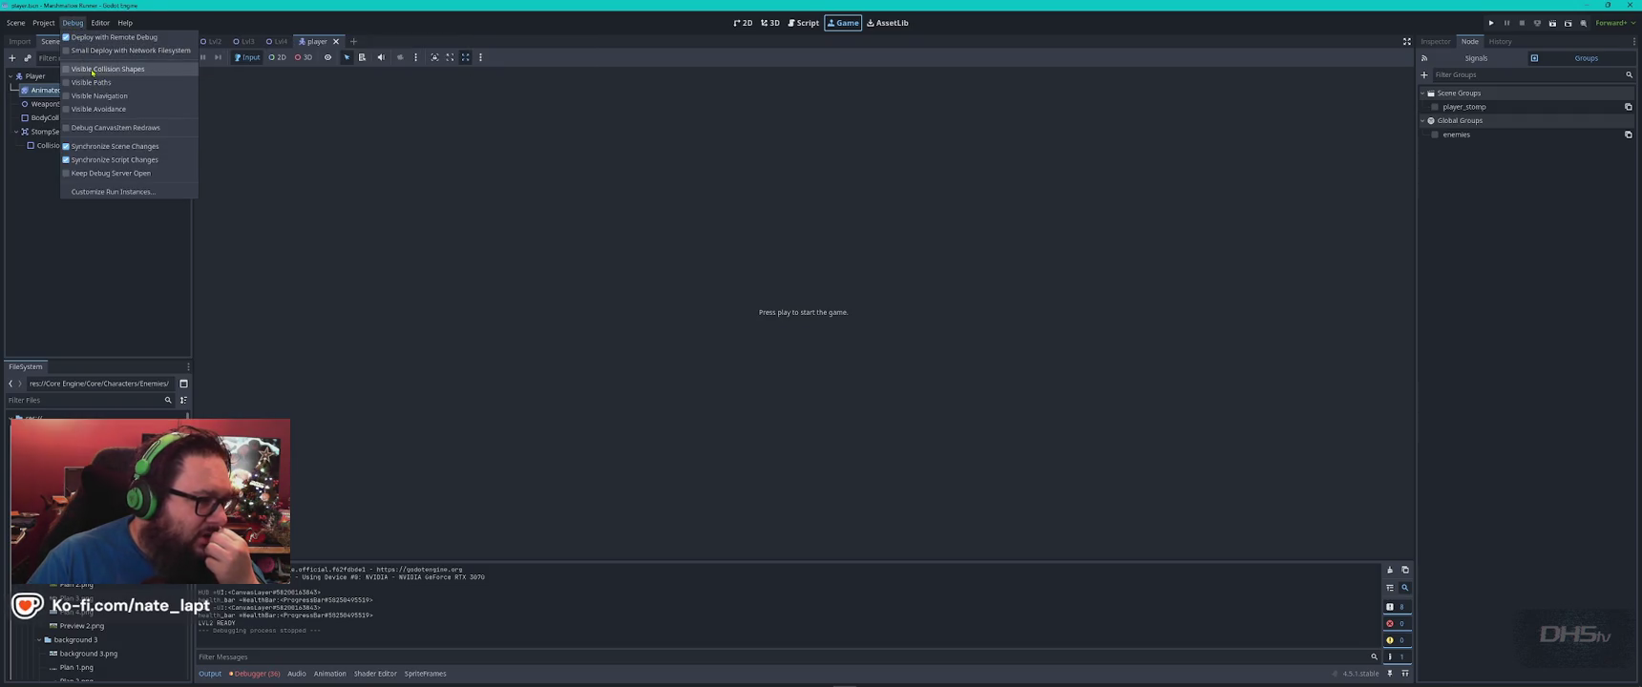
{"action": "left_click", "coordinate": [544, 85]}
{"action": "key", "text": "F5"}
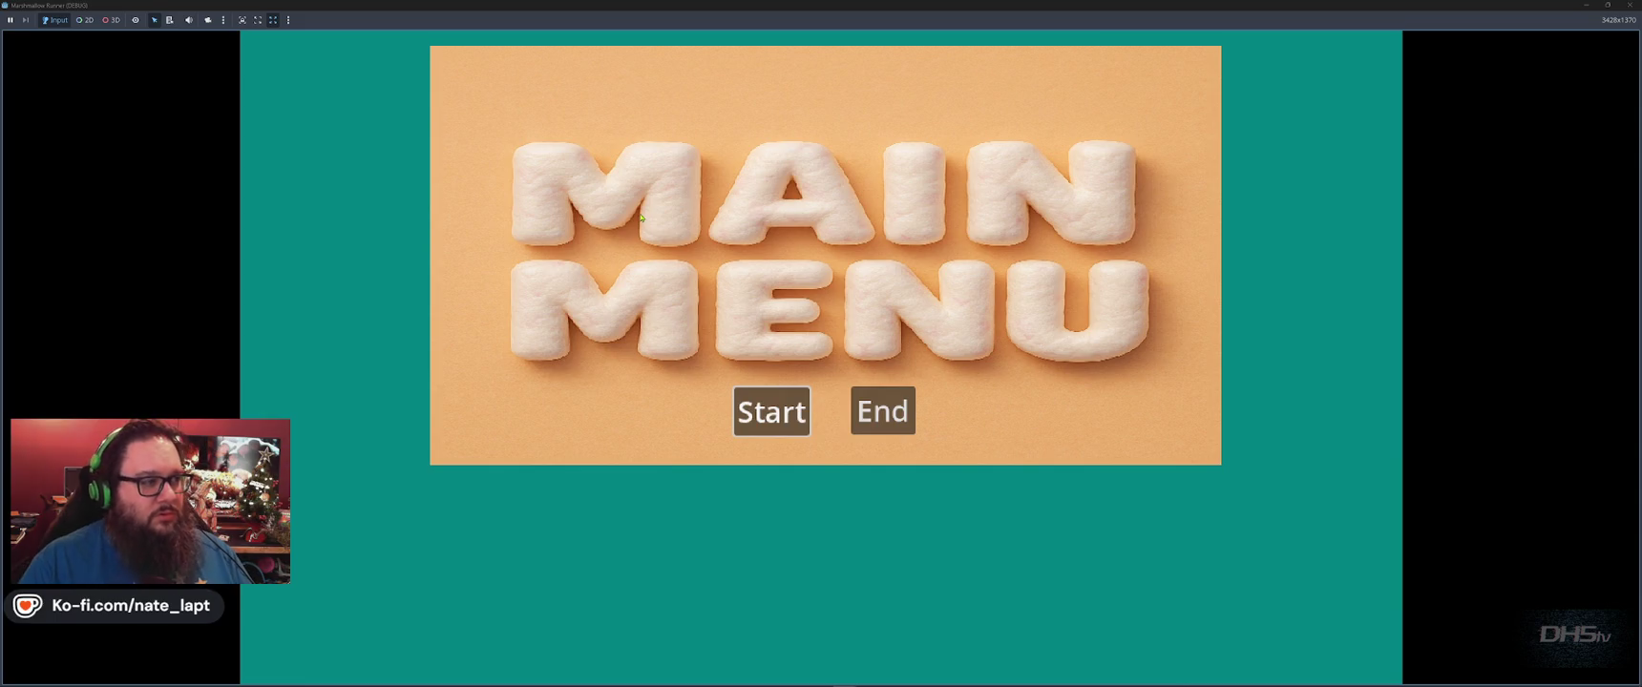
{"action": "left_click", "coordinate": [771, 412]}
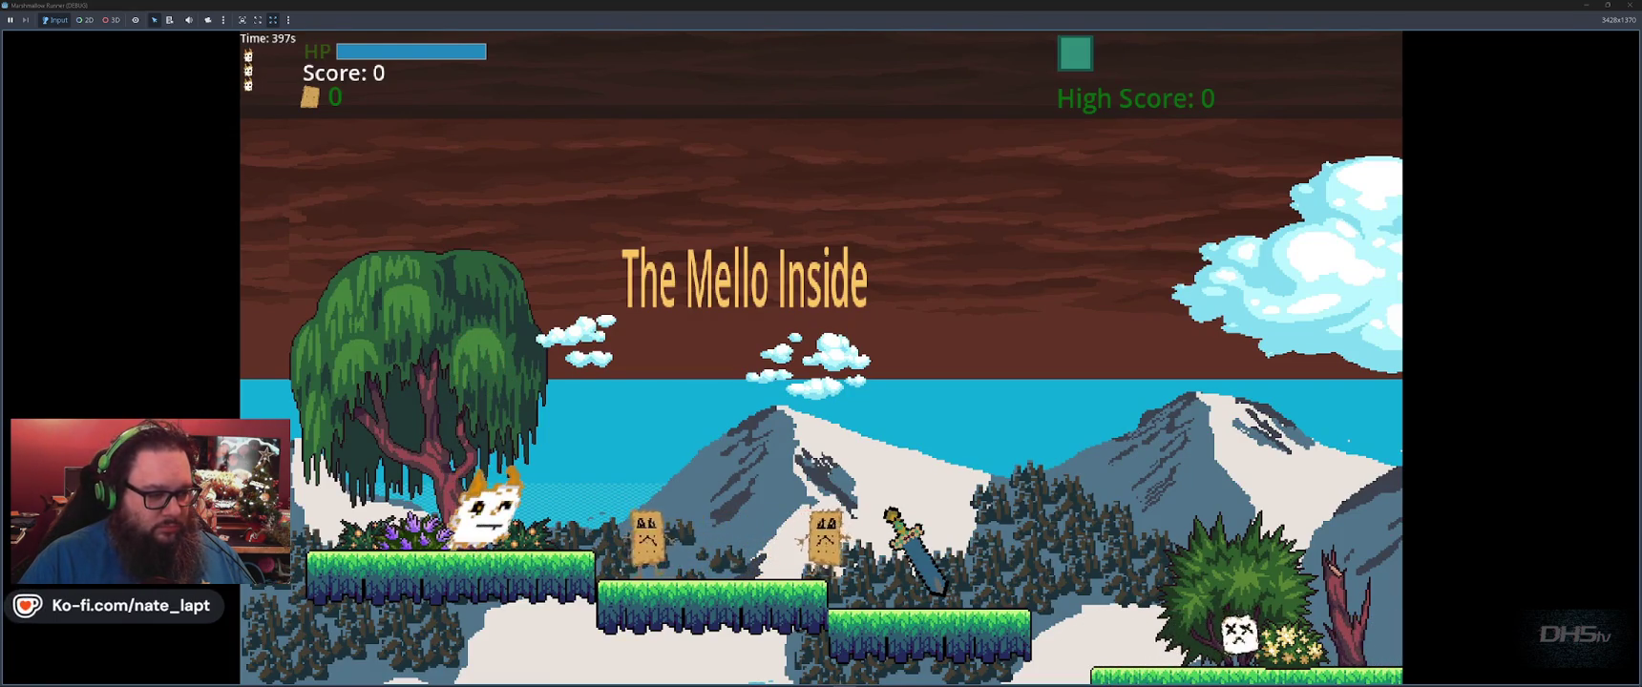
Jump through The Mello Inside to a 2600 score, then restart after game over.
{"action": "key", "text": "space"}
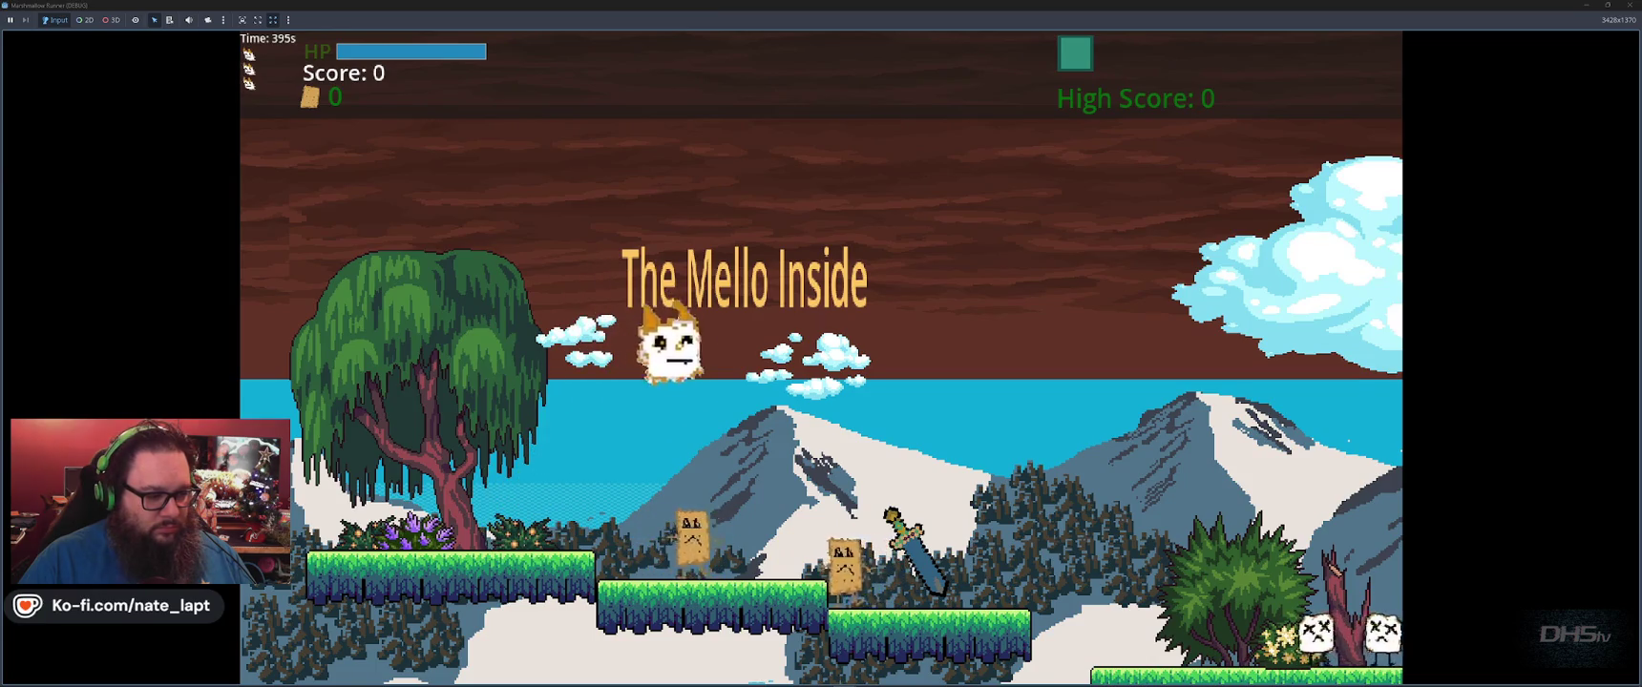
{"action": "key", "text": "space"}
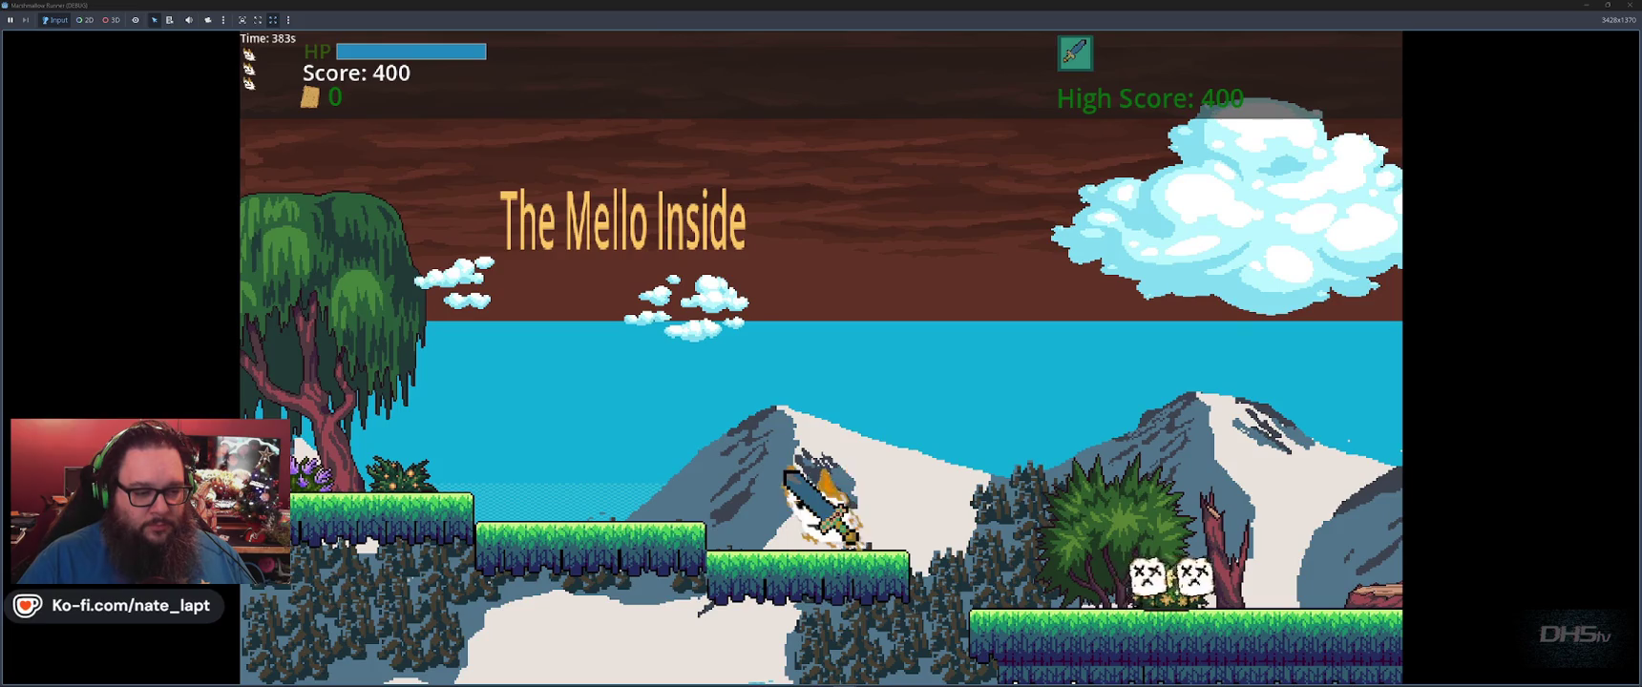
{"action": "key", "text": "space"}
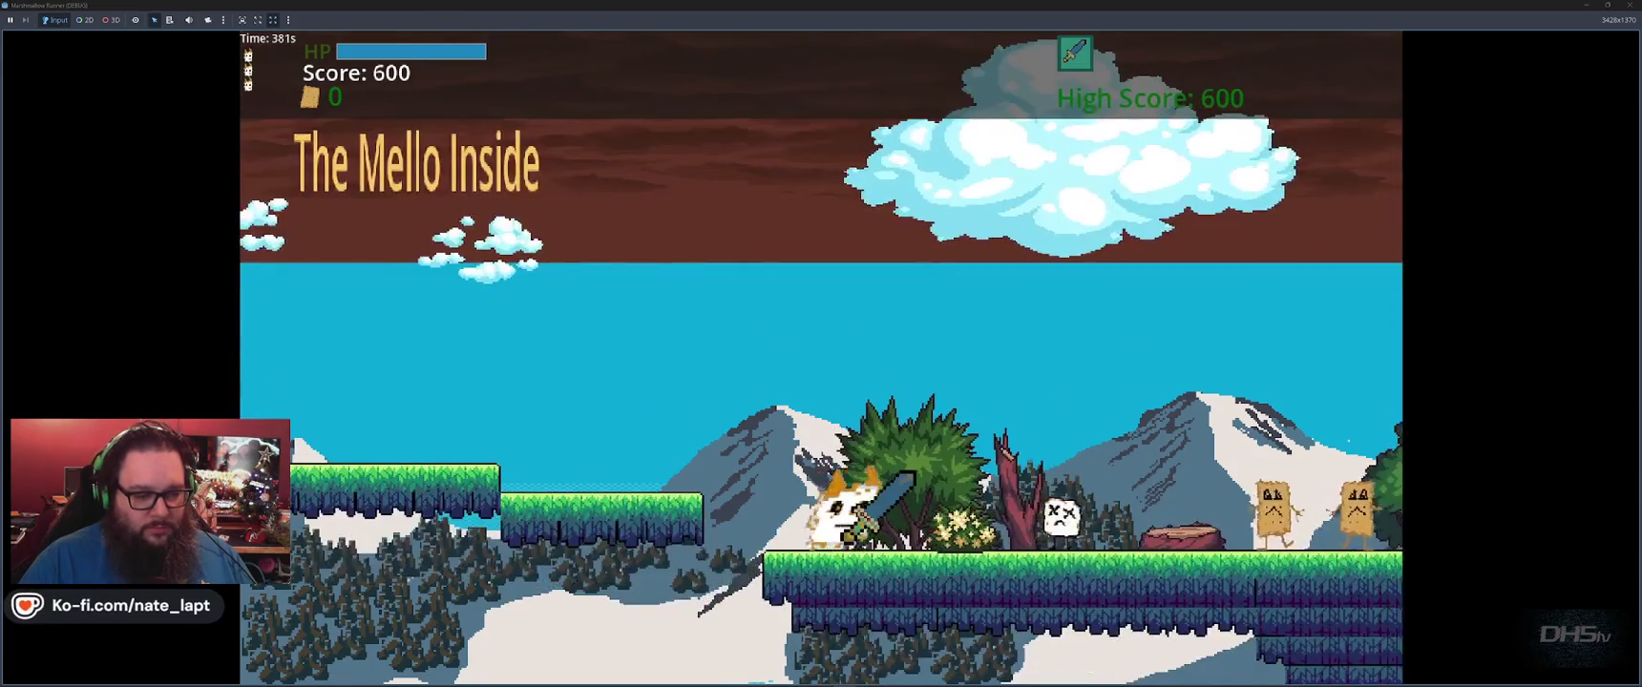
{"action": "key", "text": "space"}
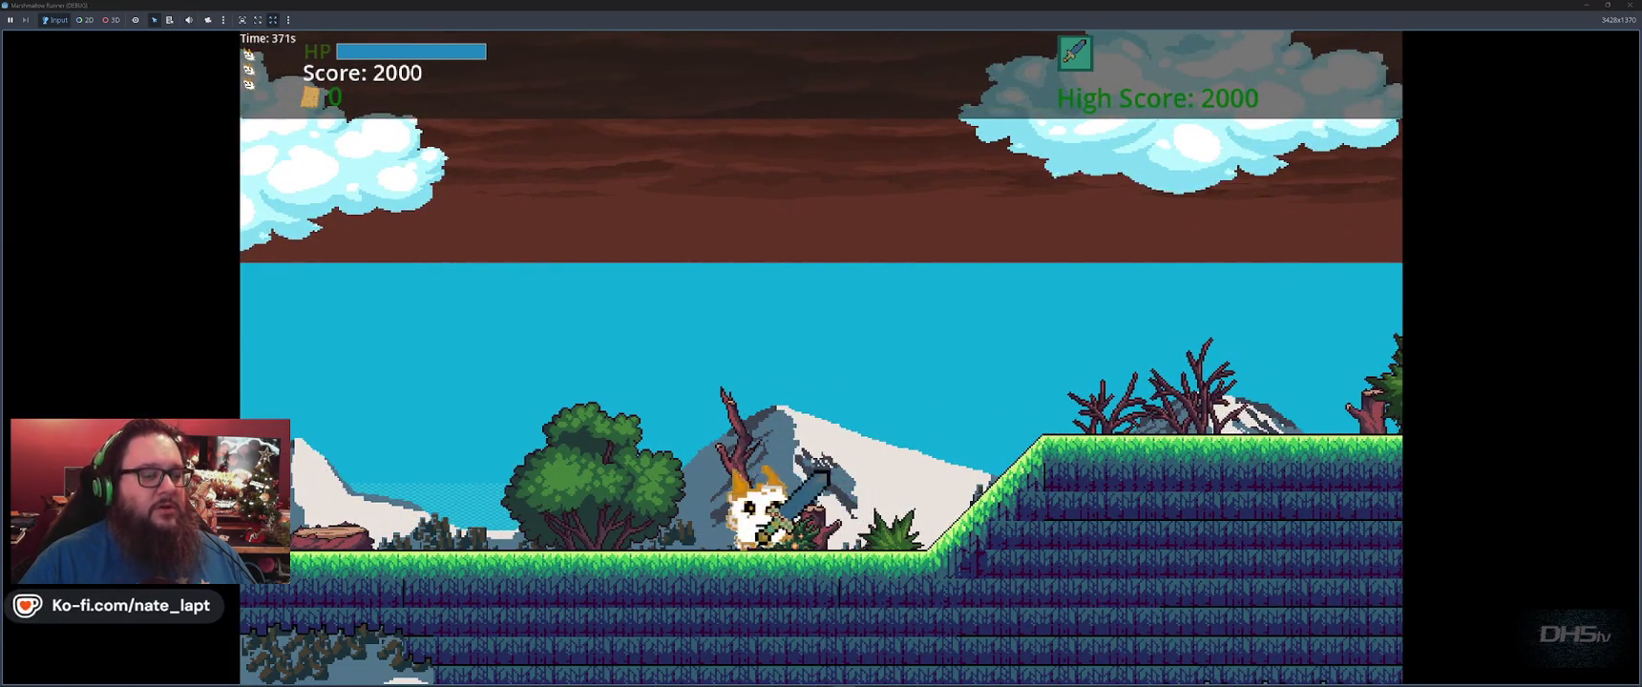
{"action": "key", "text": "space"}
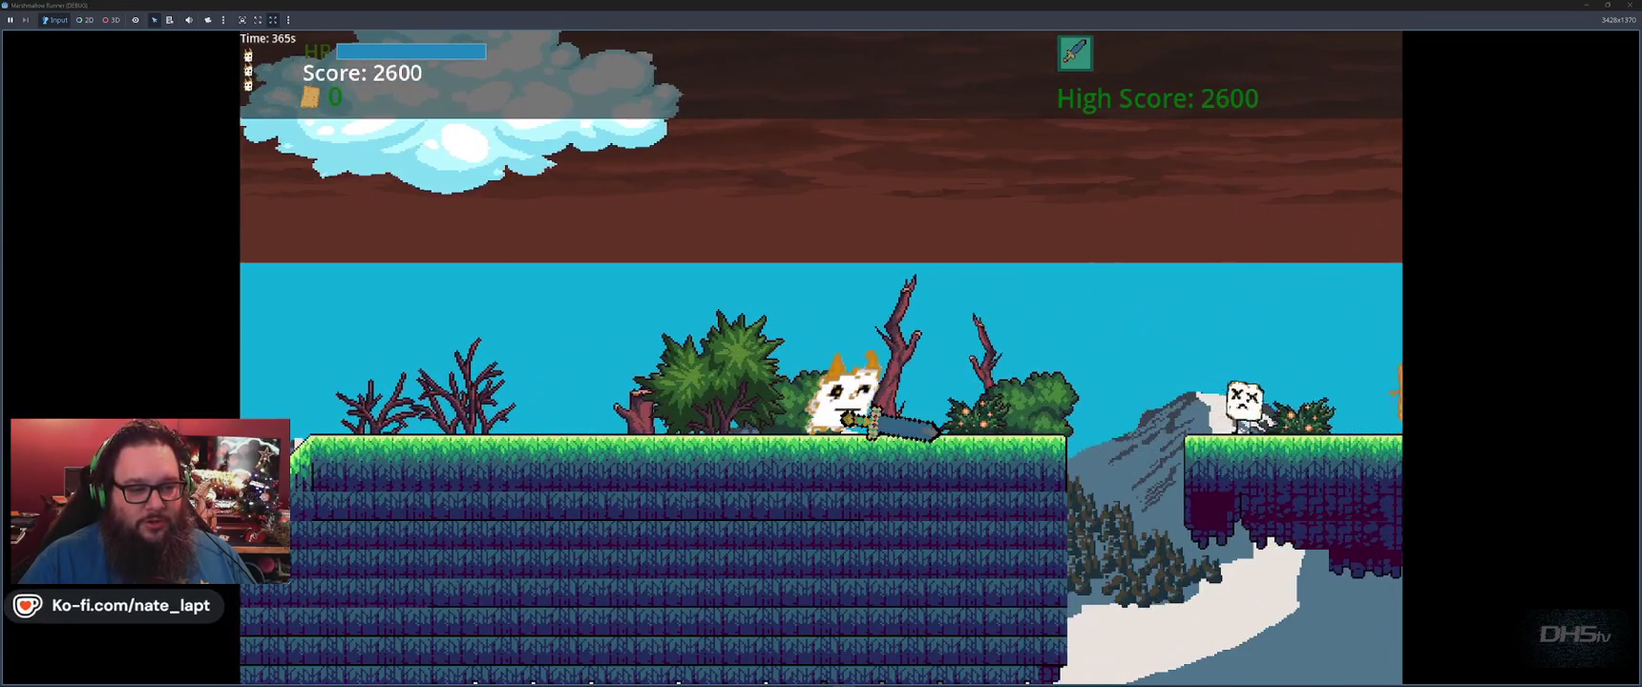
{"action": "key", "text": "space"}
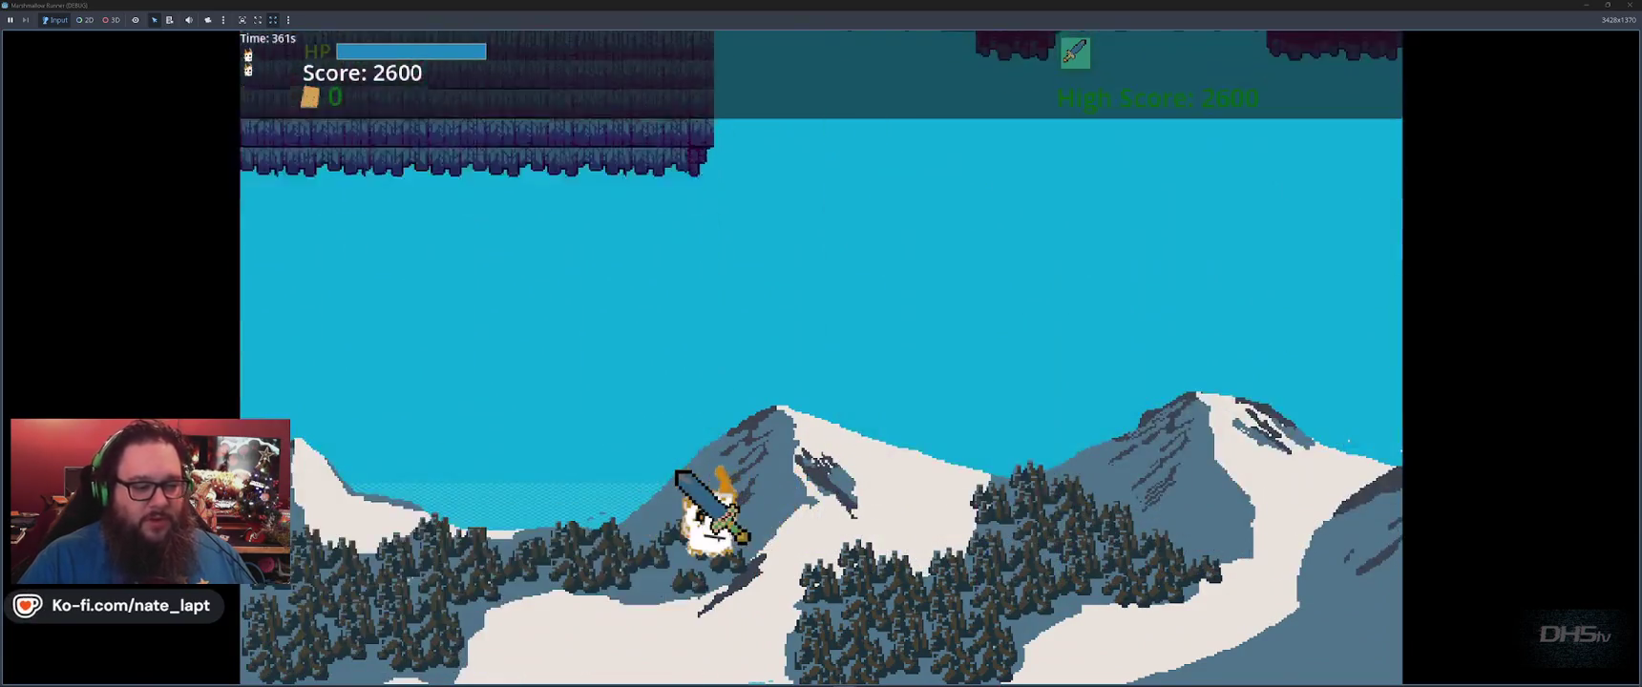
{"action": "key", "text": "space"}
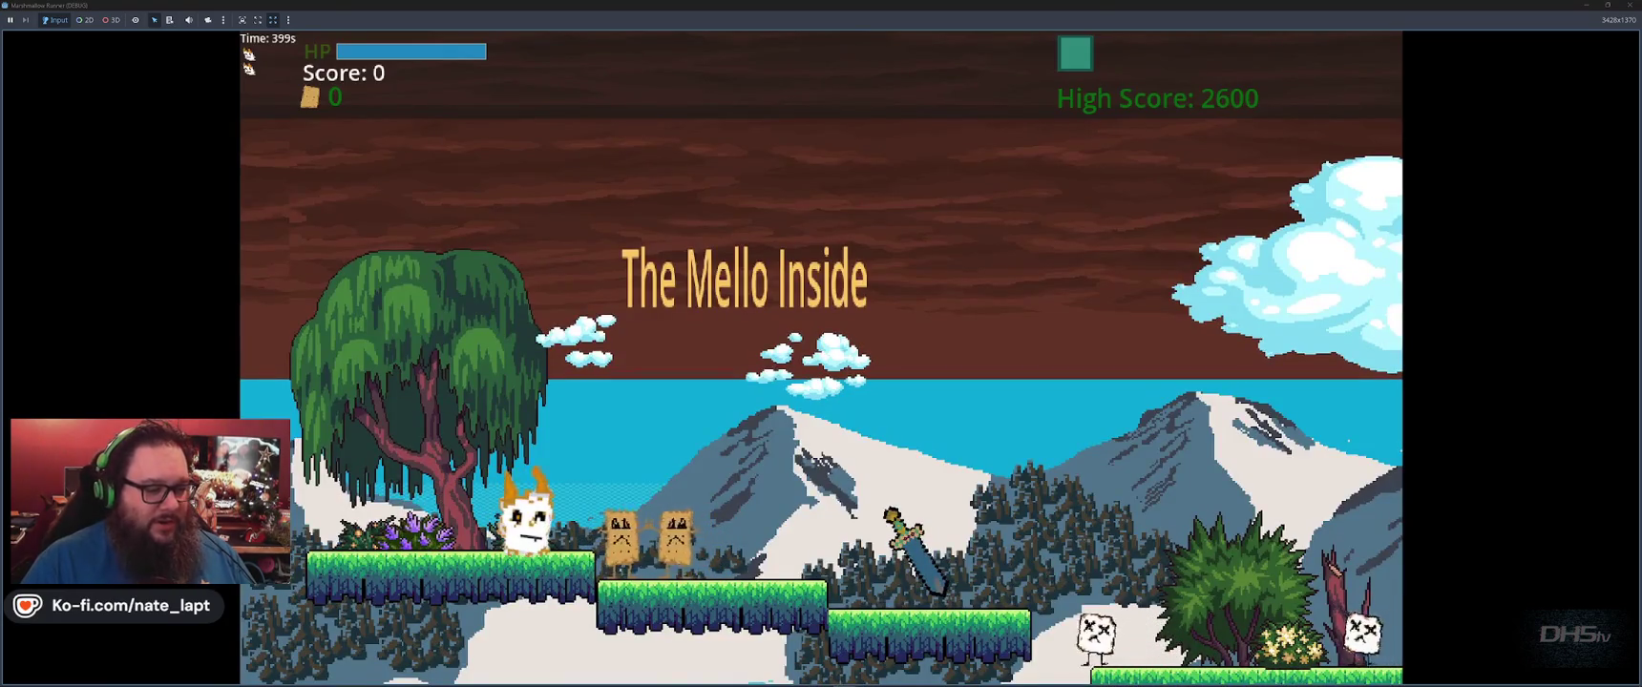
Stomp the first enemies, grab the sword, and jump along the level's platforms.
{"action": "key", "text": "space"}
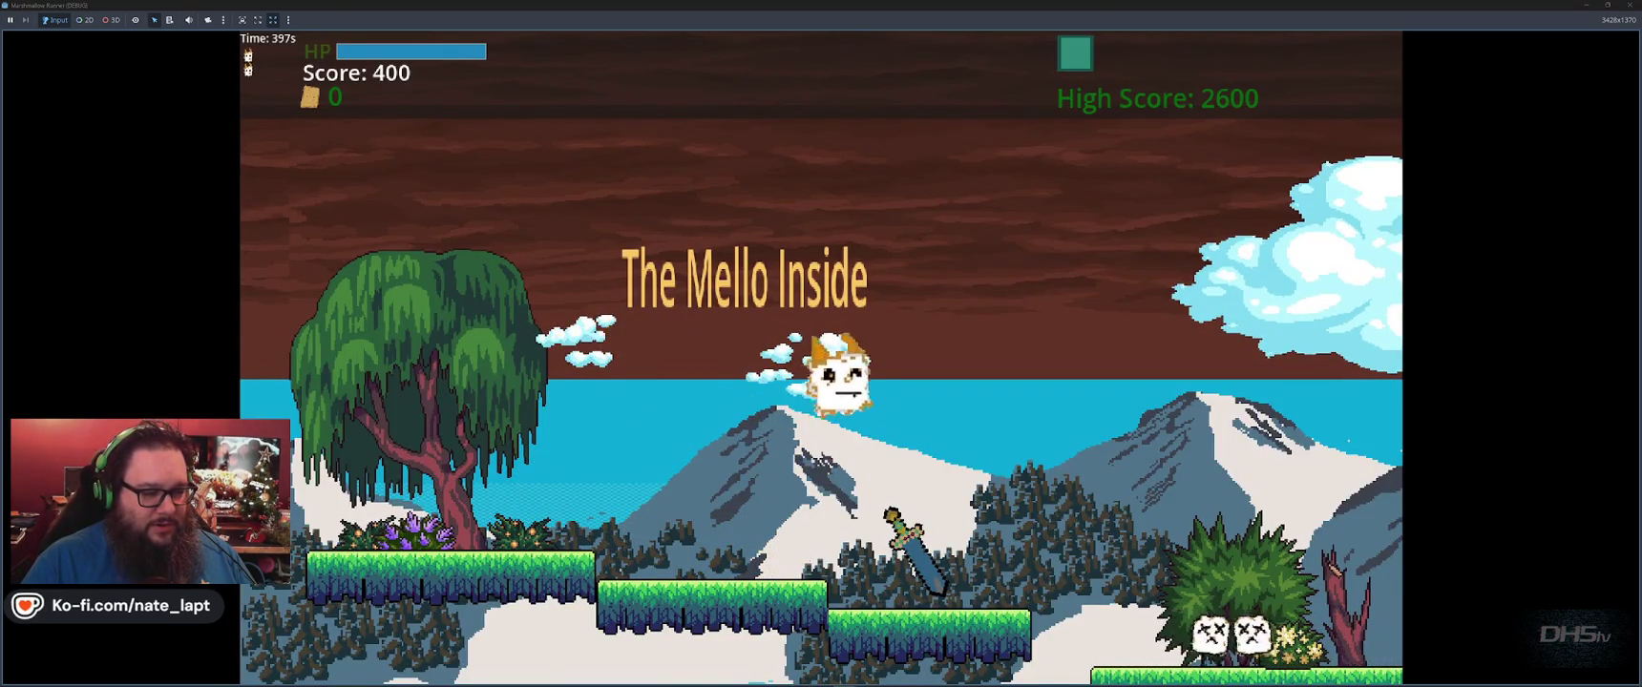
{"action": "key", "text": "space"}
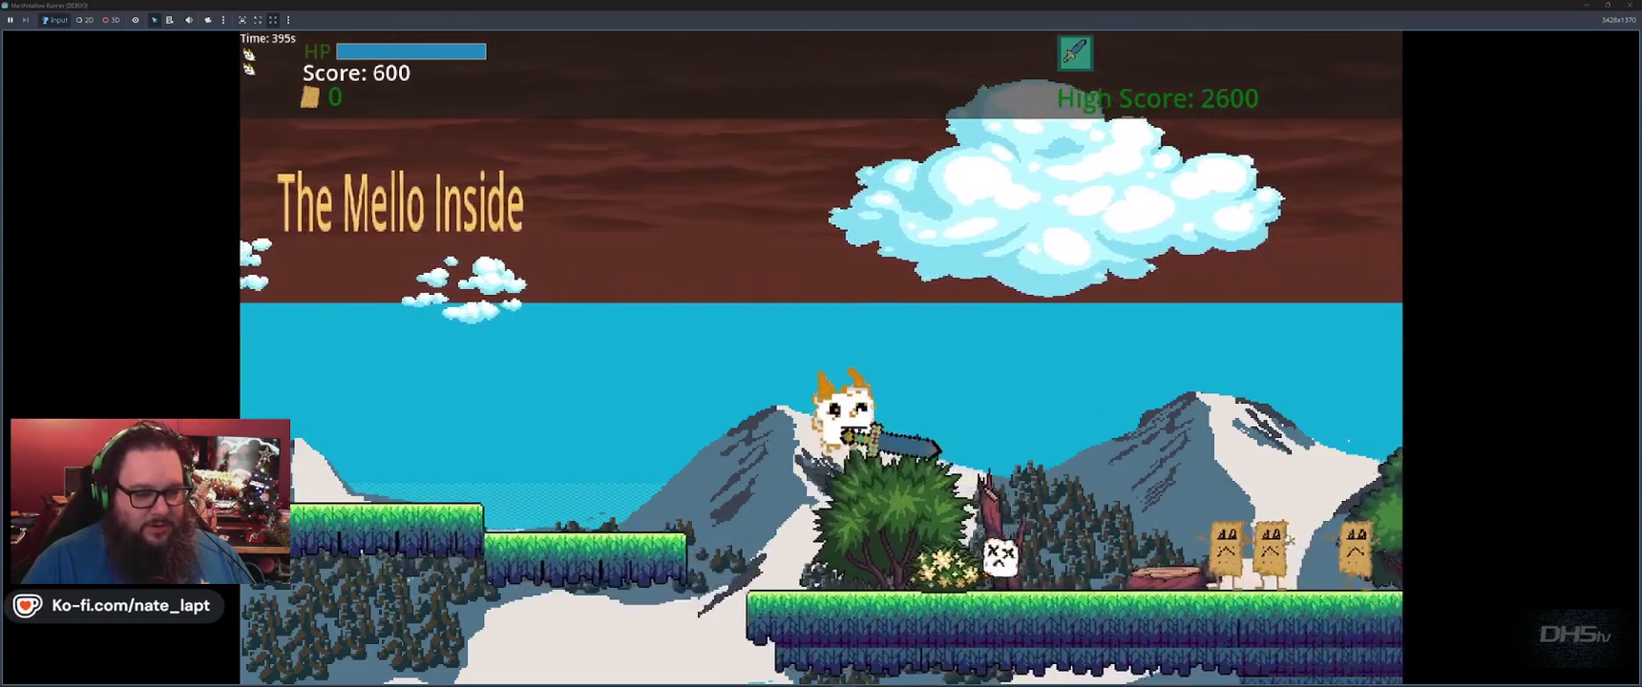
{"action": "key", "text": "space"}
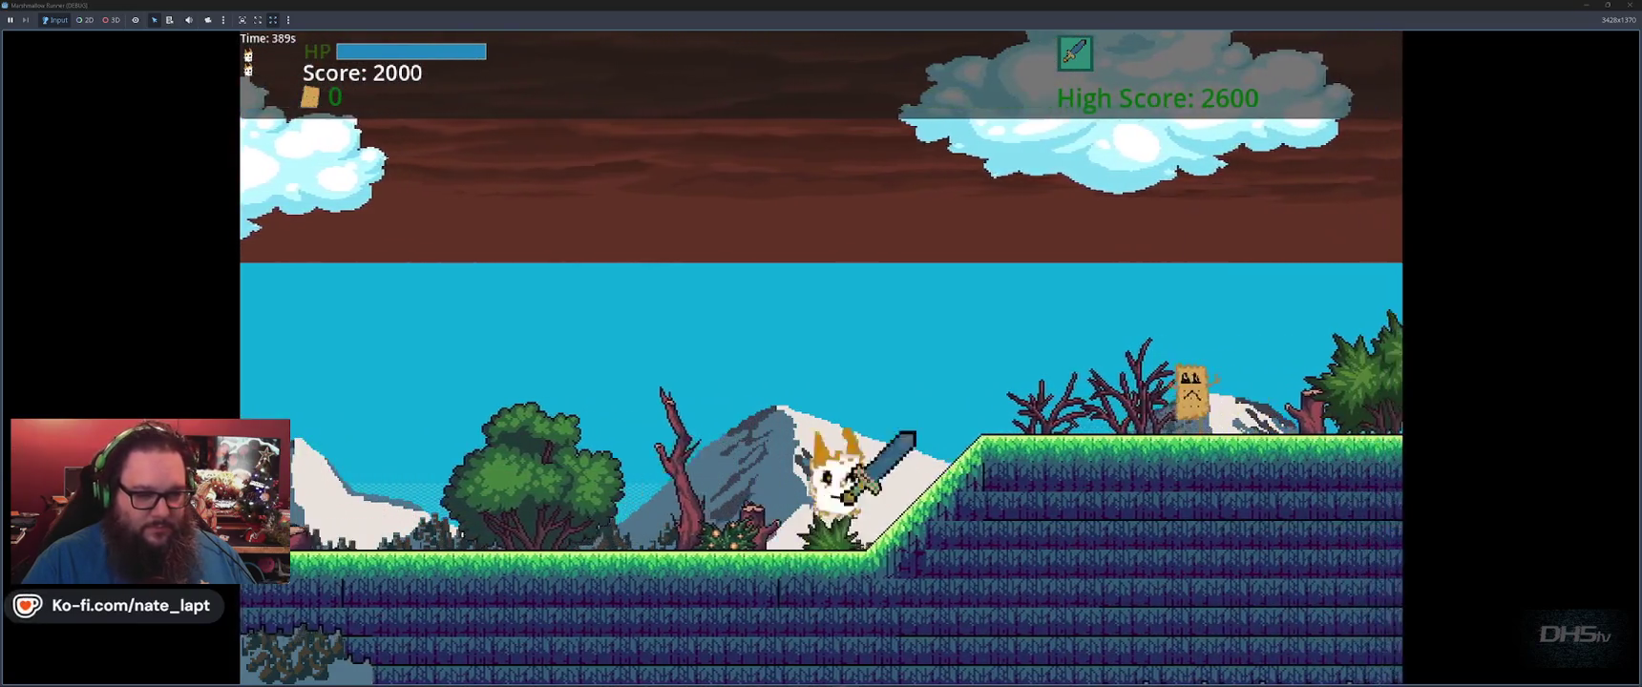
{"action": "key", "text": "space"}
{"action": "key", "text": "space"}
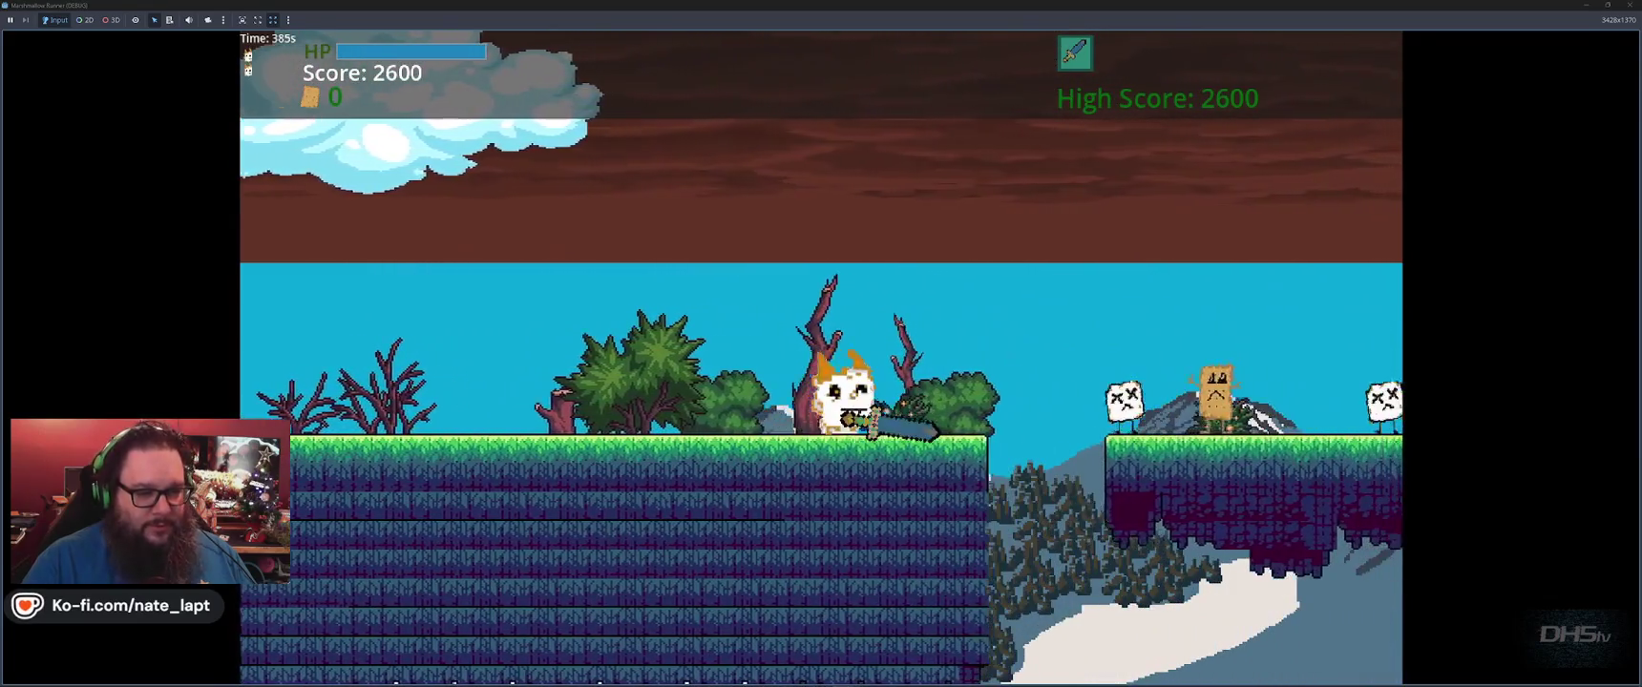
{"action": "key", "text": "Left"}
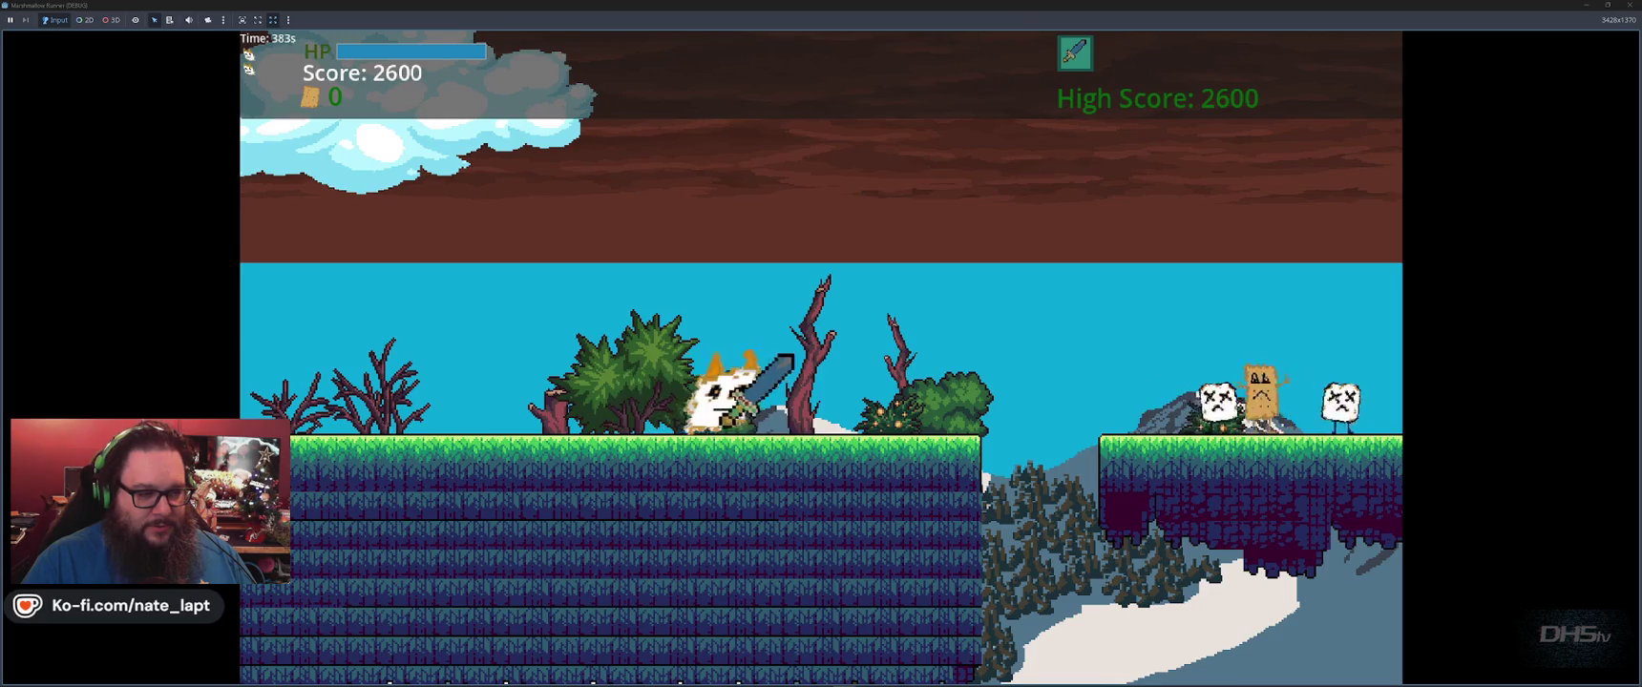
{"action": "key", "text": "space"}
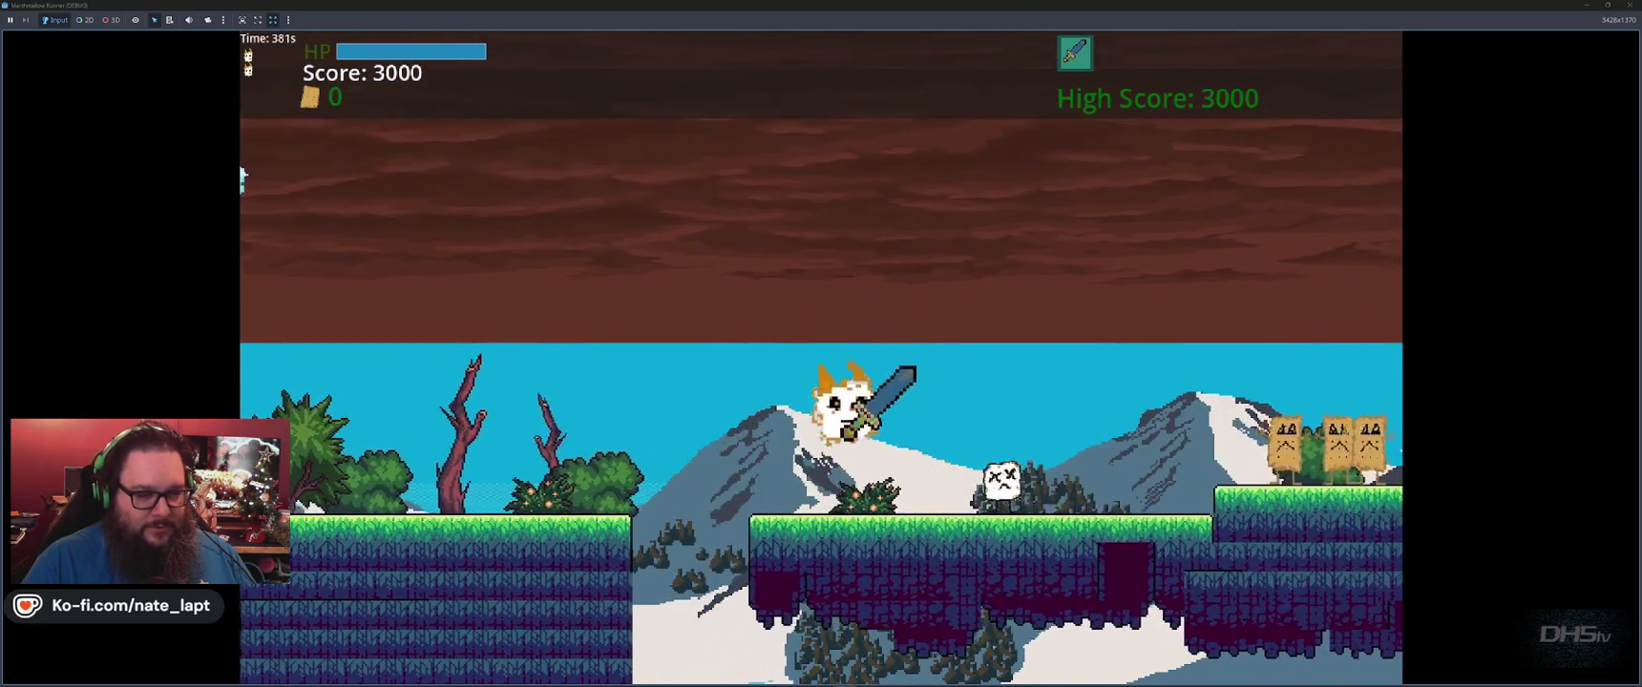
{"action": "key", "text": "space"}
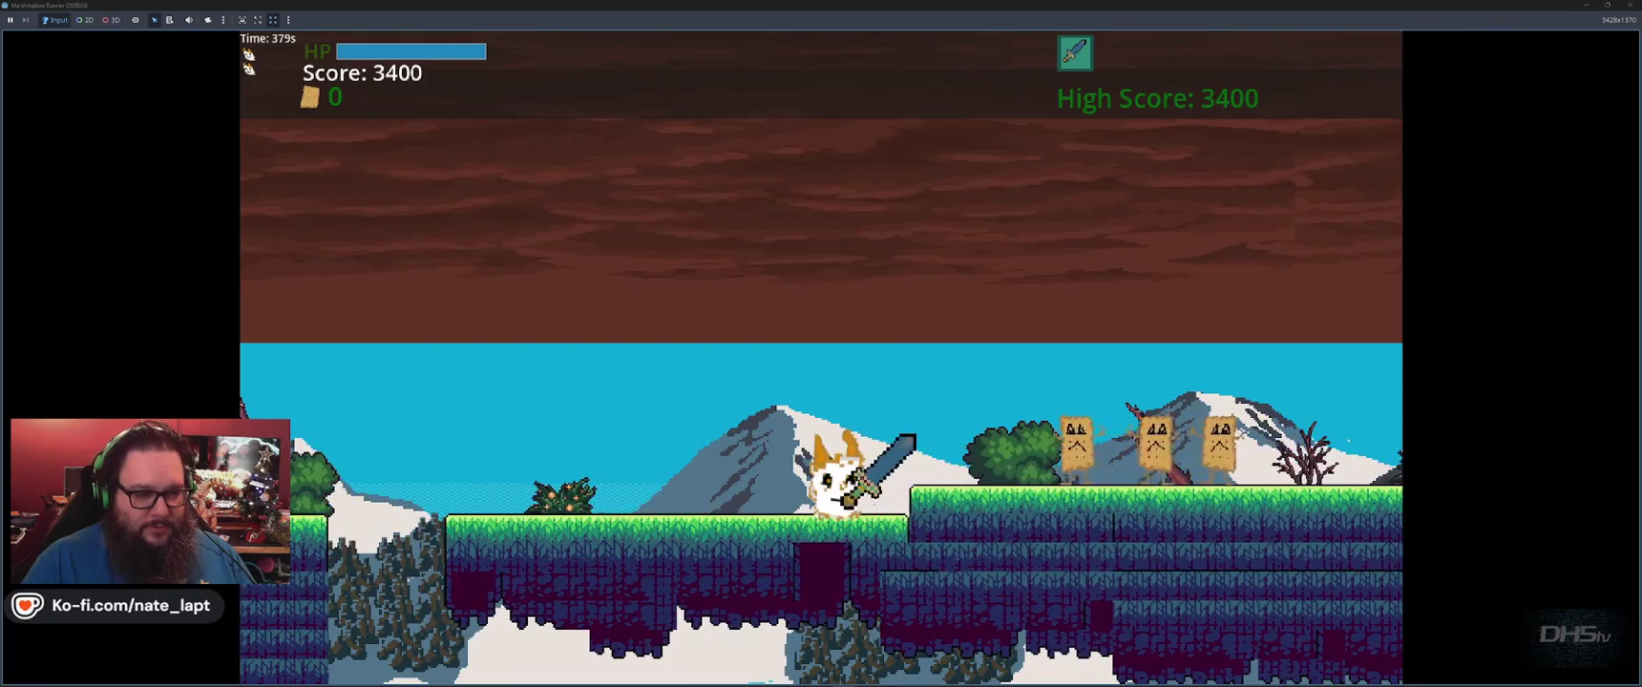
{"action": "key", "text": "space"}
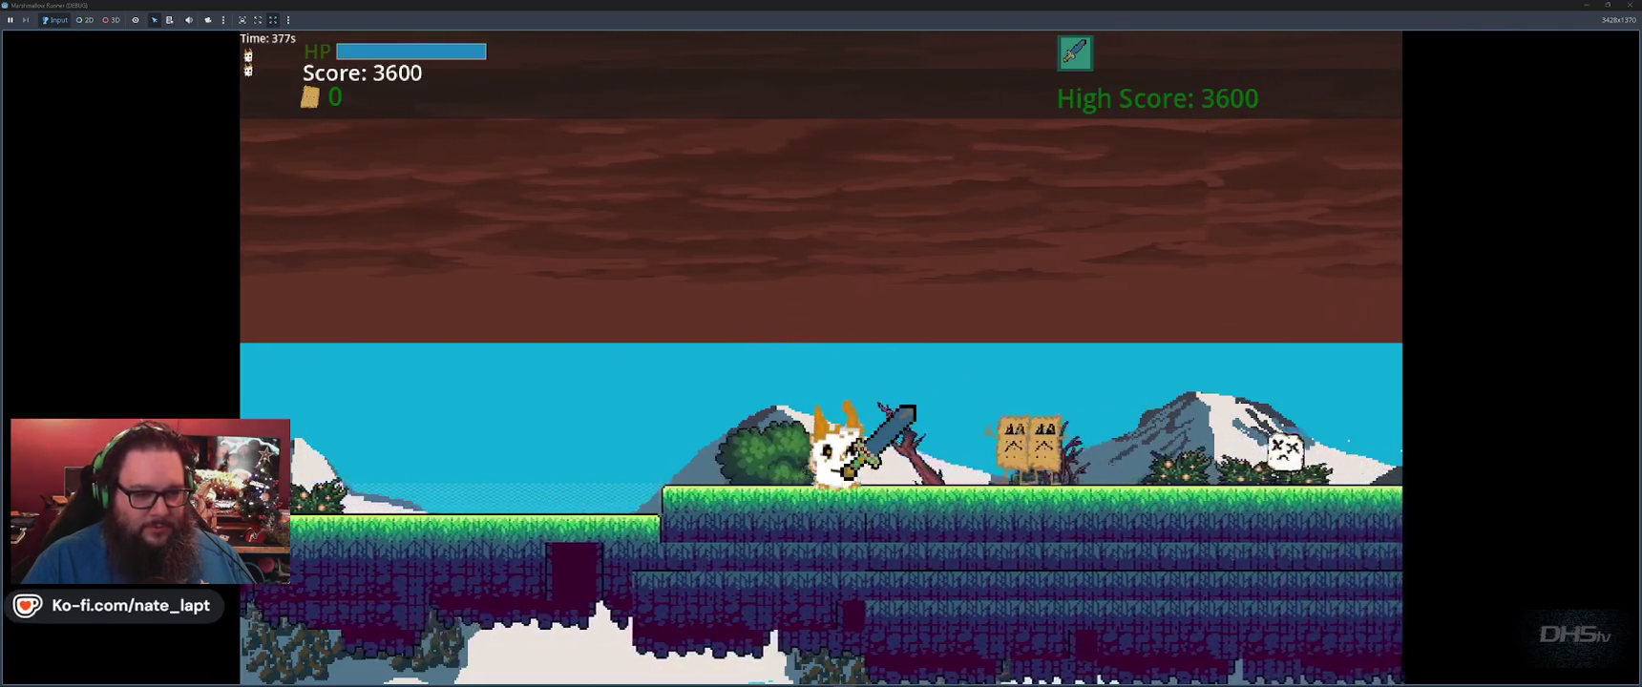
{"action": "key", "text": "x"}
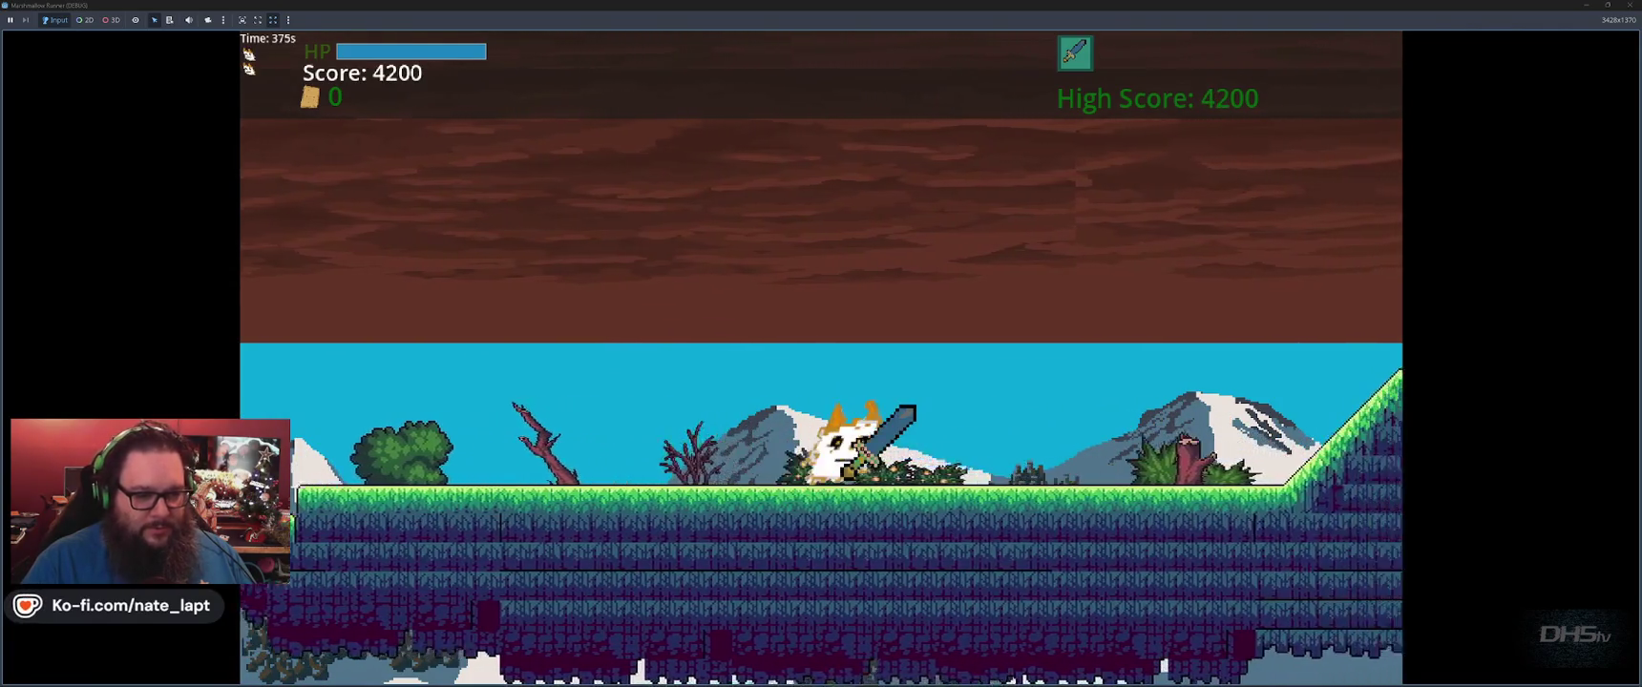
{"action": "key", "text": "space"}
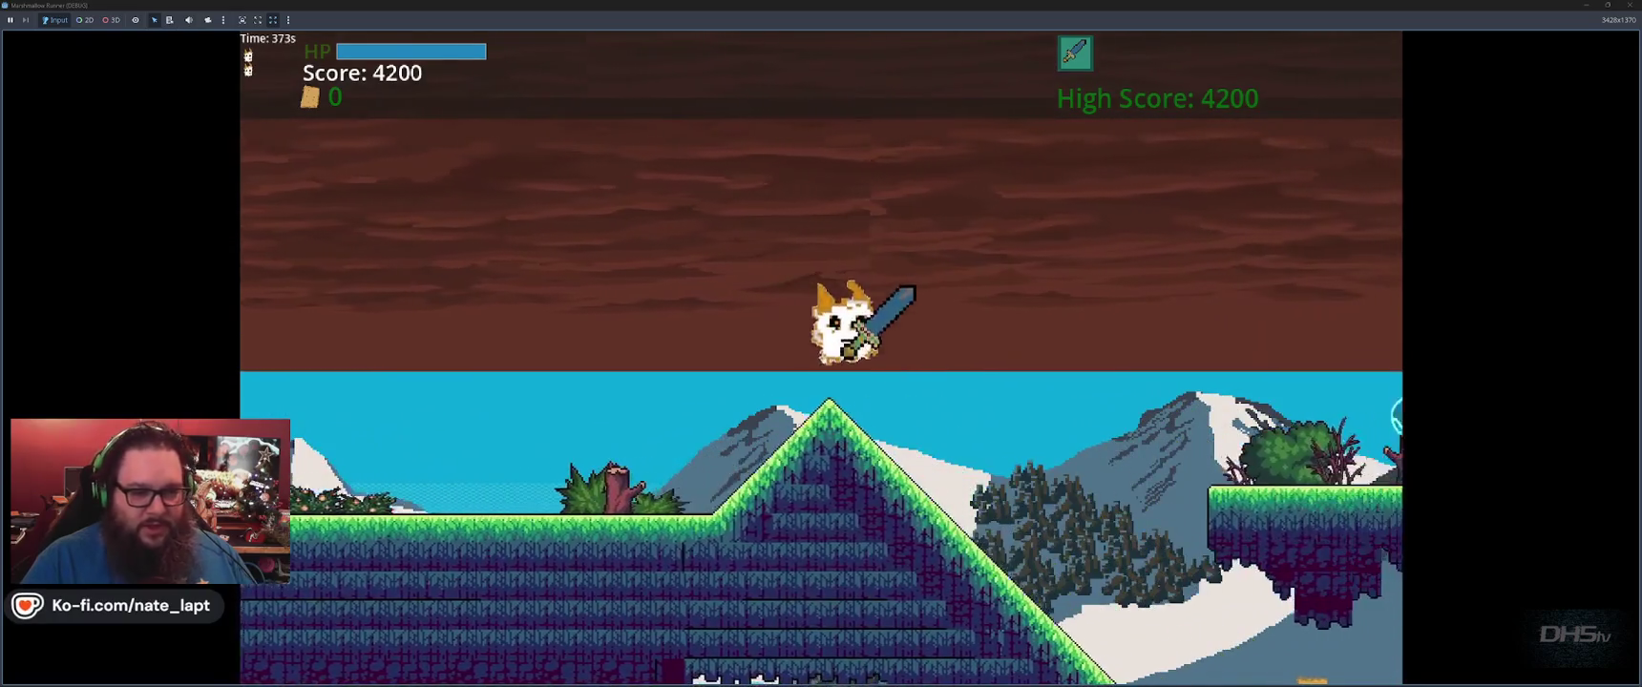
{"action": "key", "text": "space"}
{"action": "key", "text": "space"}
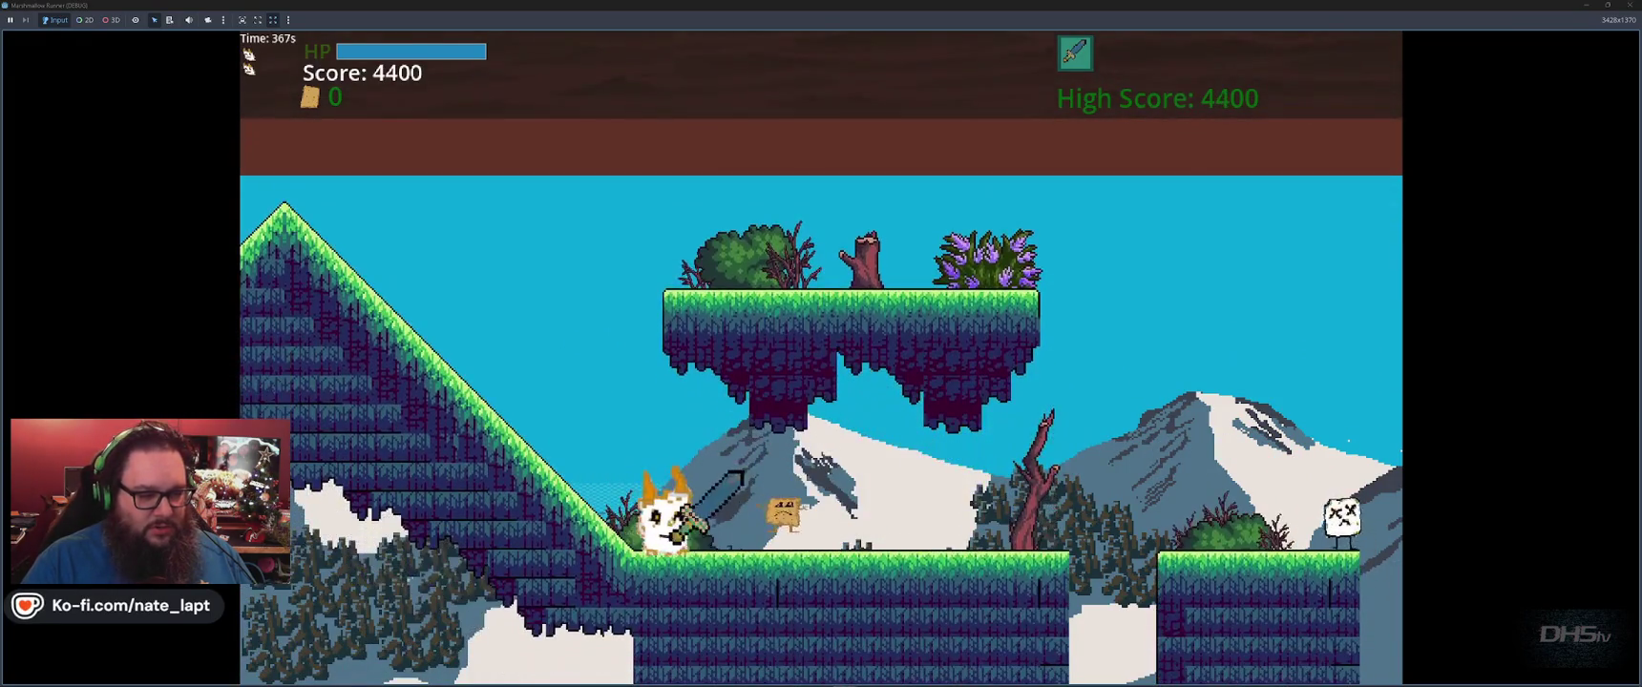
{"action": "key", "text": "space"}
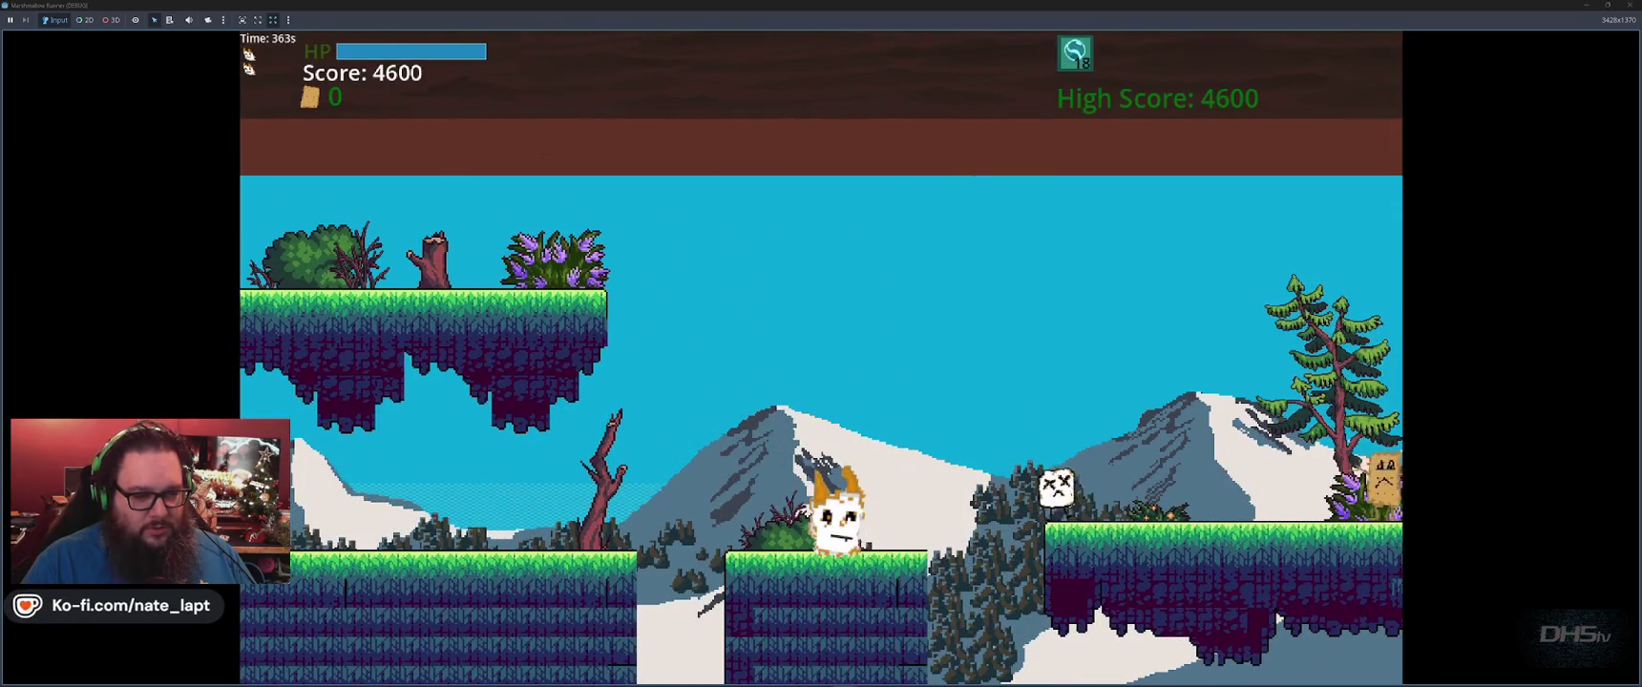
{"action": "key", "text": "space"}
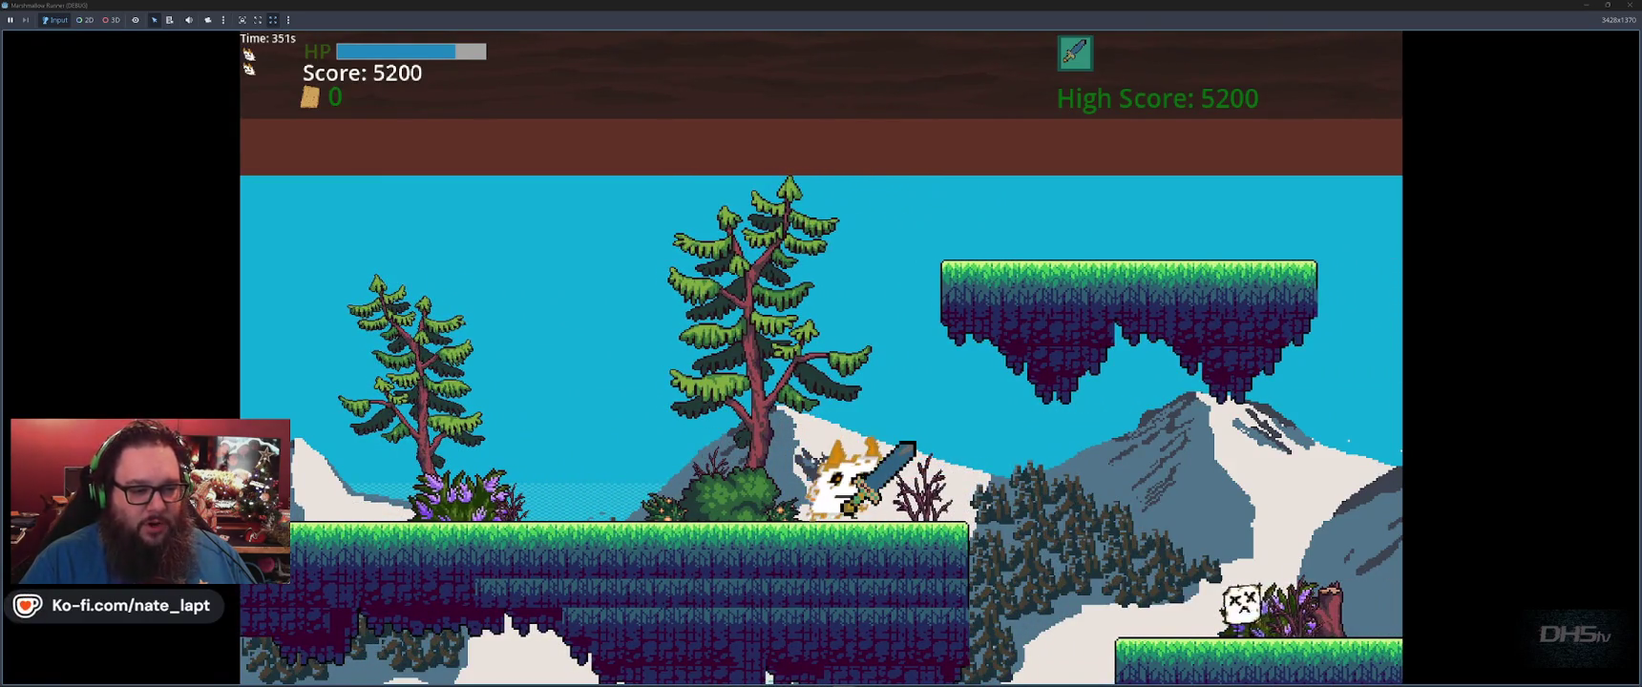
Slash through marshmallow, cardboard box and graham-cracker enemies, pushing the score to 9200.
{"action": "key", "text": "space"}
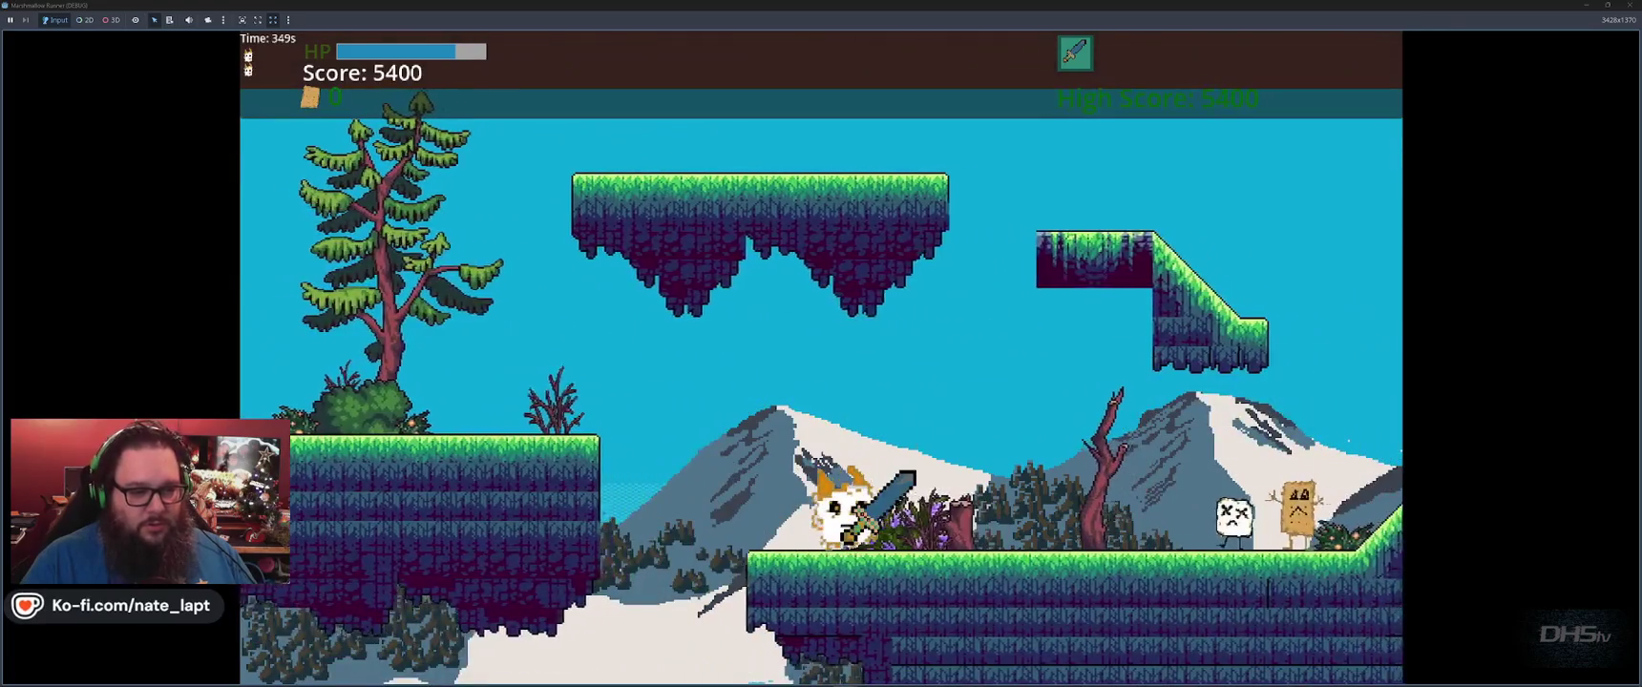
{"action": "key", "text": "x"}
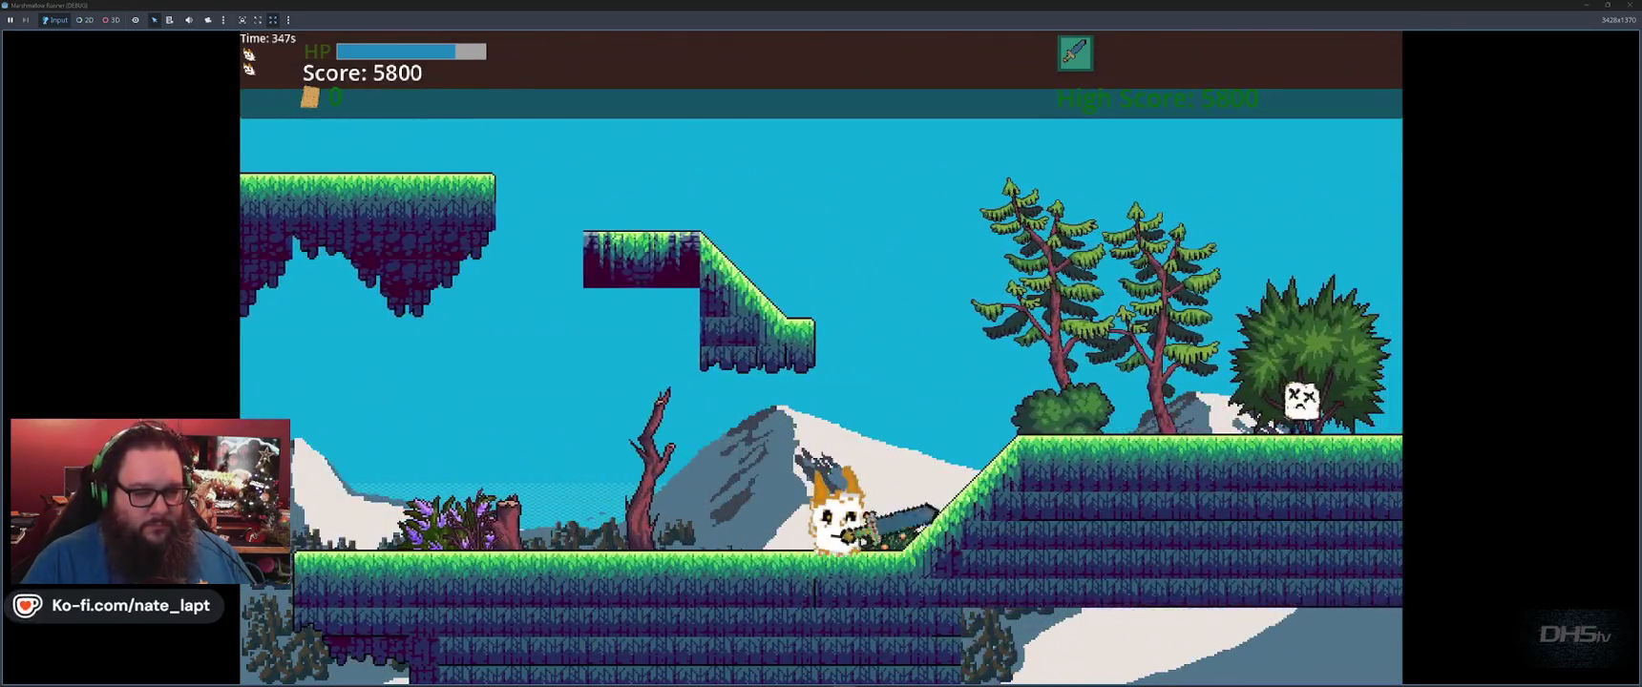
{"action": "key", "text": "space"}
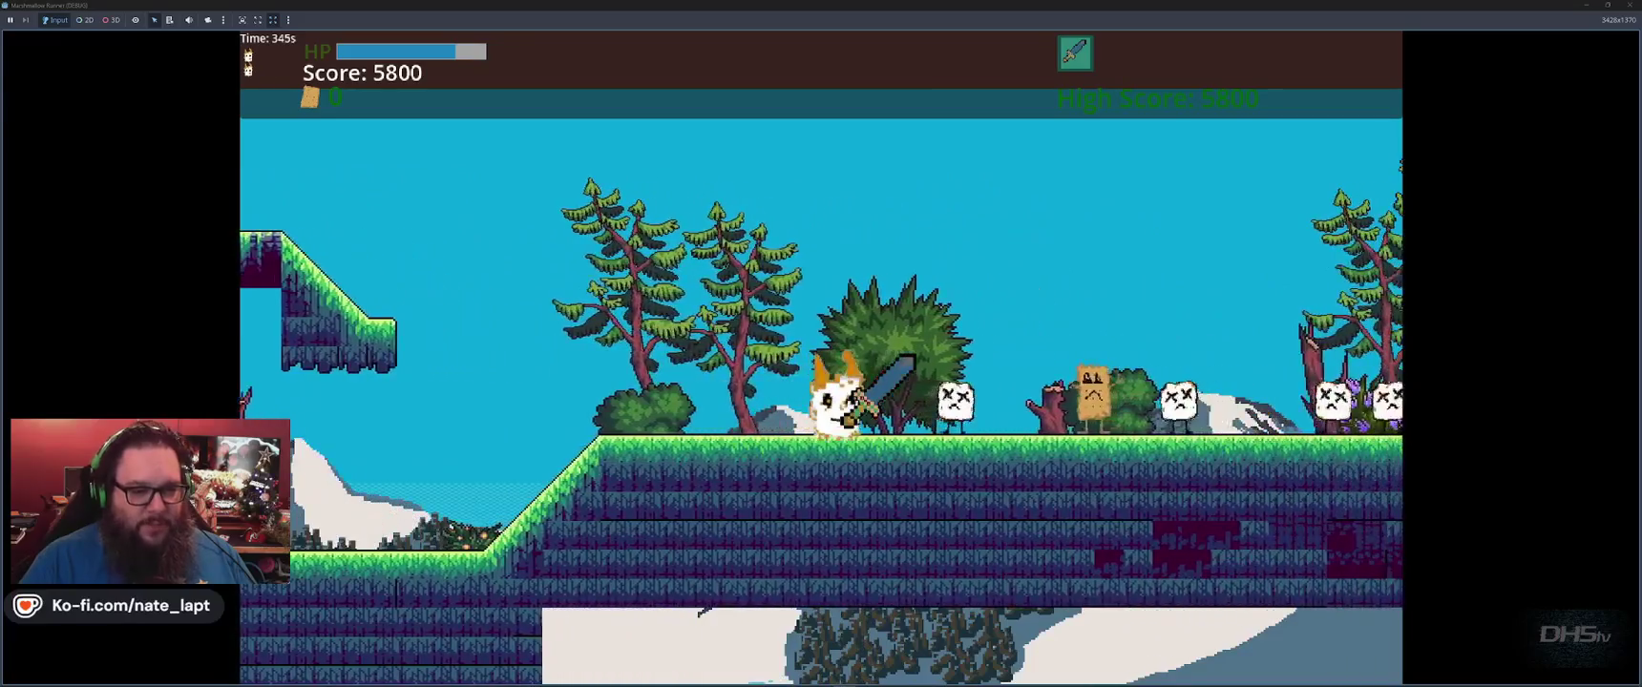
{"action": "key", "text": "space"}
{"action": "key", "text": "x"}
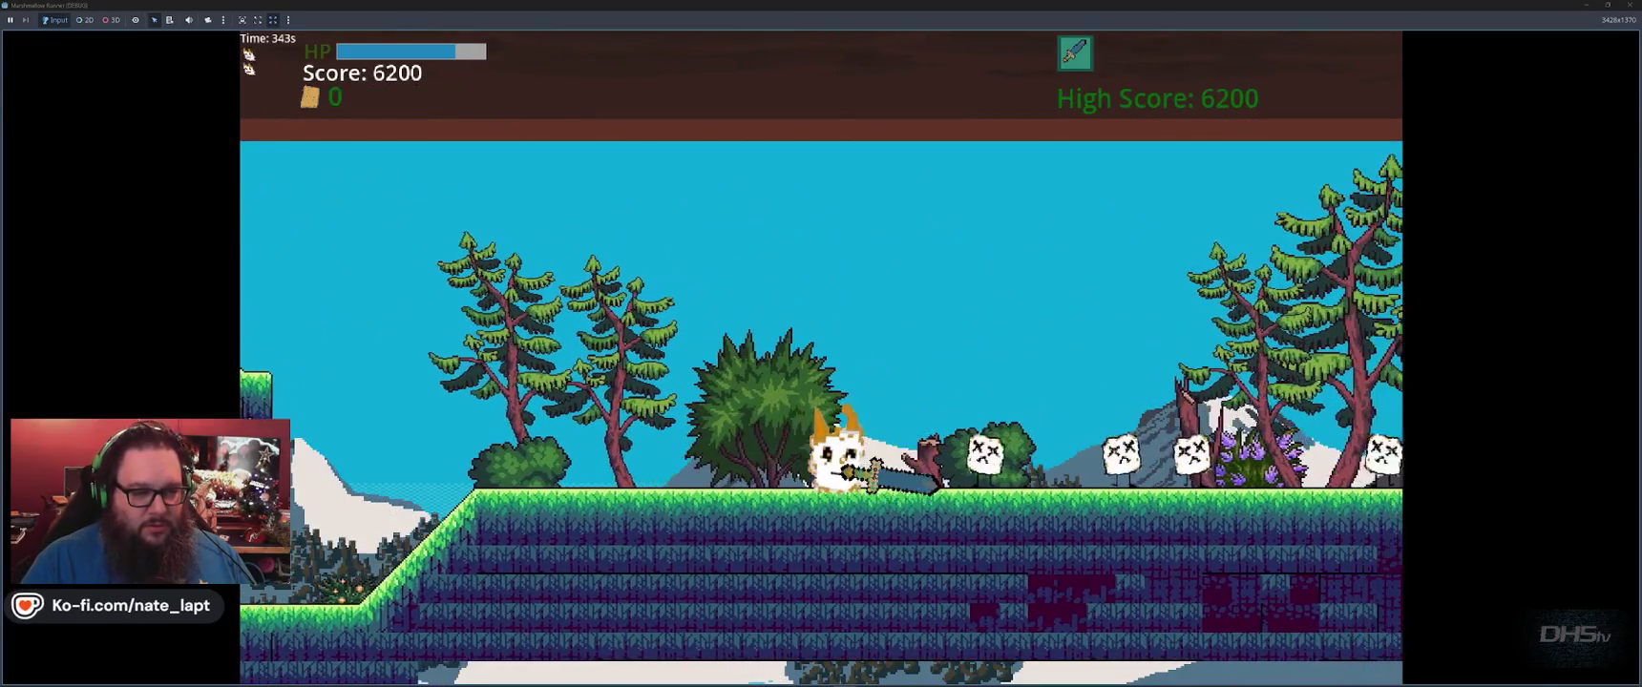
{"action": "key", "text": "x"}
{"action": "key", "text": "x"}
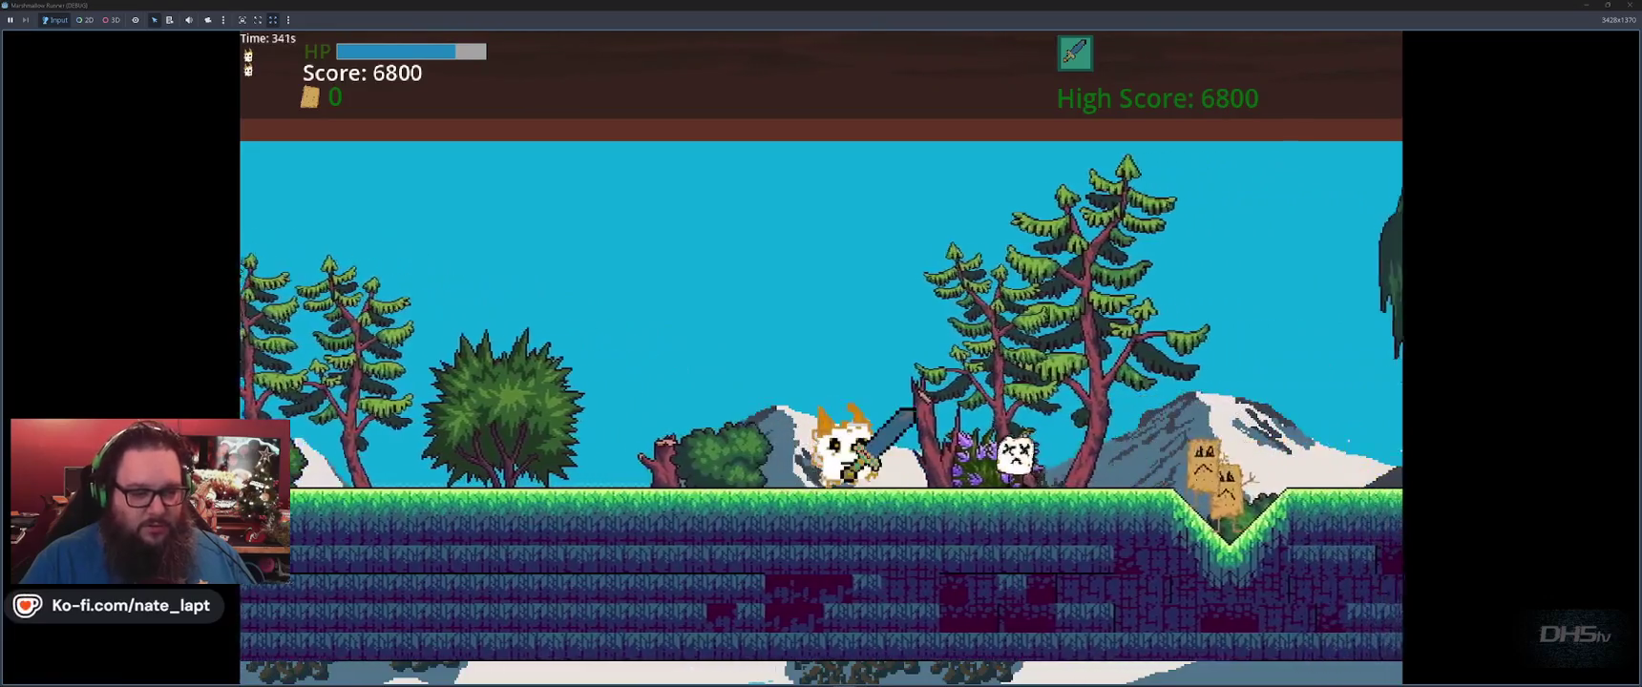
{"action": "key", "text": "x"}
{"action": "key", "text": "x"}
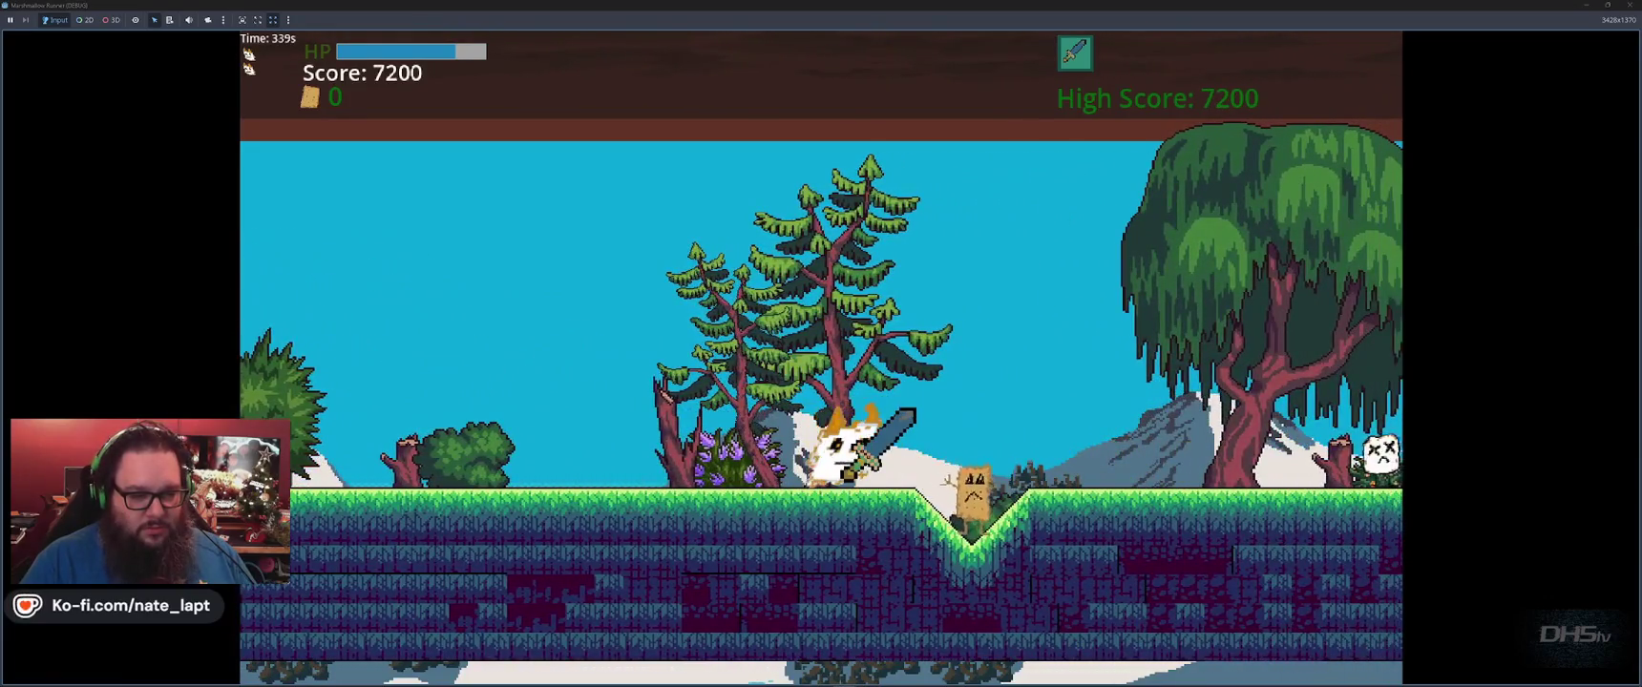
{"action": "key", "text": "x"}
{"action": "key", "text": "space"}
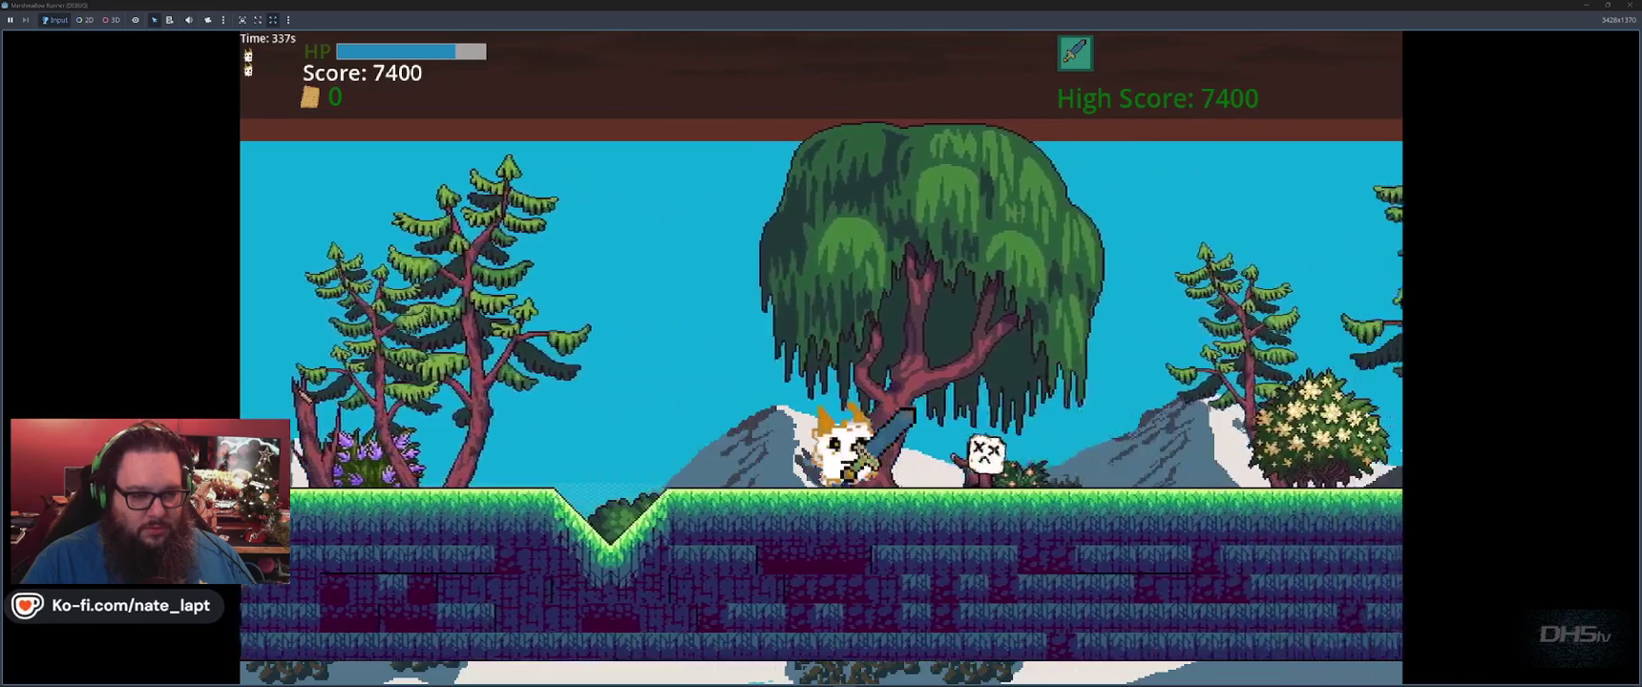
{"action": "key", "text": "x"}
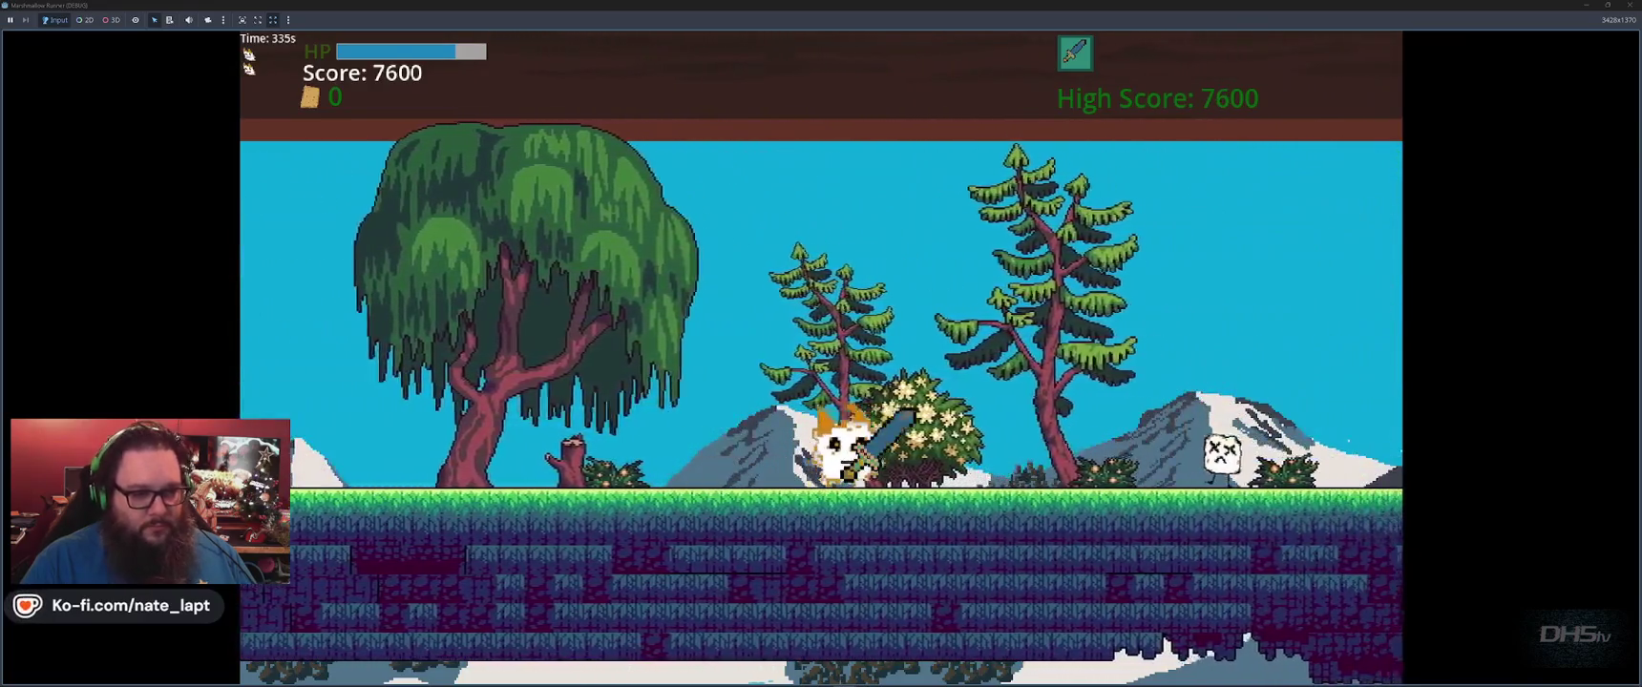
{"action": "key", "text": "space"}
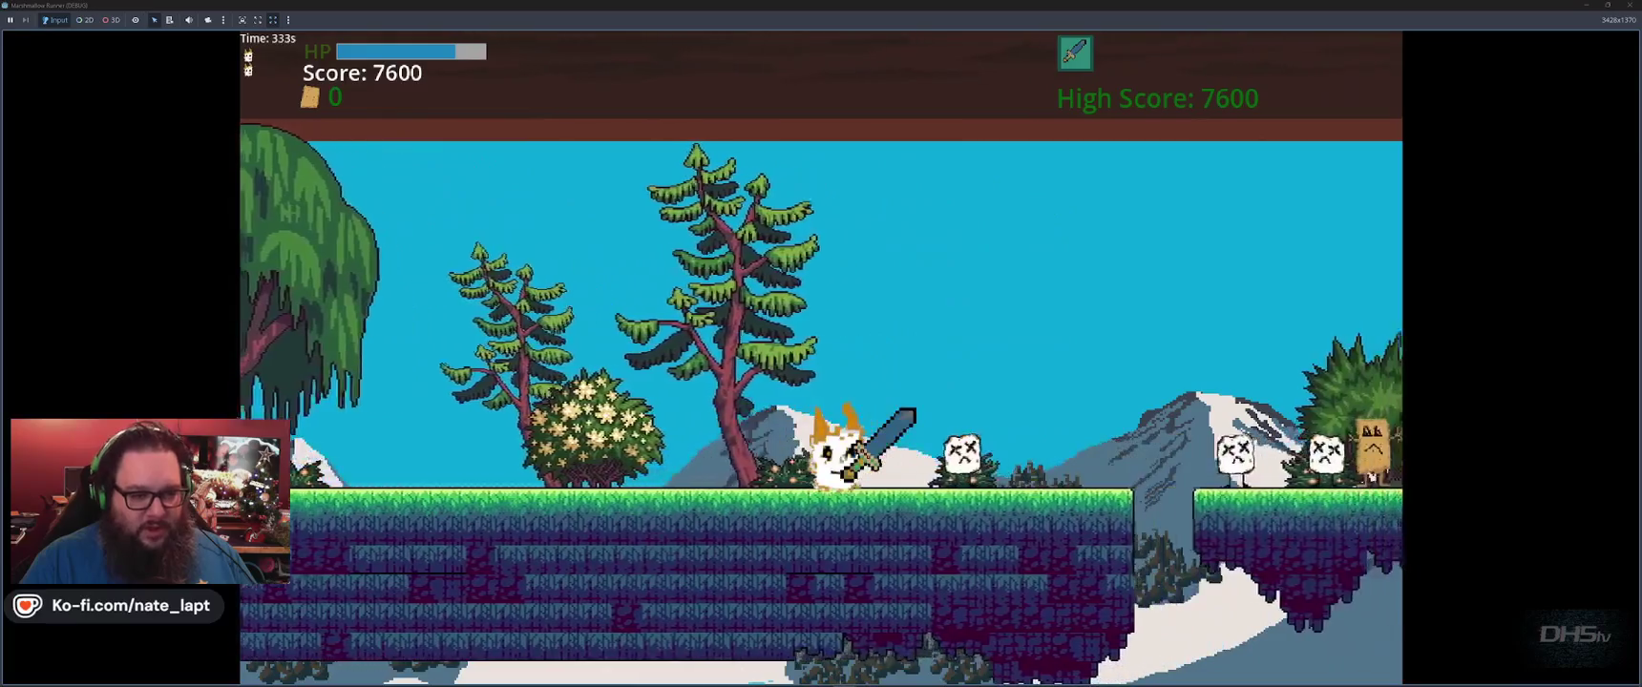
{"action": "key", "text": "x"}
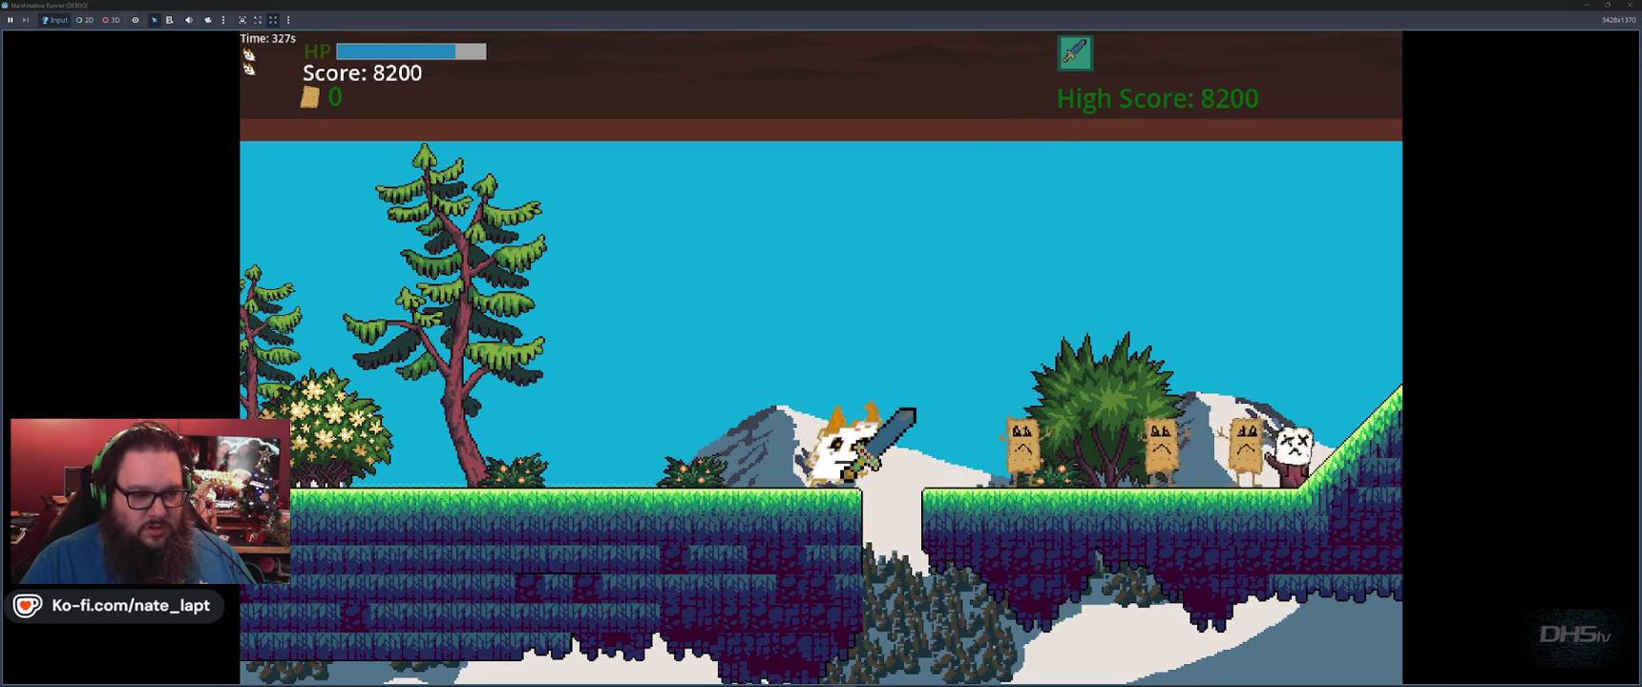
{"action": "key", "text": "space"}
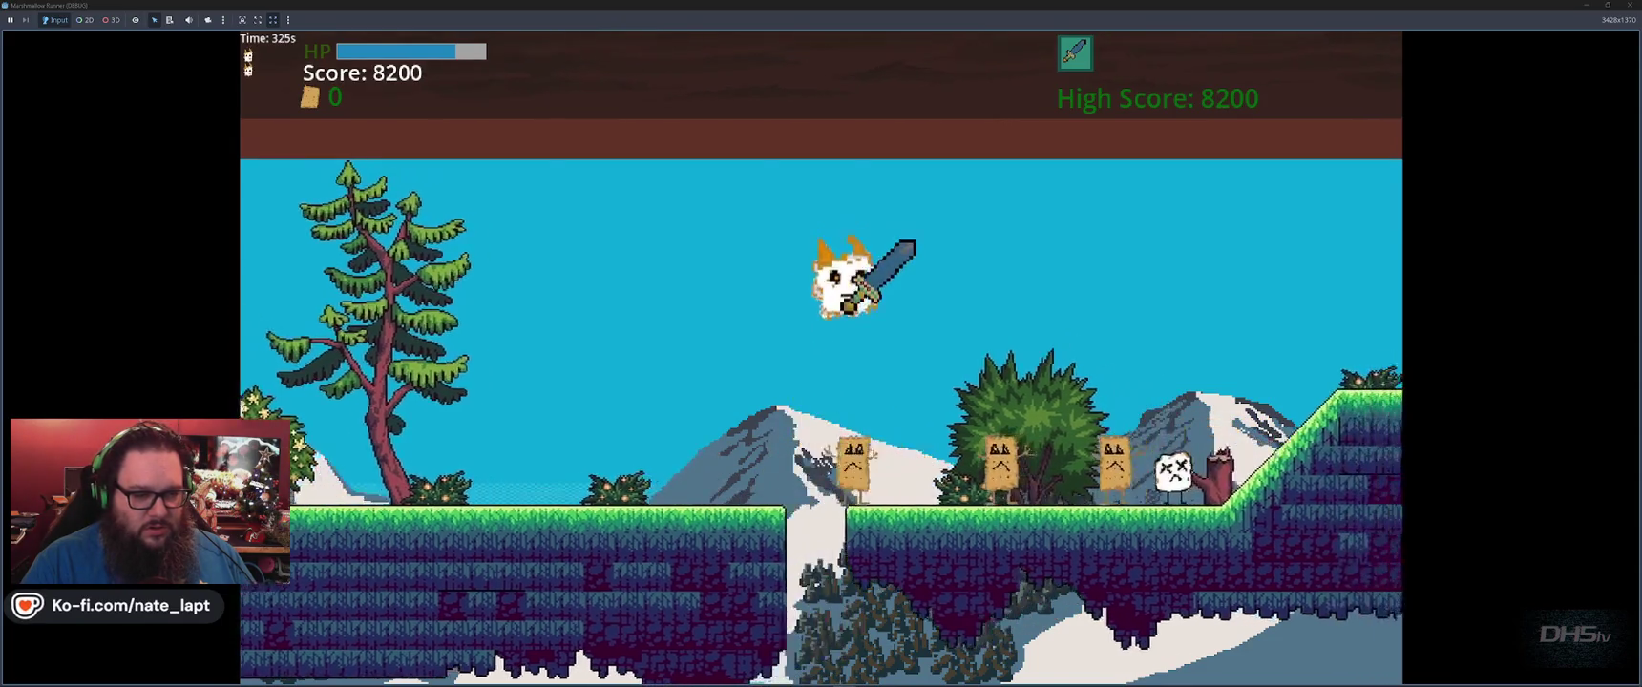
{"action": "key", "text": "x"}
{"action": "key", "text": "x"}
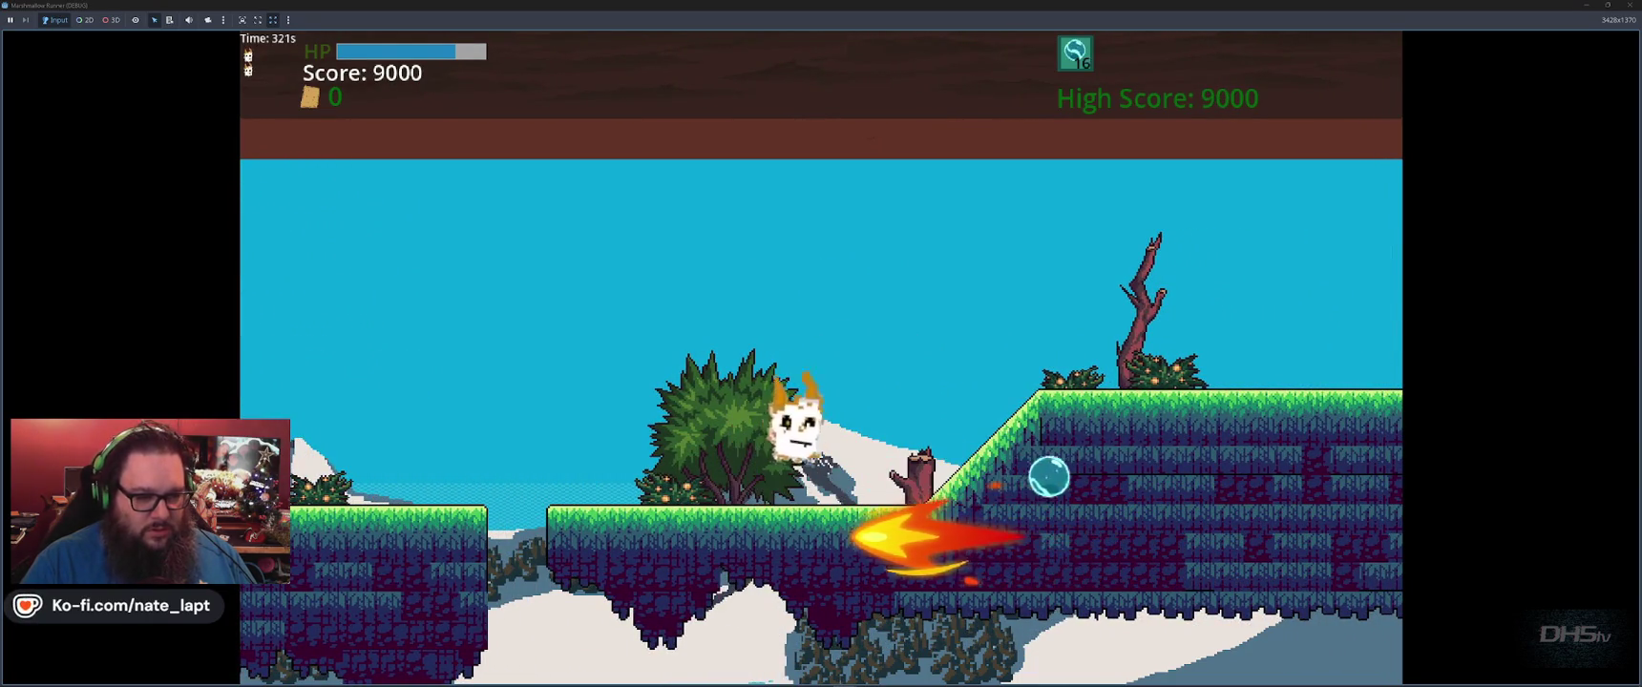
{"action": "key", "text": "space"}
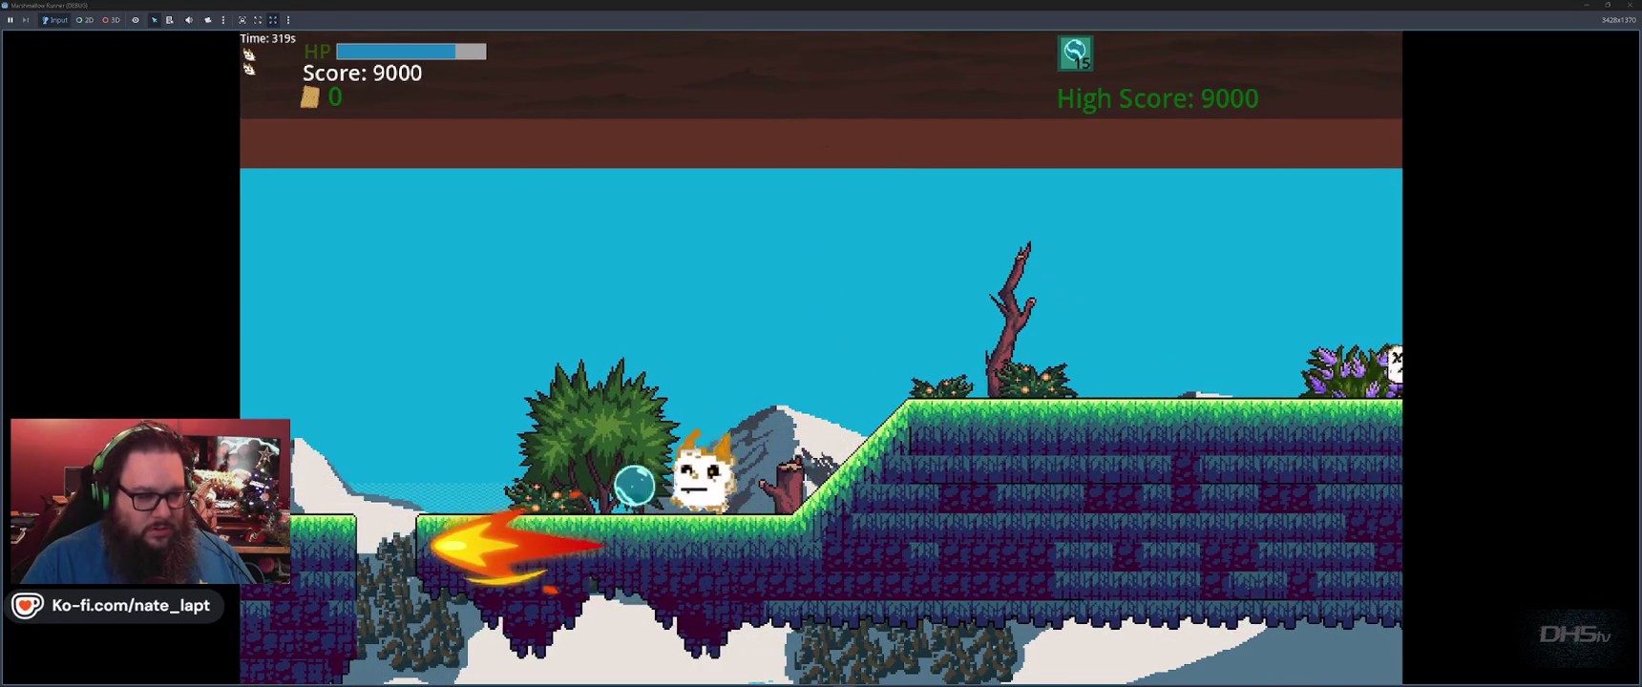
{"action": "key", "text": "e"}
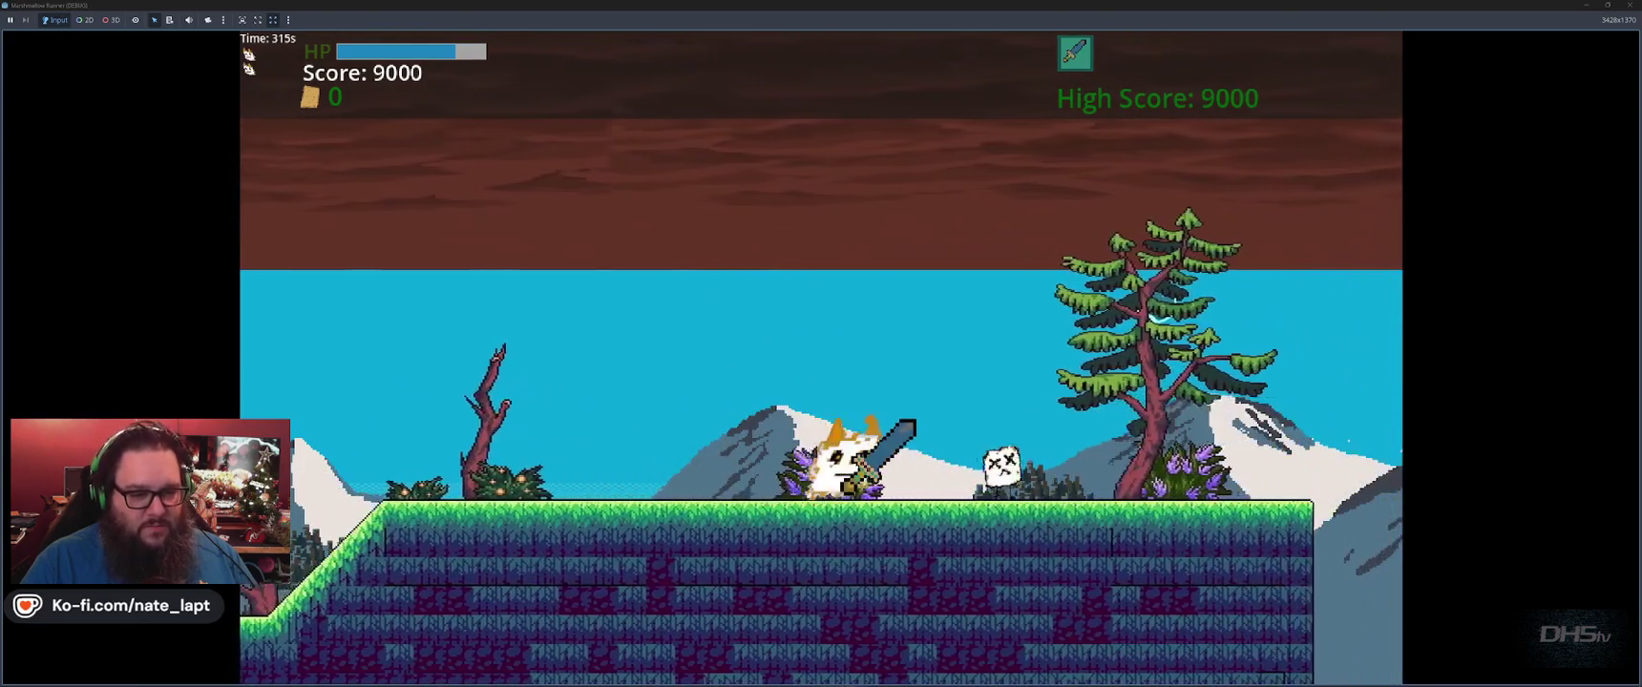
{"action": "key", "text": "space"}
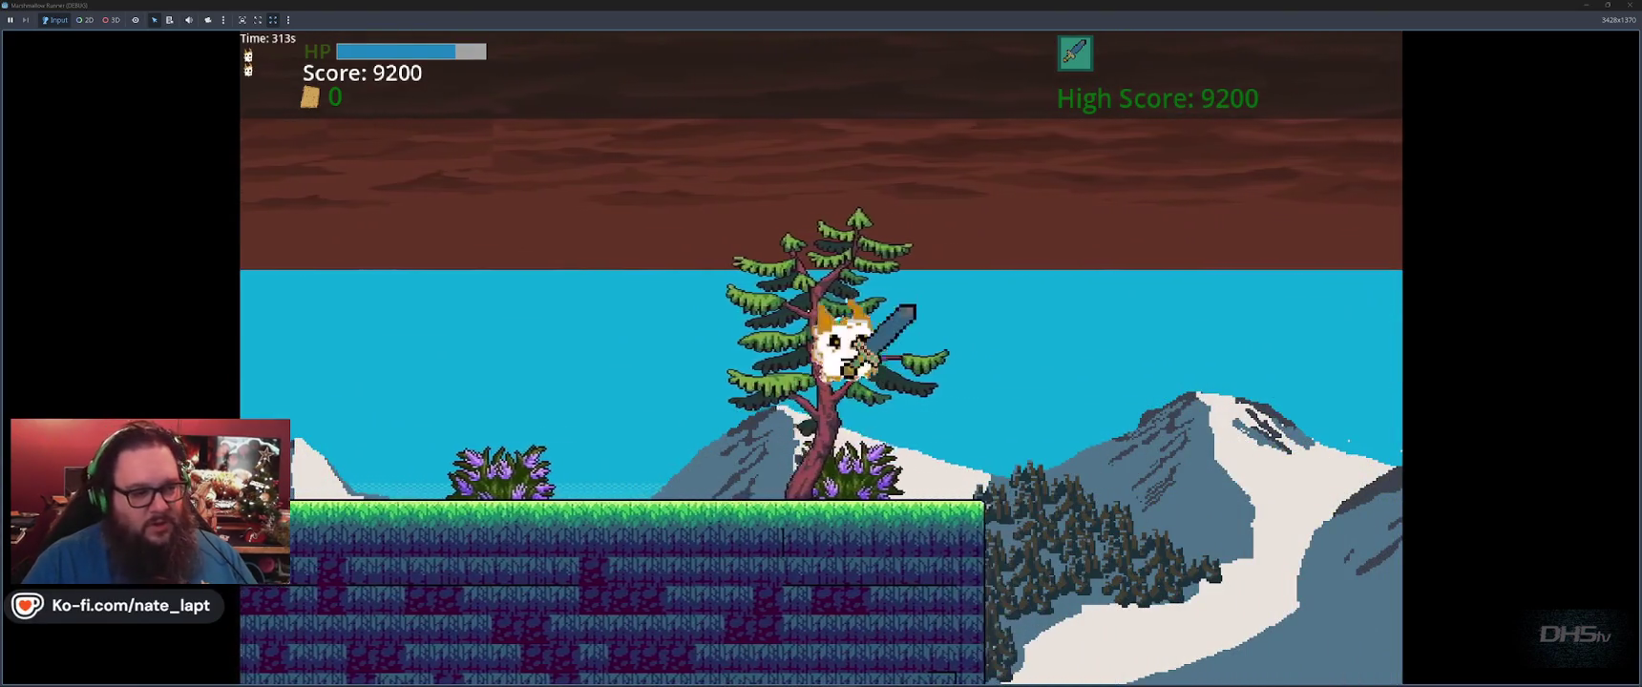
Advance across the platforms, collecting a graham cracker and slashing a marshmallow enemy.
{"action": "key", "text": "space"}
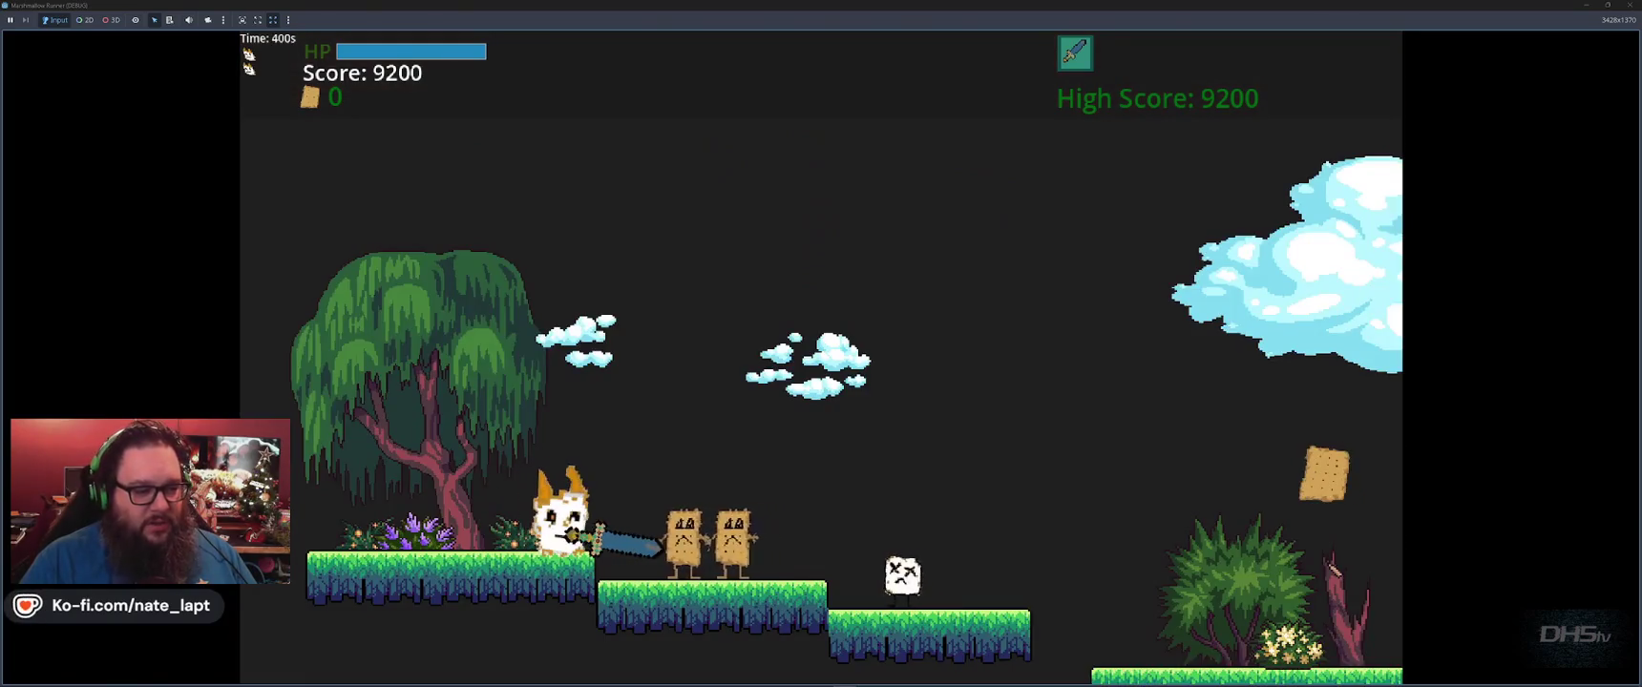
{"action": "key", "text": "Right"}
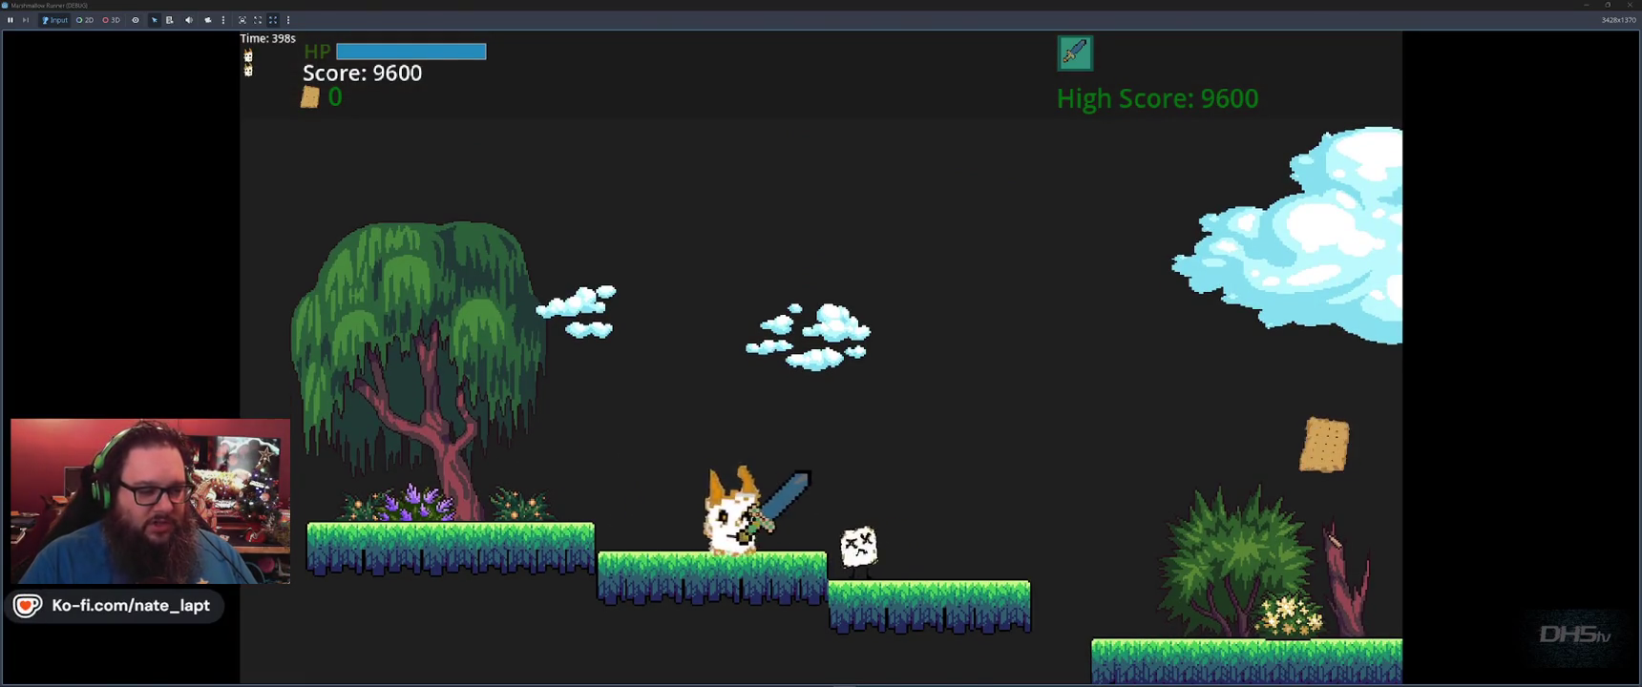
{"action": "key", "text": "space"}
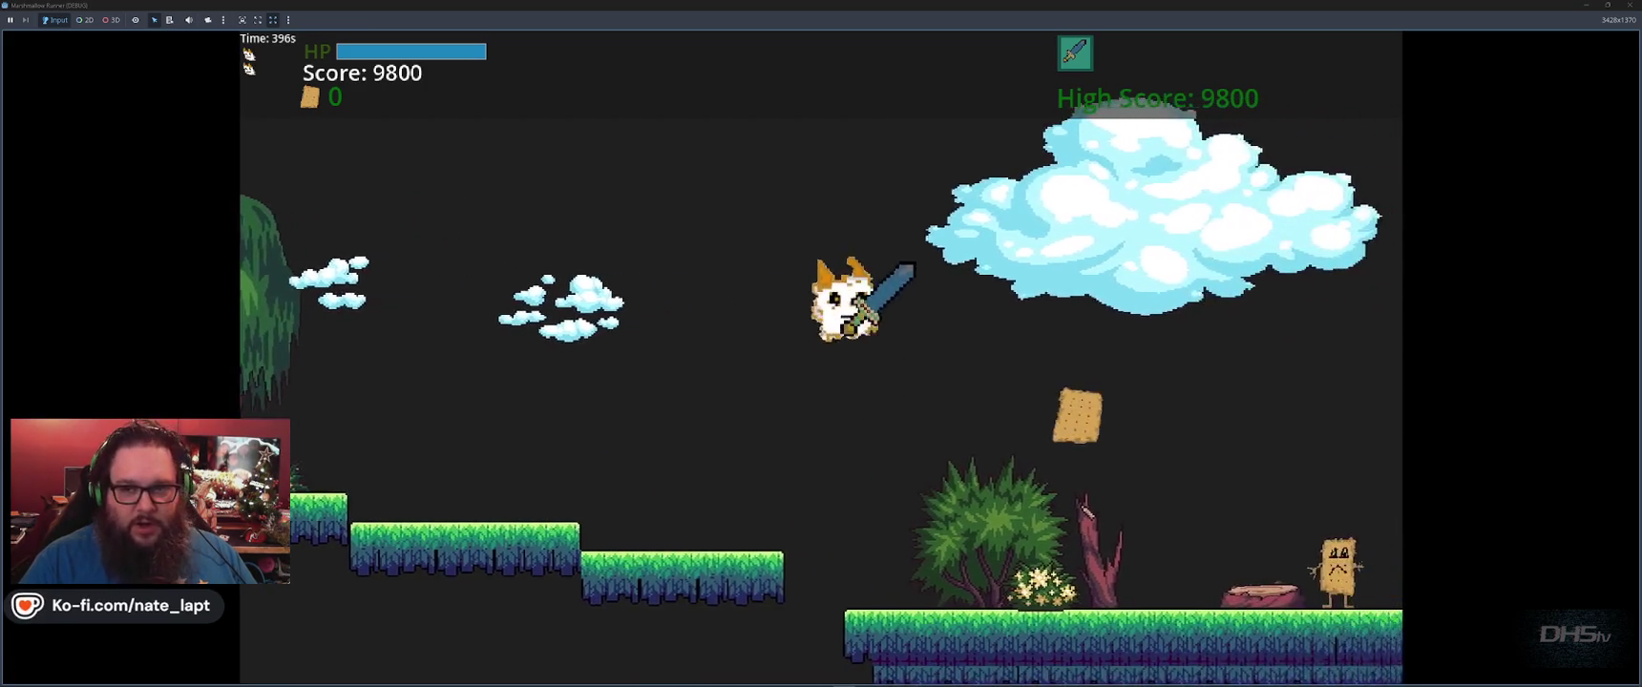
{"action": "key", "text": "space"}
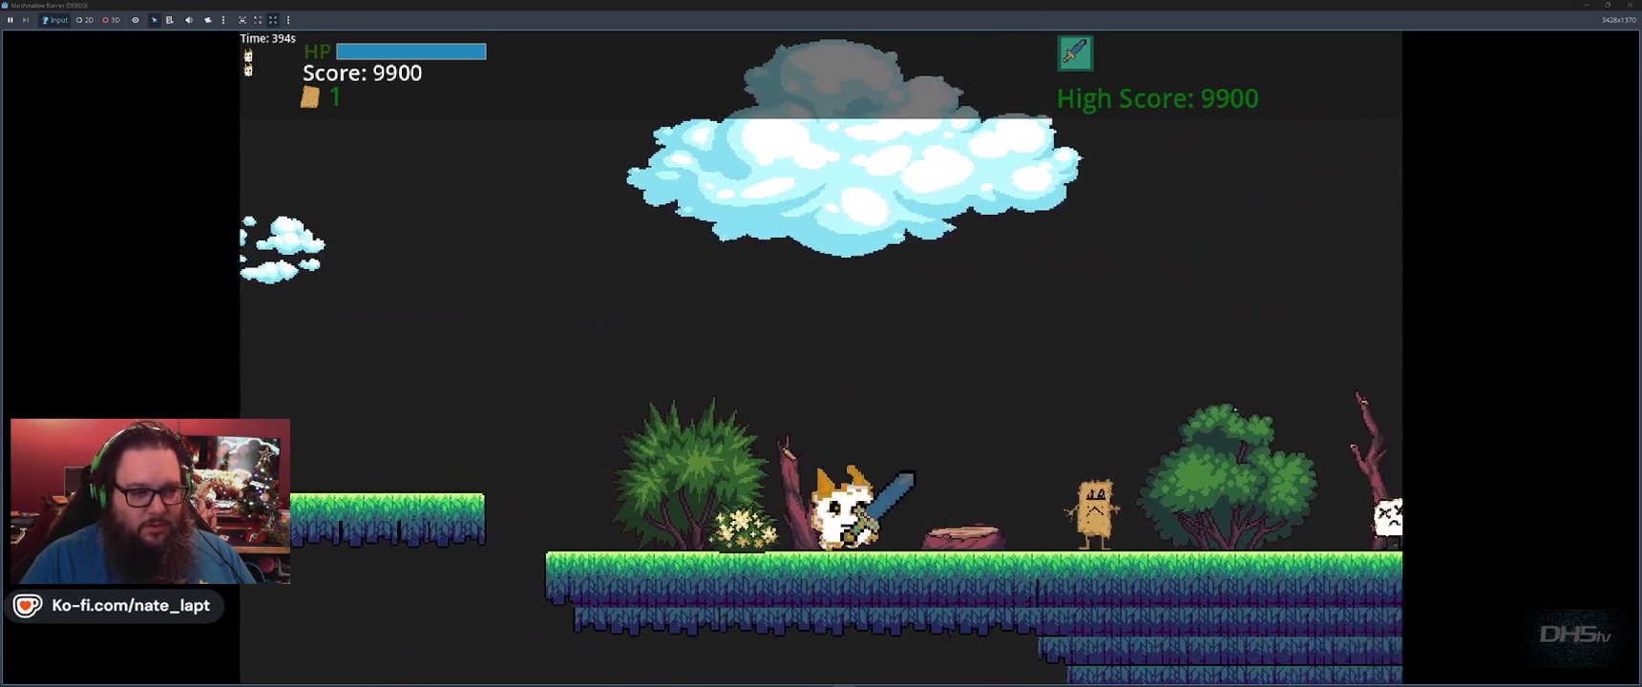
{"action": "key", "text": "space"}
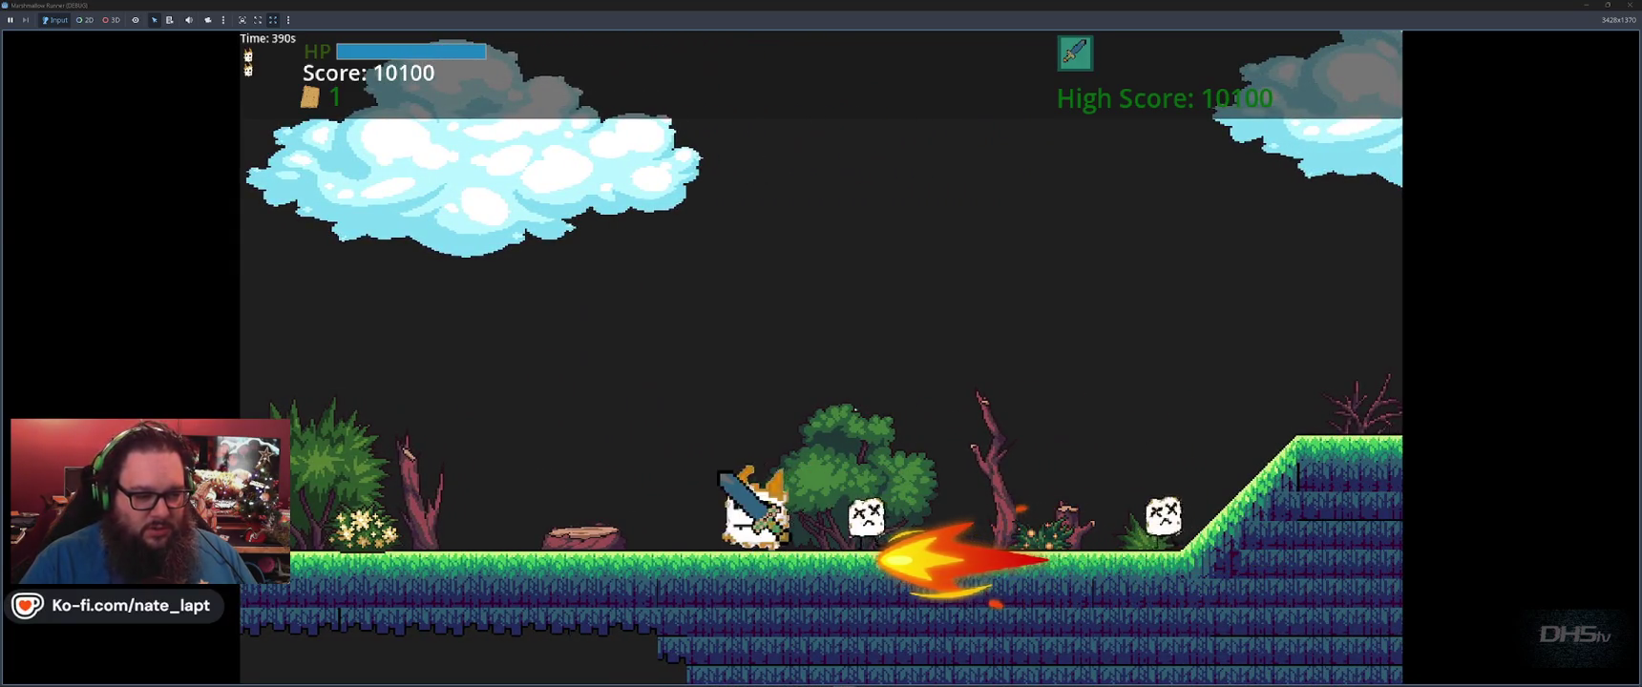
{"action": "key", "text": "space"}
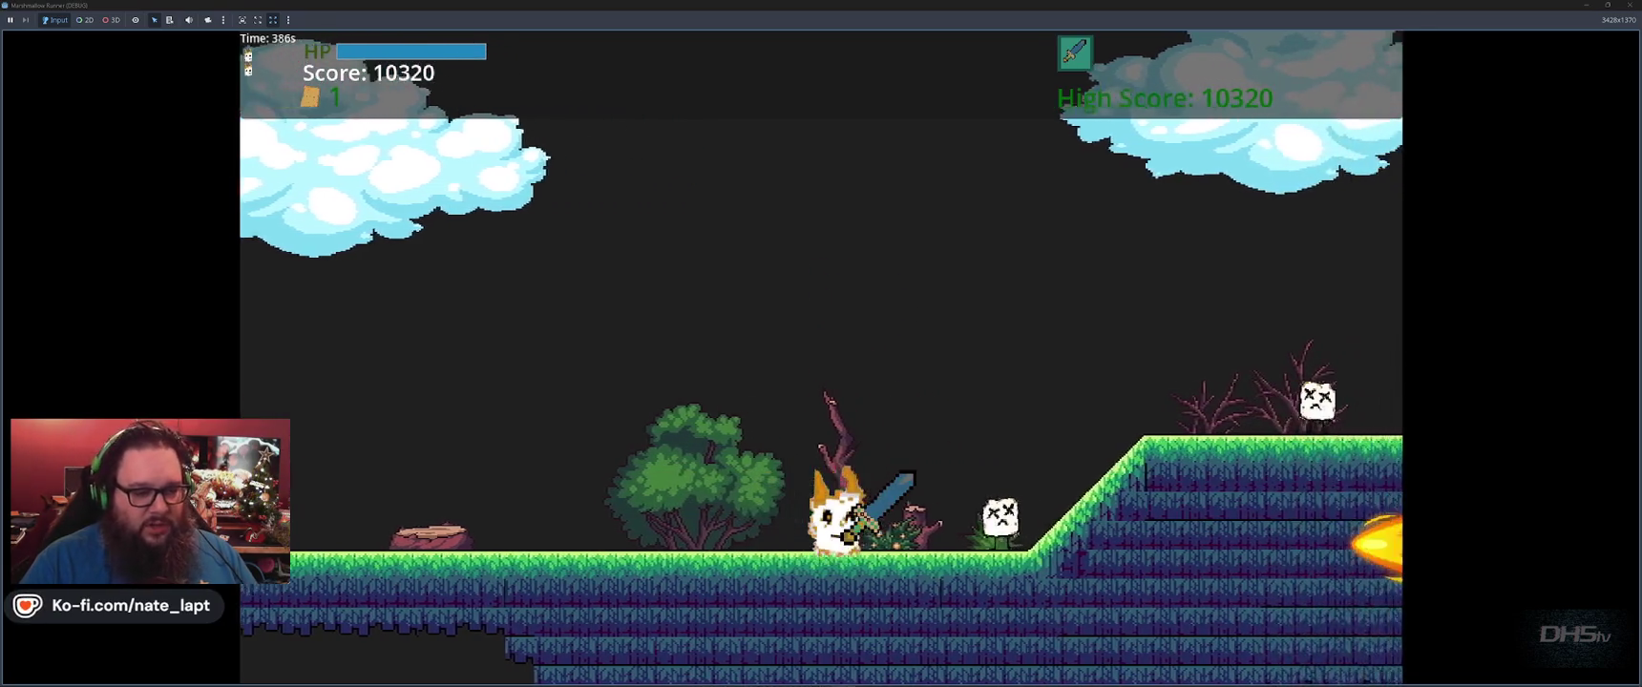
{"action": "key", "text": "x"}
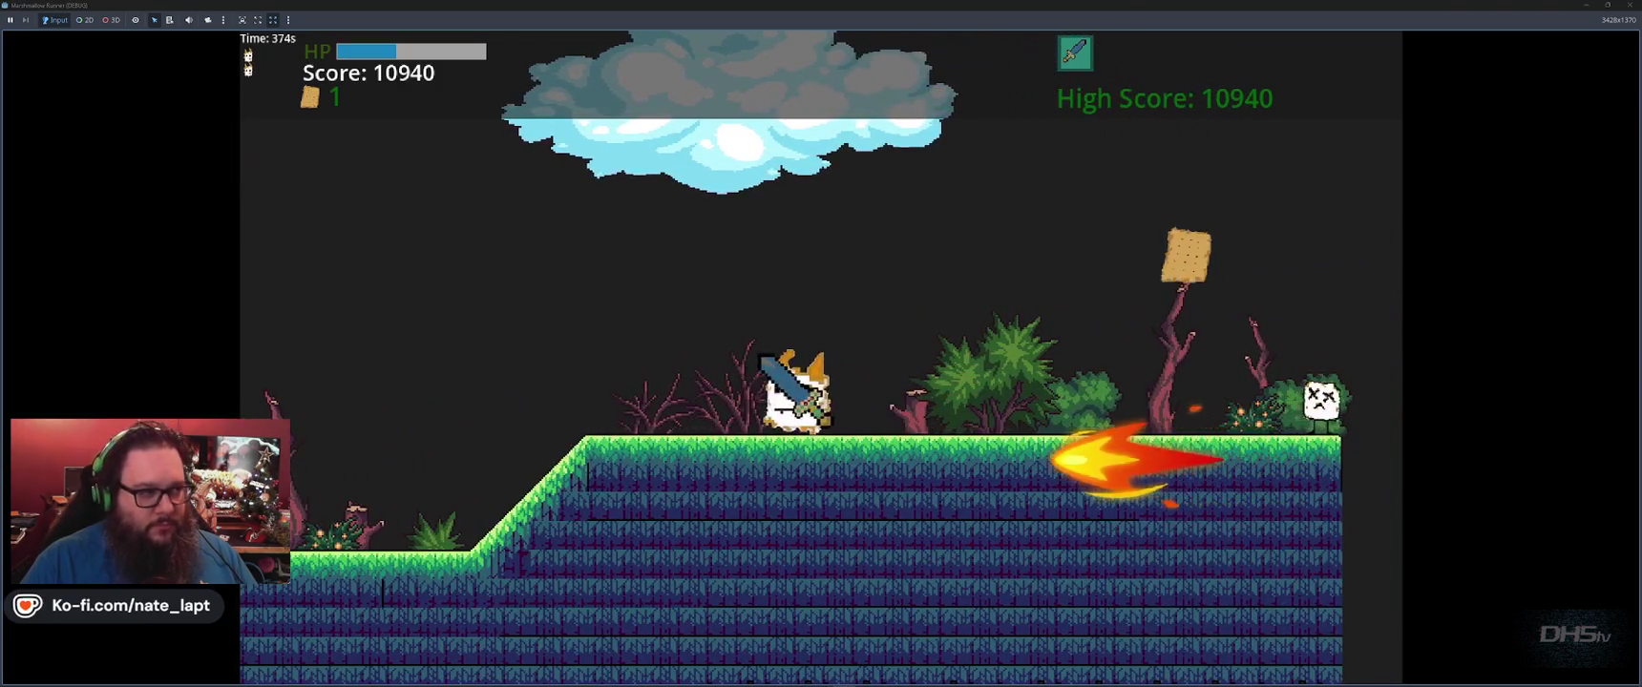
{"action": "key", "text": "space"}
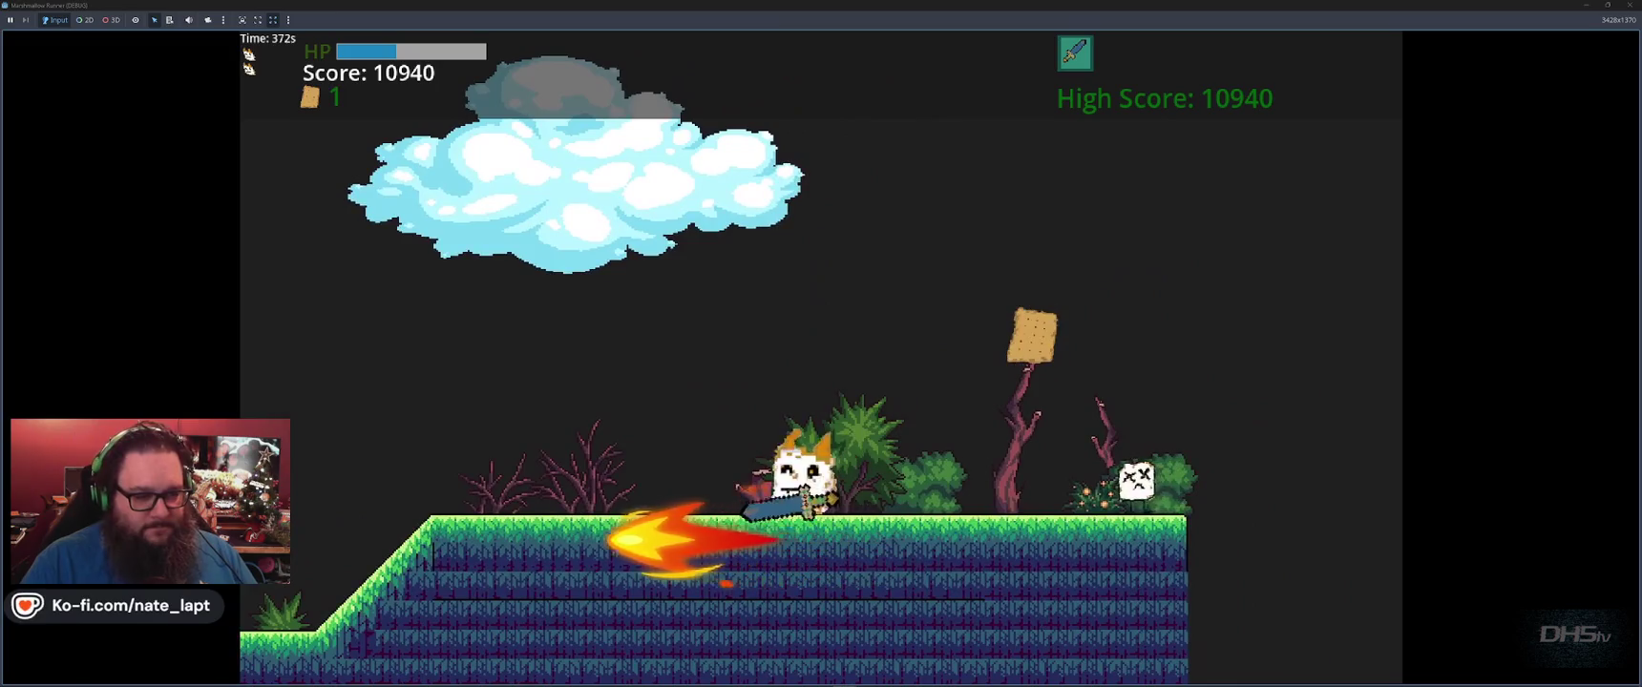
{"action": "key", "text": "Left"}
{"action": "key", "text": "Right"}
{"action": "key", "text": "Right"}
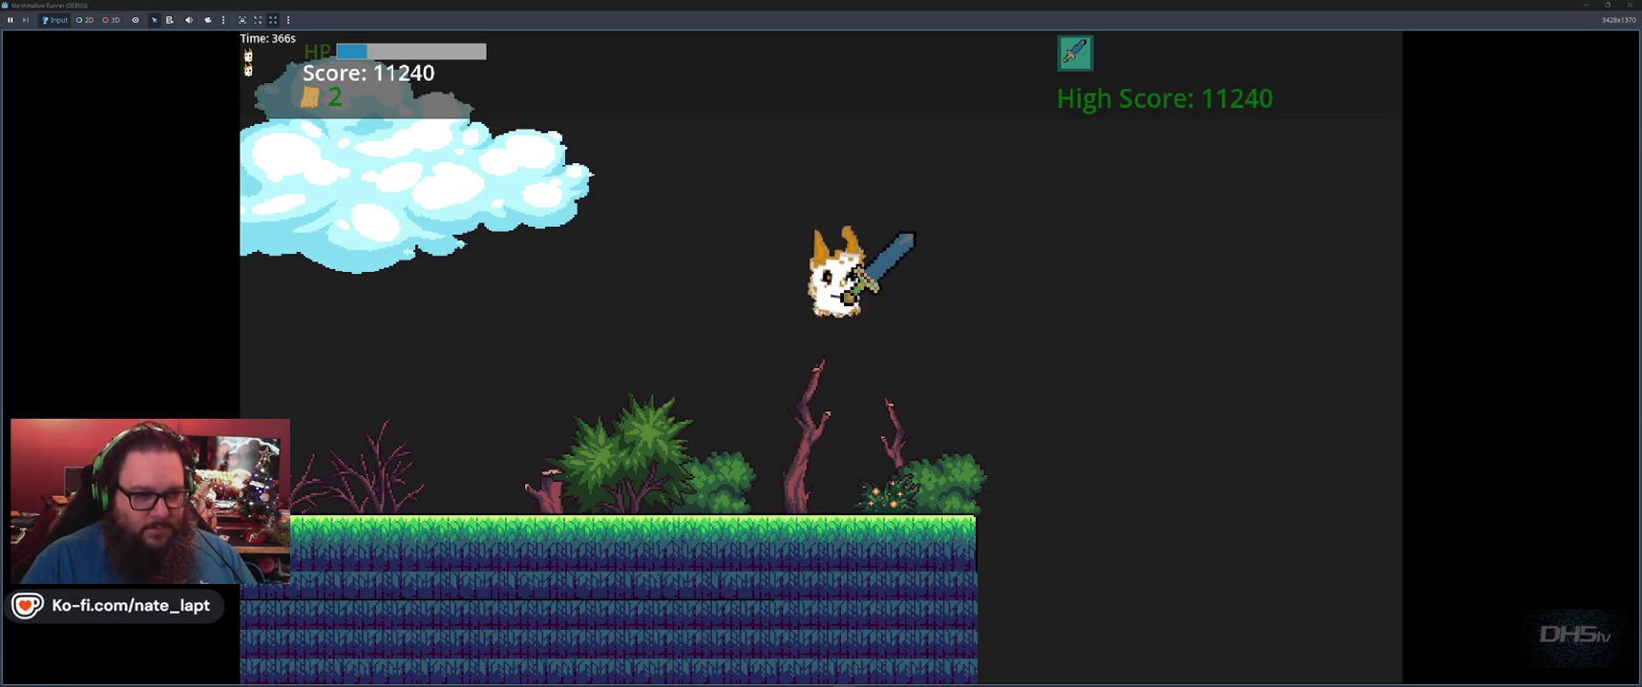
{"action": "key", "text": "Right"}
{"action": "key", "text": "Right"}
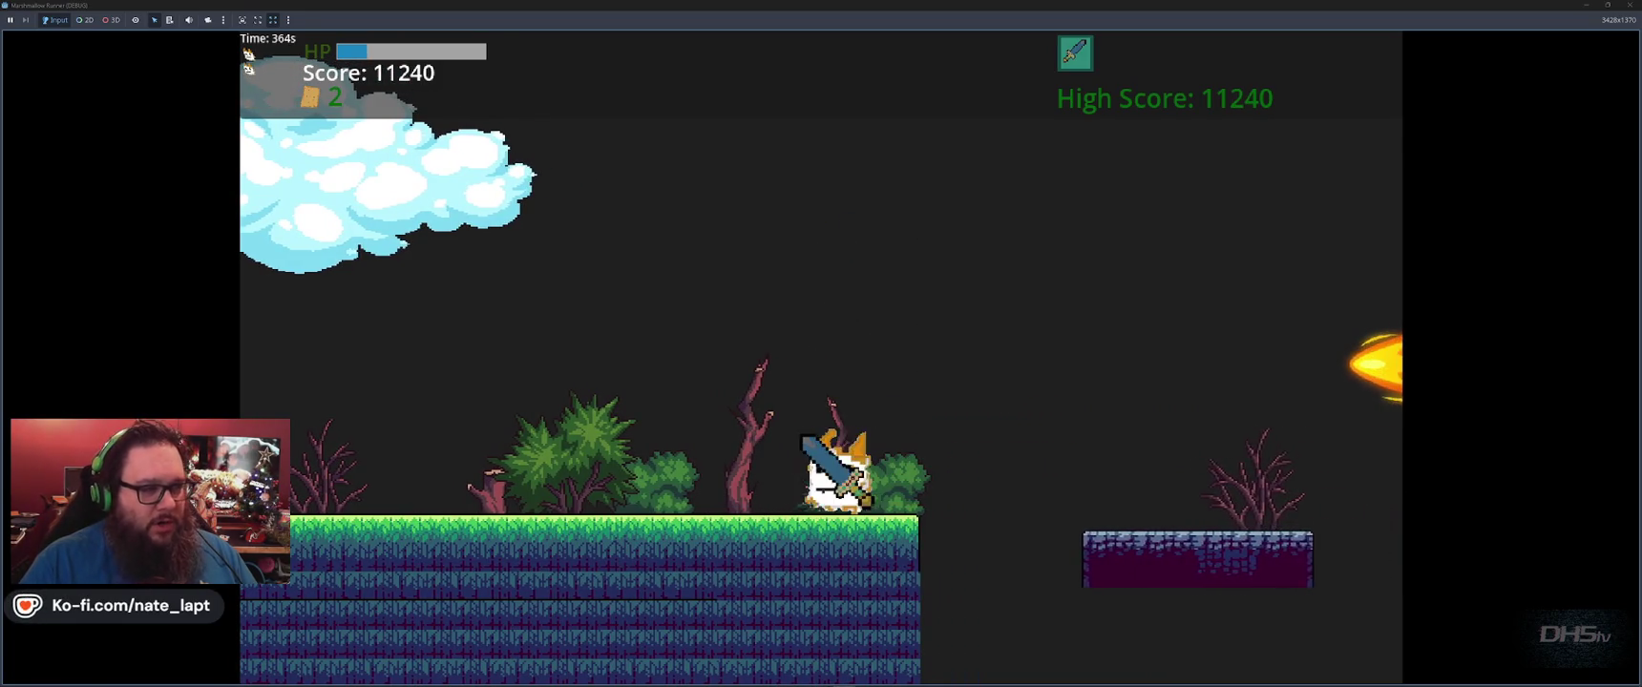
{"action": "key", "text": "space"}
Switch the weapon to bubbles and dodge the fireballs, reaching a score of 11260.
{"action": "key", "text": "e"}
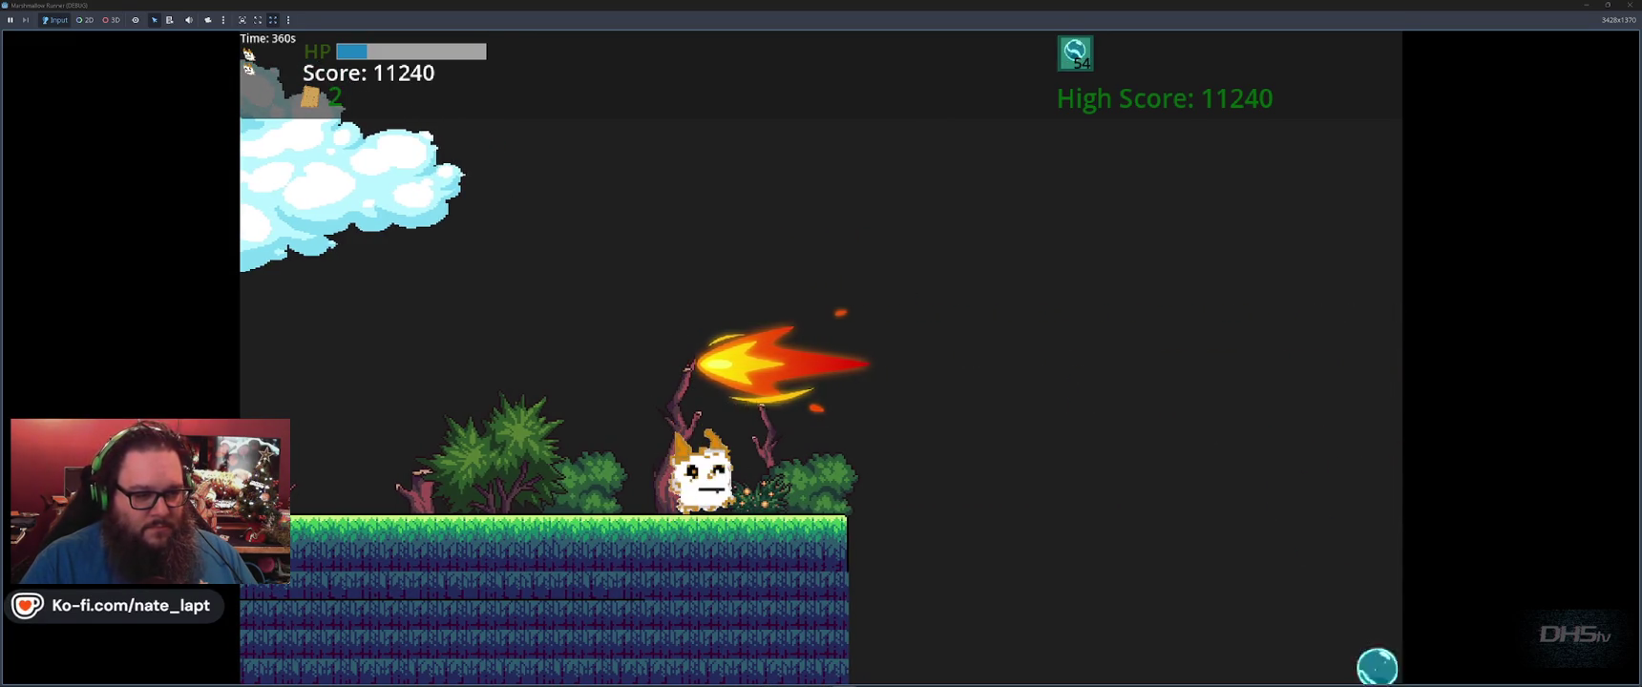
{"action": "key", "text": "space"}
{"action": "key", "text": "e"}
{"action": "key", "text": "d"}
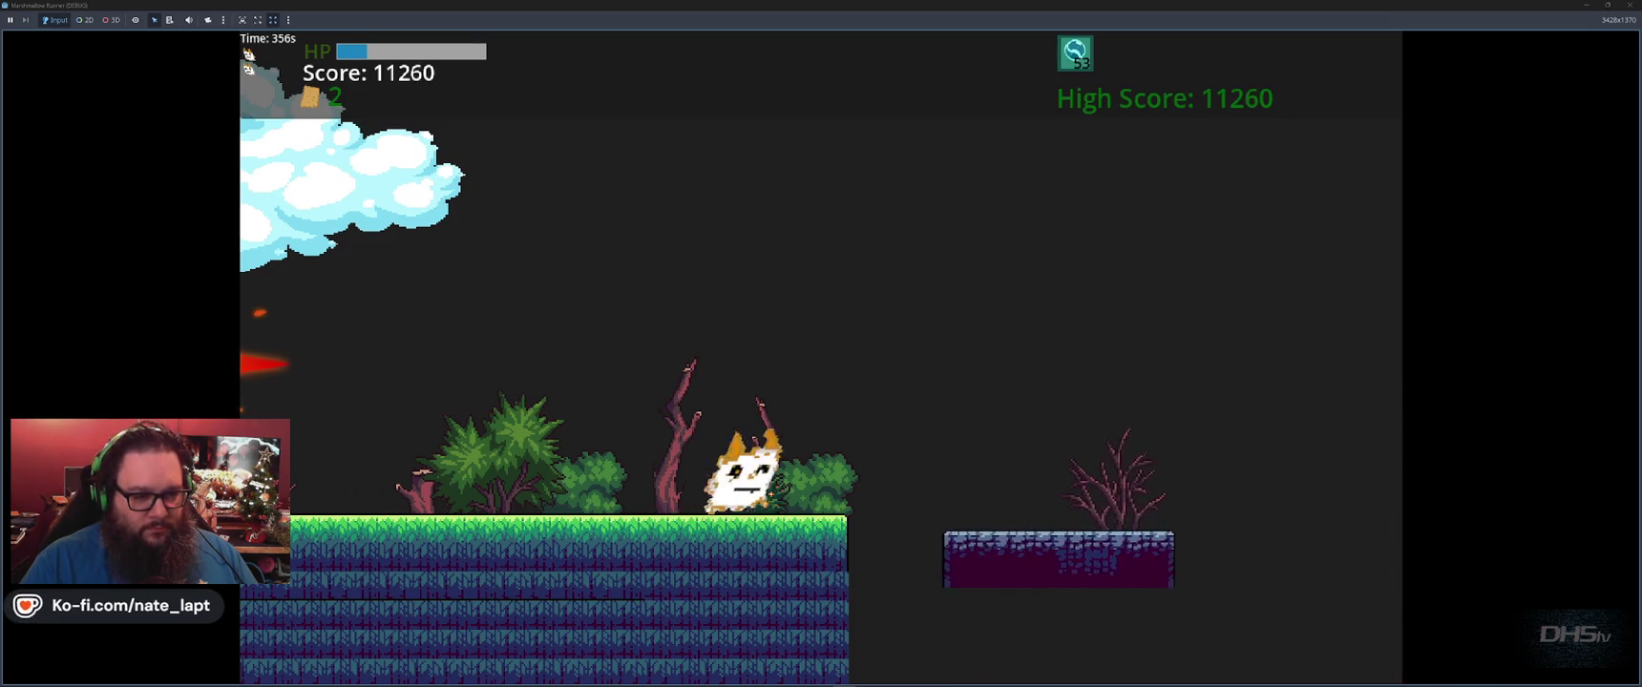
{"action": "key", "text": "a"}
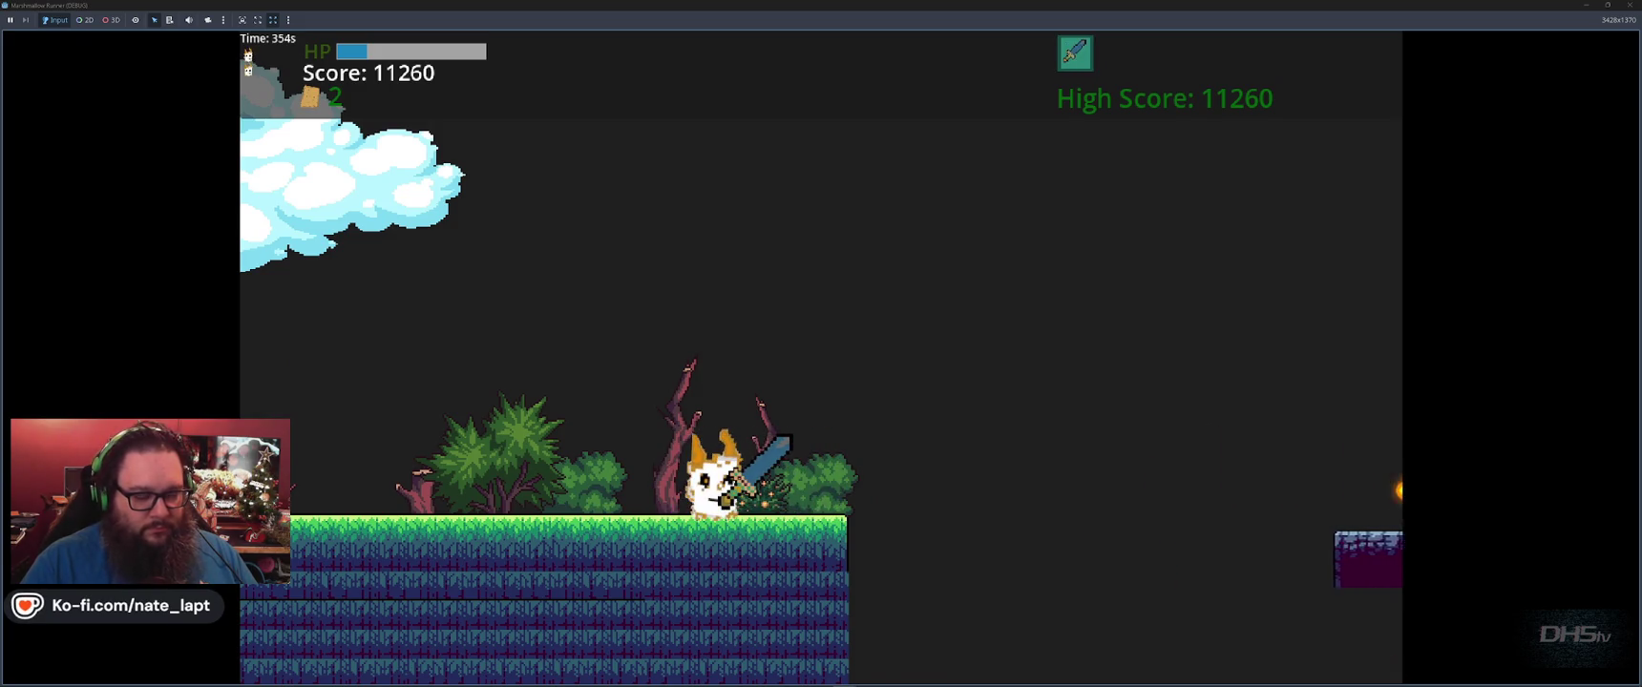
{"action": "key", "text": "a"}
{"action": "key", "text": "d"}
{"action": "key", "text": "a"}
{"action": "key", "text": "a"}
{"action": "key", "text": "d"}
{"action": "key", "text": "space"}
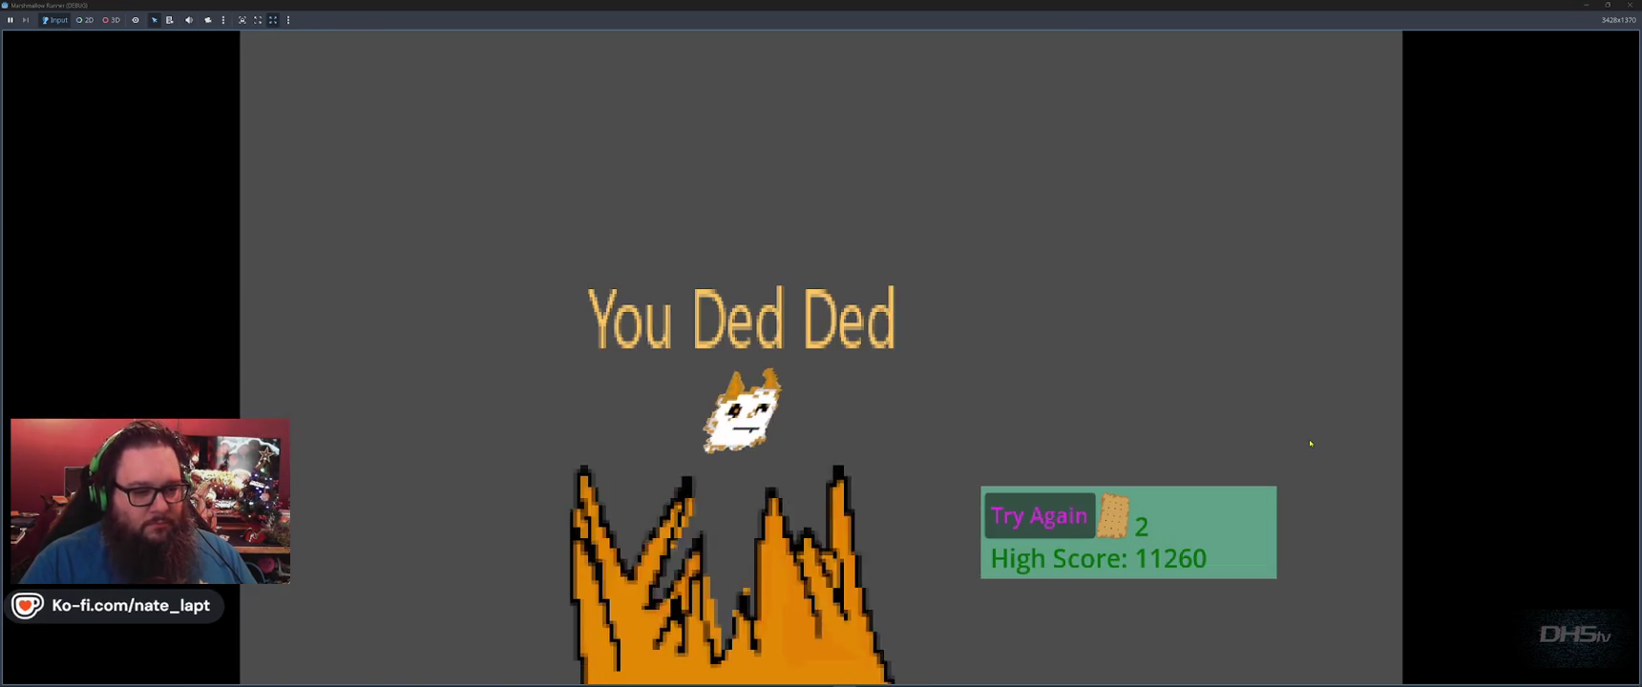
Restart after dying and jump past marshmallow enemies up onto the cloud-height platforms.
{"action": "key", "text": "space"}
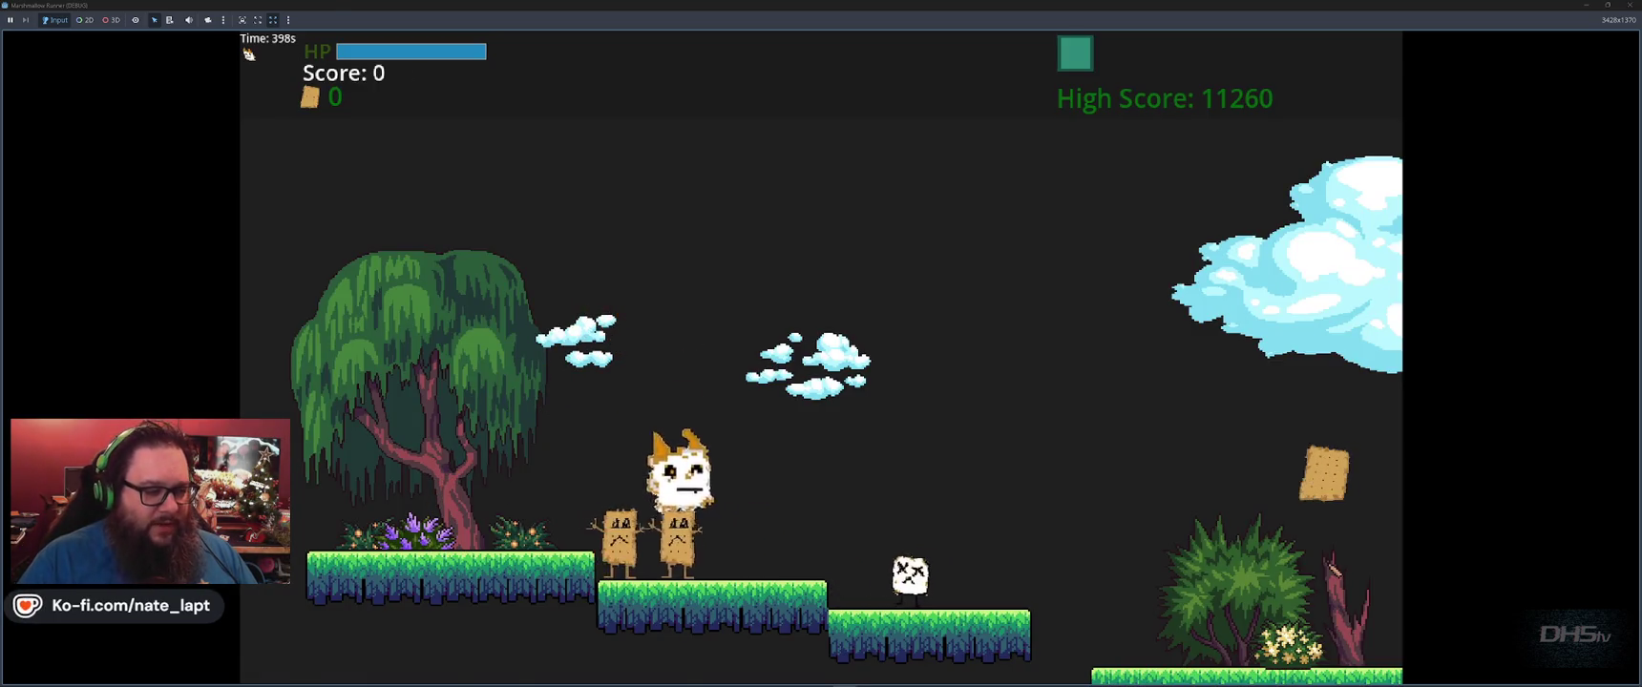
{"action": "key", "text": "space"}
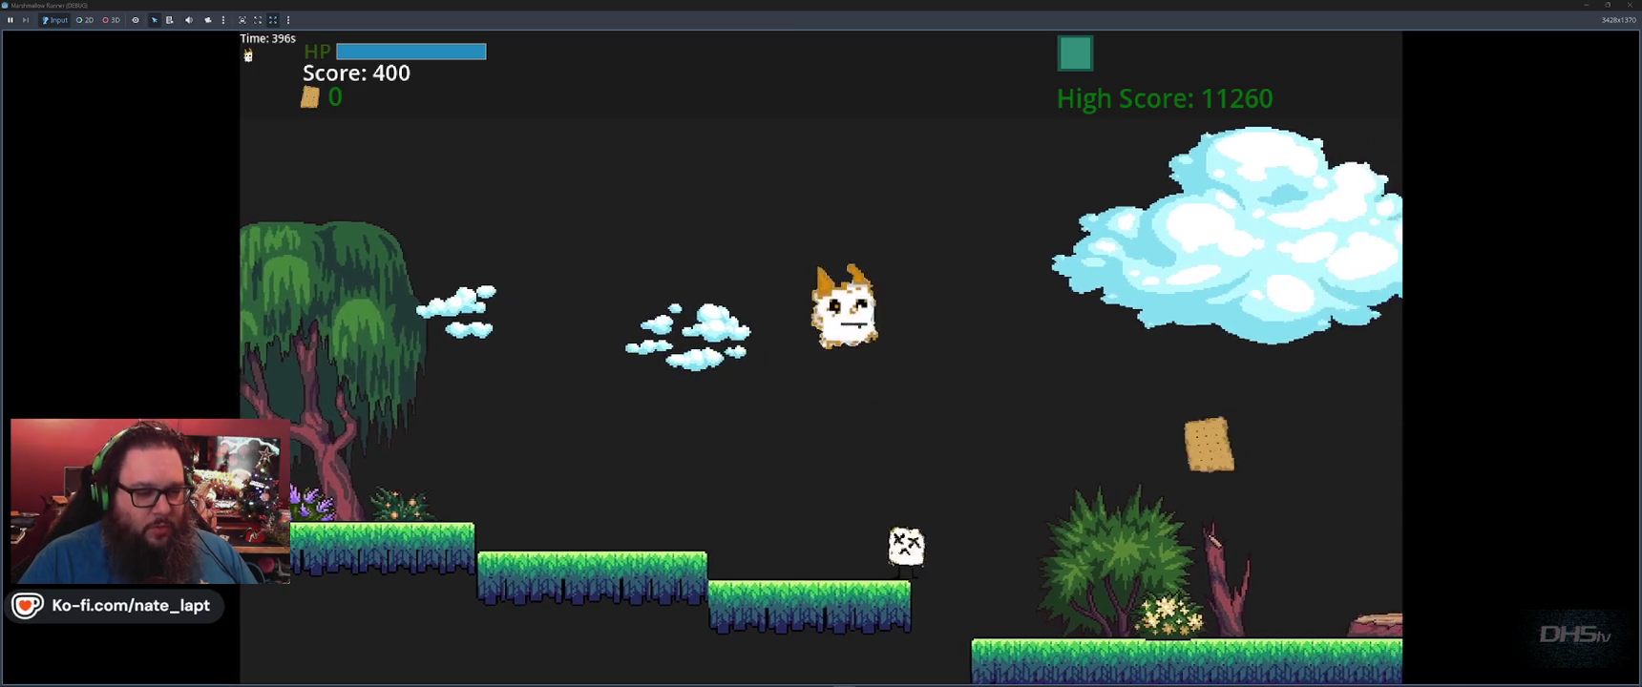
{"action": "key", "text": "space"}
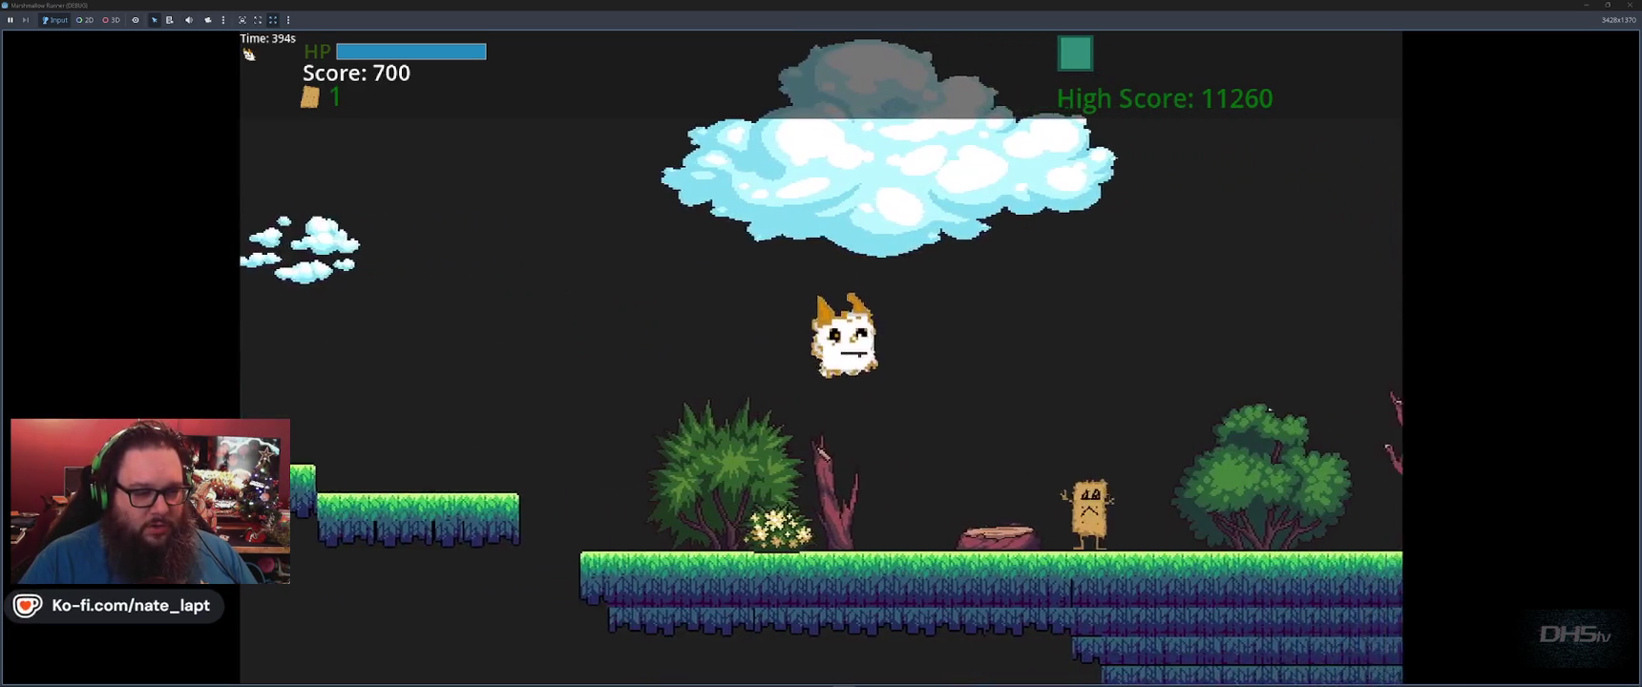
{"action": "key", "text": "space"}
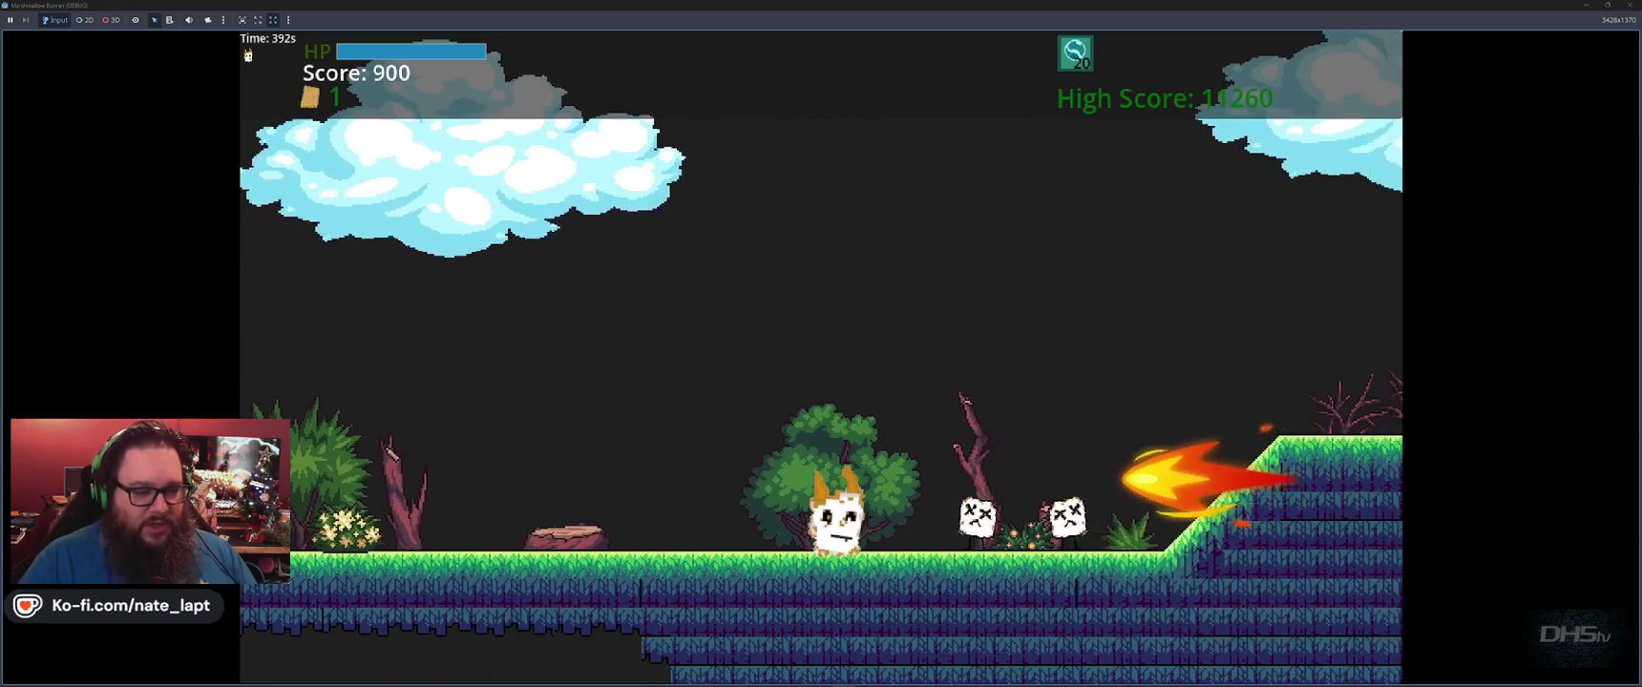
{"action": "key", "text": "space"}
{"action": "key", "text": "space"}
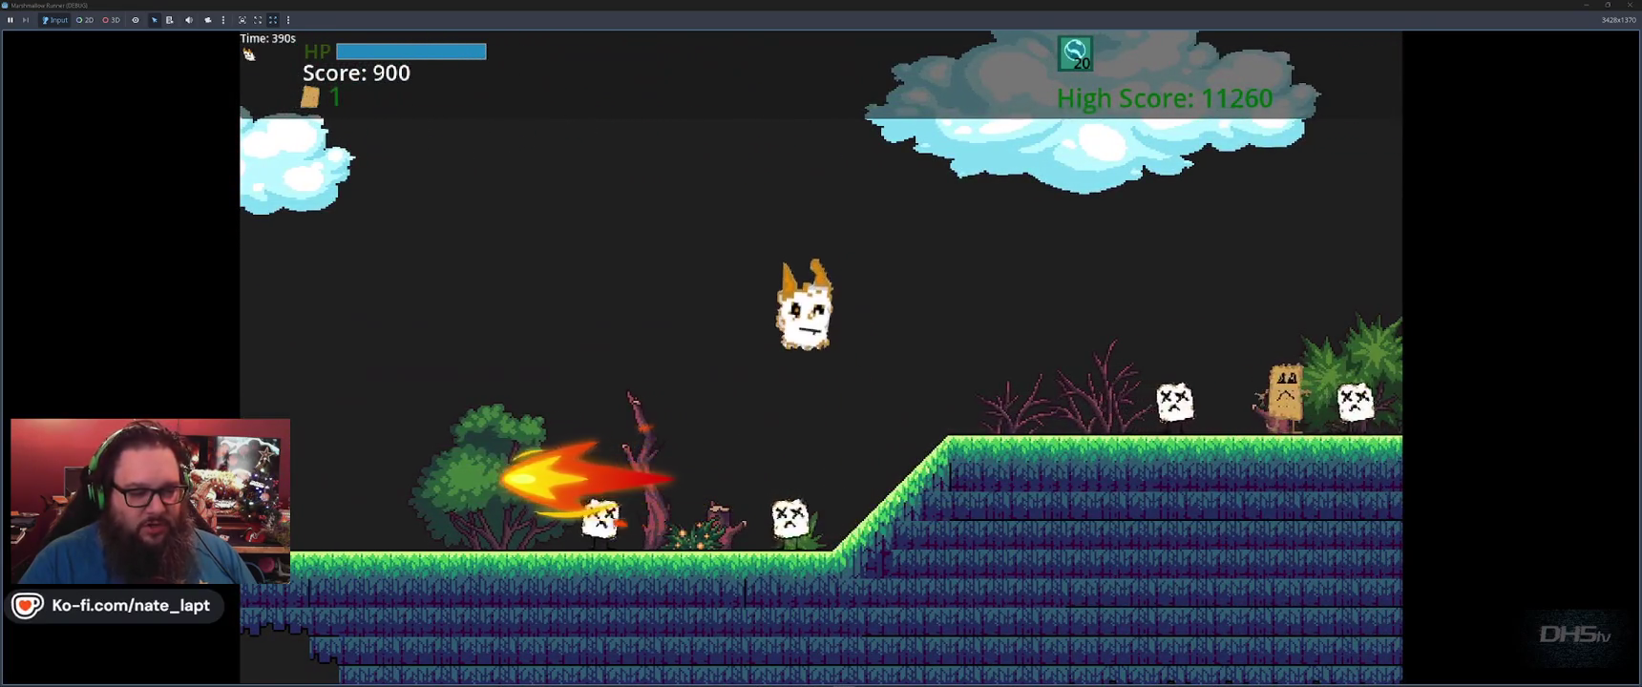
{"action": "key", "text": "space"}
{"action": "key", "text": "space"}
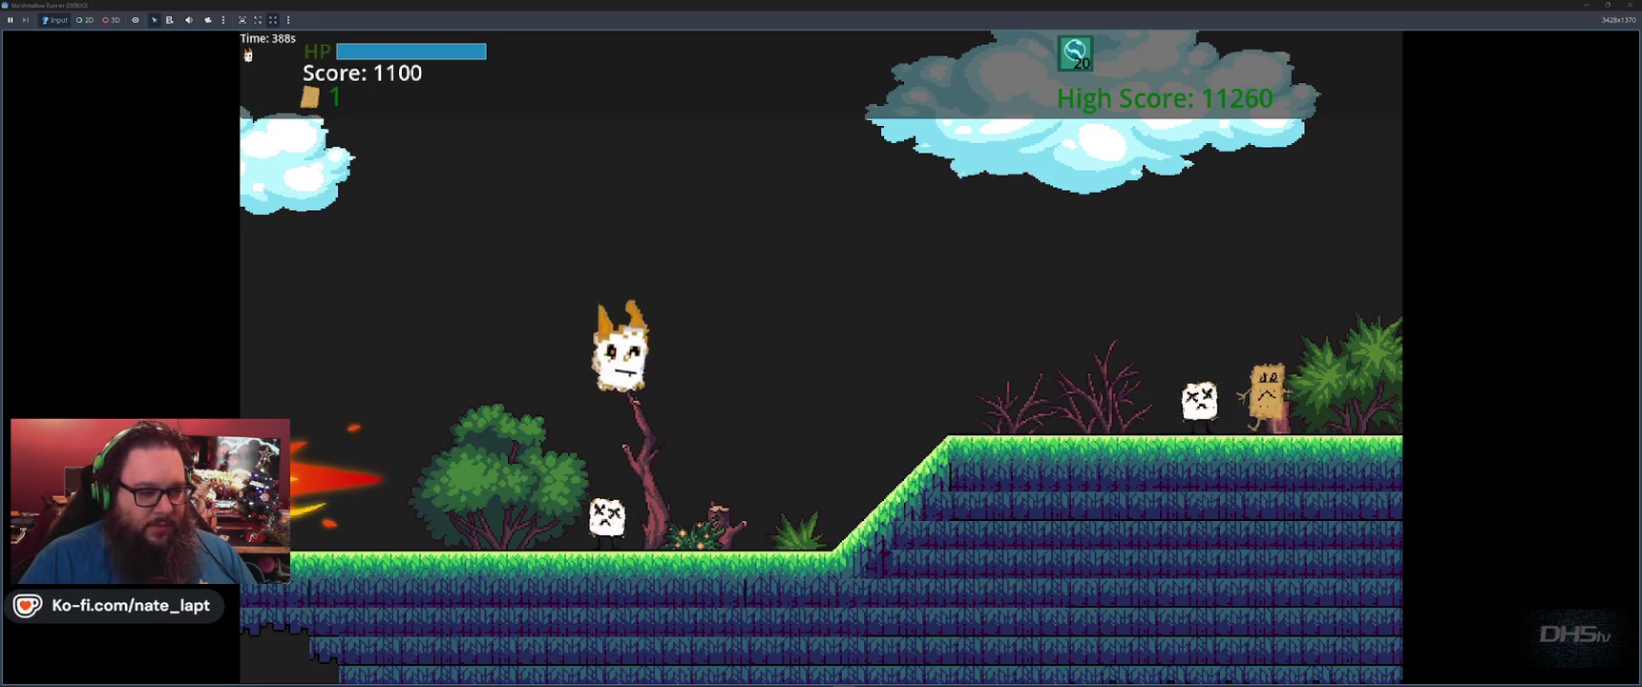
{"action": "key", "text": "space"}
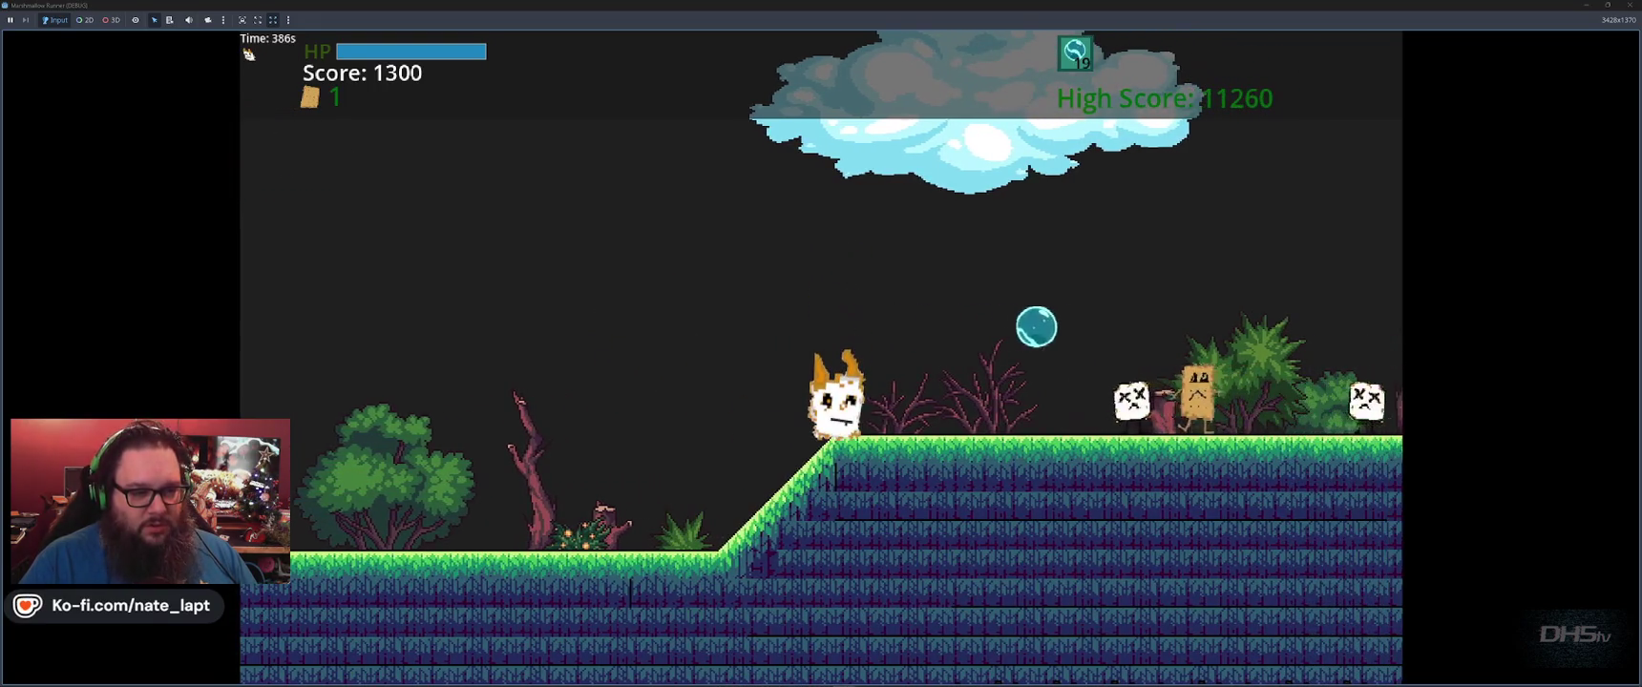
{"action": "key", "text": "x"}
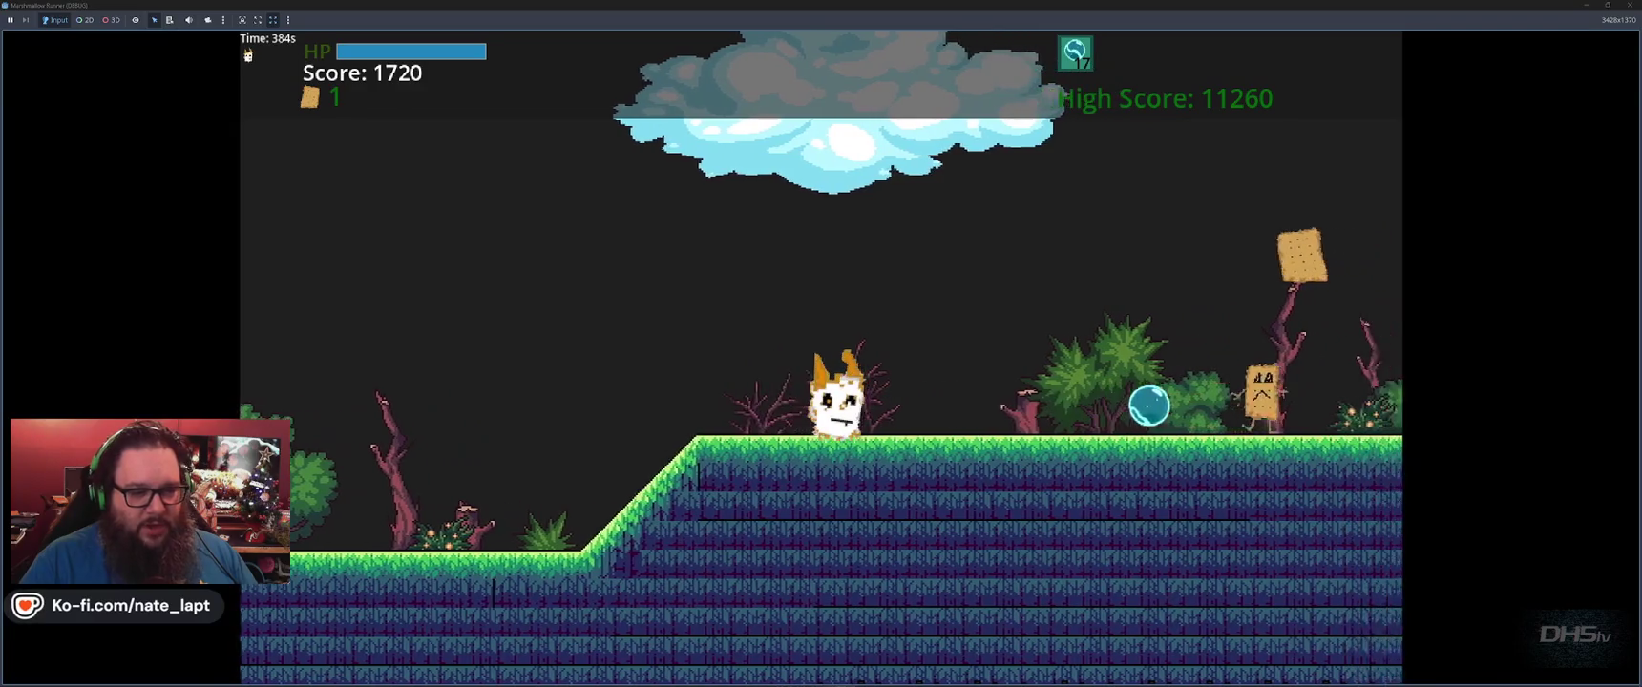
{"action": "key", "text": "space"}
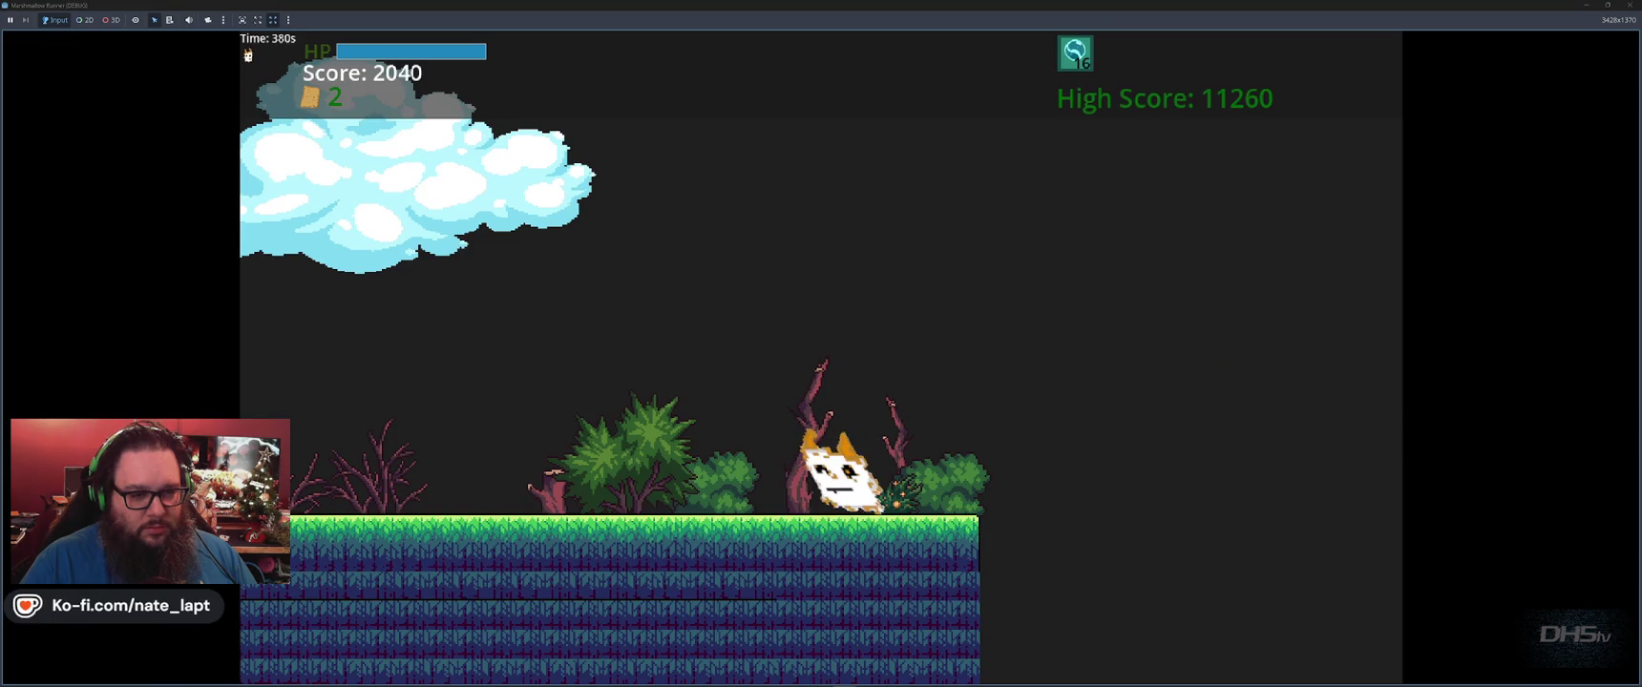
{"action": "key", "text": "space"}
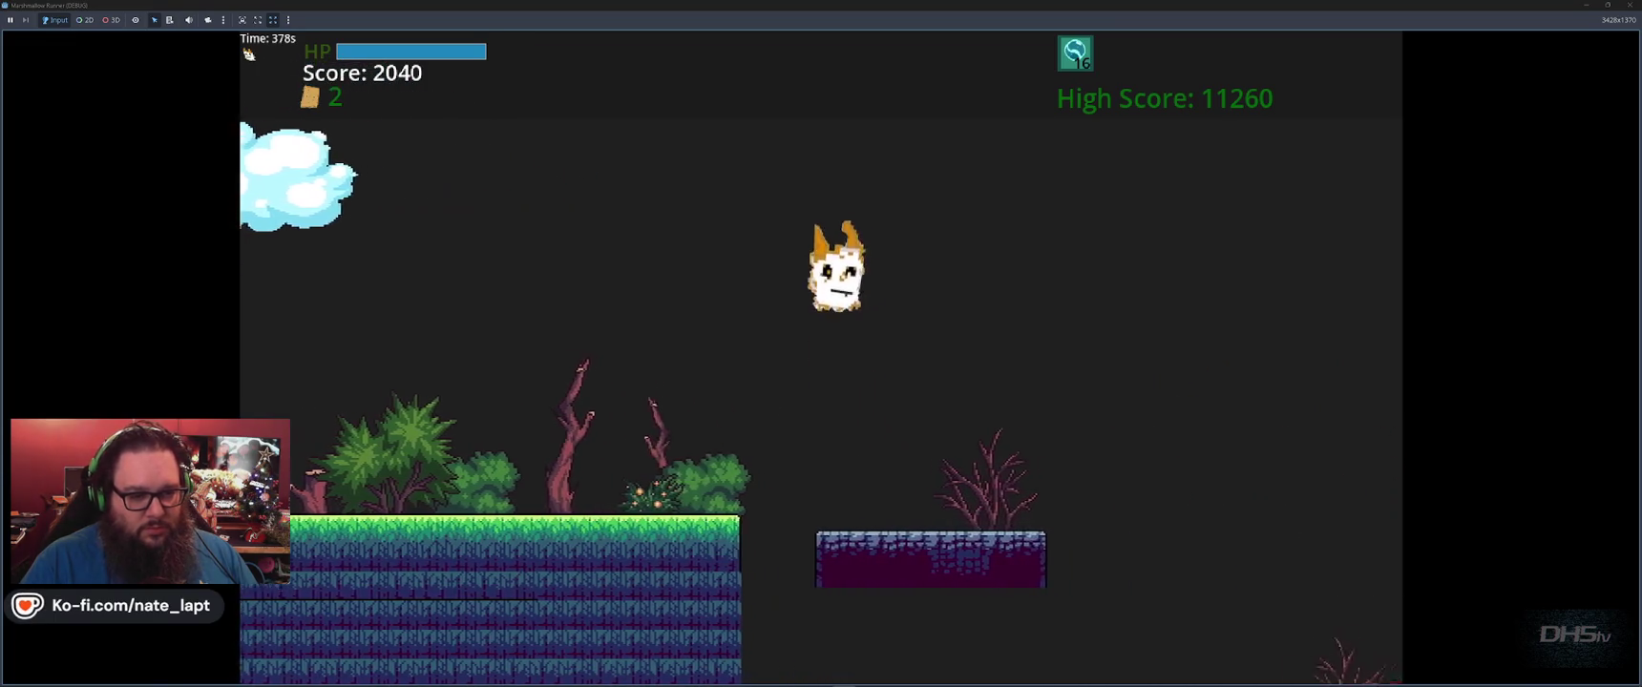
{"action": "key", "text": "space"}
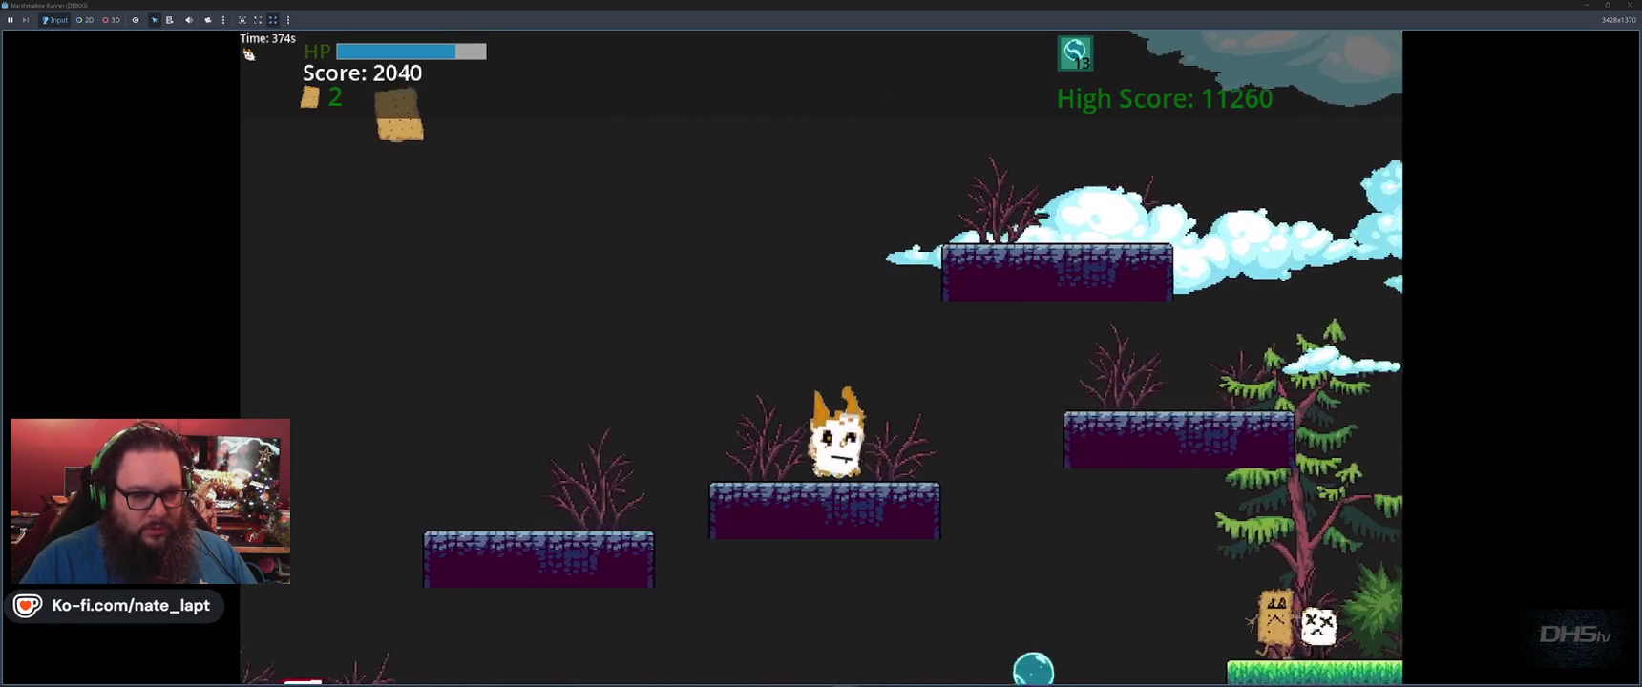
{"action": "key", "text": "space"}
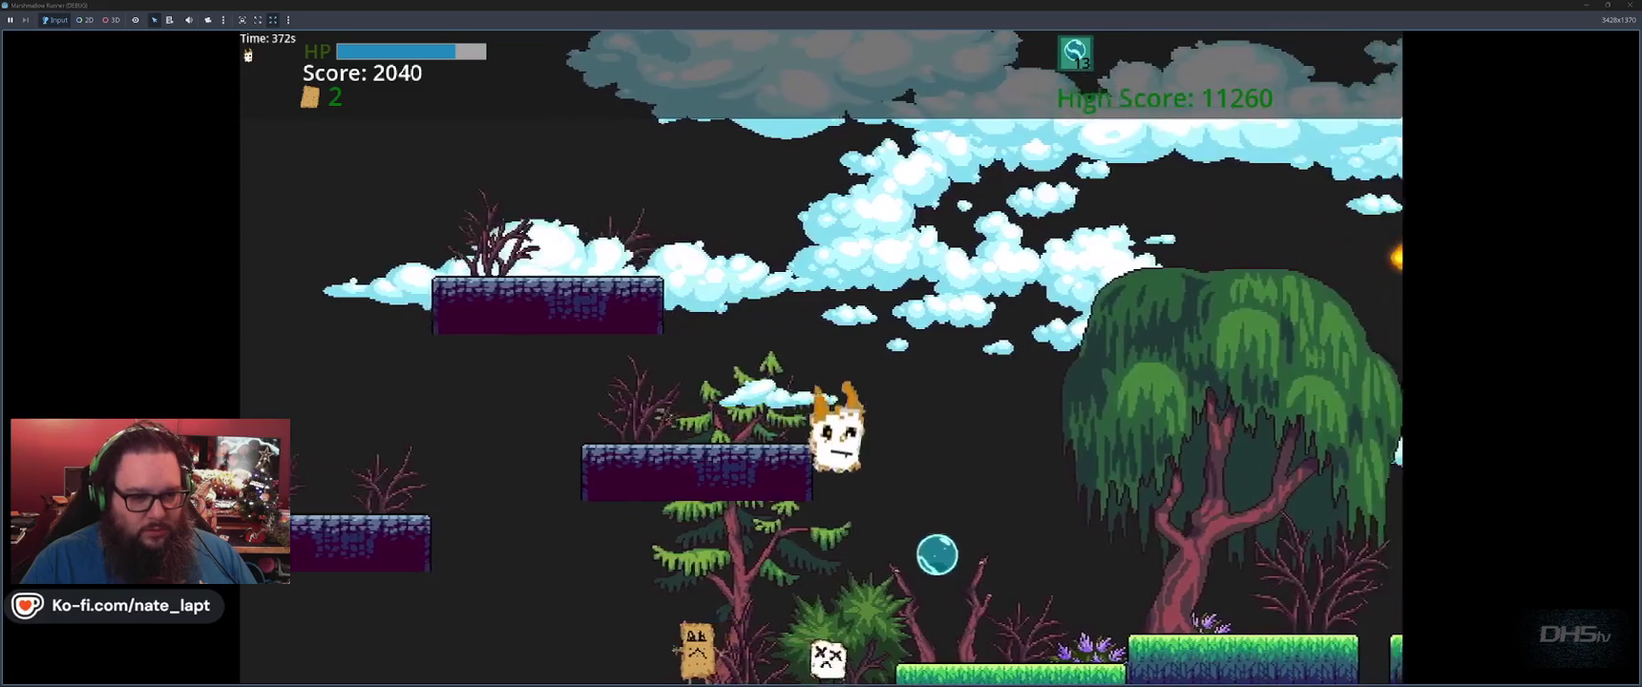
{"action": "key", "text": "space"}
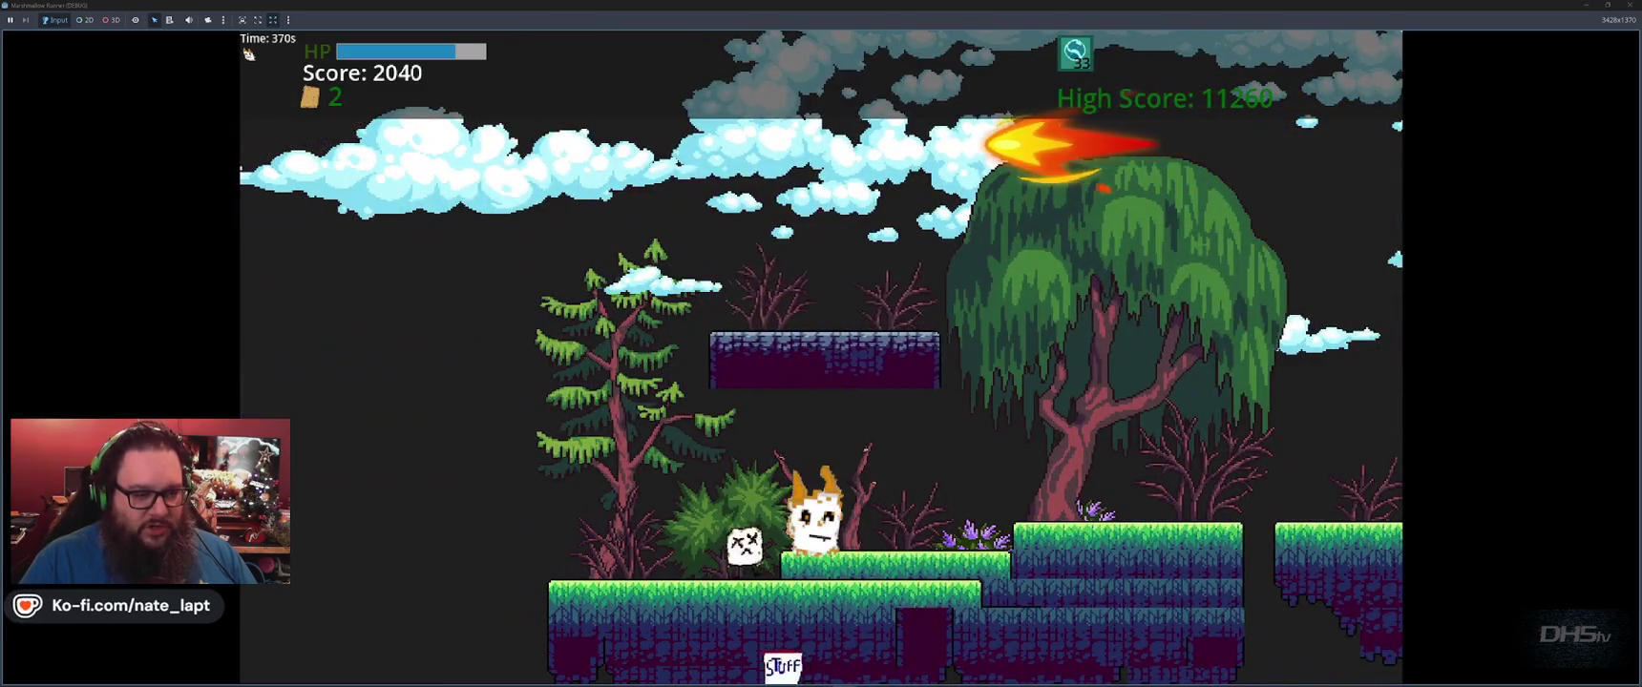
{"action": "key", "text": "space"}
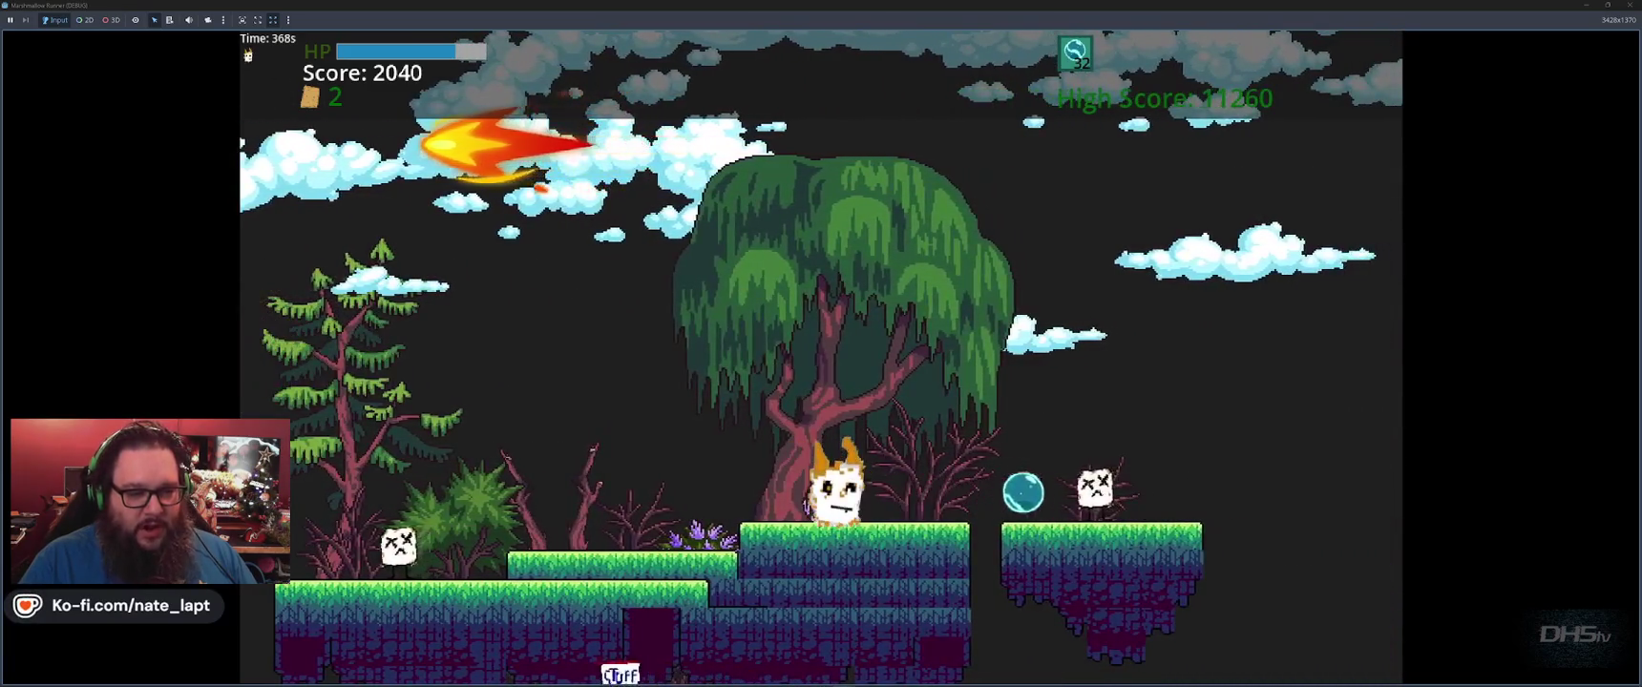
{"action": "key", "text": "space"}
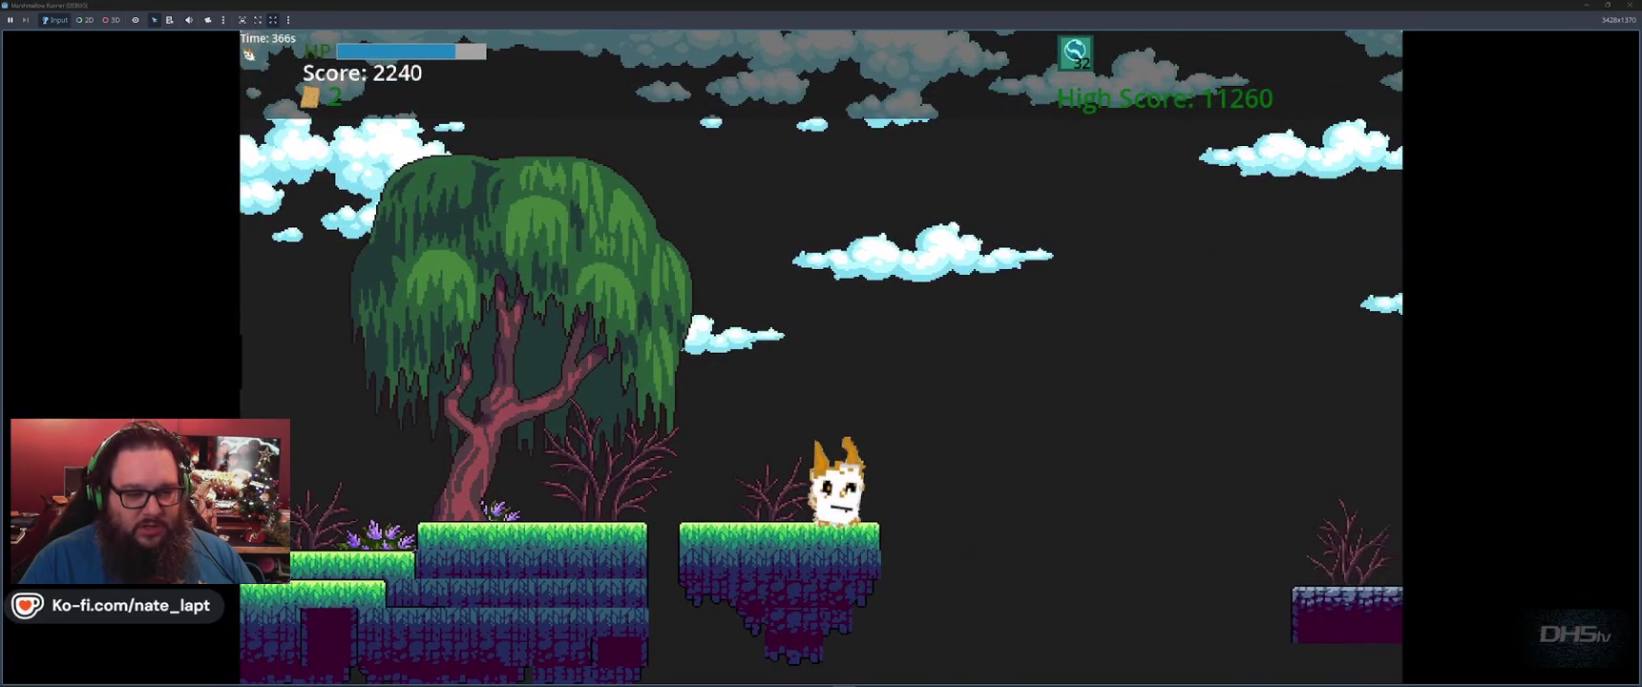
Shoot bubbles at fireballs and hop across floating platforms until the score reaches 4320.
{"action": "key", "text": "space"}
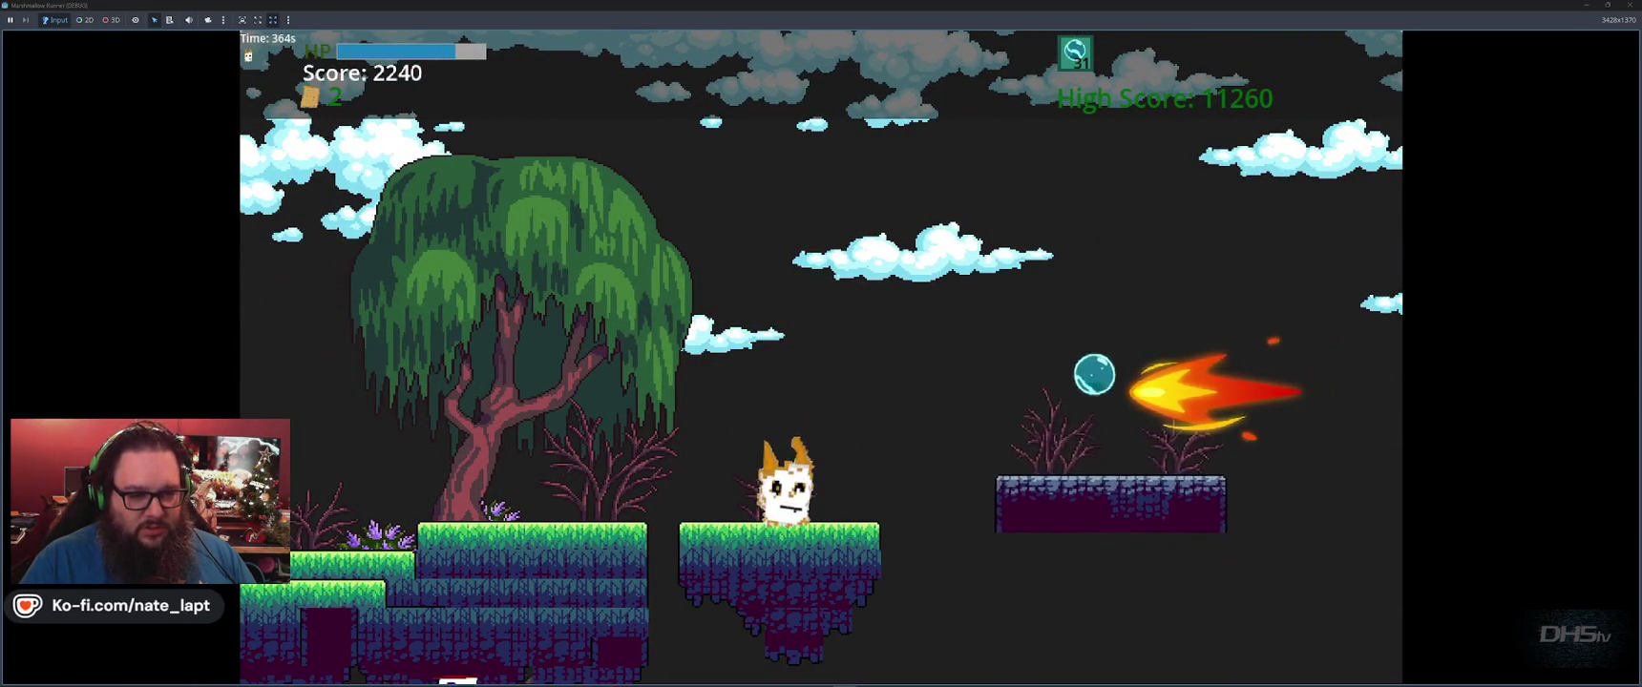
{"action": "key", "text": "space"}
{"action": "key", "text": "space"}
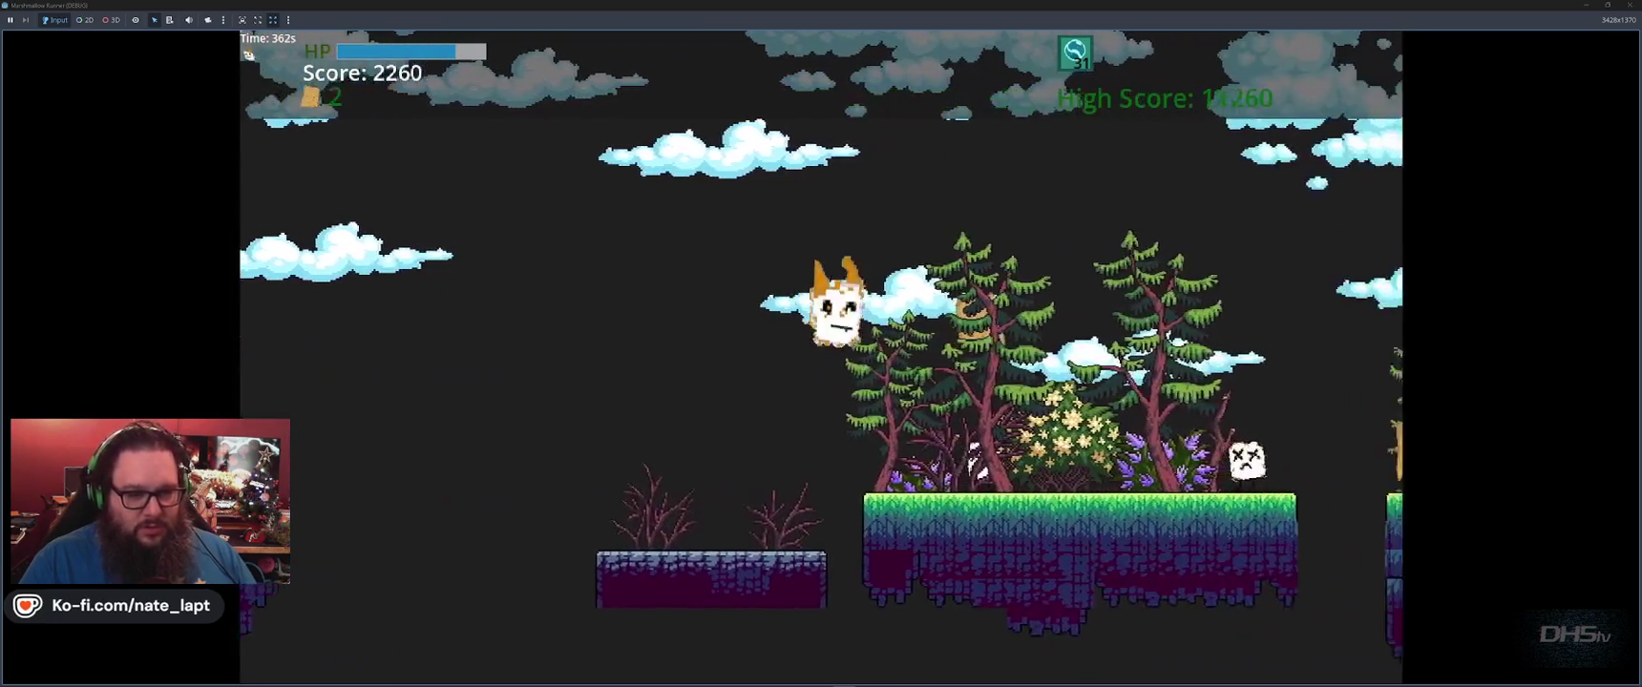
{"action": "key", "text": "space"}
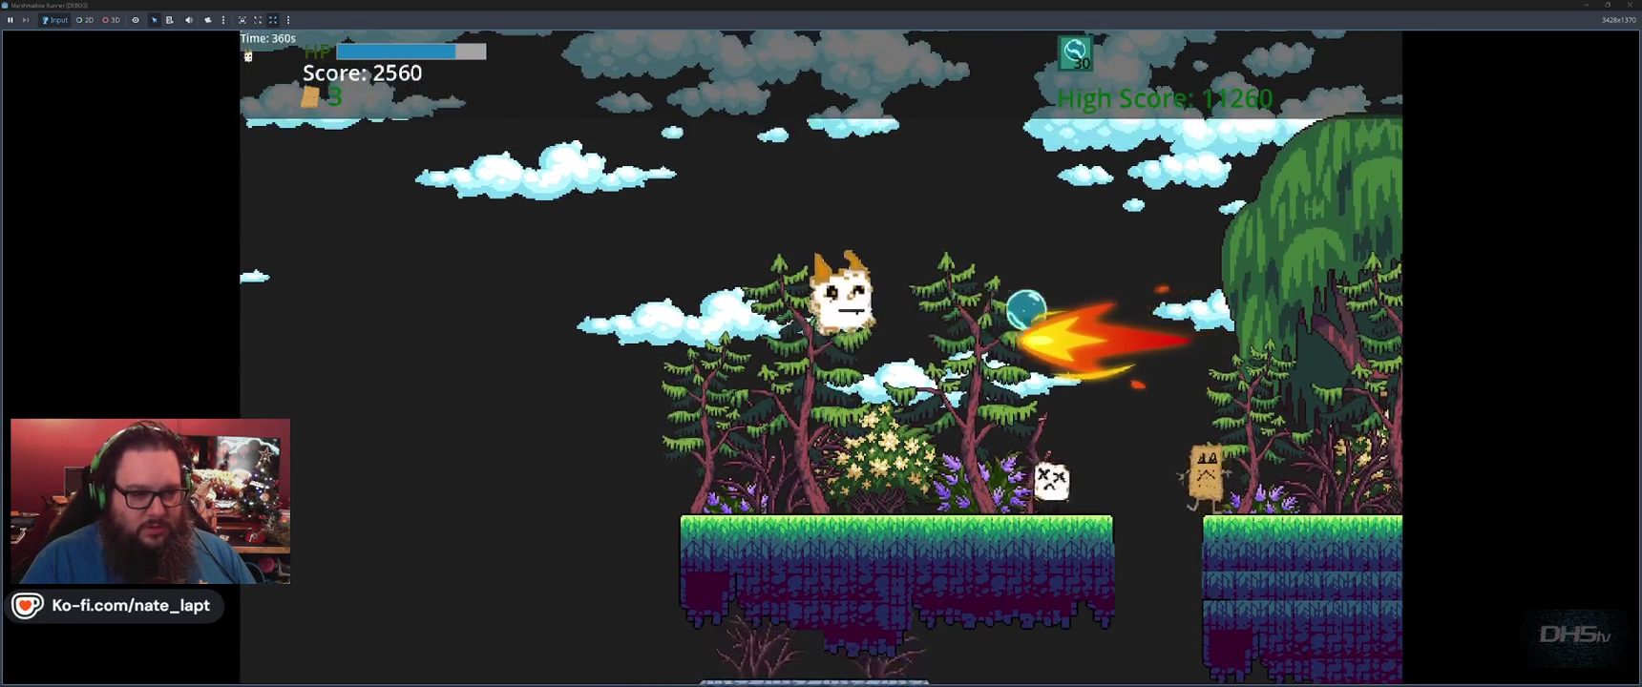
{"action": "key", "text": "space"}
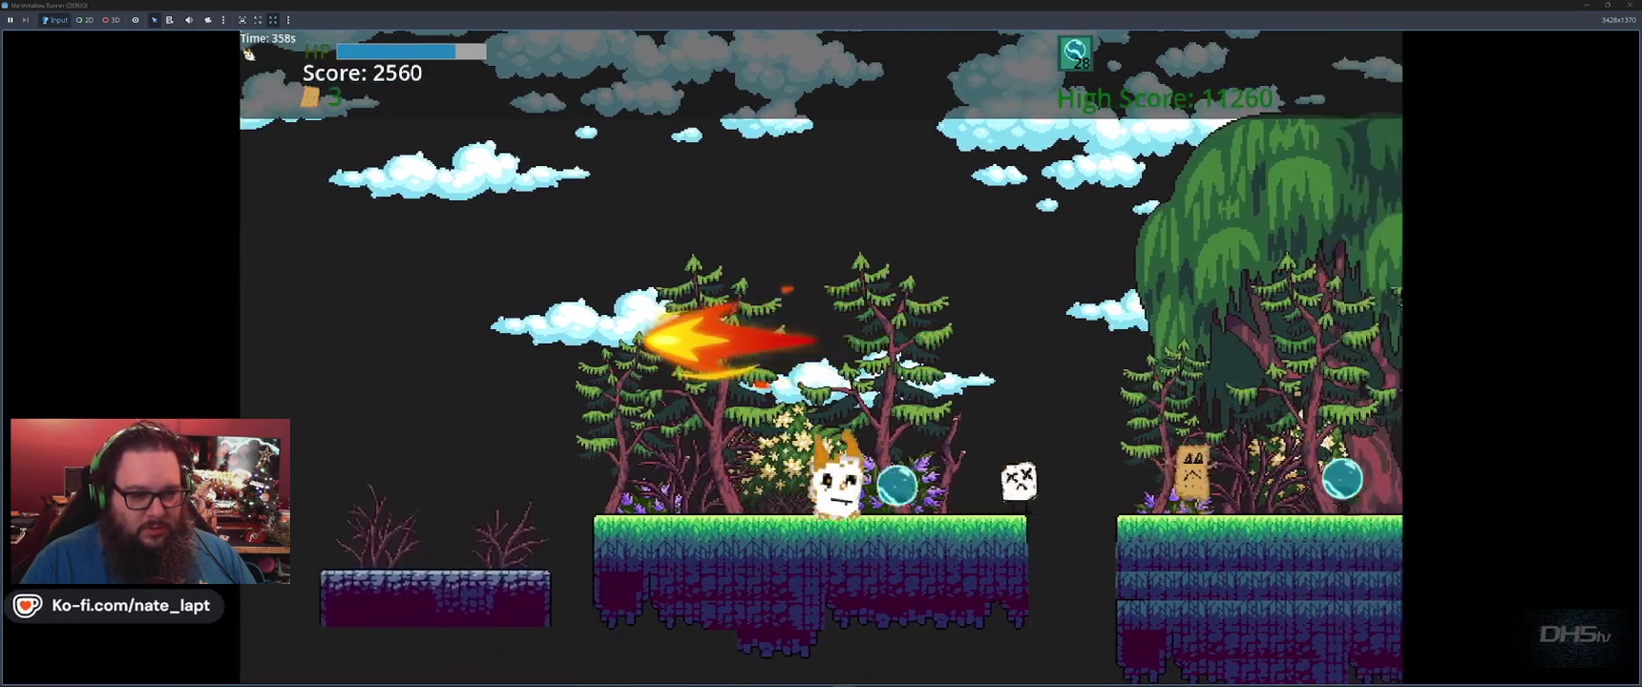
{"action": "key", "text": "space"}
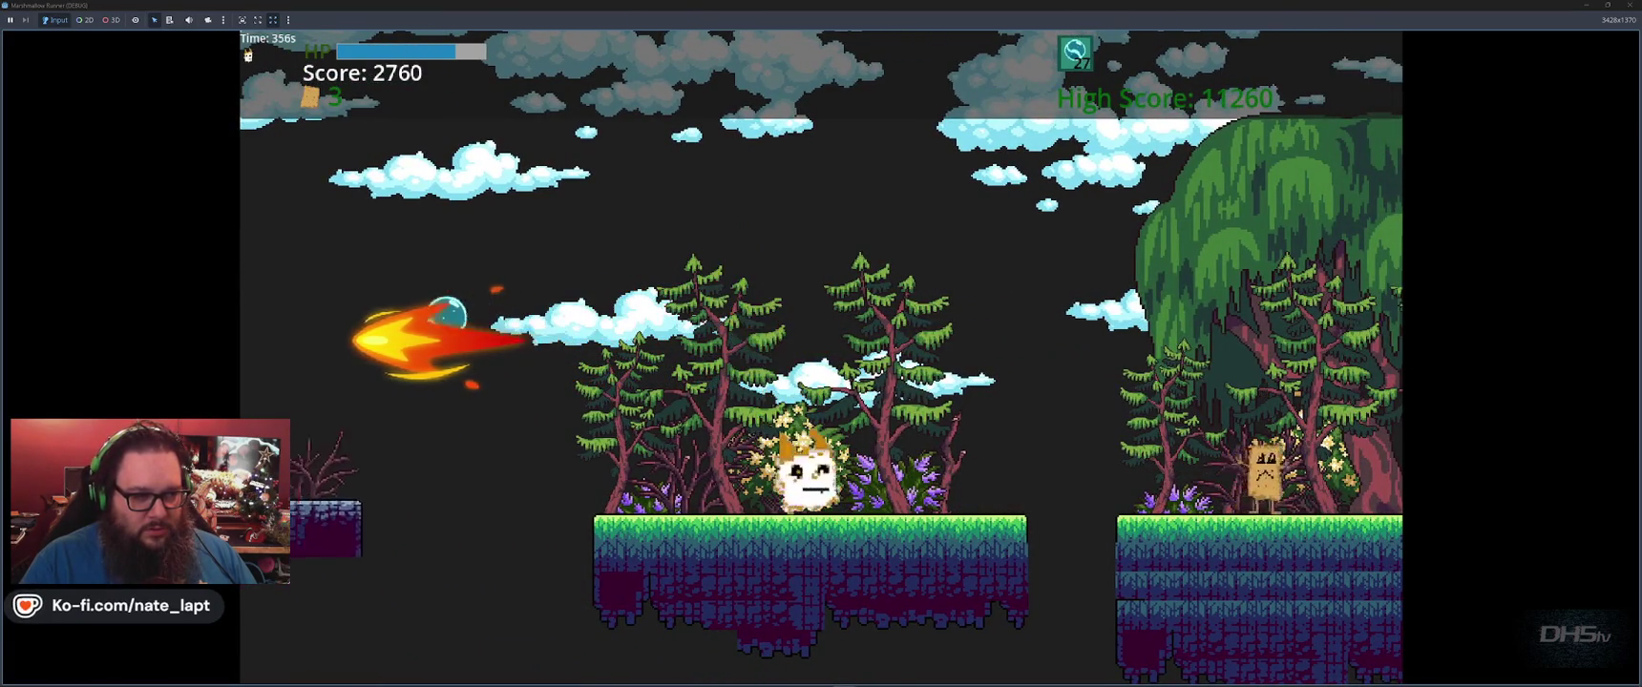
{"action": "key", "text": "space"}
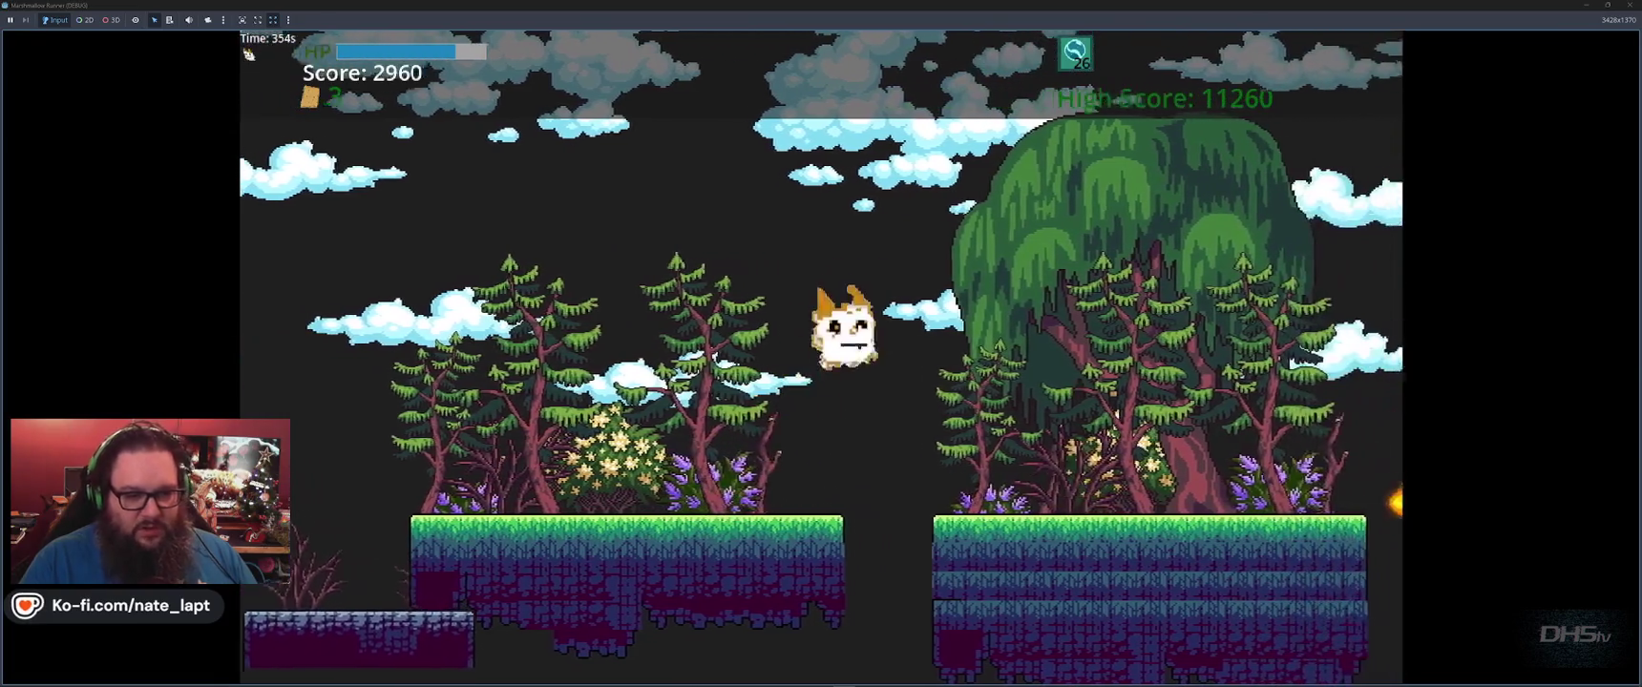
{"action": "key", "text": "space"}
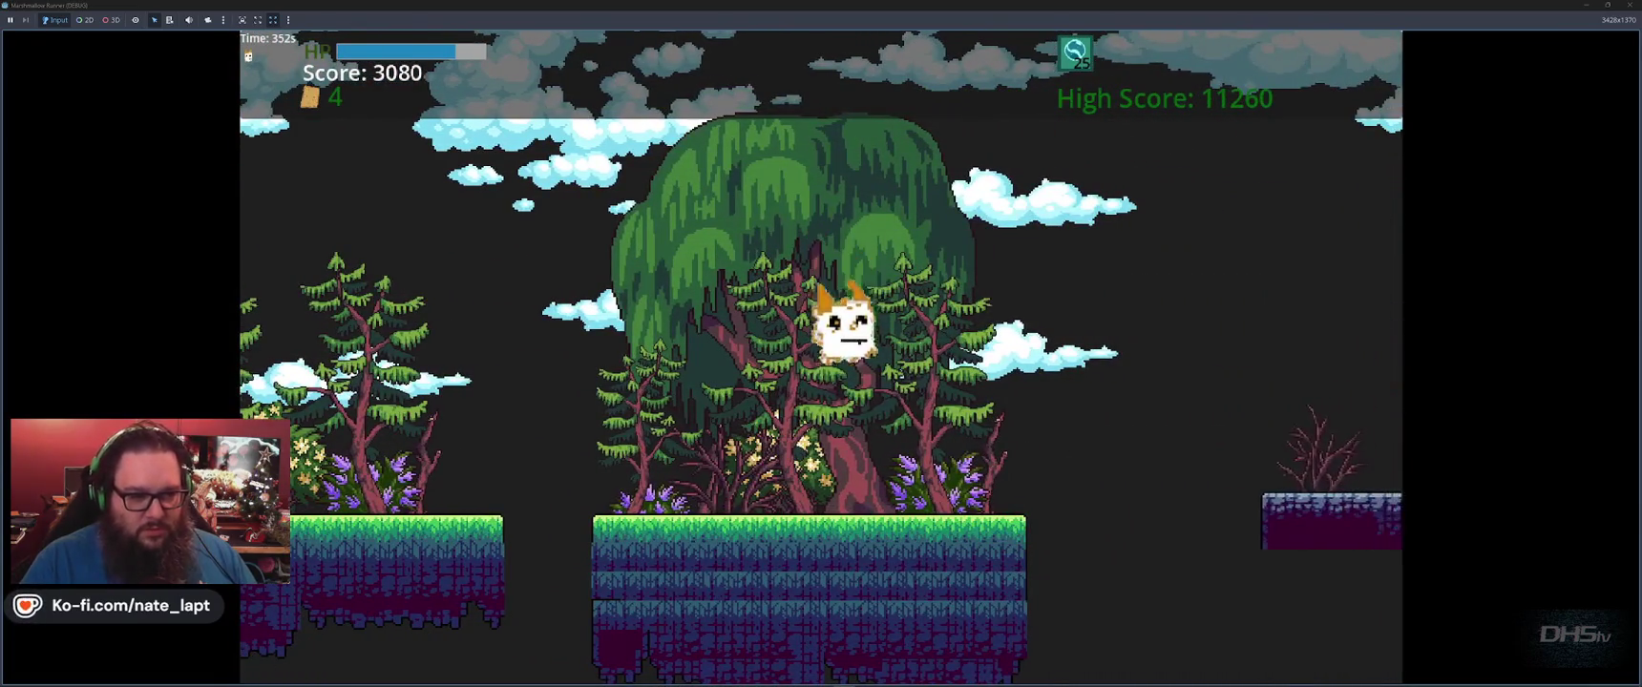
{"action": "key", "text": "space"}
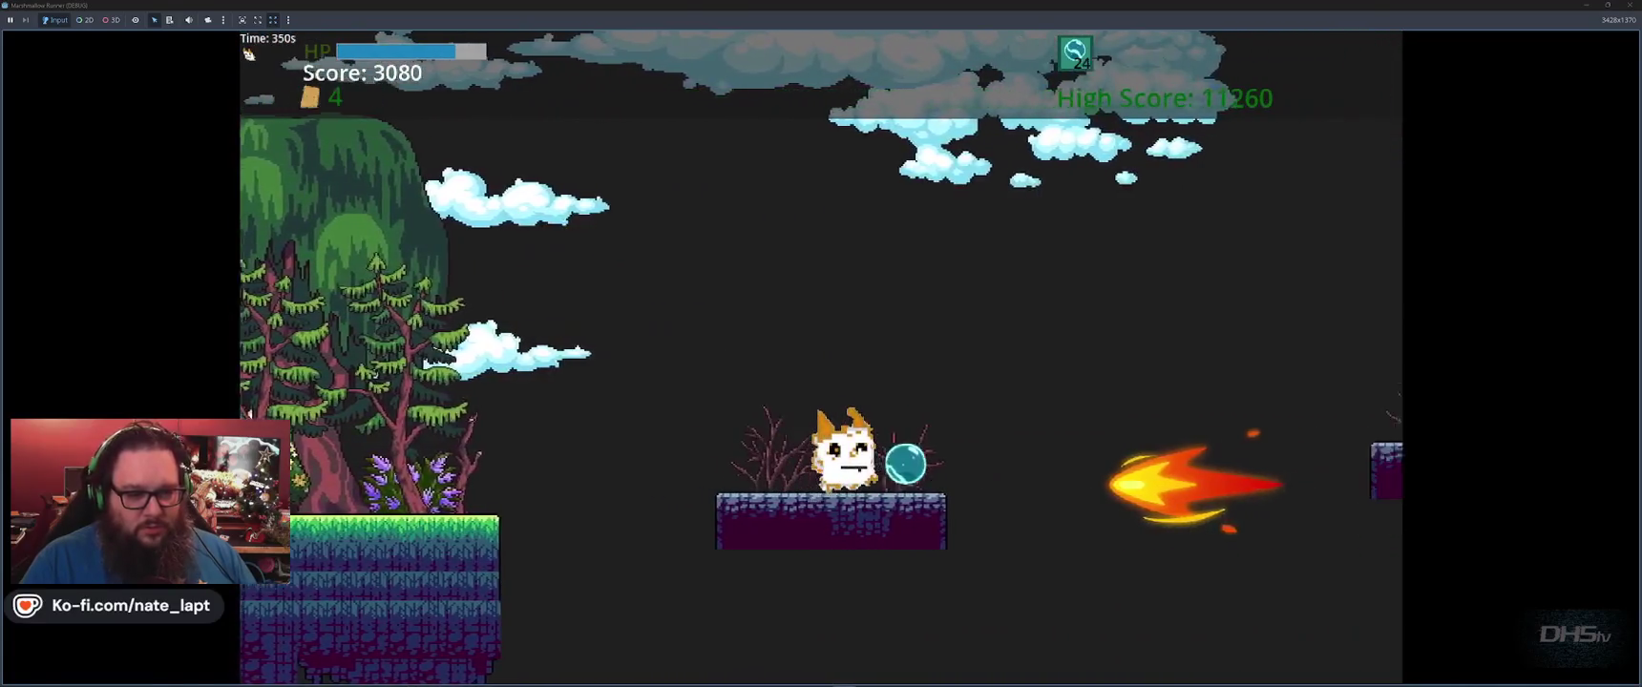
{"action": "key", "text": "space"}
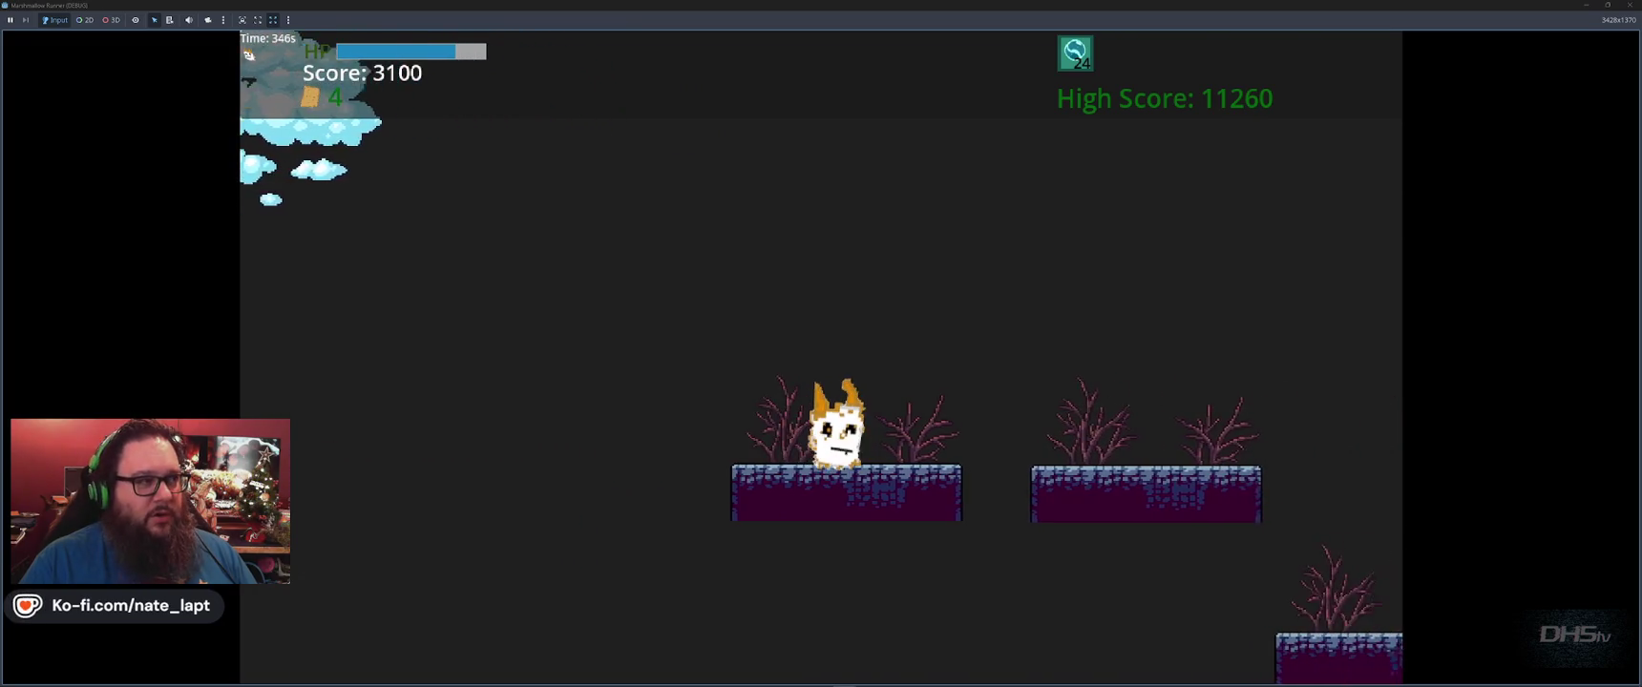
{"action": "key", "text": "space"}
{"action": "key", "text": "space"}
{"action": "key", "text": "space"}
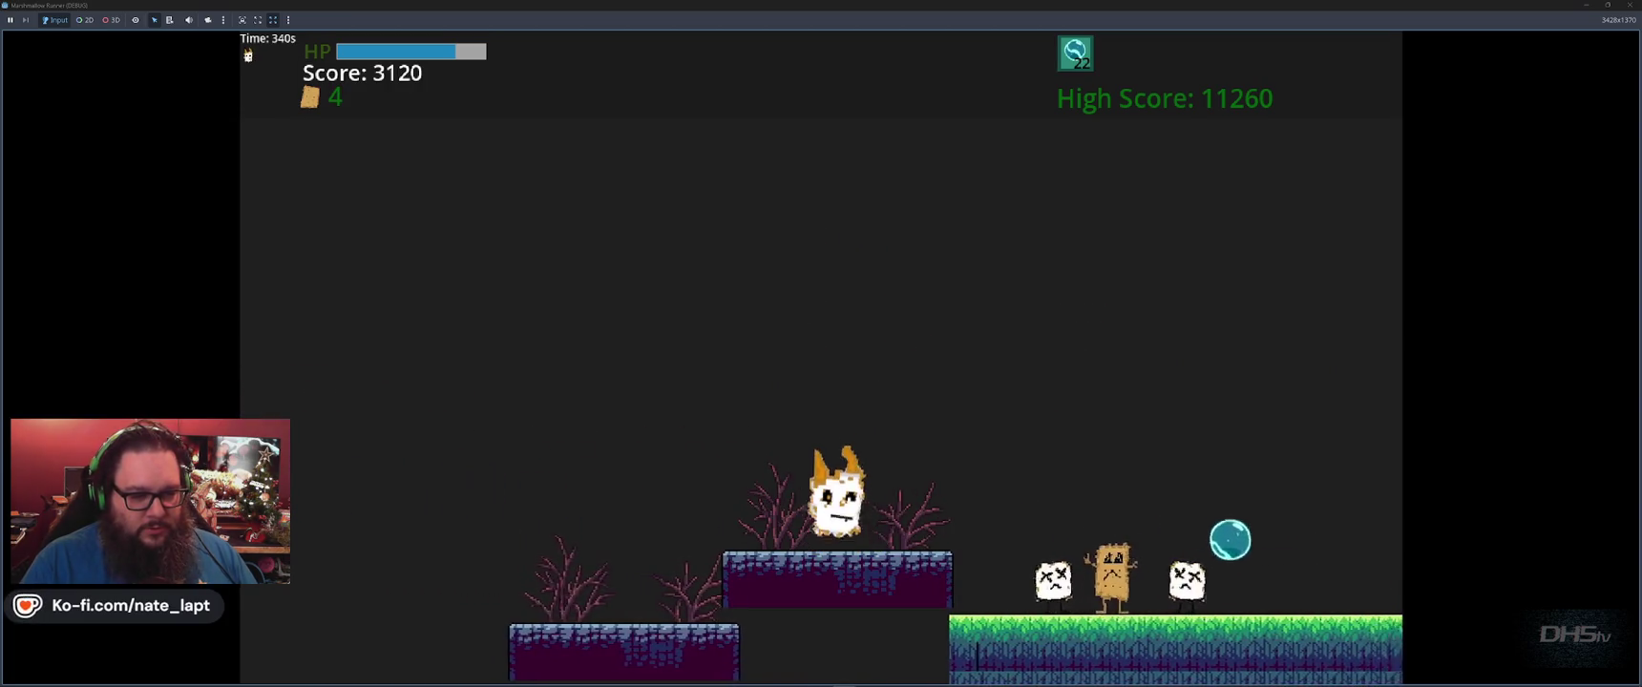
{"action": "key", "text": "space"}
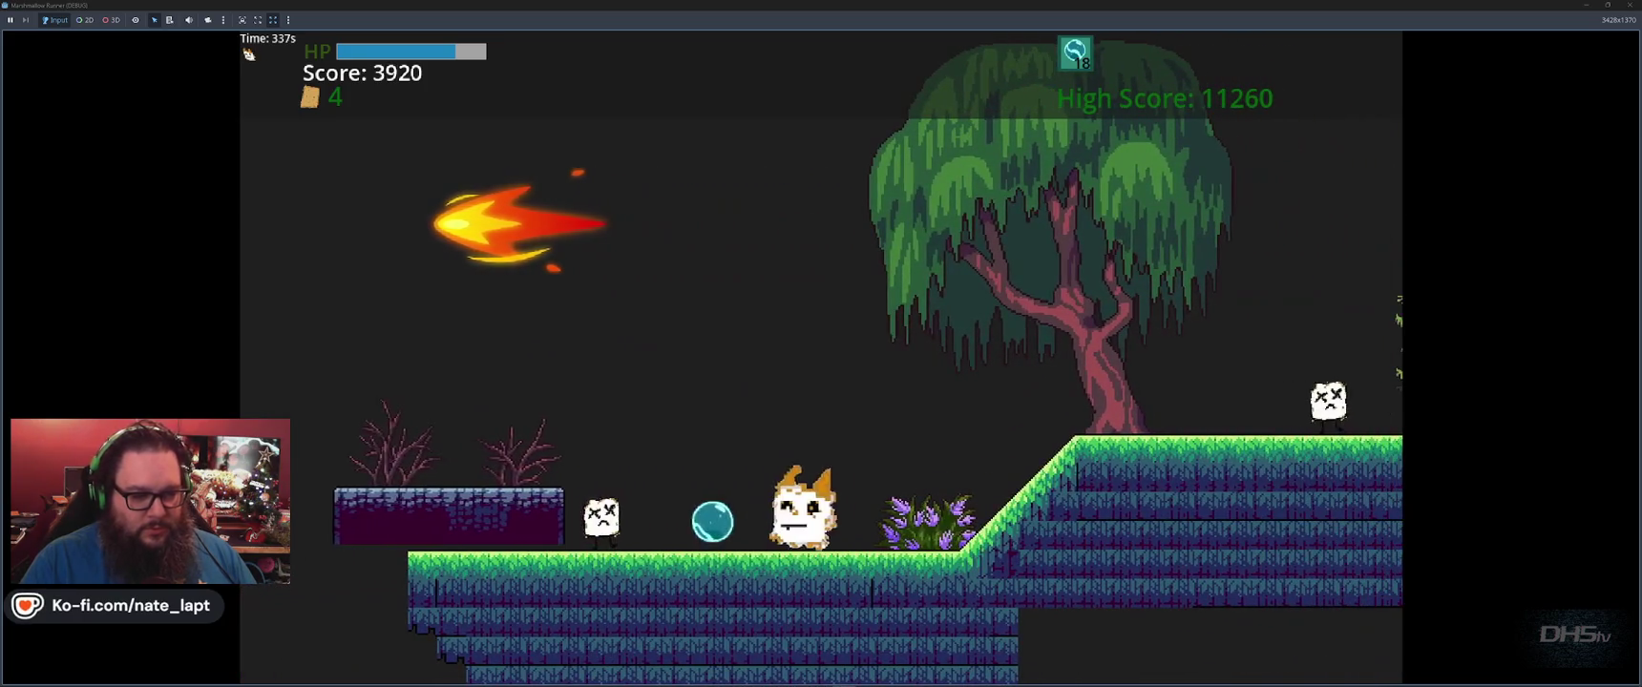
{"action": "key", "text": "space"}
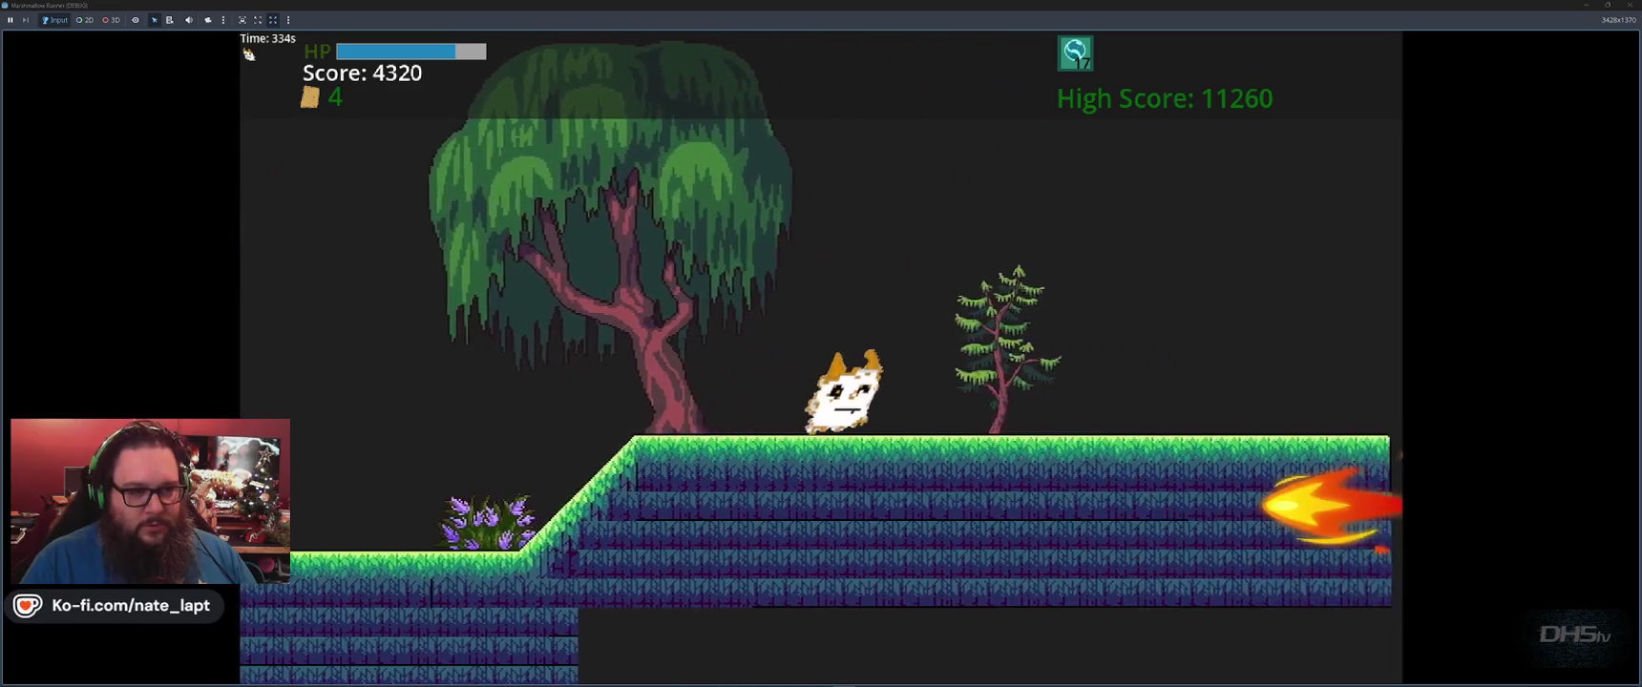
{"action": "key", "text": "space"}
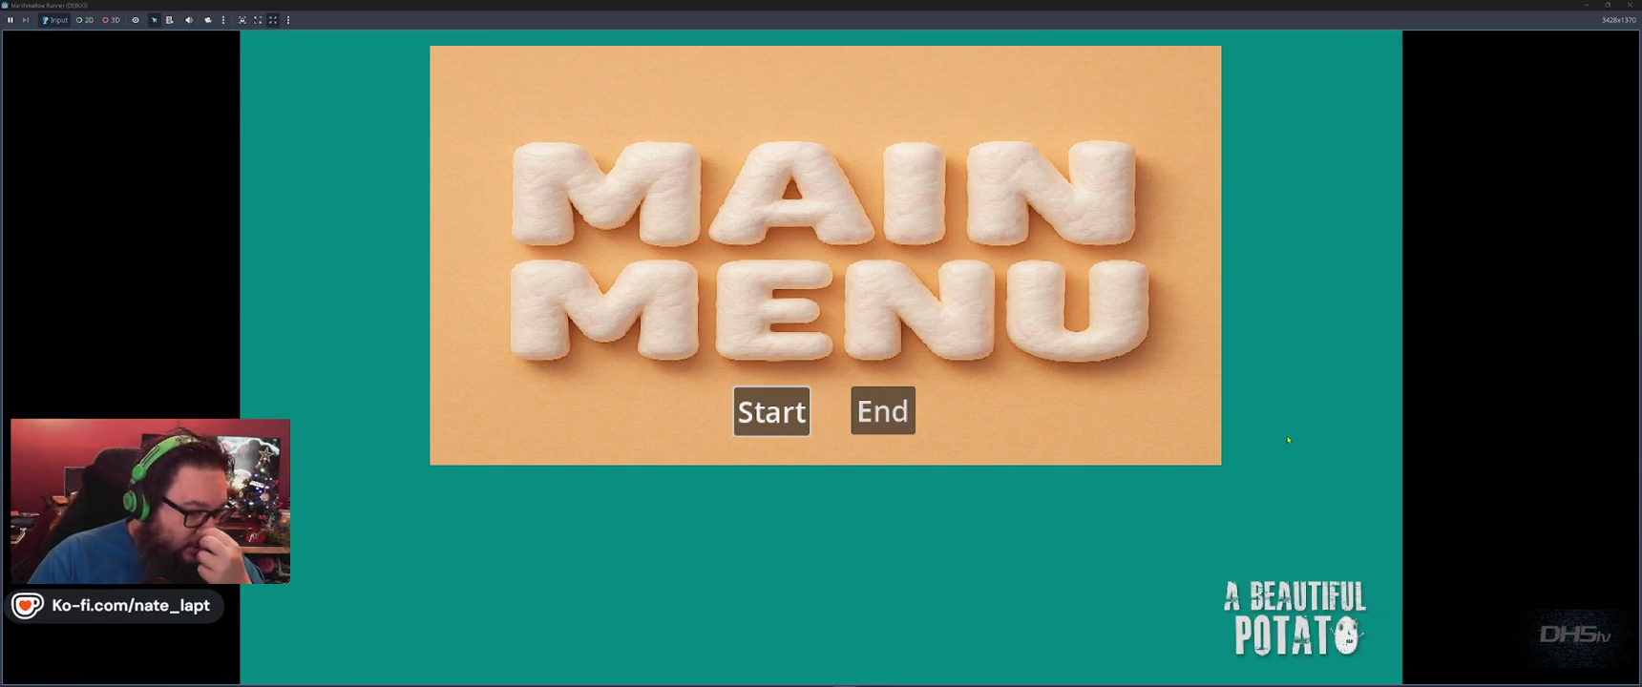
Close the game window and switch via Aseprite to the browser's palette search results.
{"action": "left_click", "coordinate": [898, 421]}
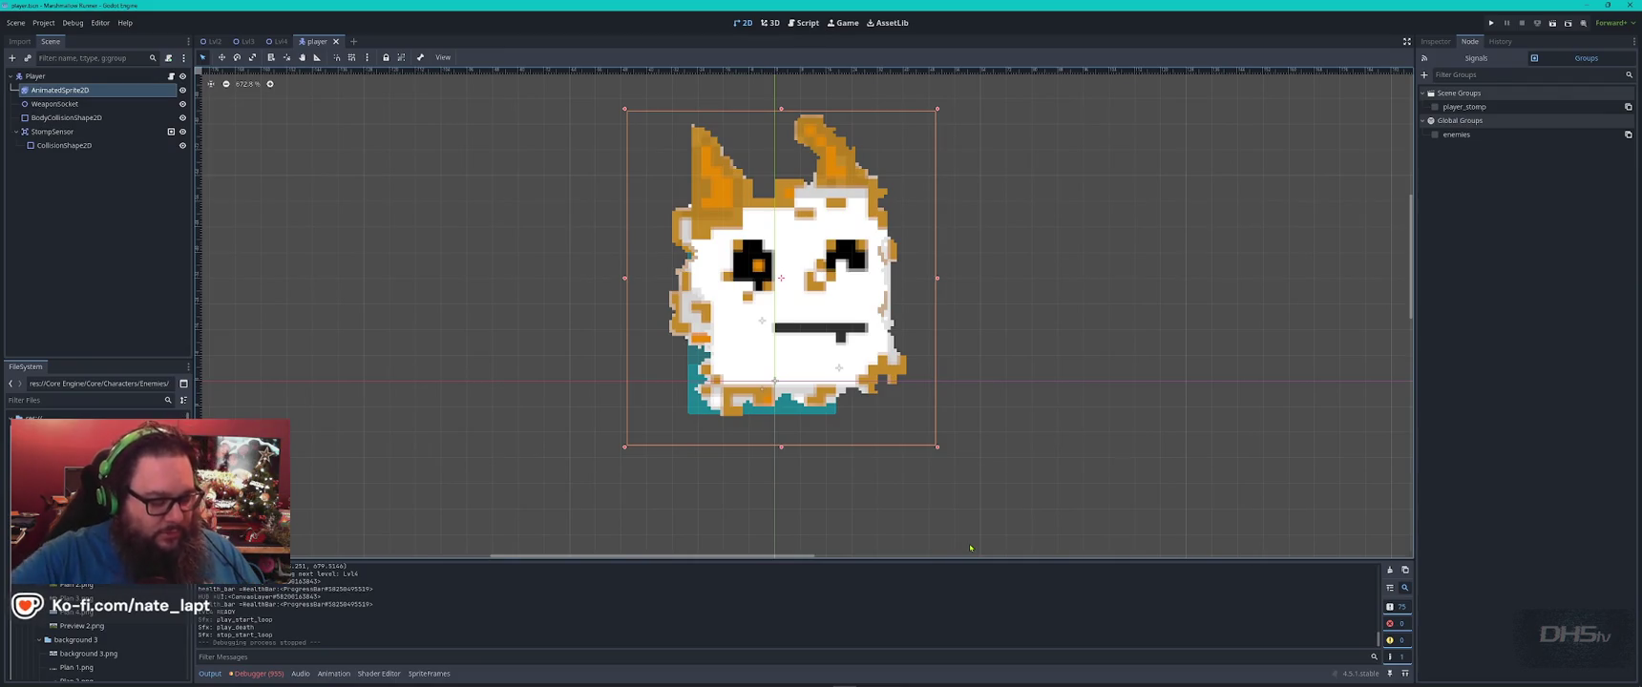
{"action": "key", "text": "alt+Tab"}
{"action": "key", "text": "Tab"}
{"action": "key", "text": "Tab"}
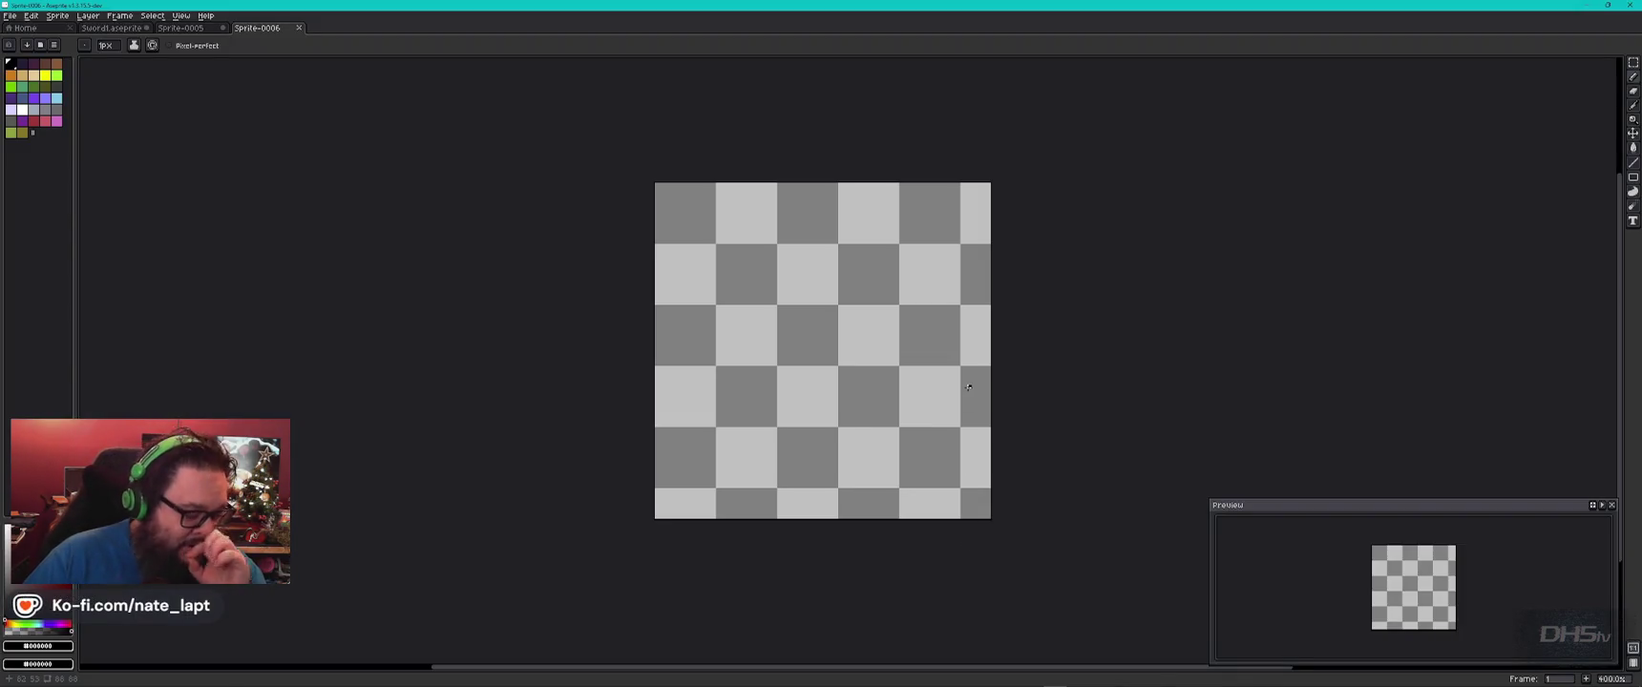
{"action": "key", "text": "alt+Tab"}
{"action": "key", "text": "Tab"}
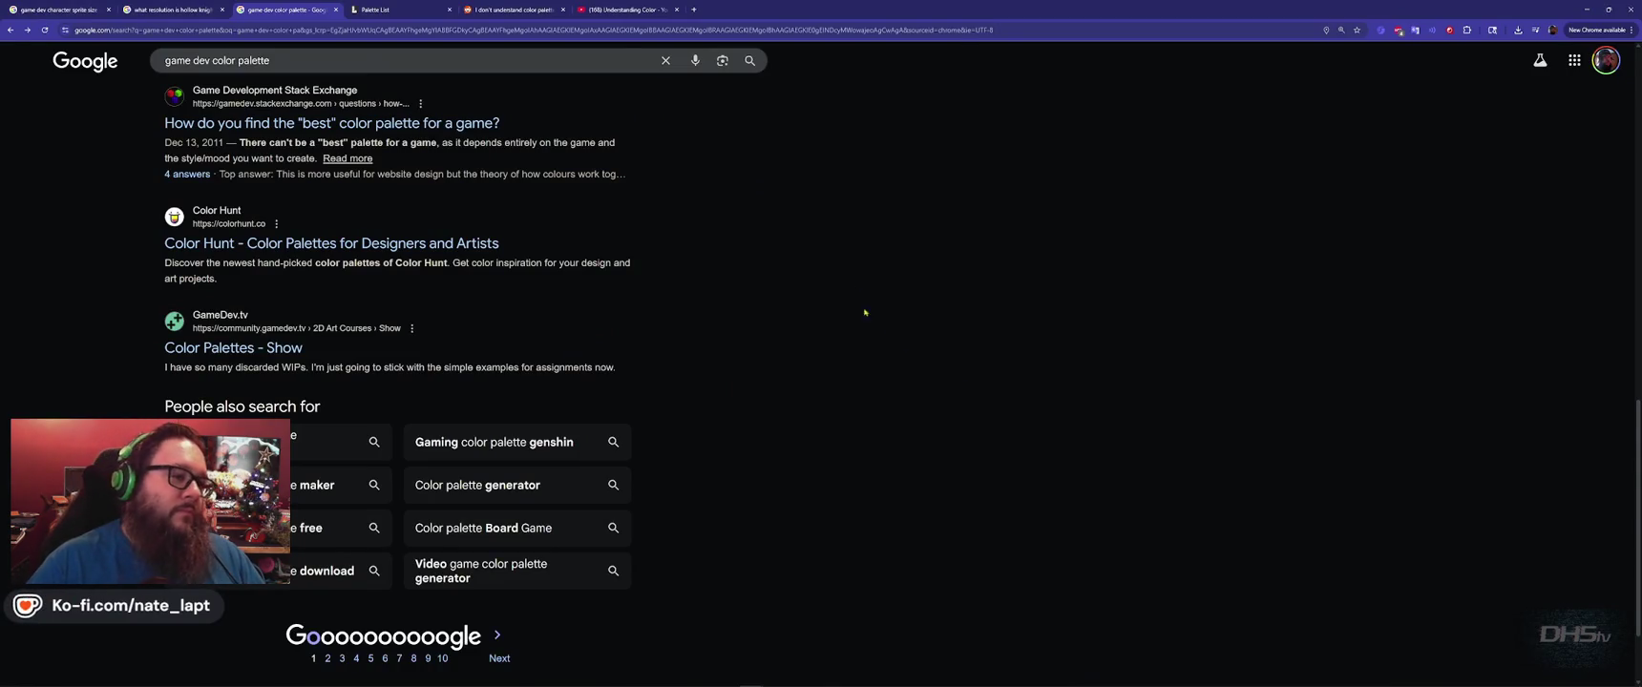
Search Google for a game fireball palette, open color-hex's five-colour fireball palette, and return to Aseprite.
{"action": "left_click", "coordinate": [696, 11]}
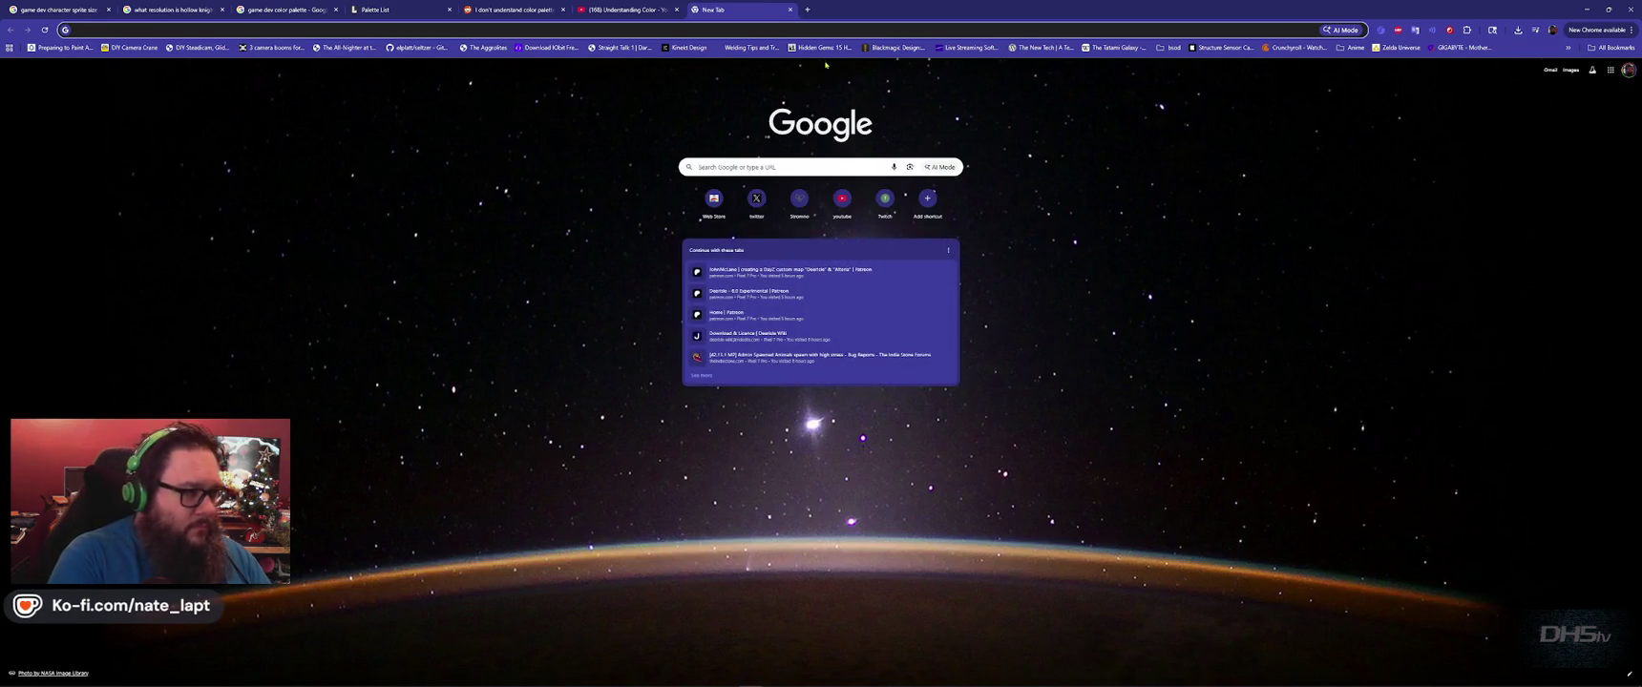
{"action": "type", "text": "game fireball"}
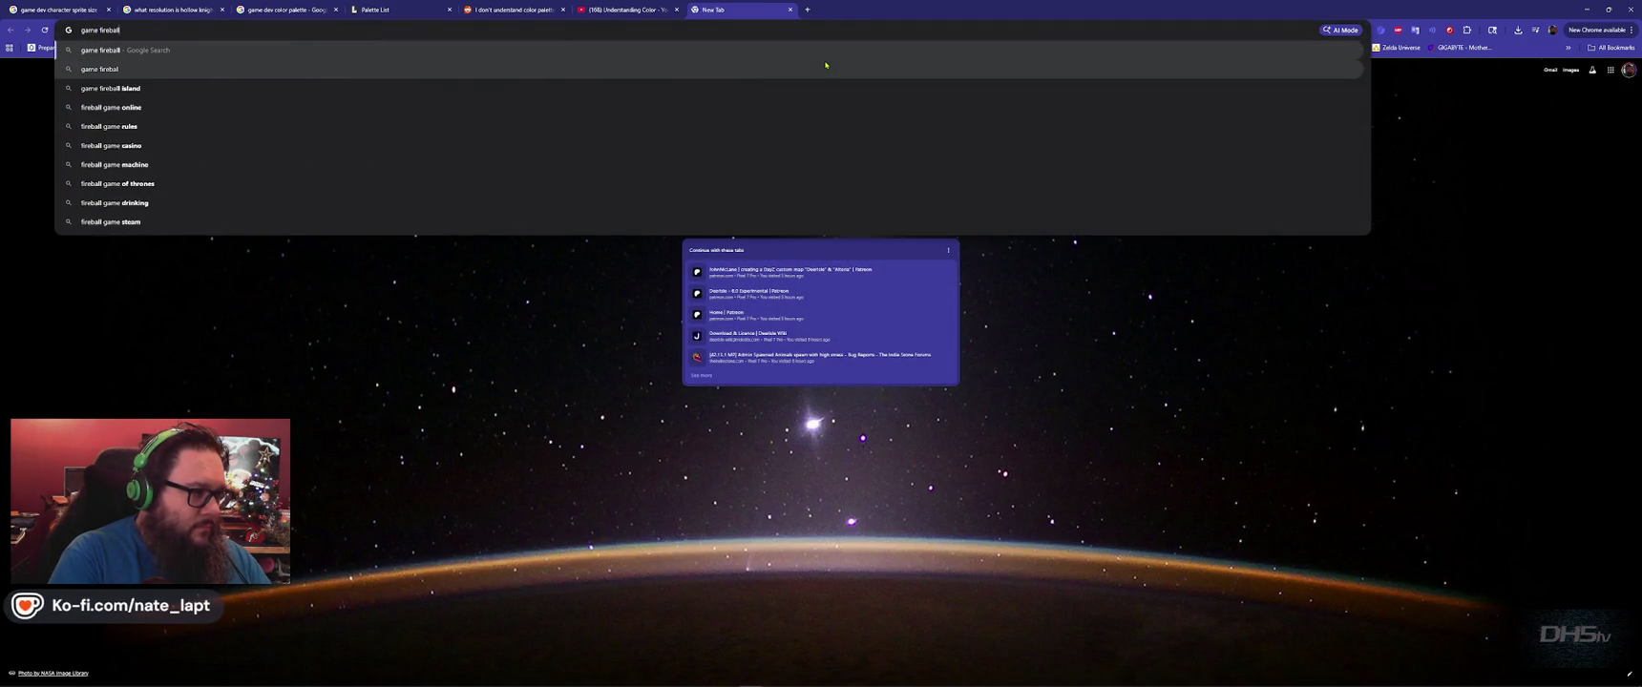
{"action": "type", "text": " color pa"}
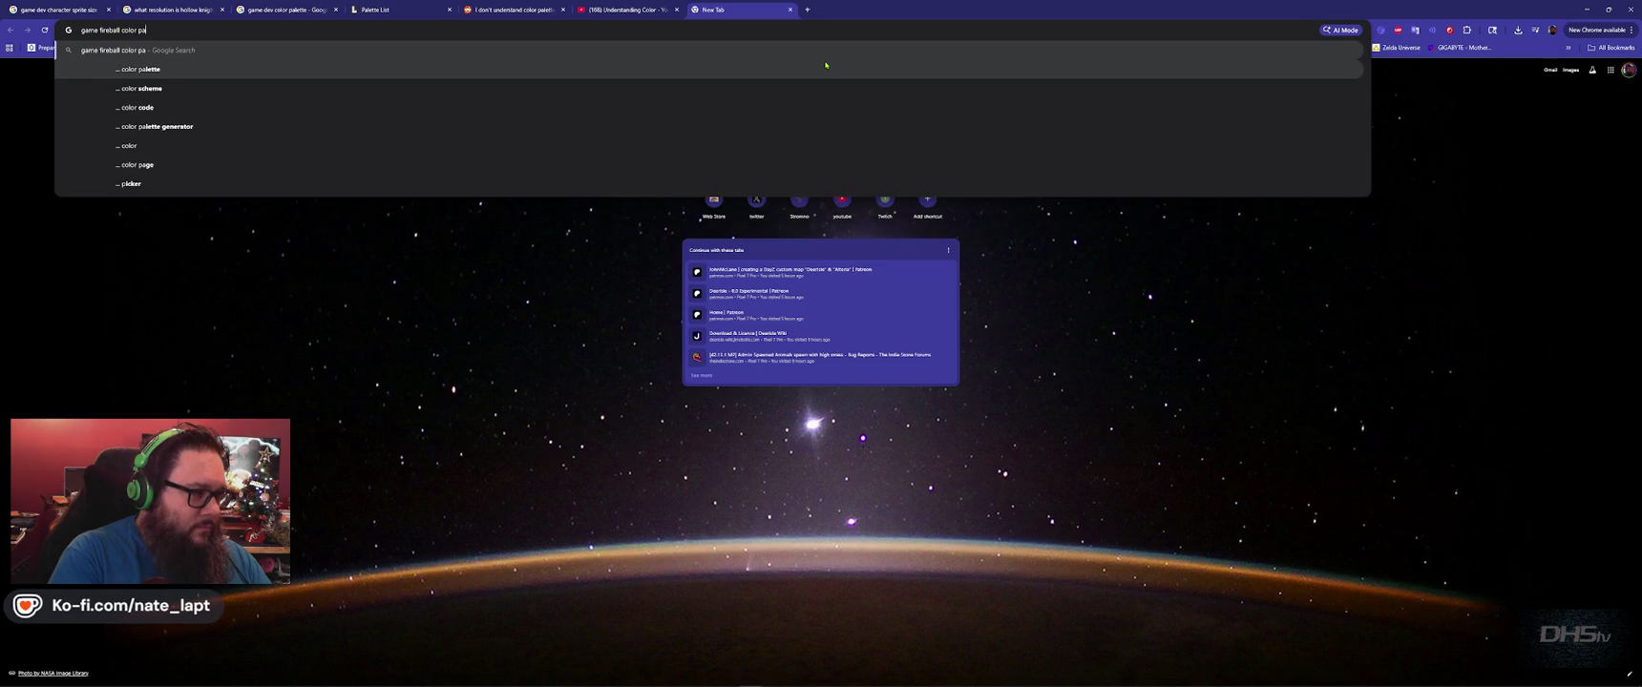
{"action": "type", "text": "l"}
{"action": "left_click", "coordinate": [826, 65]}
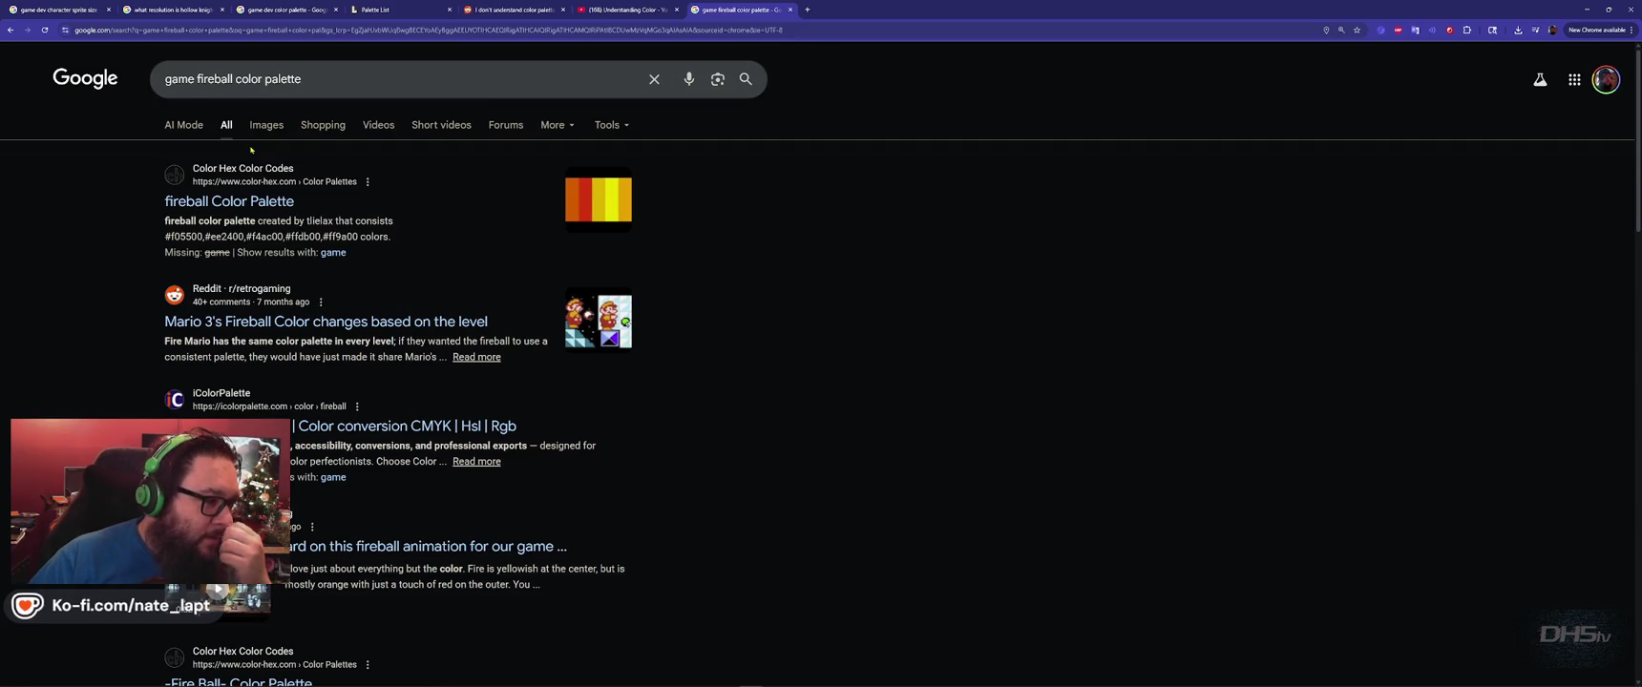
{"action": "left_click", "coordinate": [265, 210]}
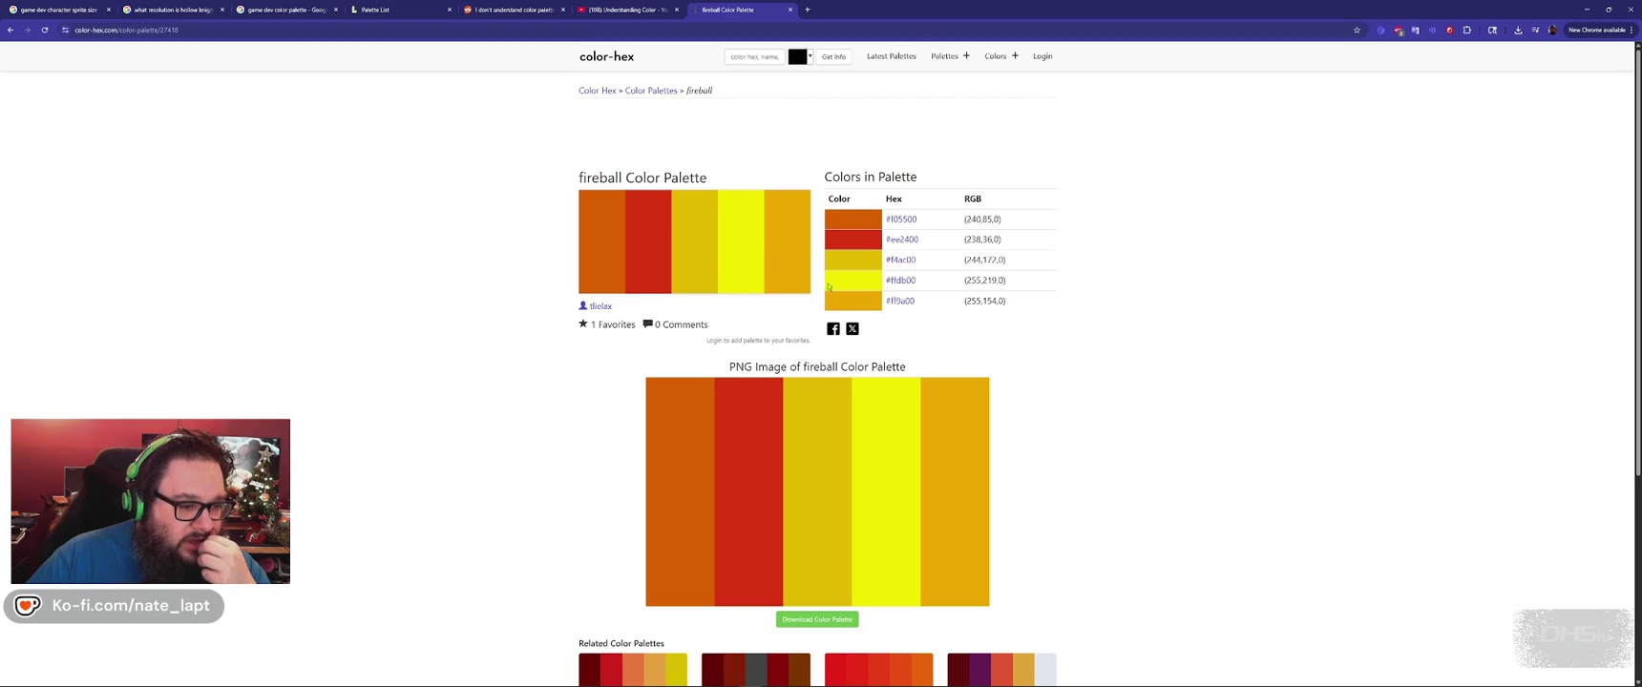
{"action": "scroll", "coordinate": [824, 277], "scroll_direction": "down", "scroll_amount": 3}
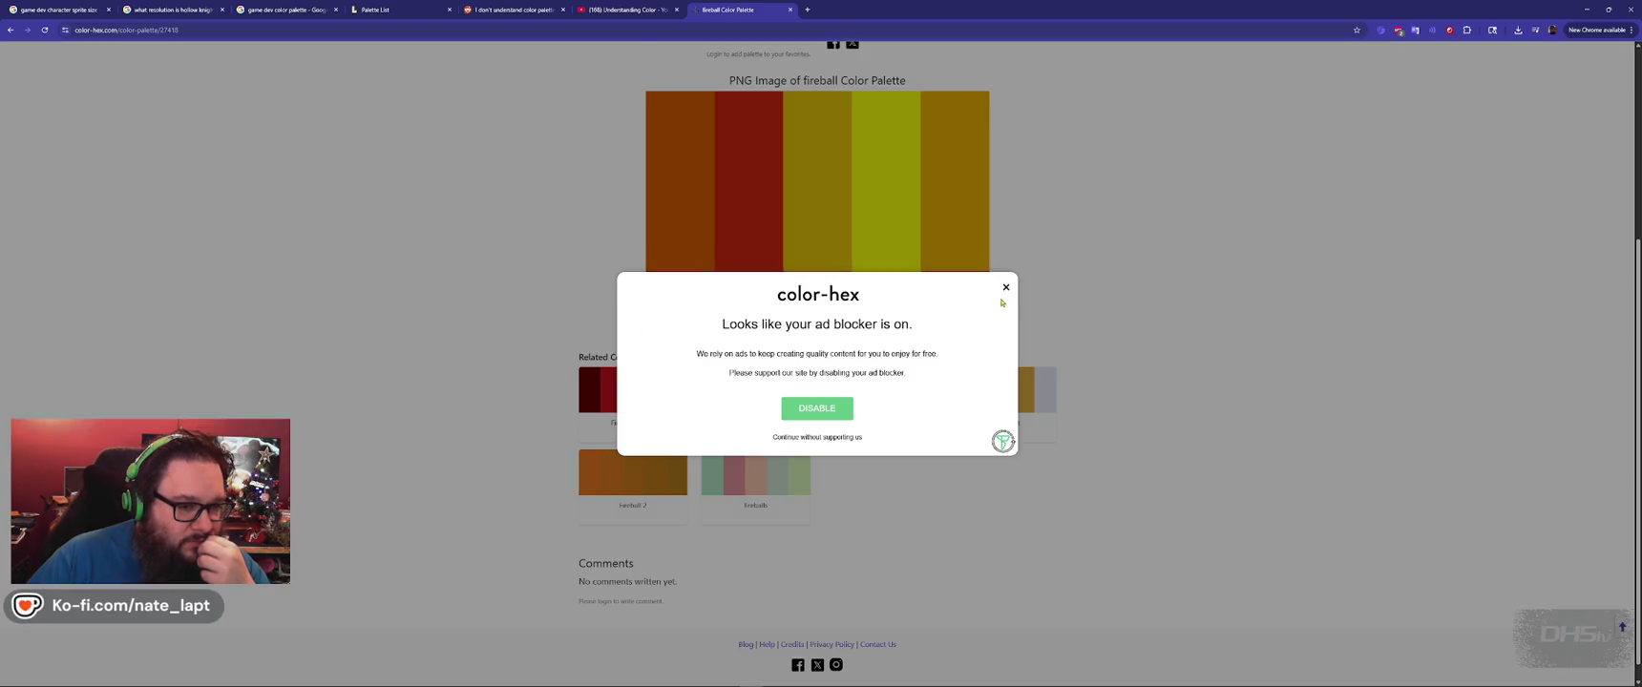
{"action": "left_click", "coordinate": [1006, 286]}
{"action": "scroll", "coordinate": [819, 261], "scroll_direction": "up", "scroll_amount": 3}
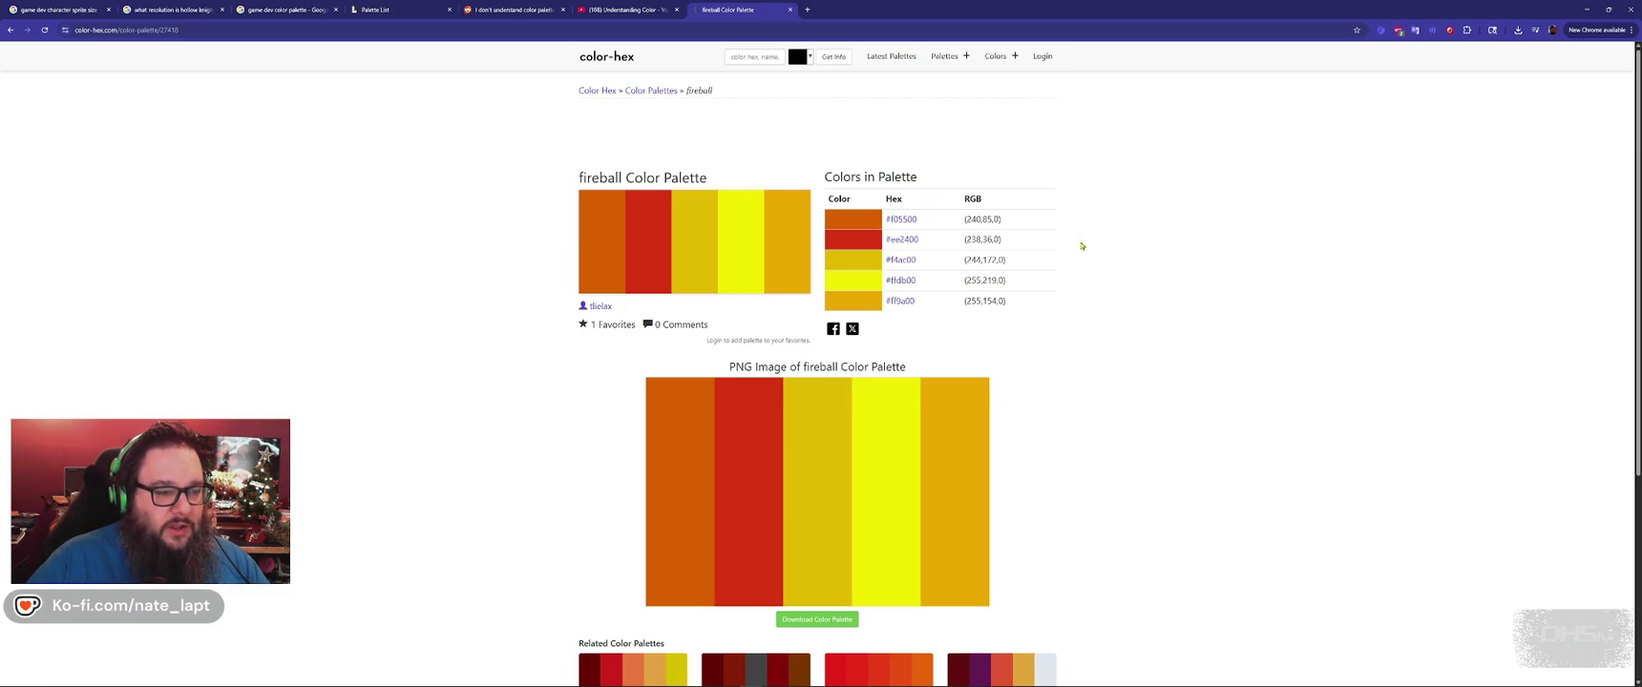
{"action": "key", "text": "alt+Tab"}
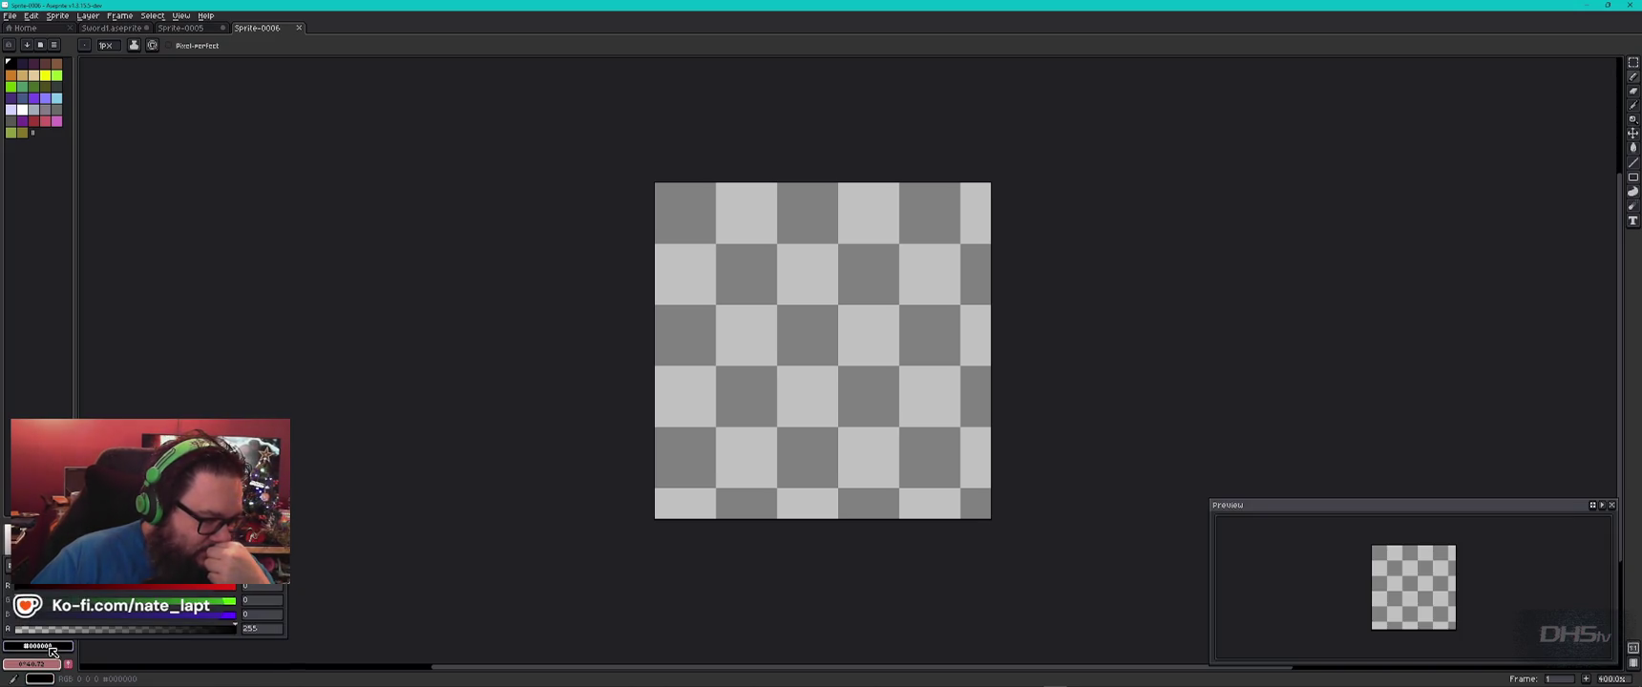
Browse the View, Frame and Layer menus, opening and closing the frame and cel properties.
{"action": "left_click", "coordinate": [187, 16]}
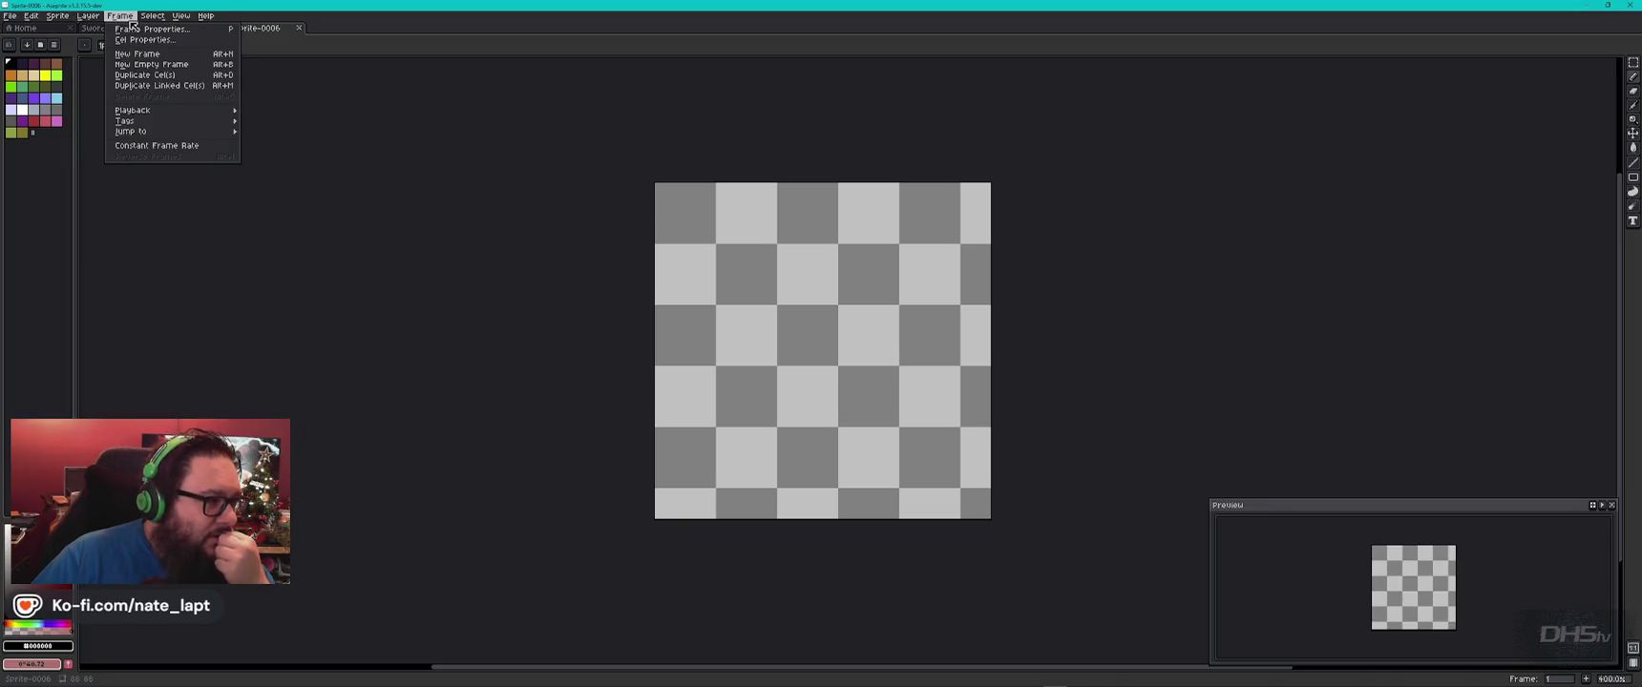
{"action": "left_click", "coordinate": [142, 31]}
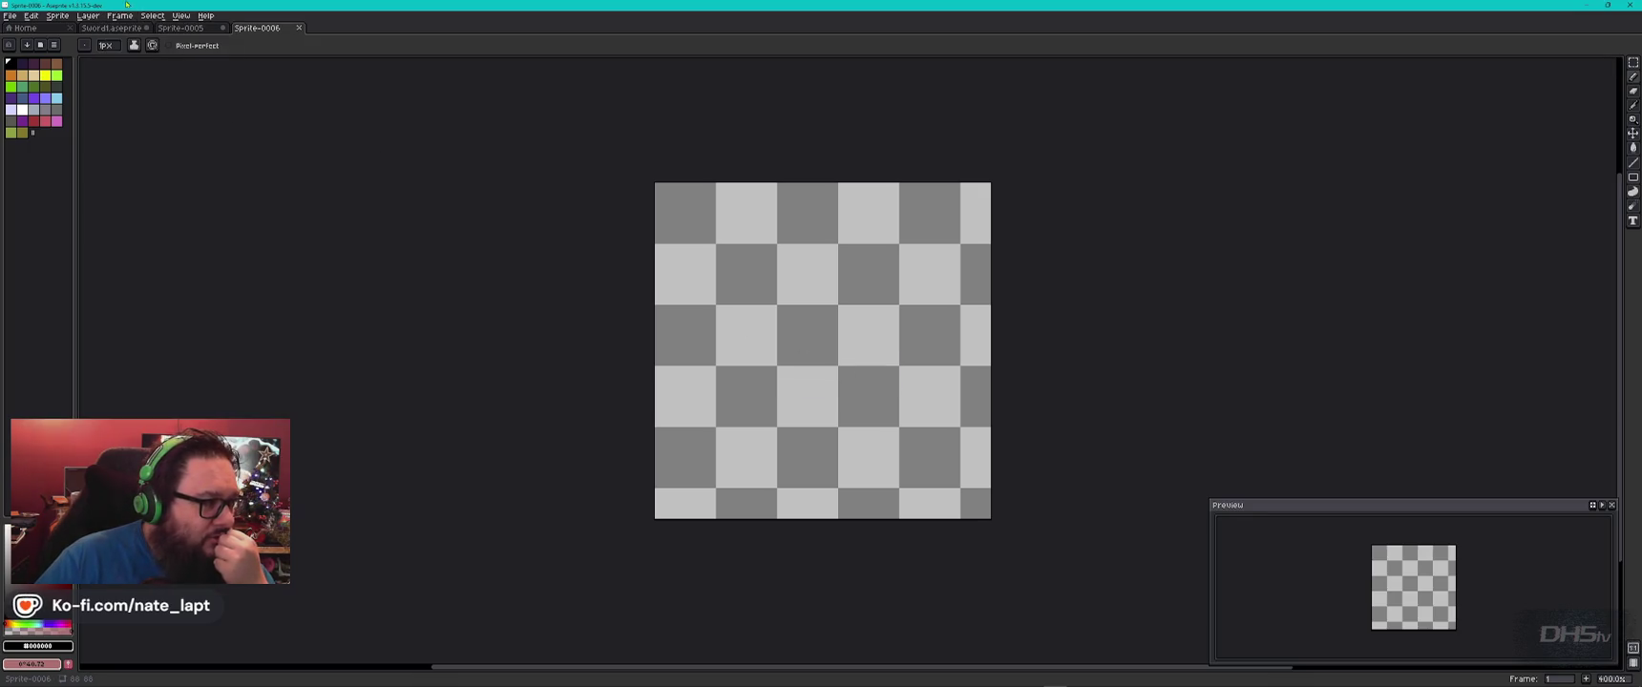
{"action": "left_click", "coordinate": [121, 17]}
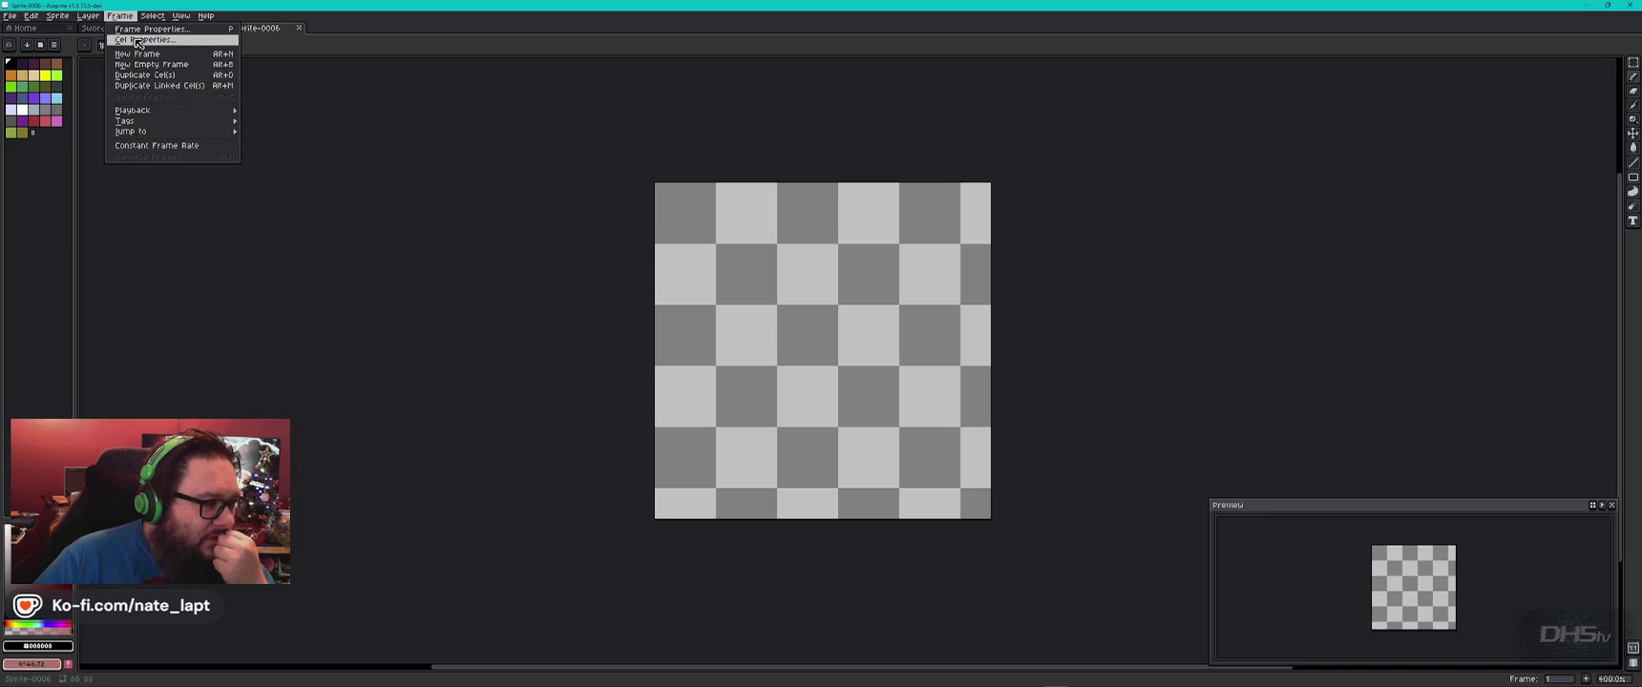
{"action": "left_click", "coordinate": [143, 39]}
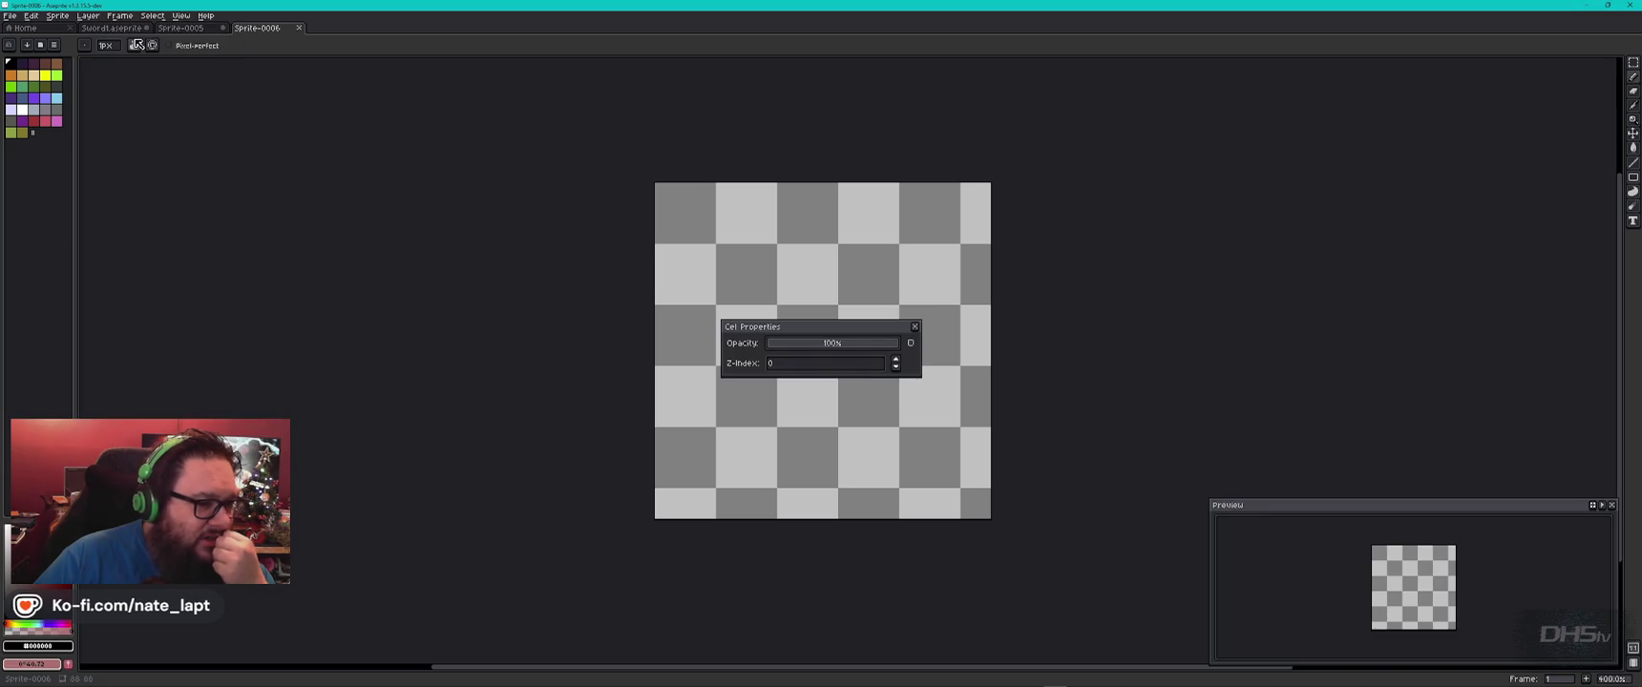
{"action": "left_click", "coordinate": [914, 327]}
{"action": "left_click", "coordinate": [86, 15]}
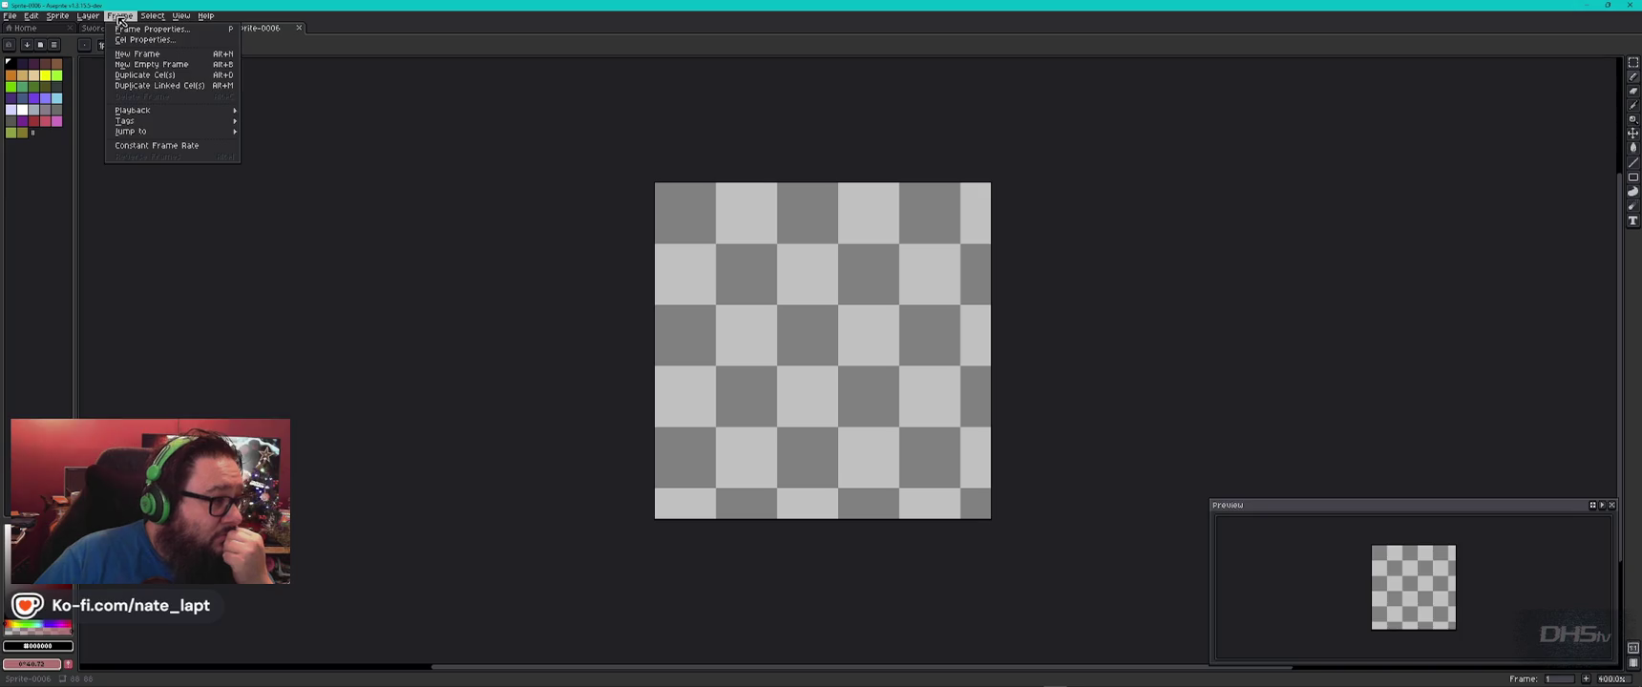
{"action": "left_click", "coordinate": [122, 17]}
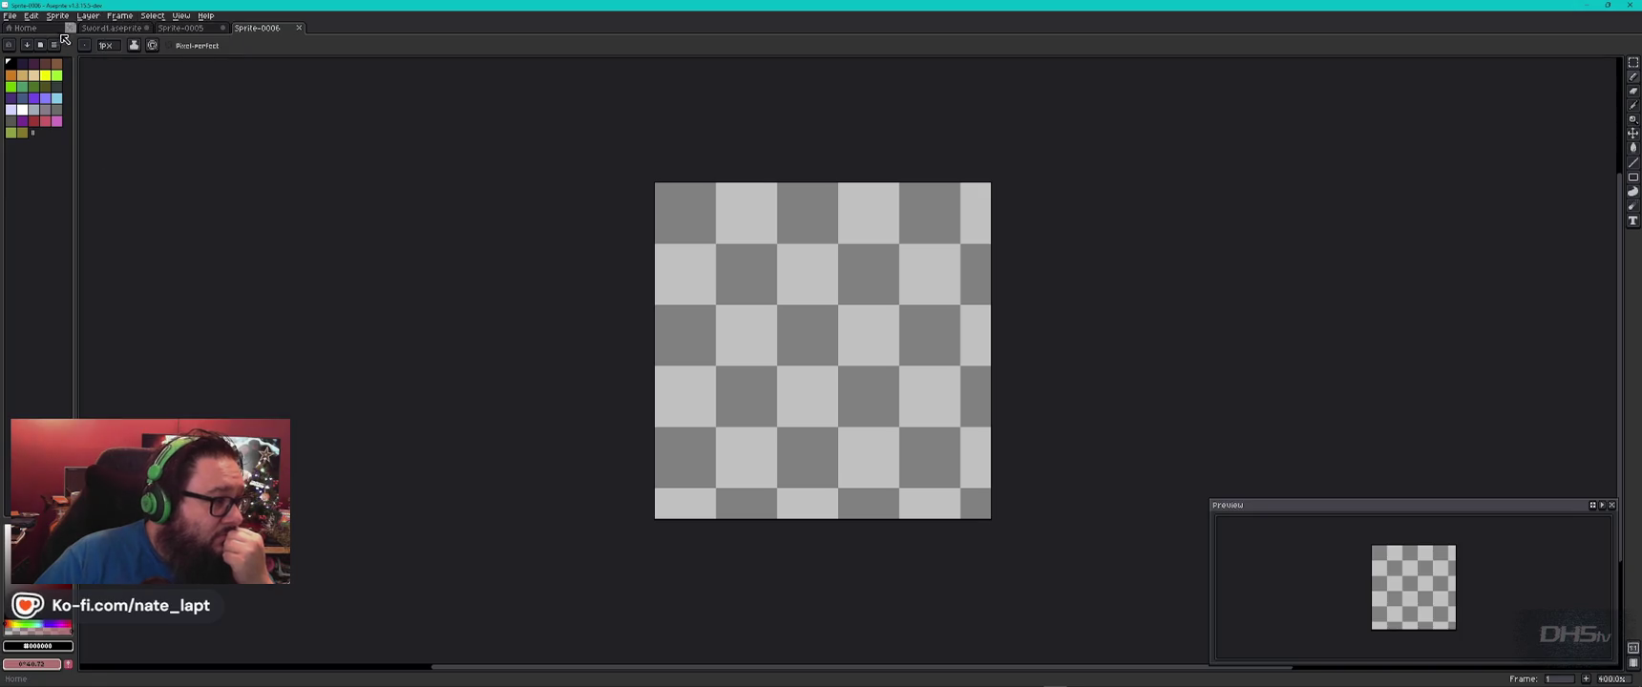
Briefly resize the palette, then set foreground and background colours to black index 44.
{"action": "mouse_move", "coordinate": [33, 132]}
{"action": "left_mouse_down"}
{"action": "mouse_move", "coordinate": [57, 136]}
{"action": "mouse_move", "coordinate": [56, 167]}
{"action": "left_mouse_up"}
{"action": "left_click", "coordinate": [41, 167]}
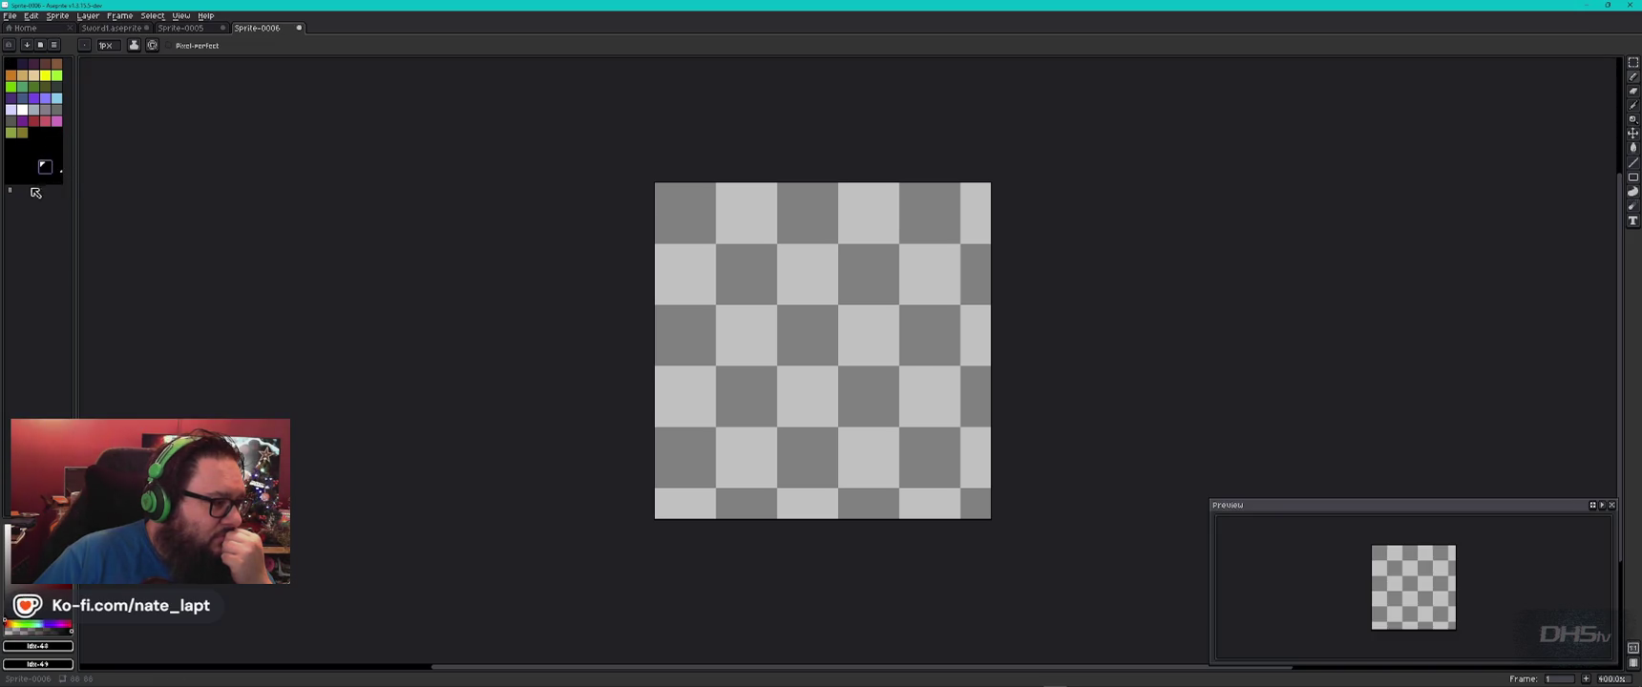
{"action": "left_click_drag", "start_coordinate": [10, 188], "coordinate": [12, 168]}
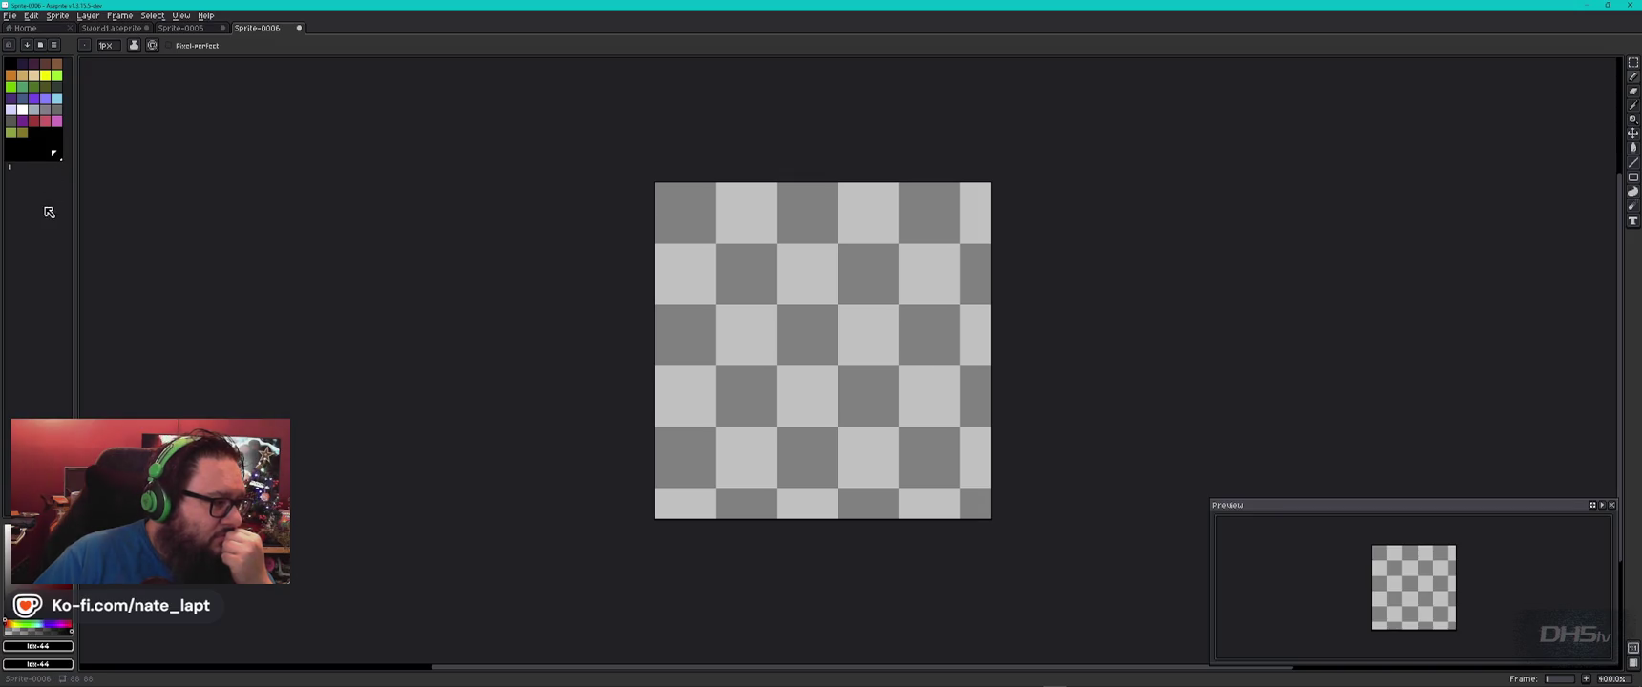
{"action": "right_click", "coordinate": [46, 146]}
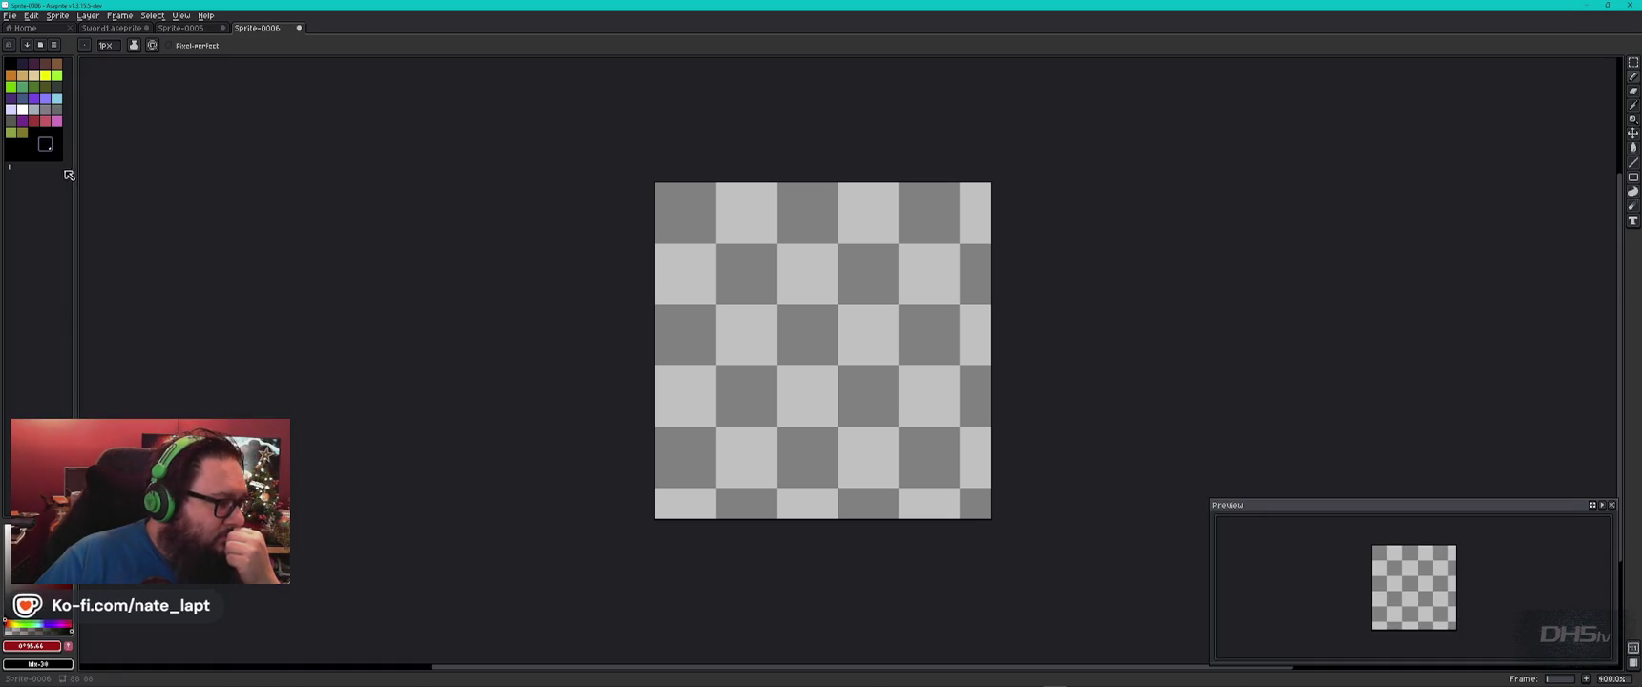
{"action": "right_click", "coordinate": [6, 629]}
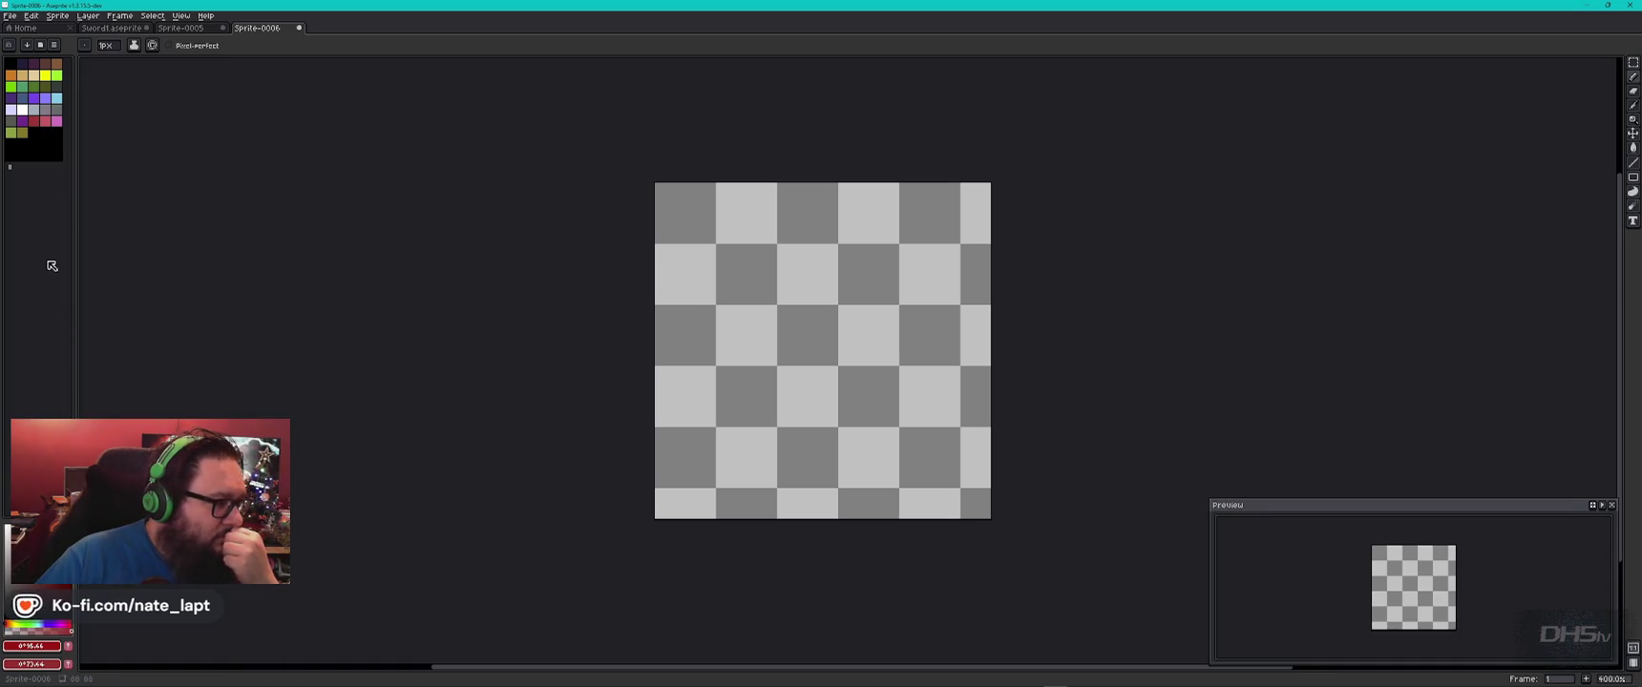
{"action": "left_click", "coordinate": [46, 145]}
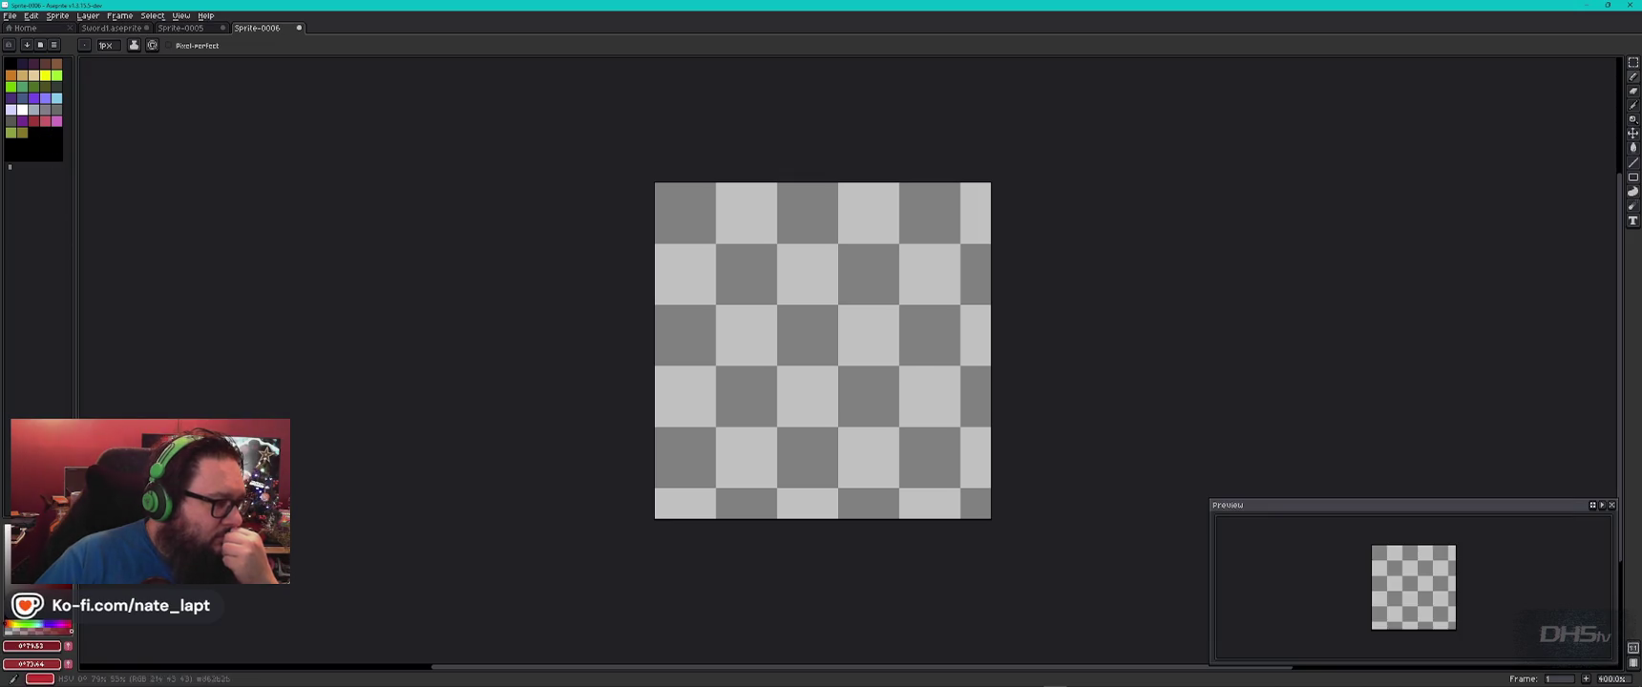
{"action": "left_click", "coordinate": [55, 154]}
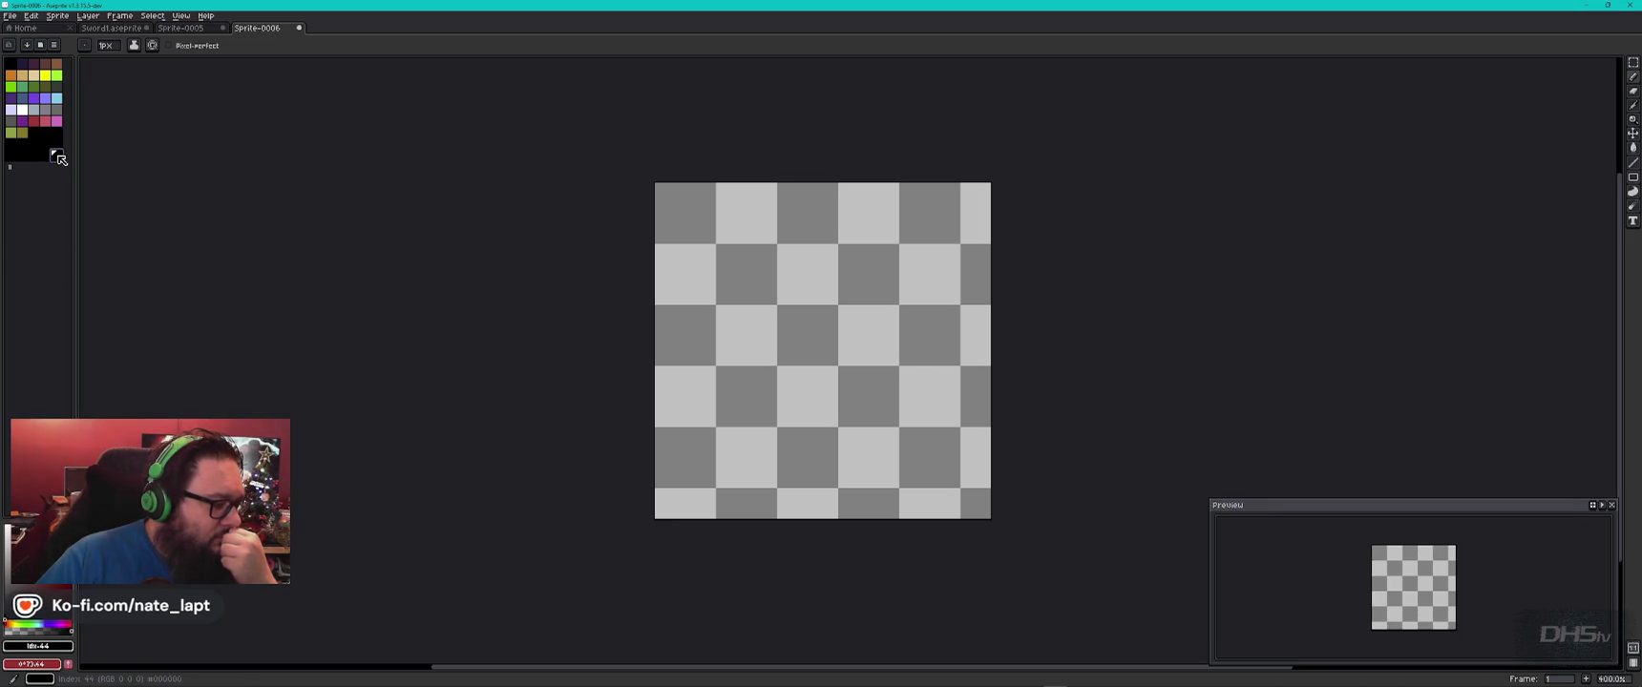
{"action": "right_click", "coordinate": [55, 154]}
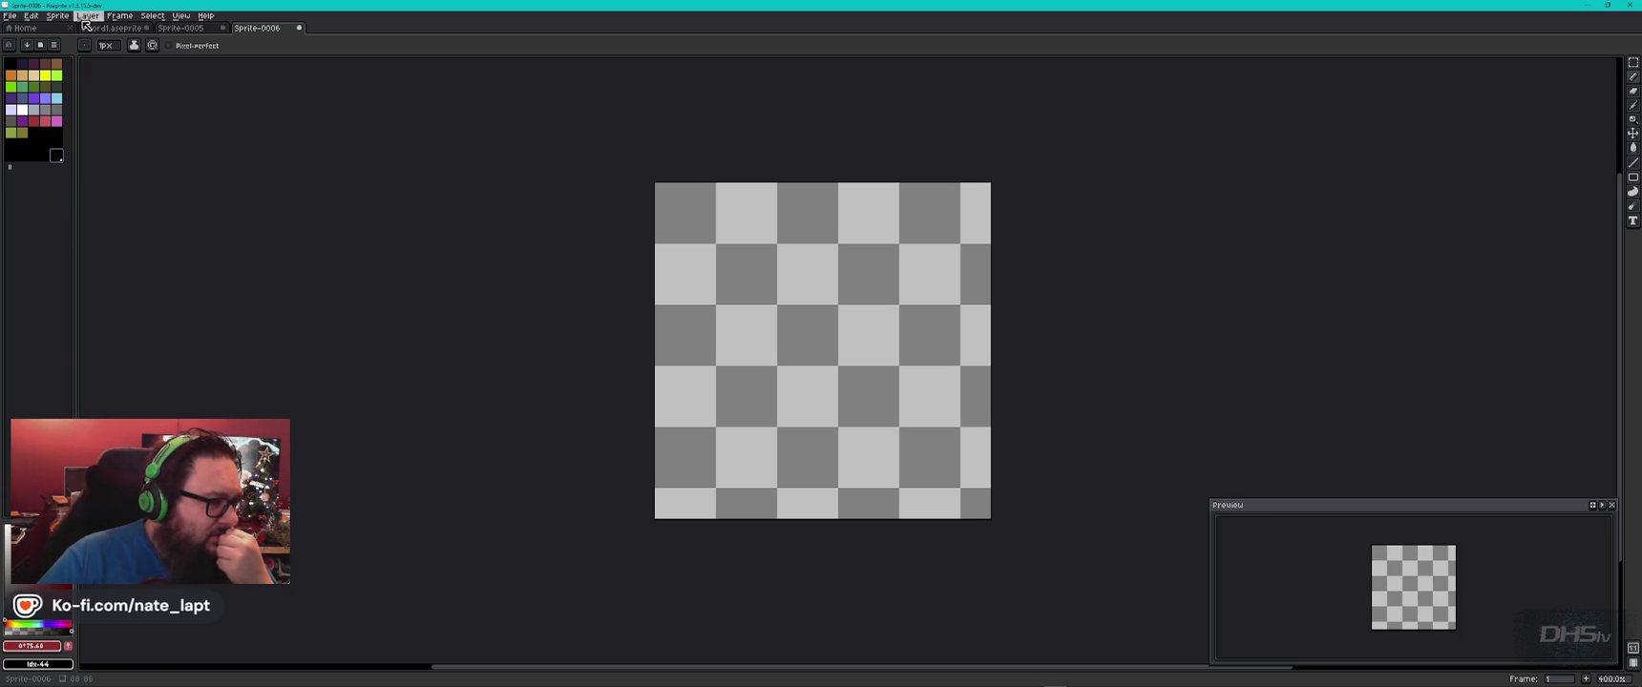
Open and close the Replace Color dialog, then open Preferences from the Edit menu.
{"action": "left_click", "coordinate": [38, 16]}
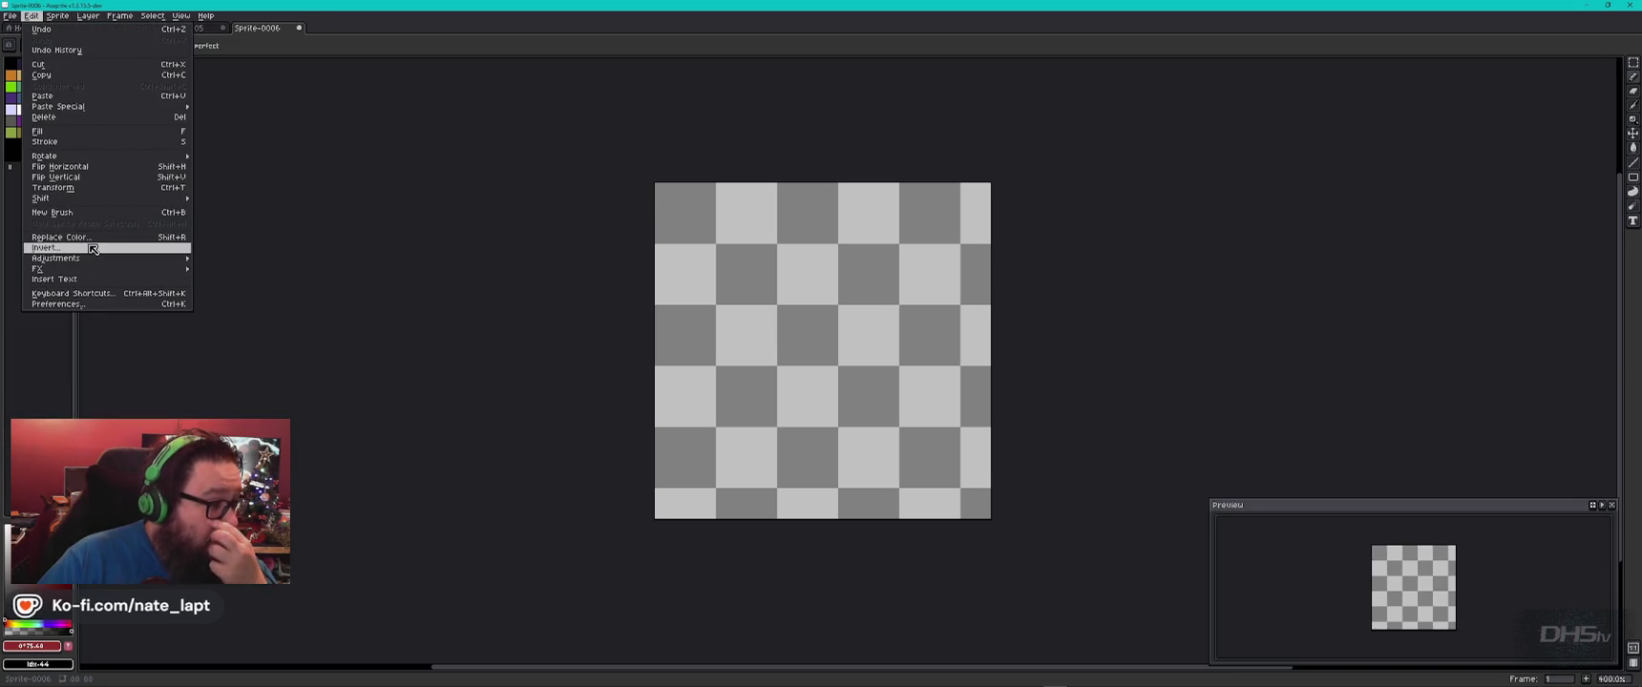
{"action": "left_click", "coordinate": [59, 237]}
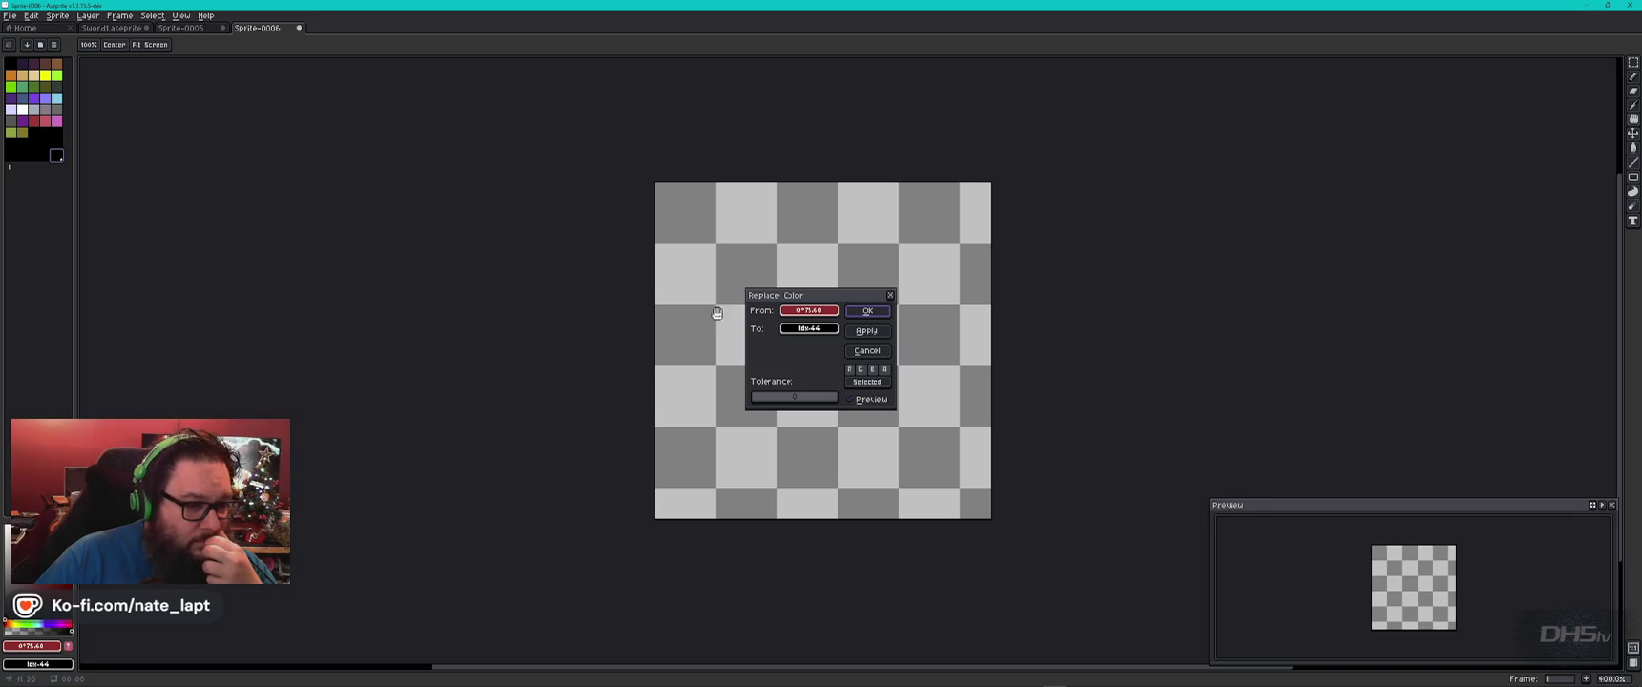
{"action": "left_click", "coordinate": [891, 296]}
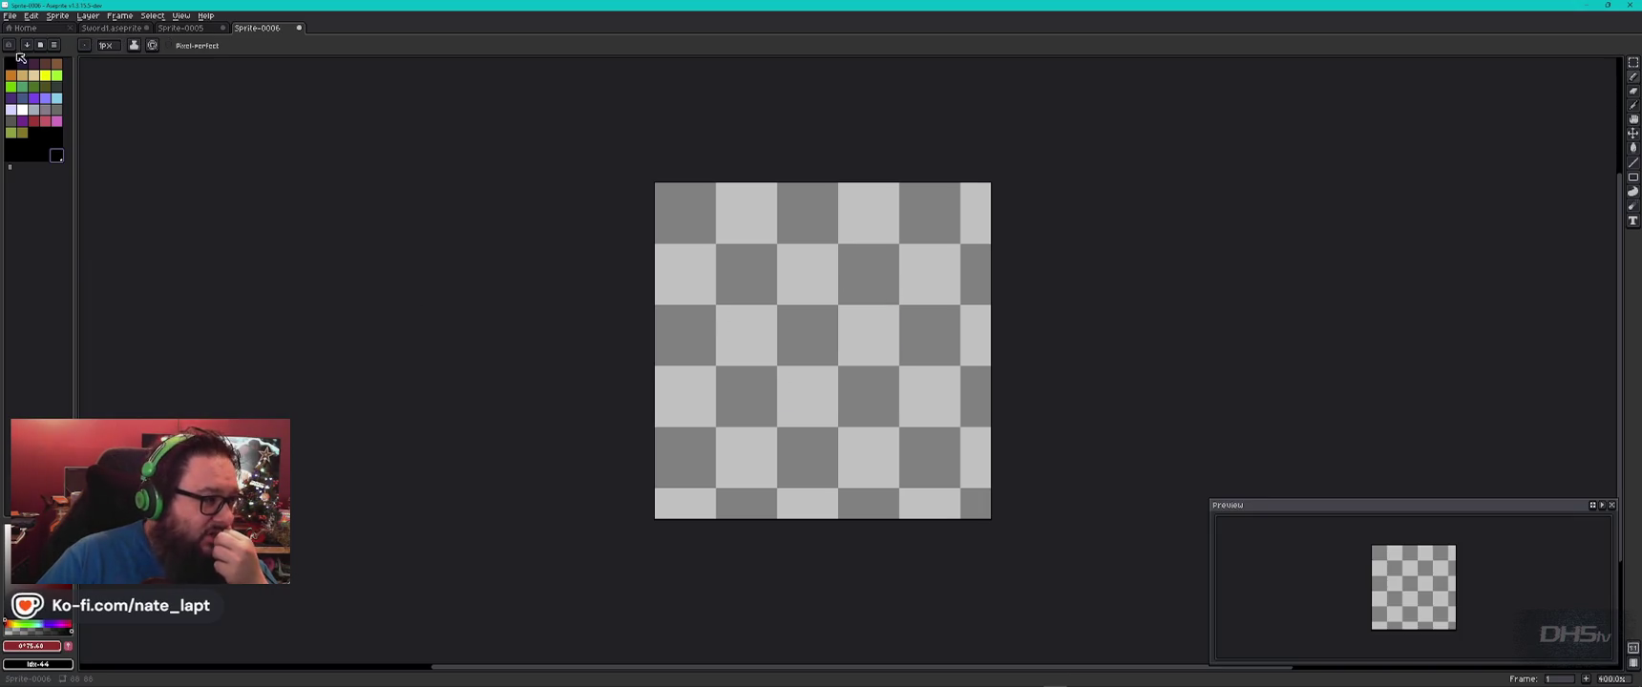
{"action": "left_click", "coordinate": [58, 15]}
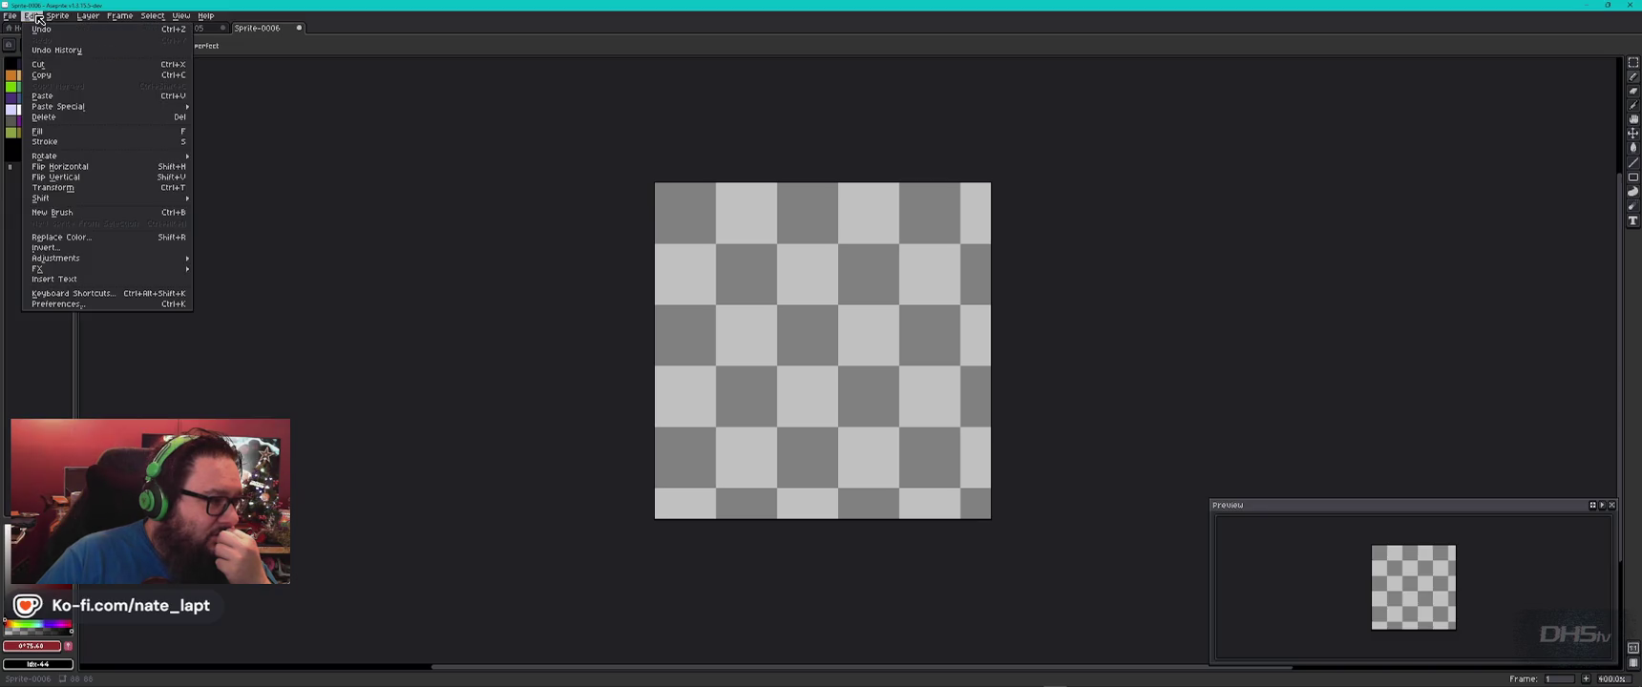
{"action": "mouse_move", "coordinate": [56, 258]}
{"action": "left_click", "coordinate": [81, 304]}
Apply the Aseprite Default Theme - Dark in Preferences.
{"action": "left_click_drag", "start_coordinate": [780, 212], "coordinate": [466, 234]}
{"action": "left_click", "coordinate": [340, 250]}
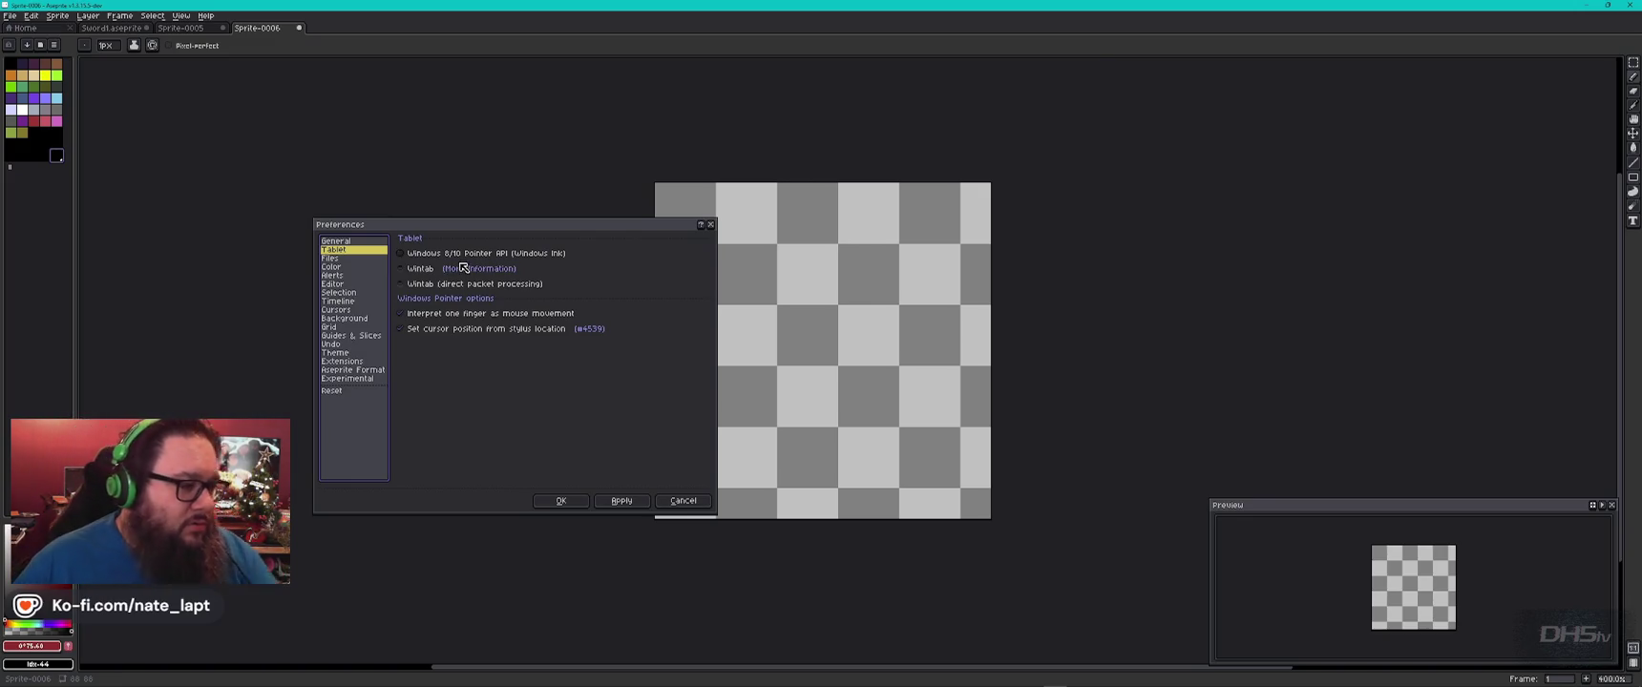
{"action": "left_click", "coordinate": [351, 354]}
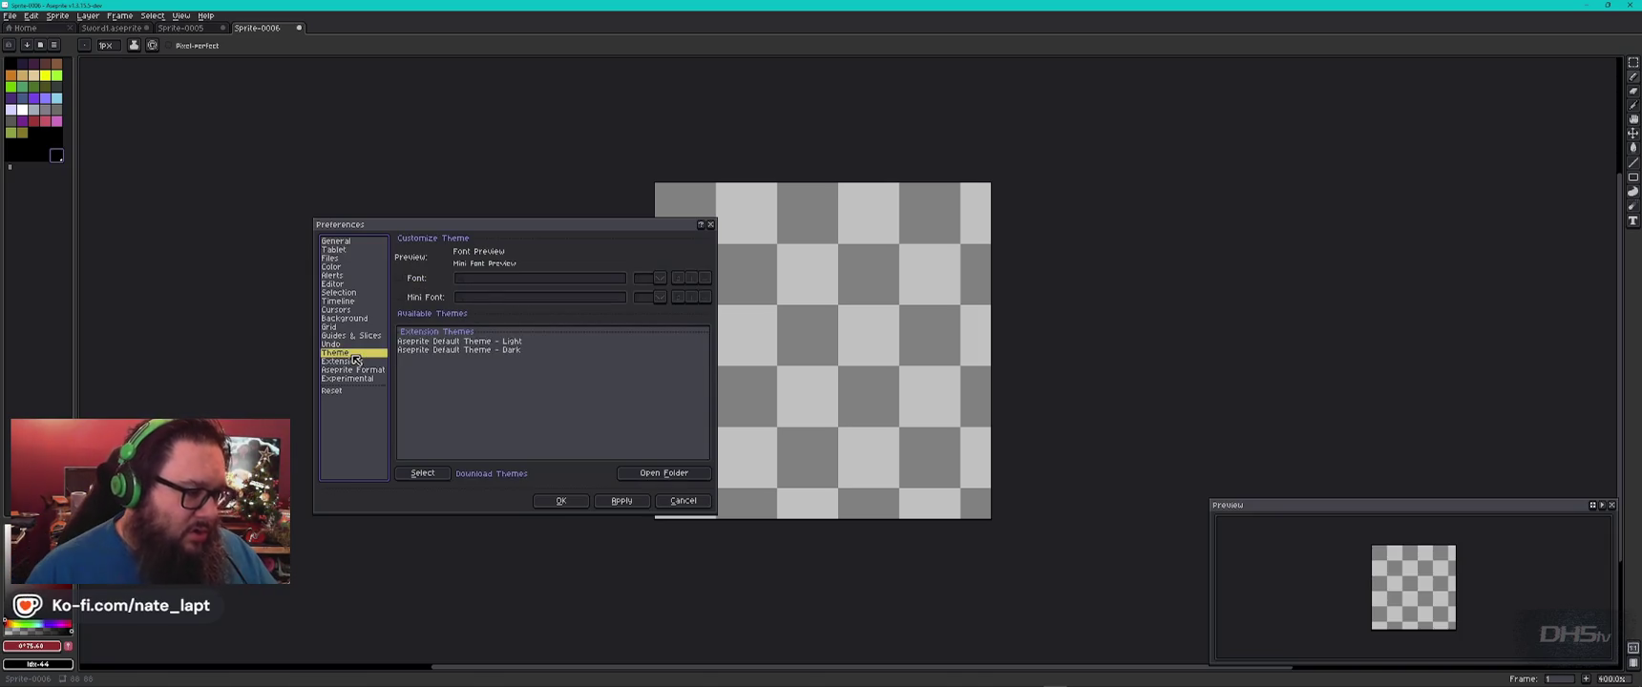
{"action": "left_click", "coordinate": [459, 351]}
{"action": "left_click", "coordinate": [621, 500]}
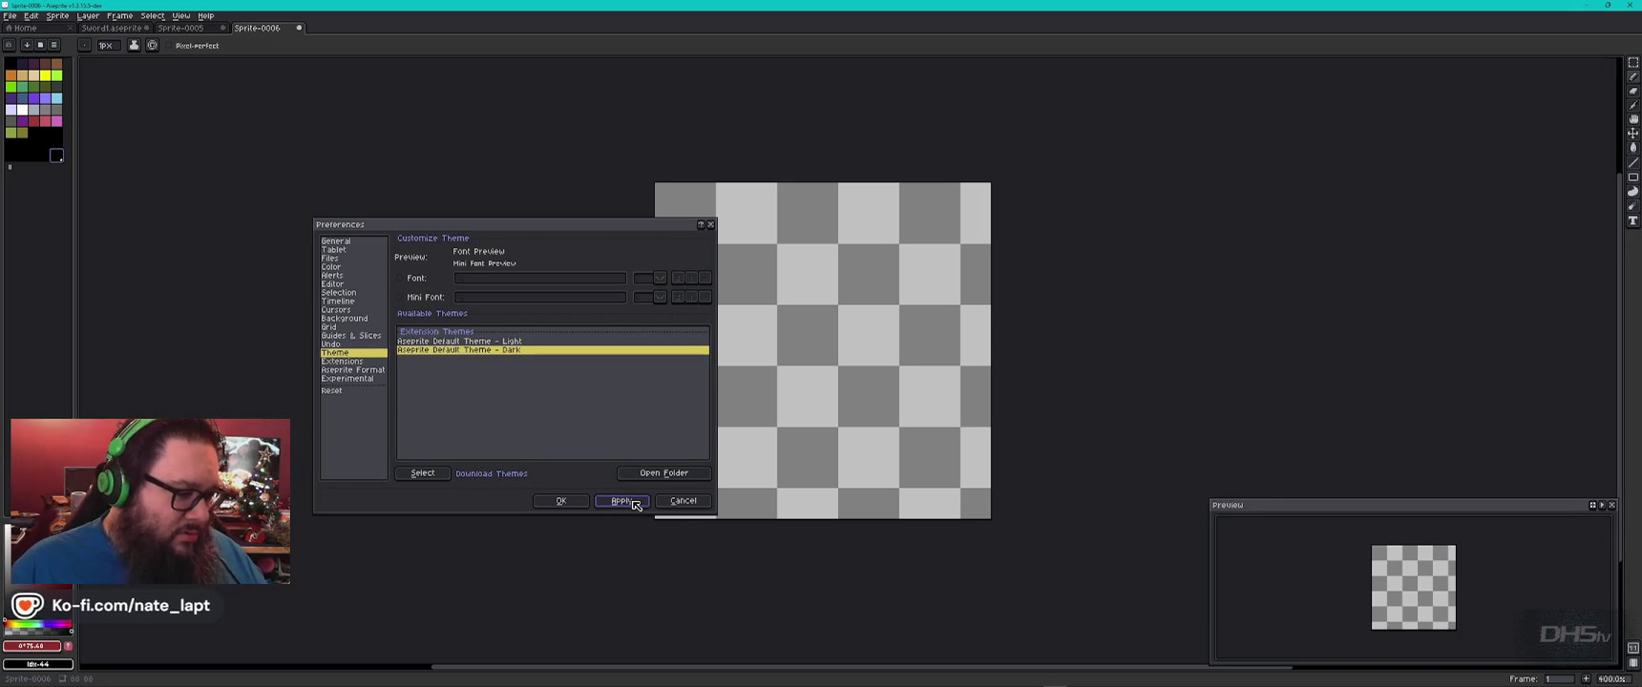
Review Extensions and keep 'aseprite' as the default save extension on the Files page.
{"action": "left_click", "coordinate": [348, 363]}
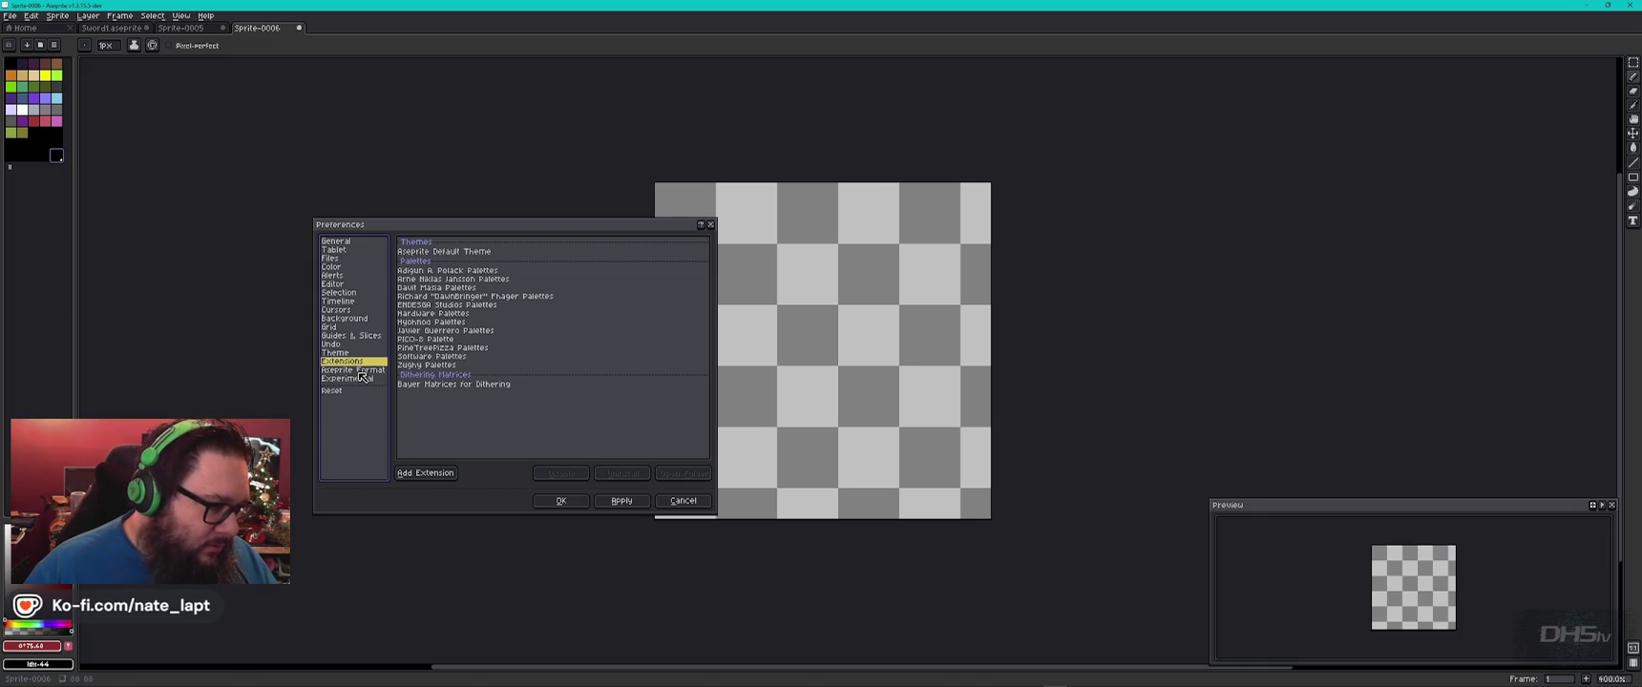
{"action": "left_click", "coordinate": [341, 259]}
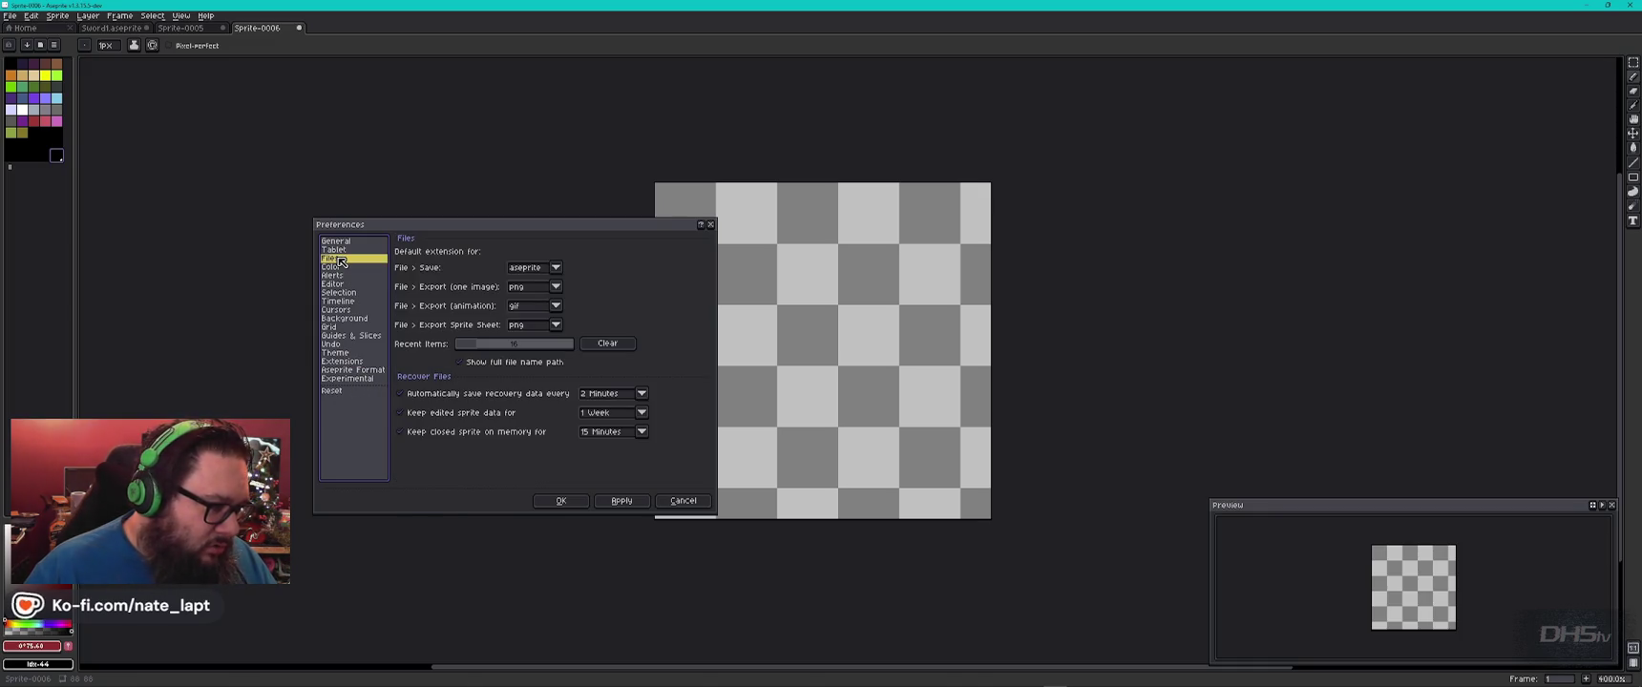
{"action": "left_click", "coordinate": [555, 269]}
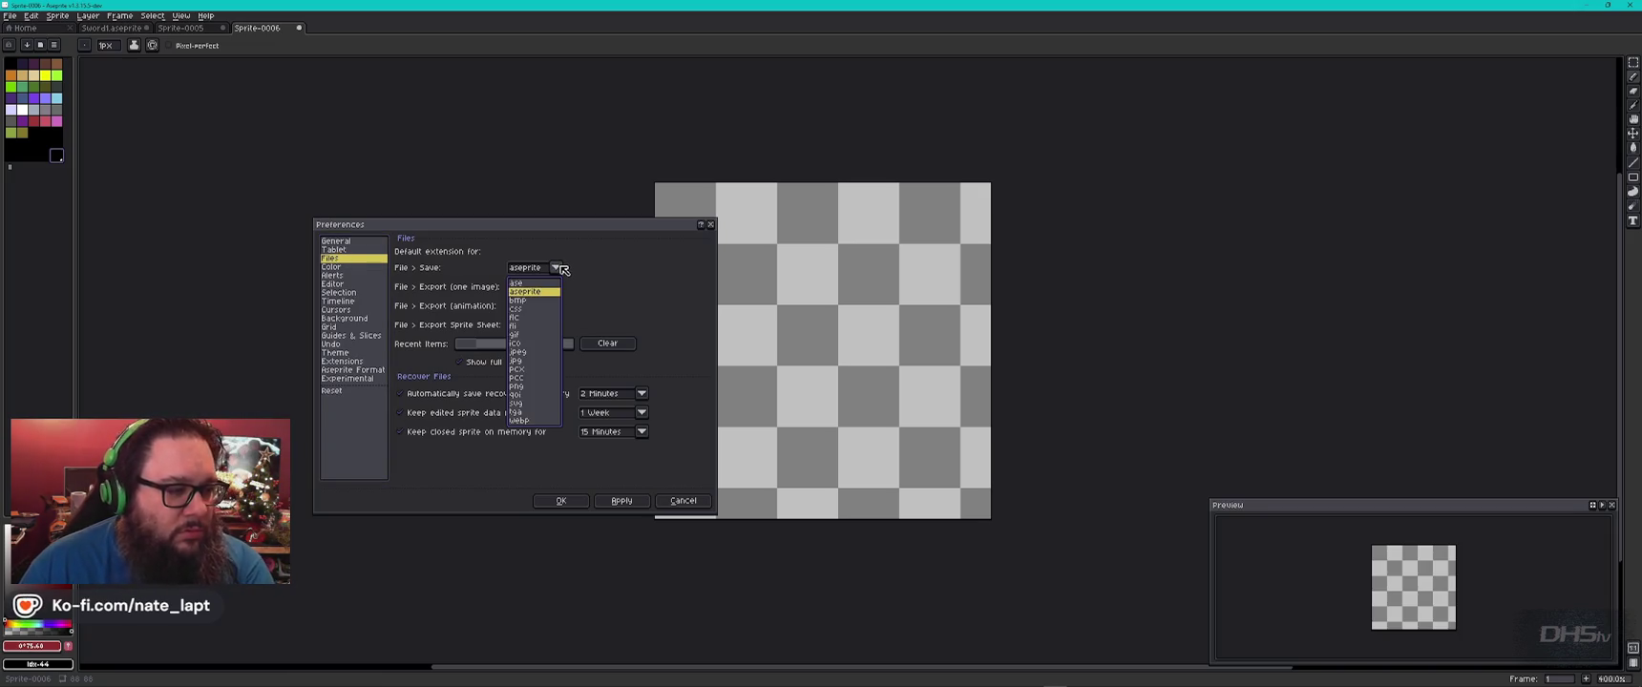
{"action": "left_click", "coordinate": [563, 270]}
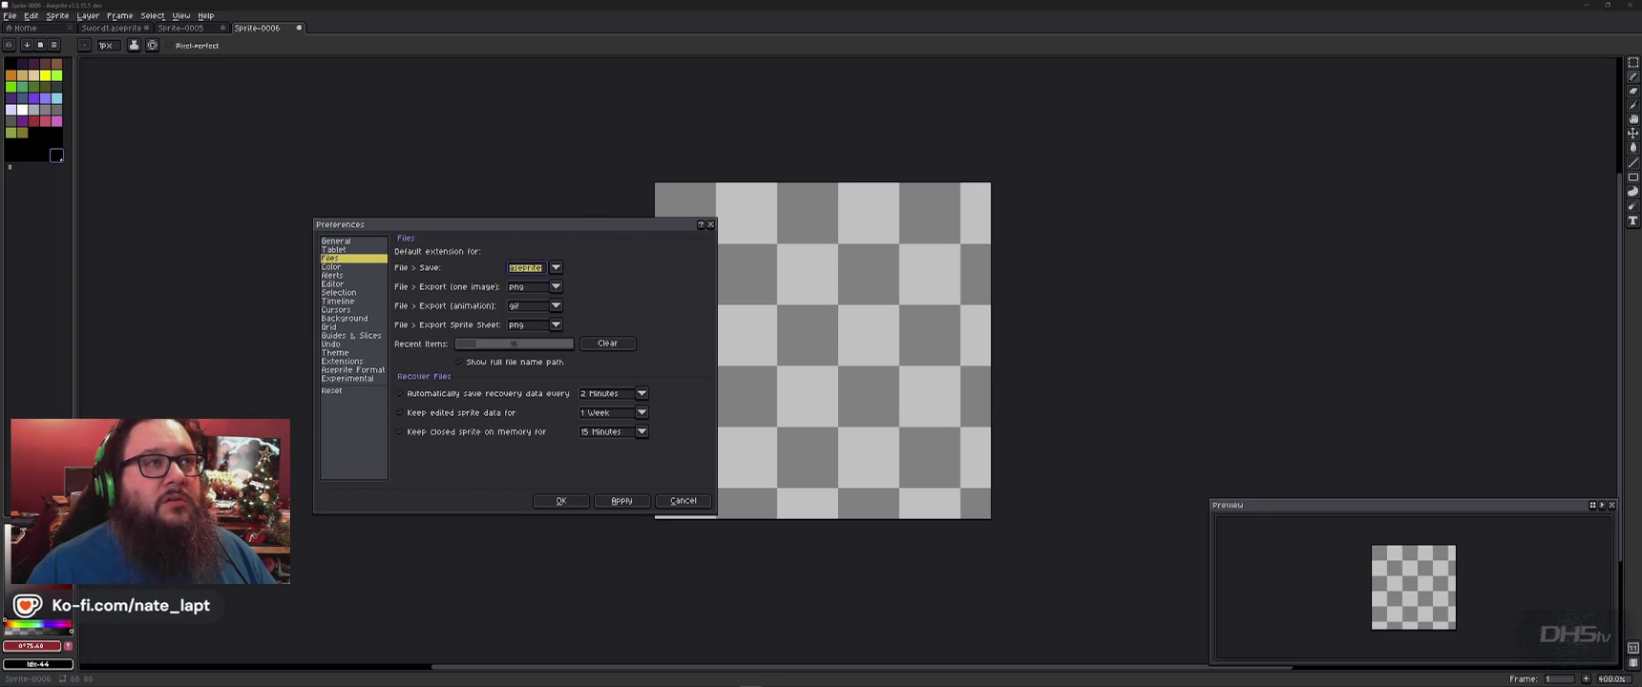
{"action": "left_click", "coordinate": [555, 232]}
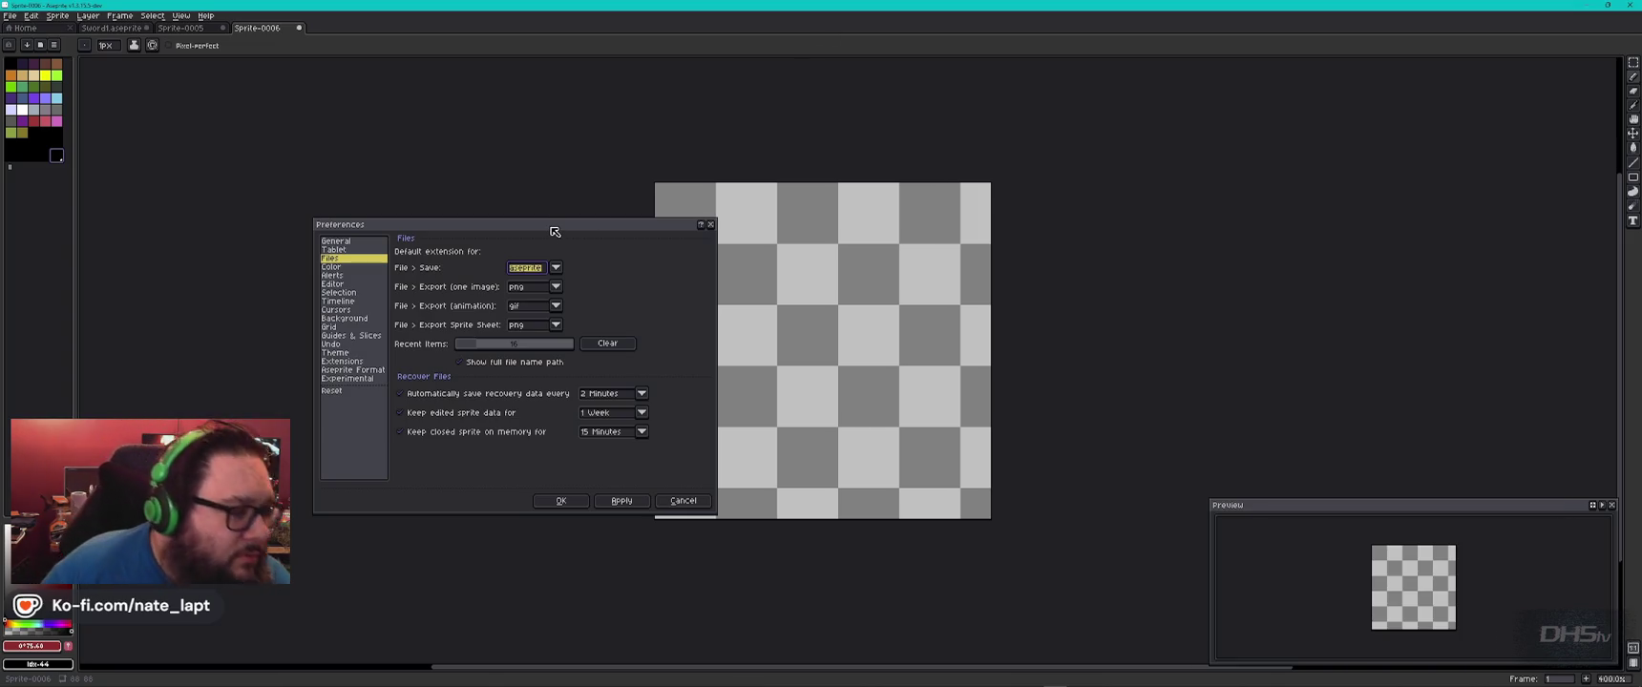
{"action": "left_click", "coordinate": [332, 269]}
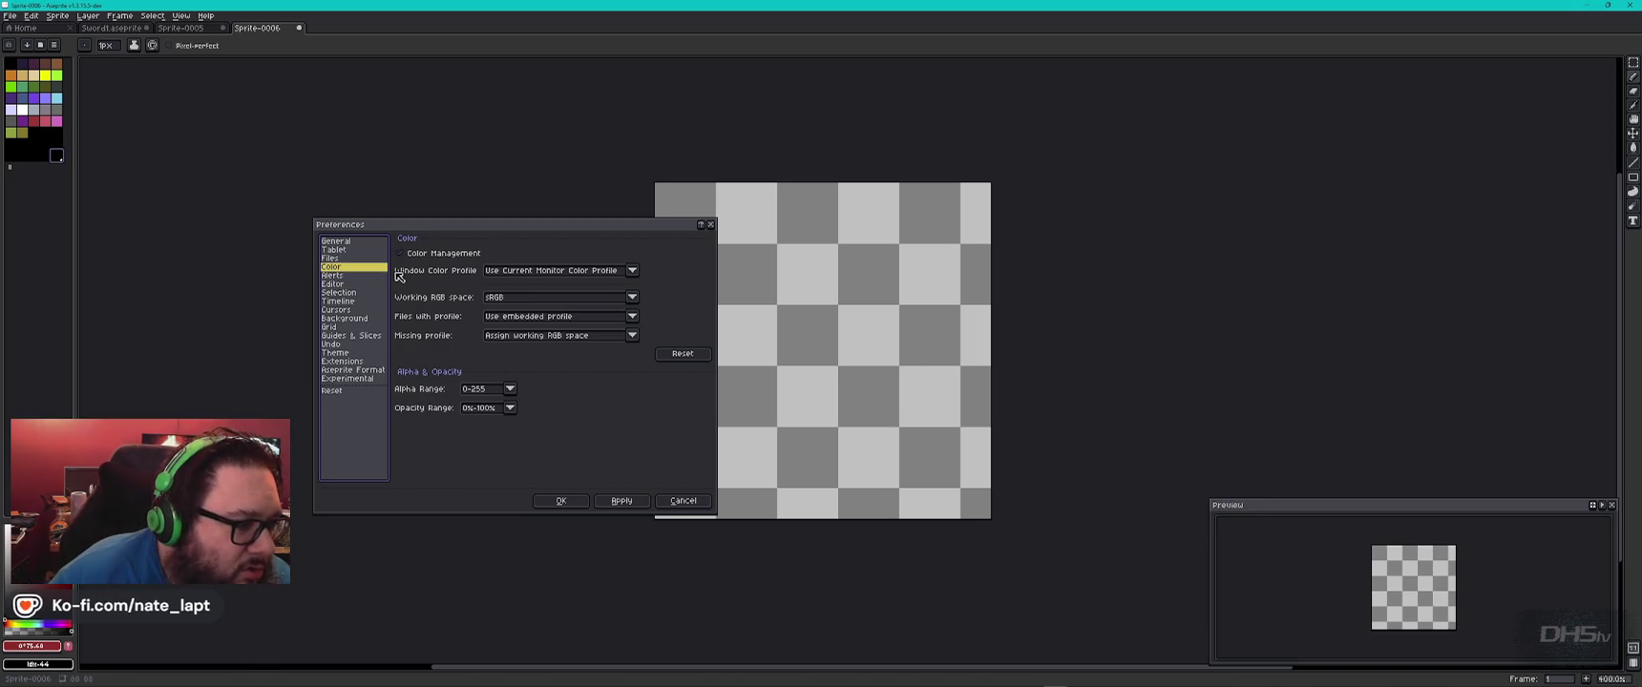
Browse the Color, Alerts, Editor, Timeline, Experimental and Aseprite Format preference pages, keeping the colour profile.
{"action": "left_click", "coordinate": [633, 271]}
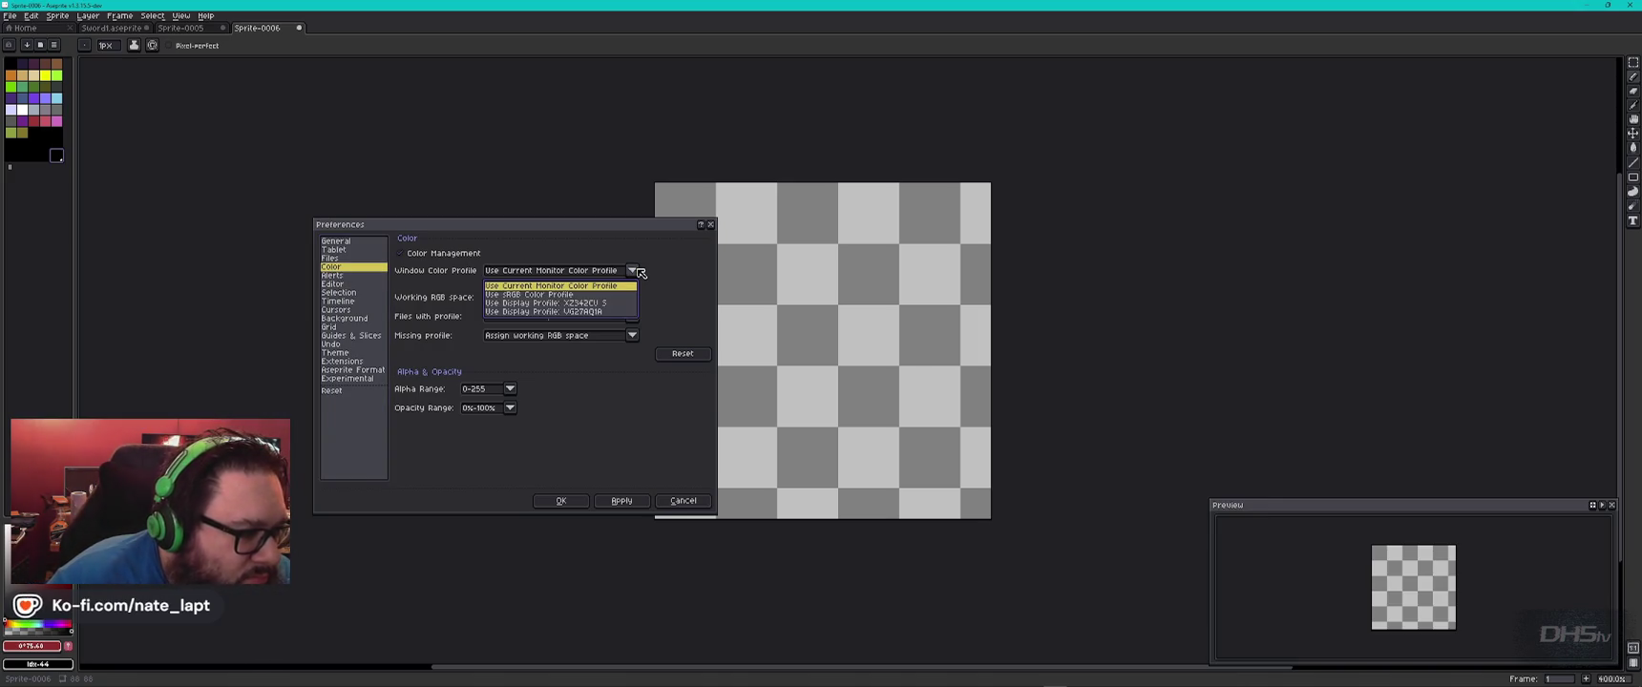
{"action": "left_click", "coordinate": [638, 271]}
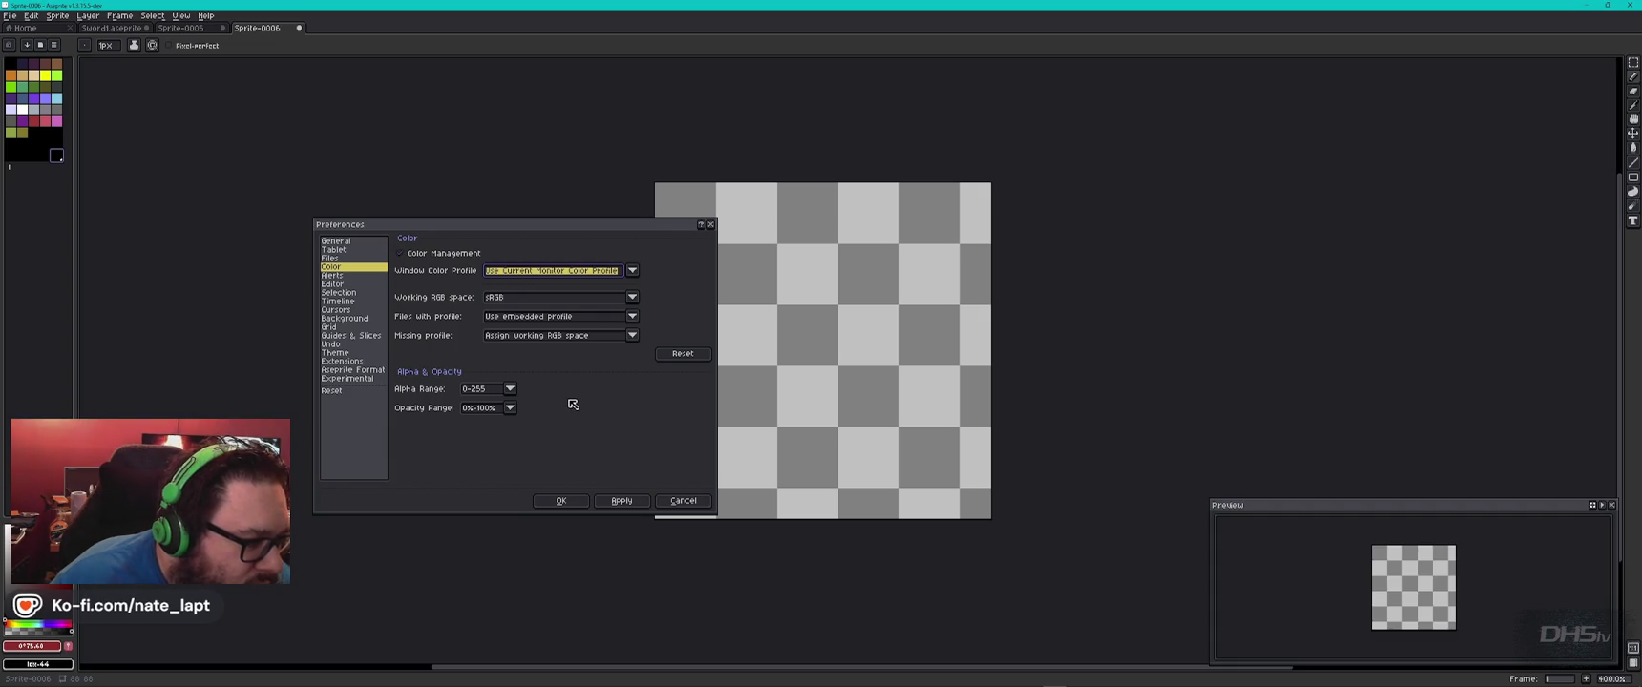
{"action": "left_click", "coordinate": [344, 277]}
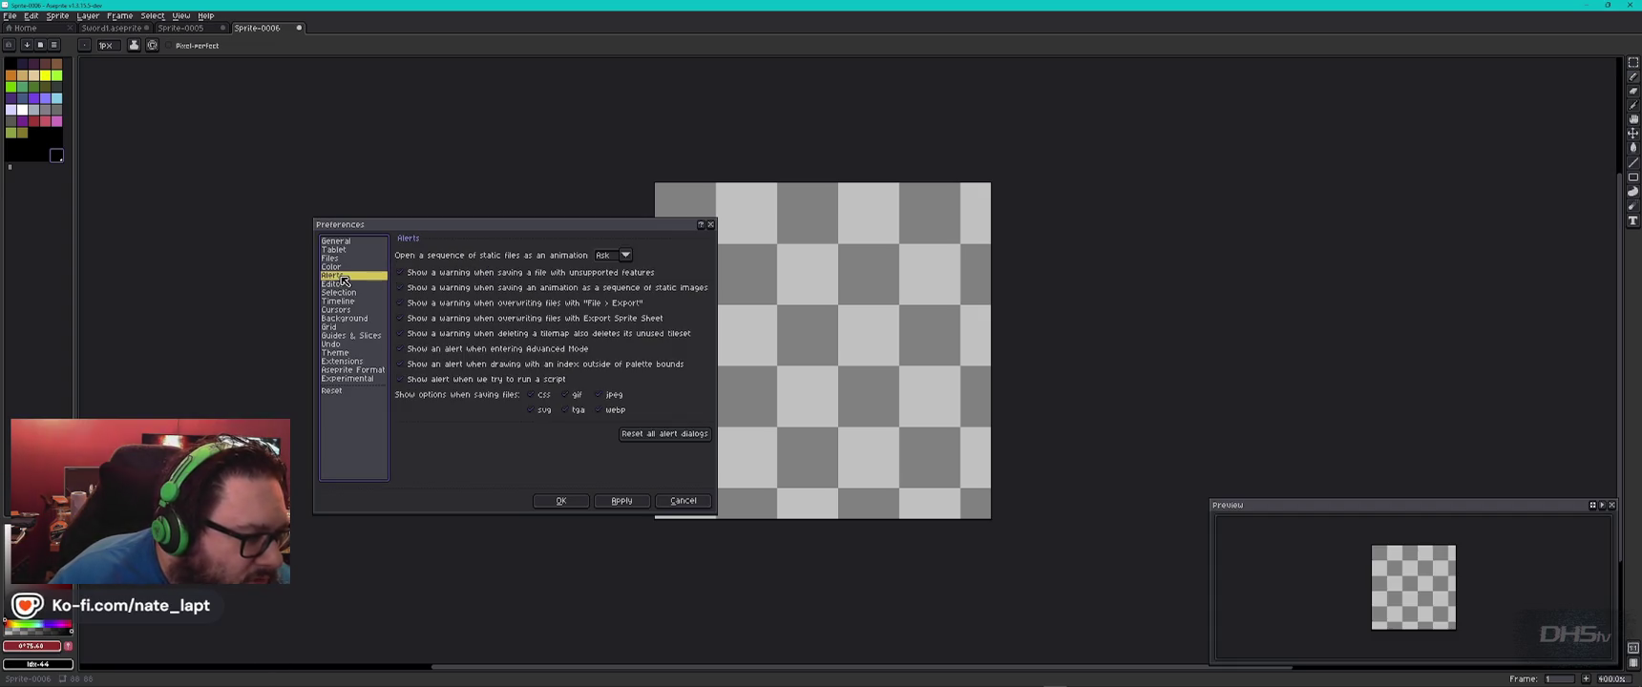
{"action": "left_click", "coordinate": [336, 285]}
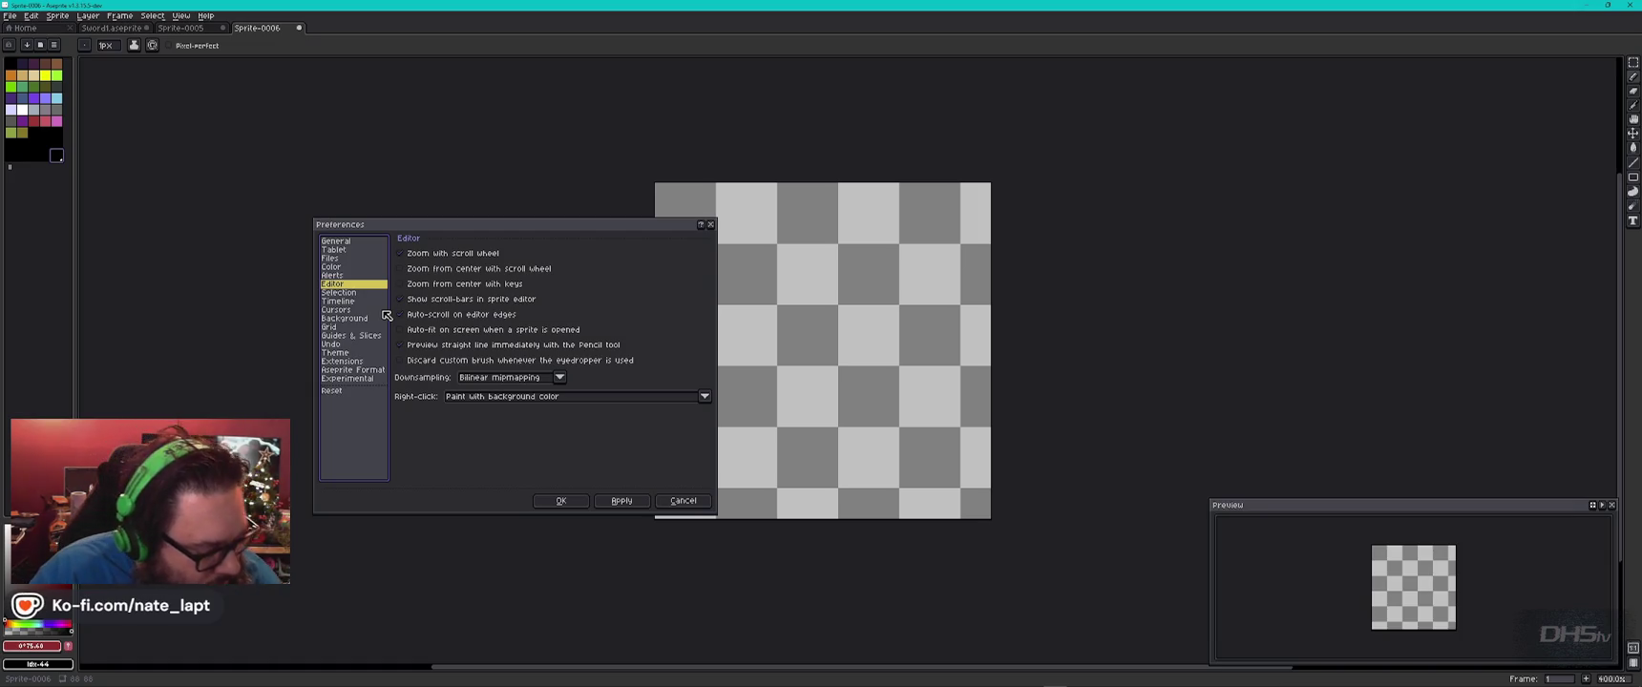
{"action": "left_click", "coordinate": [347, 301]}
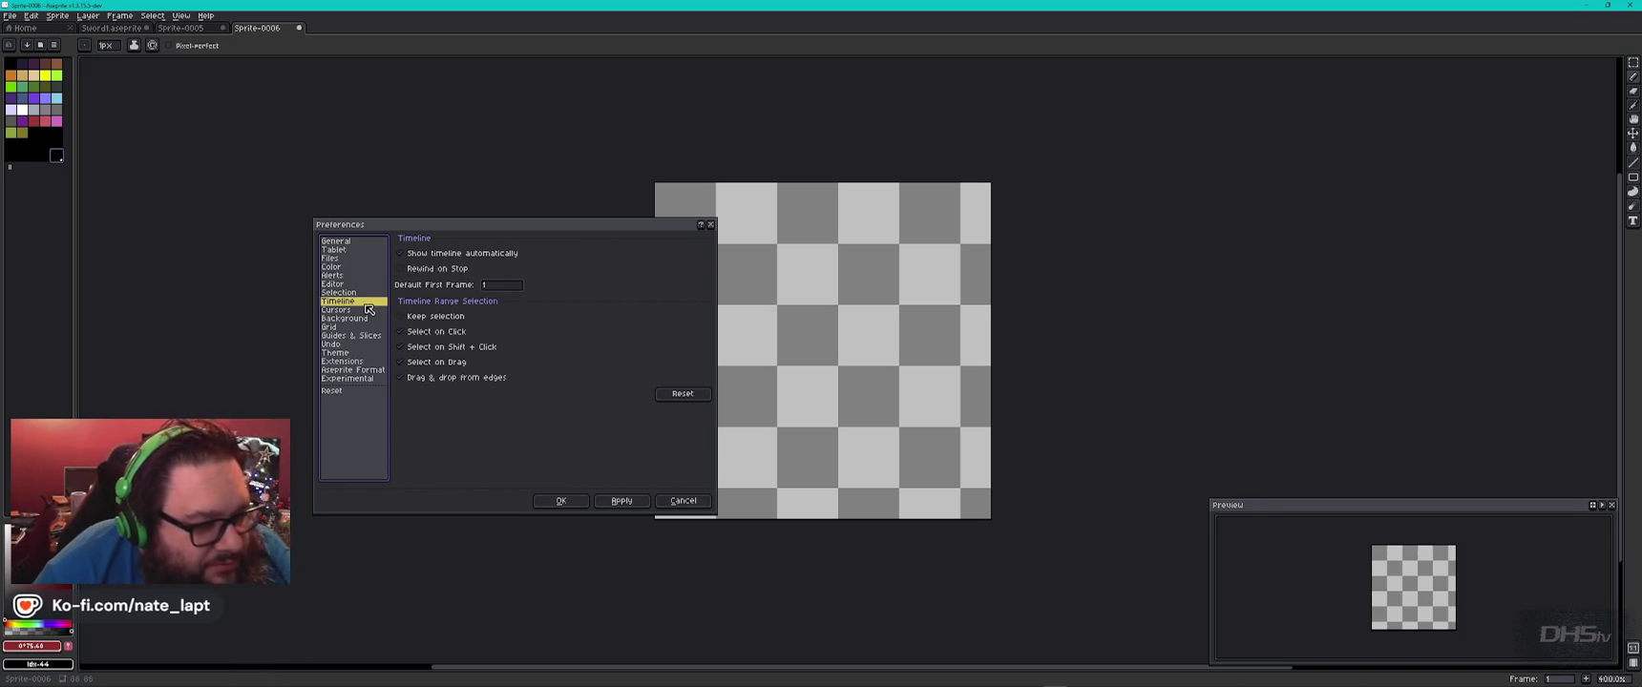
{"action": "left_click", "coordinate": [350, 382]}
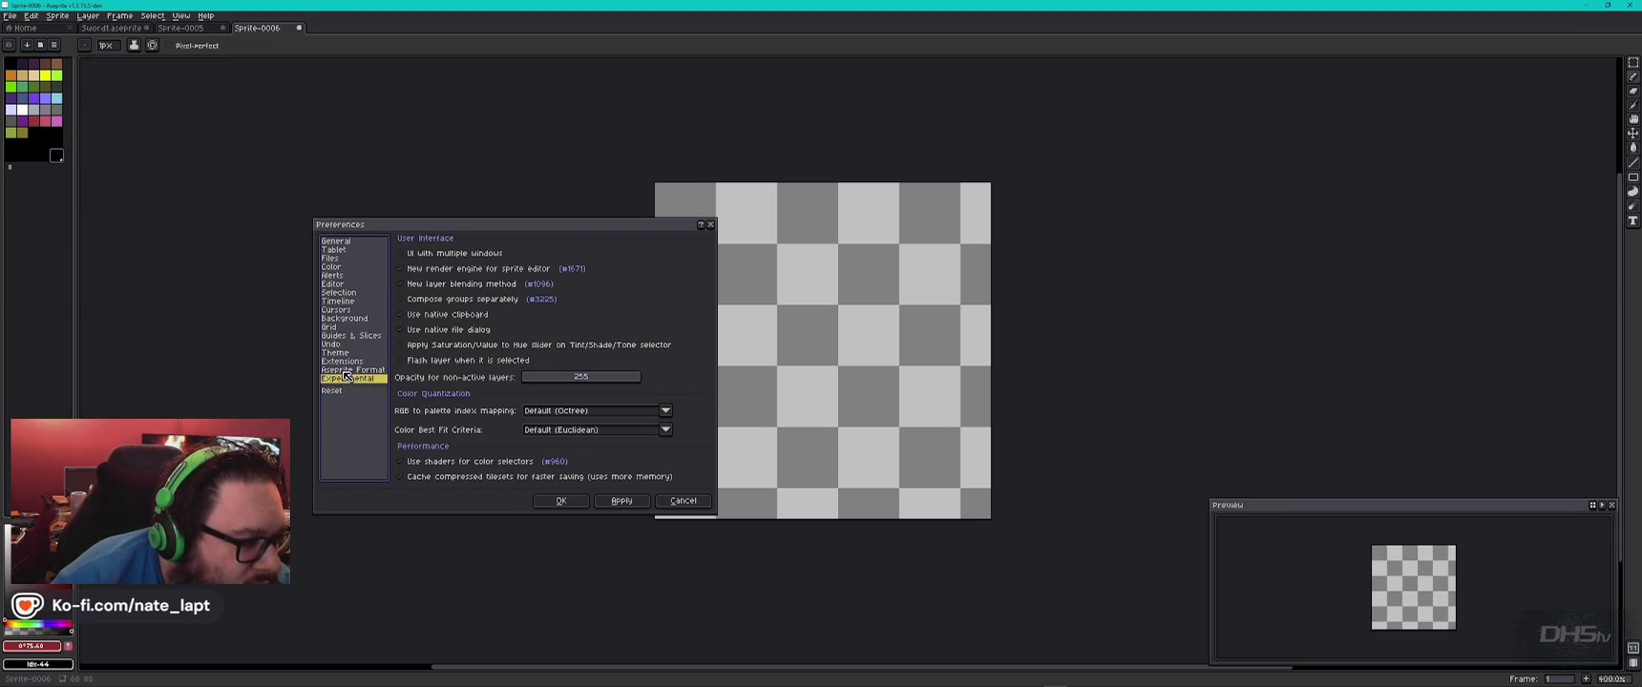
{"action": "left_click", "coordinate": [346, 371]}
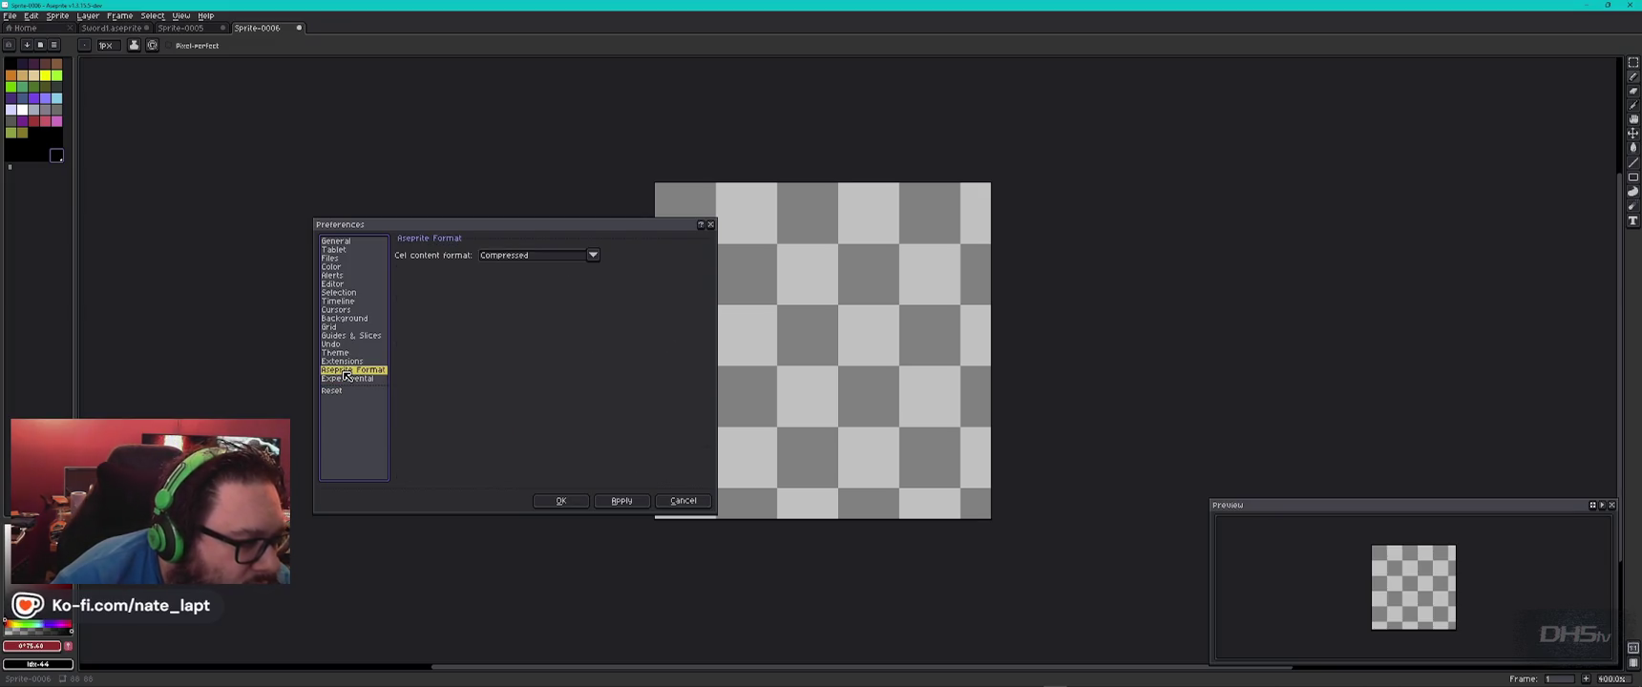
Keep the checkered background at 16x16 and review the Grid and Guides & Slices pages.
{"action": "left_click", "coordinate": [354, 318]}
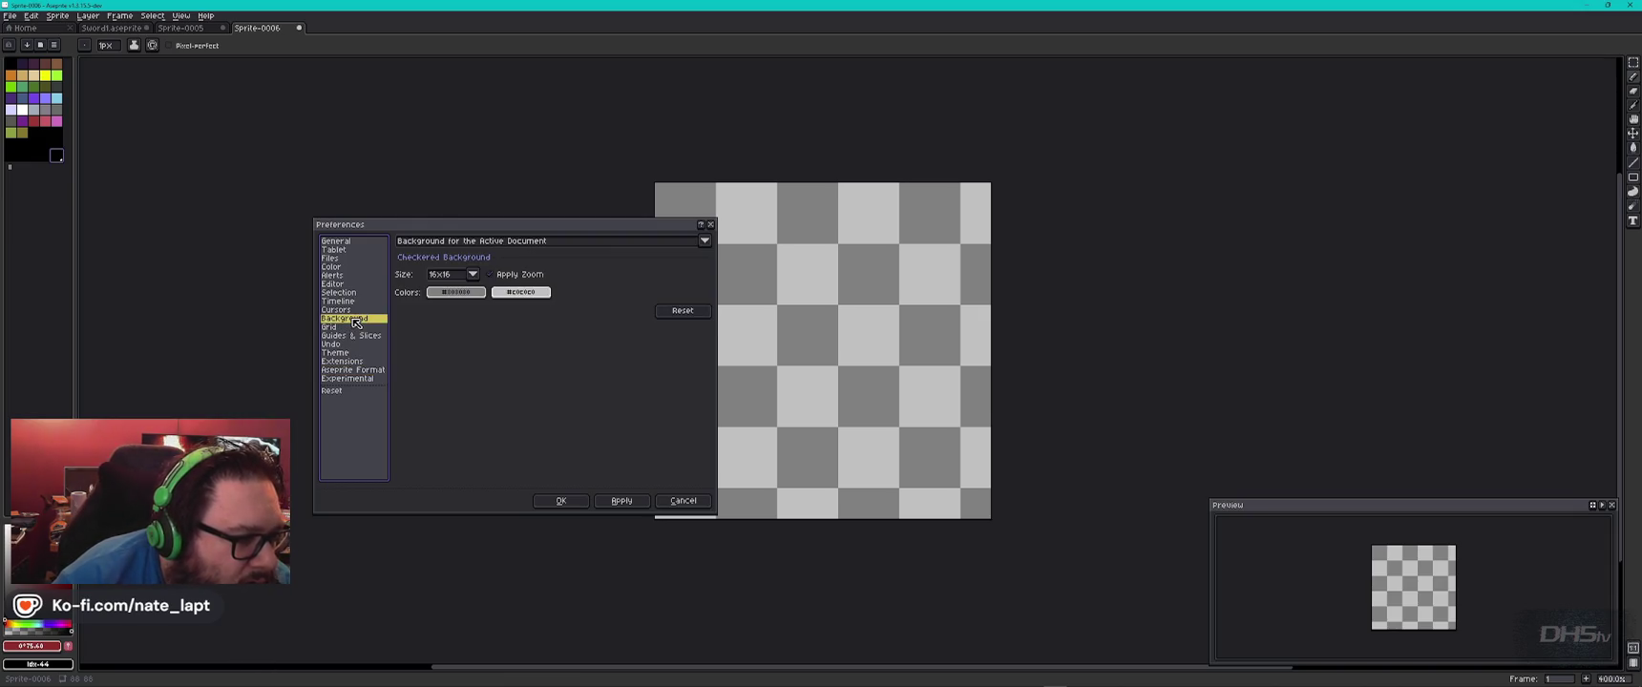
{"action": "left_click", "coordinate": [472, 275]}
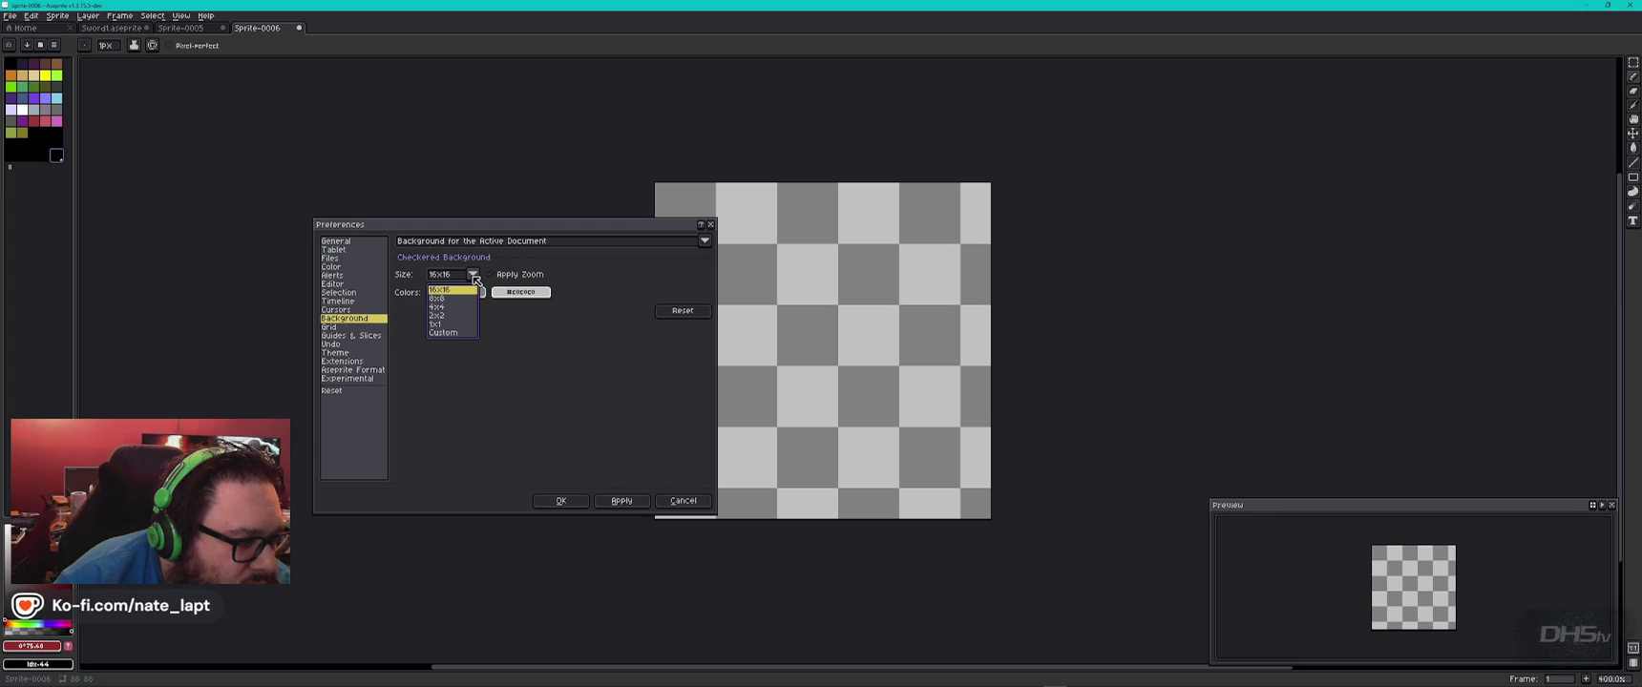
{"action": "left_click", "coordinate": [474, 276]}
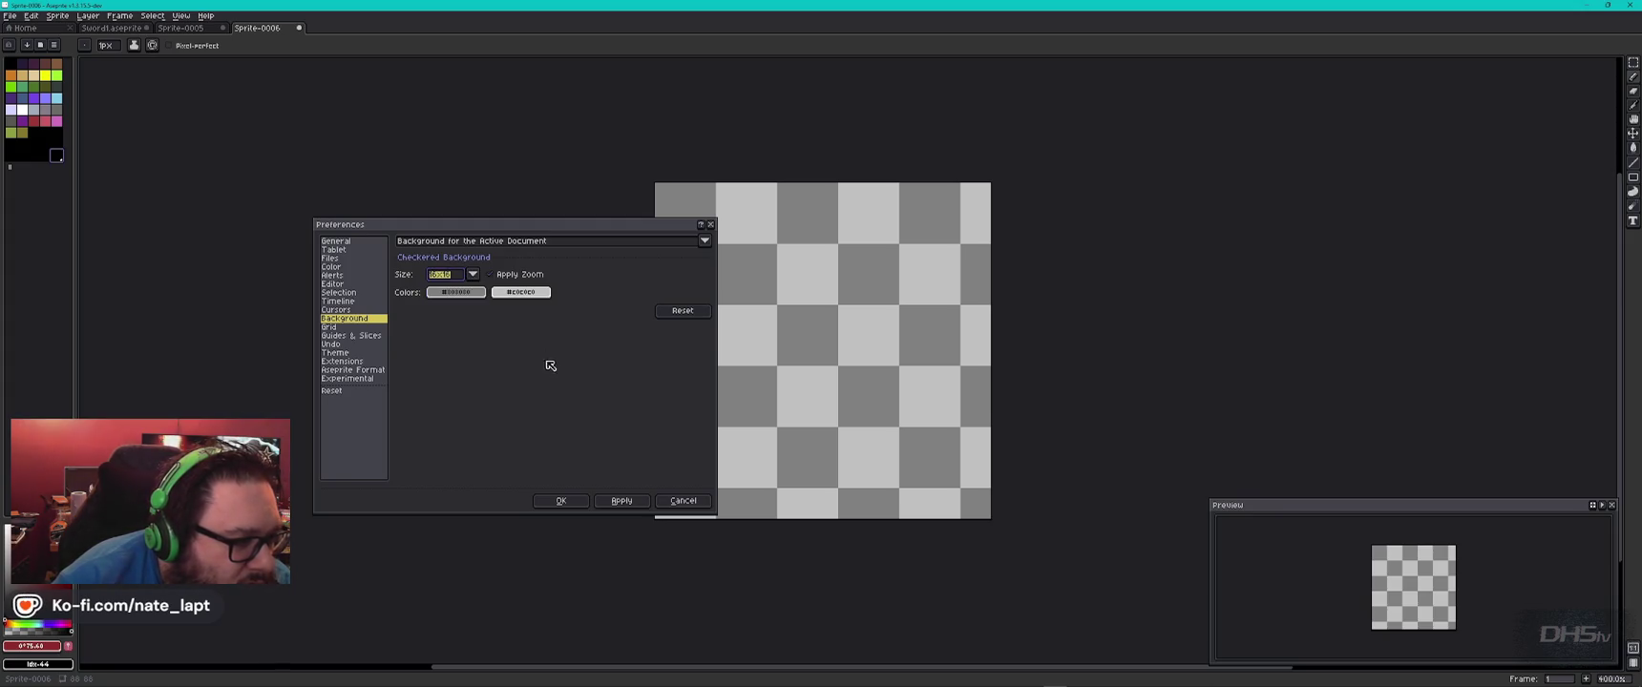
{"action": "left_click", "coordinate": [344, 328]}
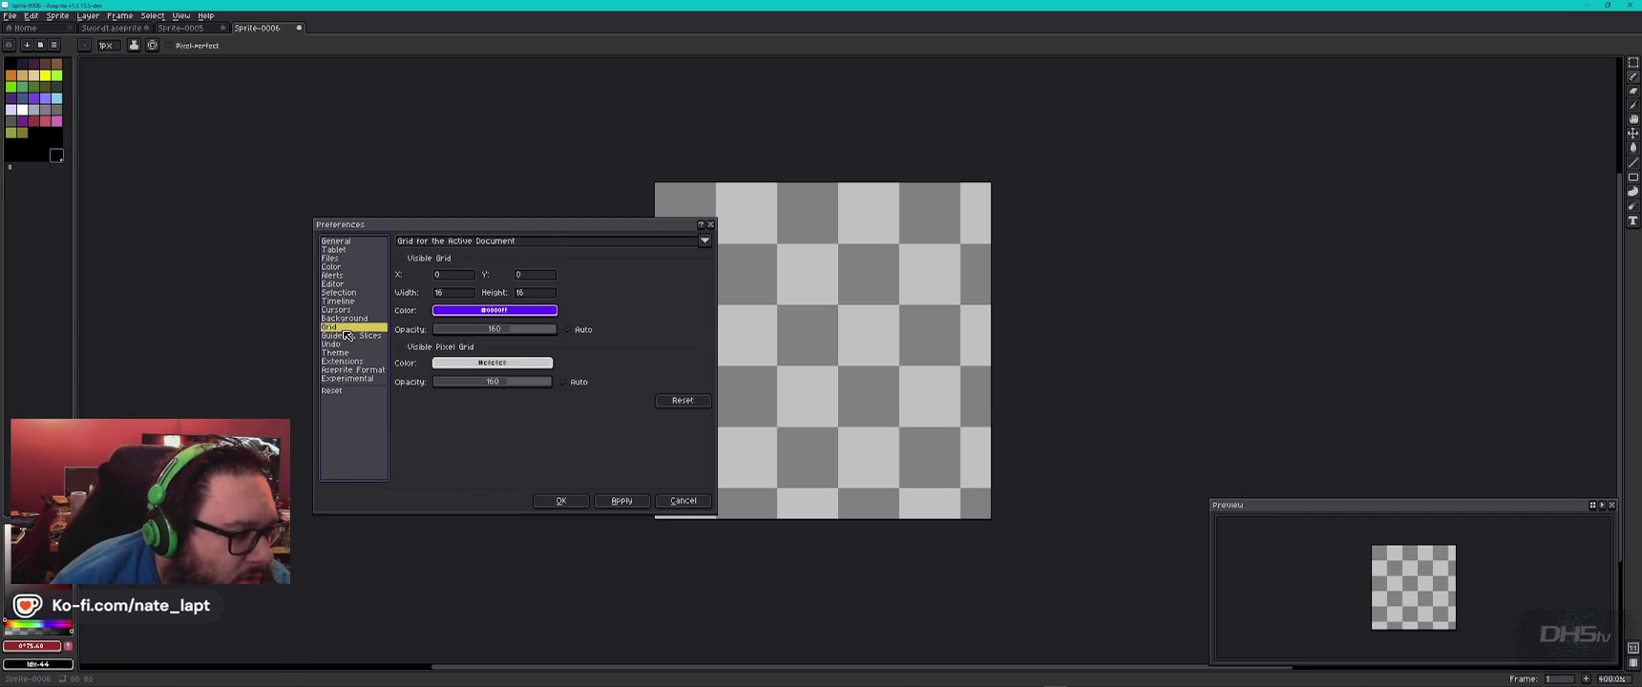
{"action": "left_click", "coordinate": [353, 336]}
Enter a new Undo Limit value on the Undo page and apply it.
{"action": "left_click", "coordinate": [343, 346]}
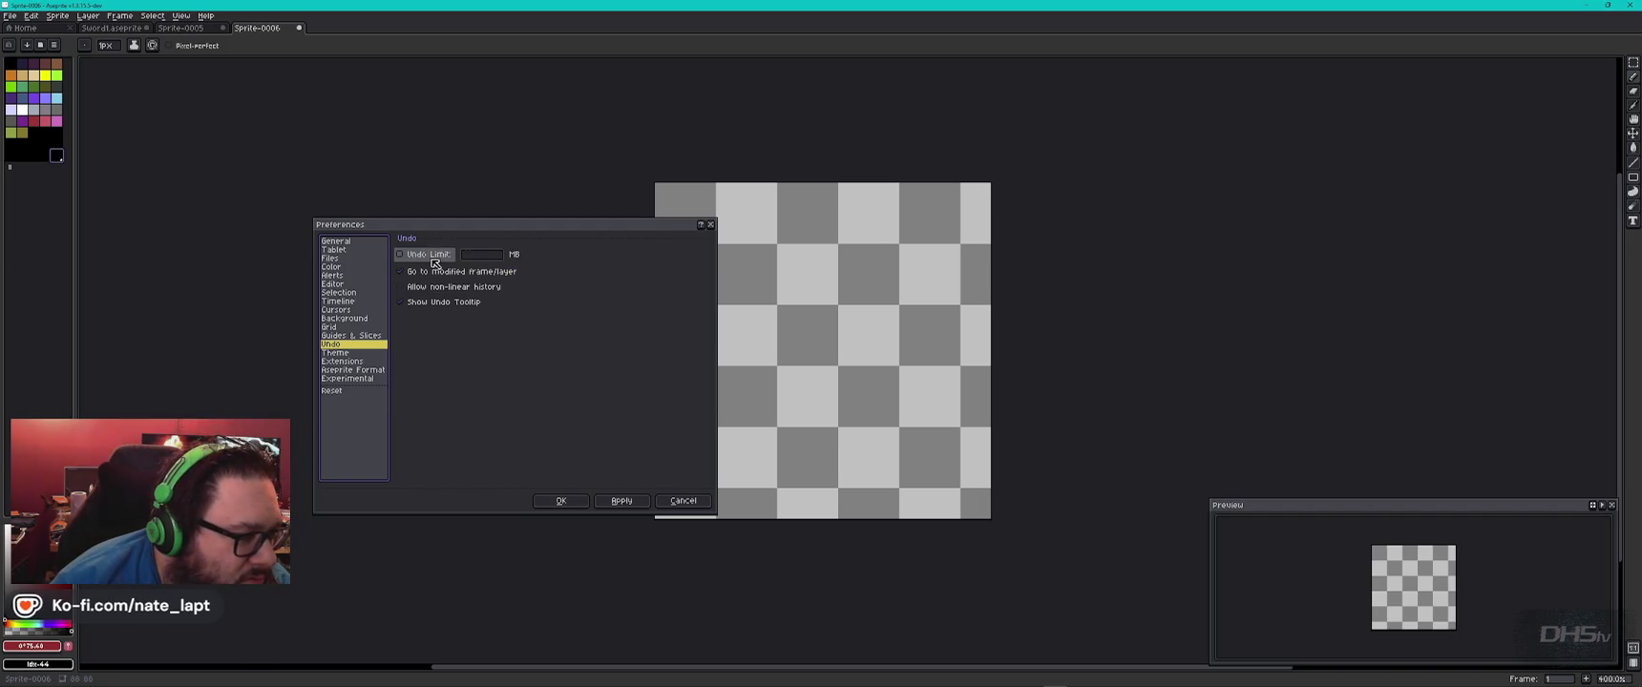
{"action": "left_click", "coordinate": [484, 256]}
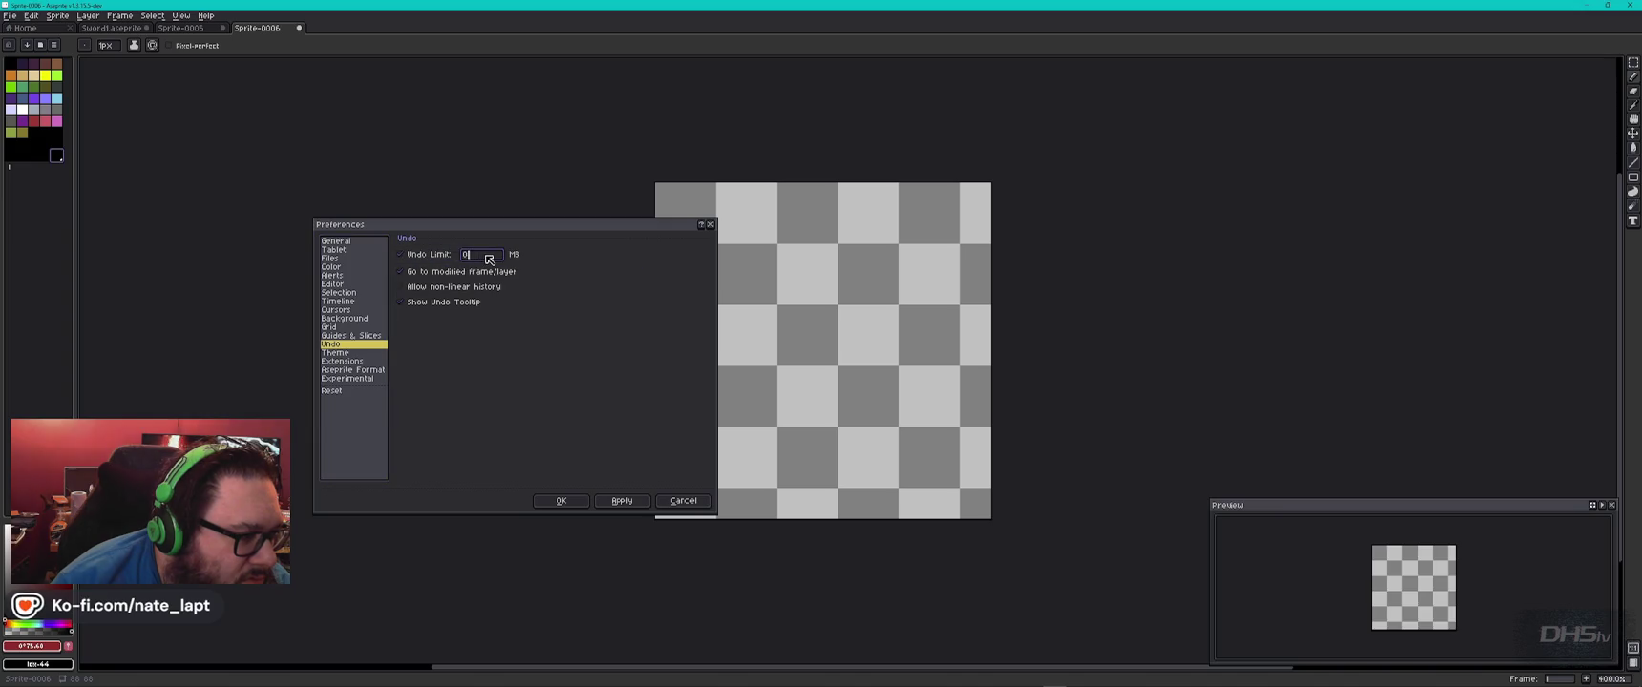
{"action": "key", "text": "BackSpace"}
{"action": "type", "text": "15"}
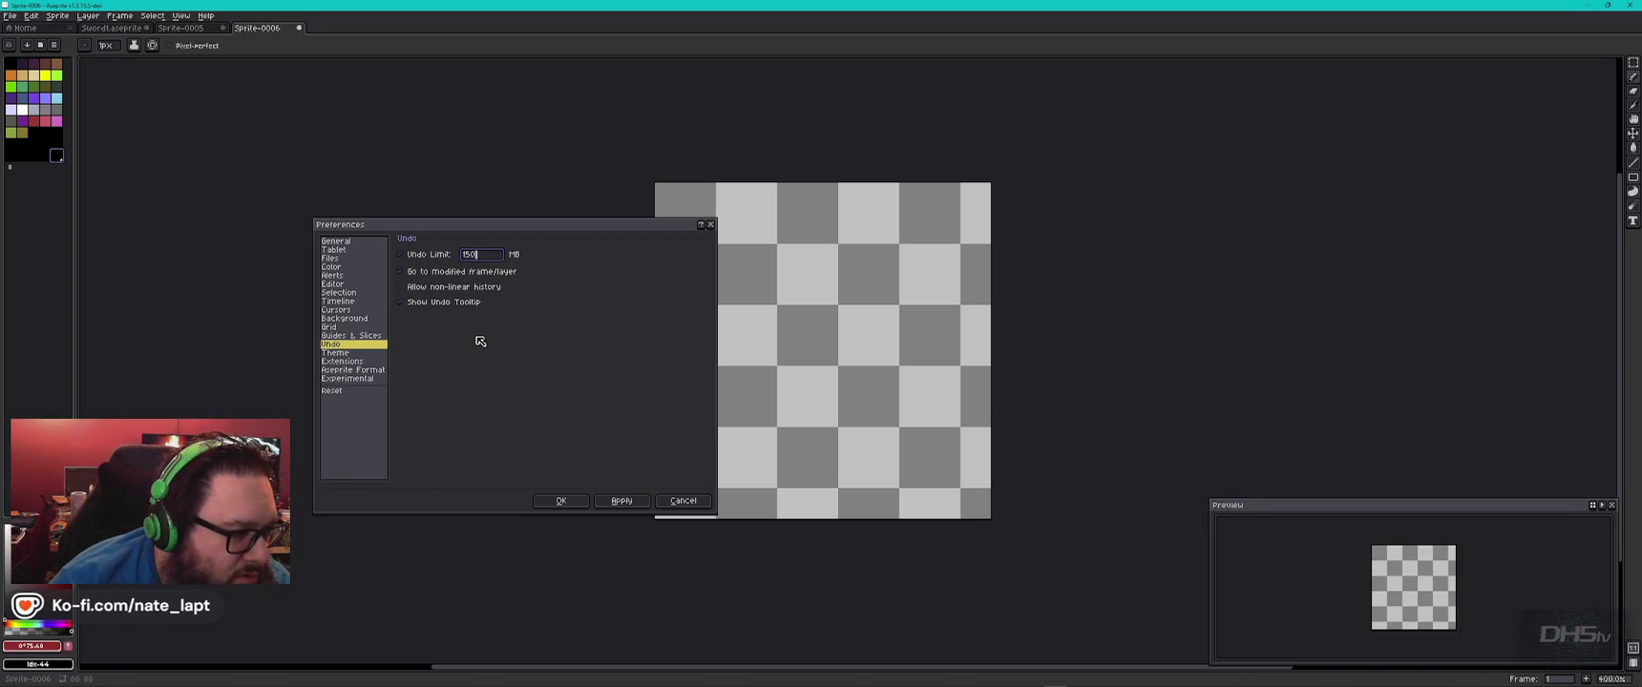
{"action": "left_click", "coordinate": [621, 500]}
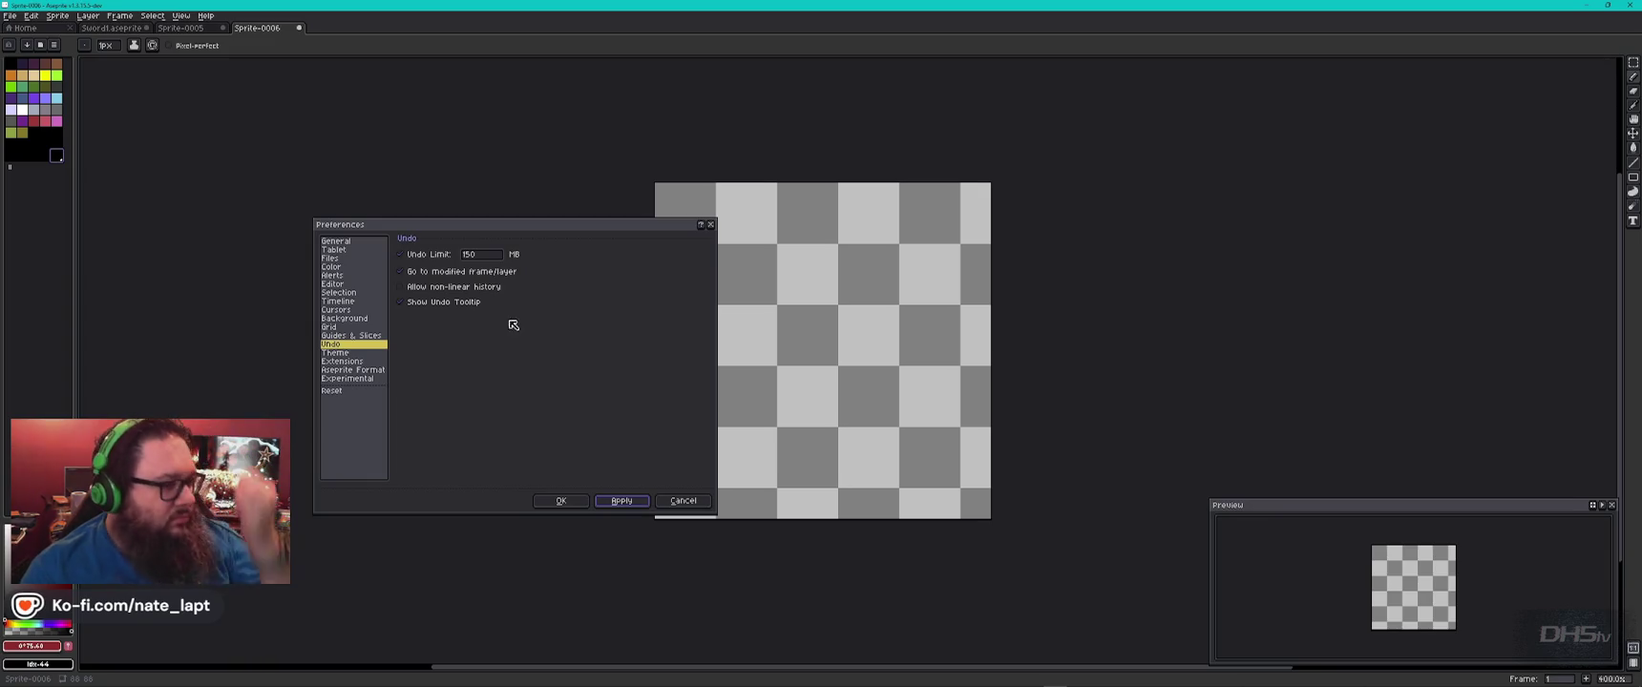
{"action": "double_click", "coordinate": [482, 255]}
{"action": "type", "text": "1"}
{"action": "key", "text": "BackSpace"}
{"action": "left_click", "coordinate": [615, 502]}
{"action": "left_click", "coordinate": [354, 353]}
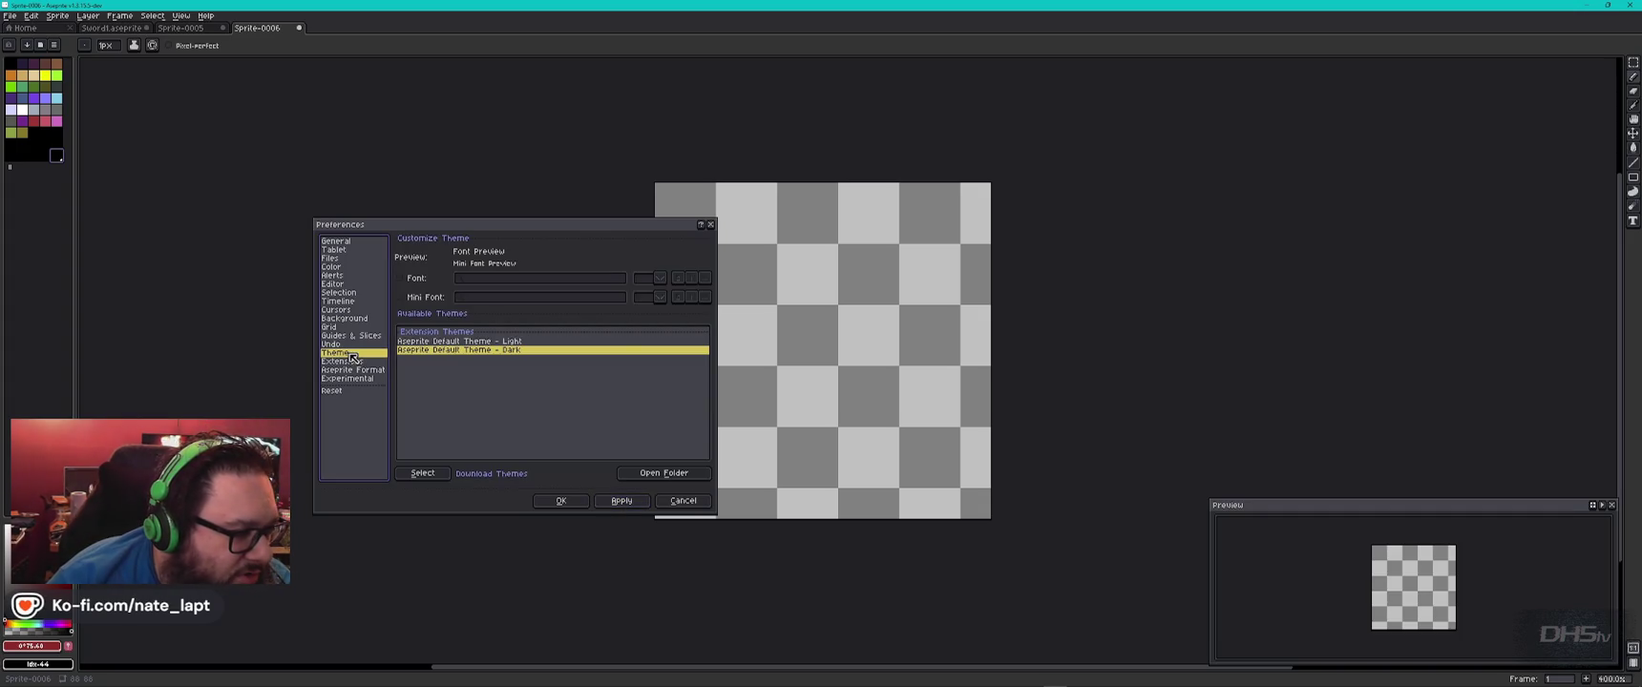
Try 100% screen scaling, then restore and apply 200% screen scaling.
{"action": "left_click", "coordinate": [335, 242]}
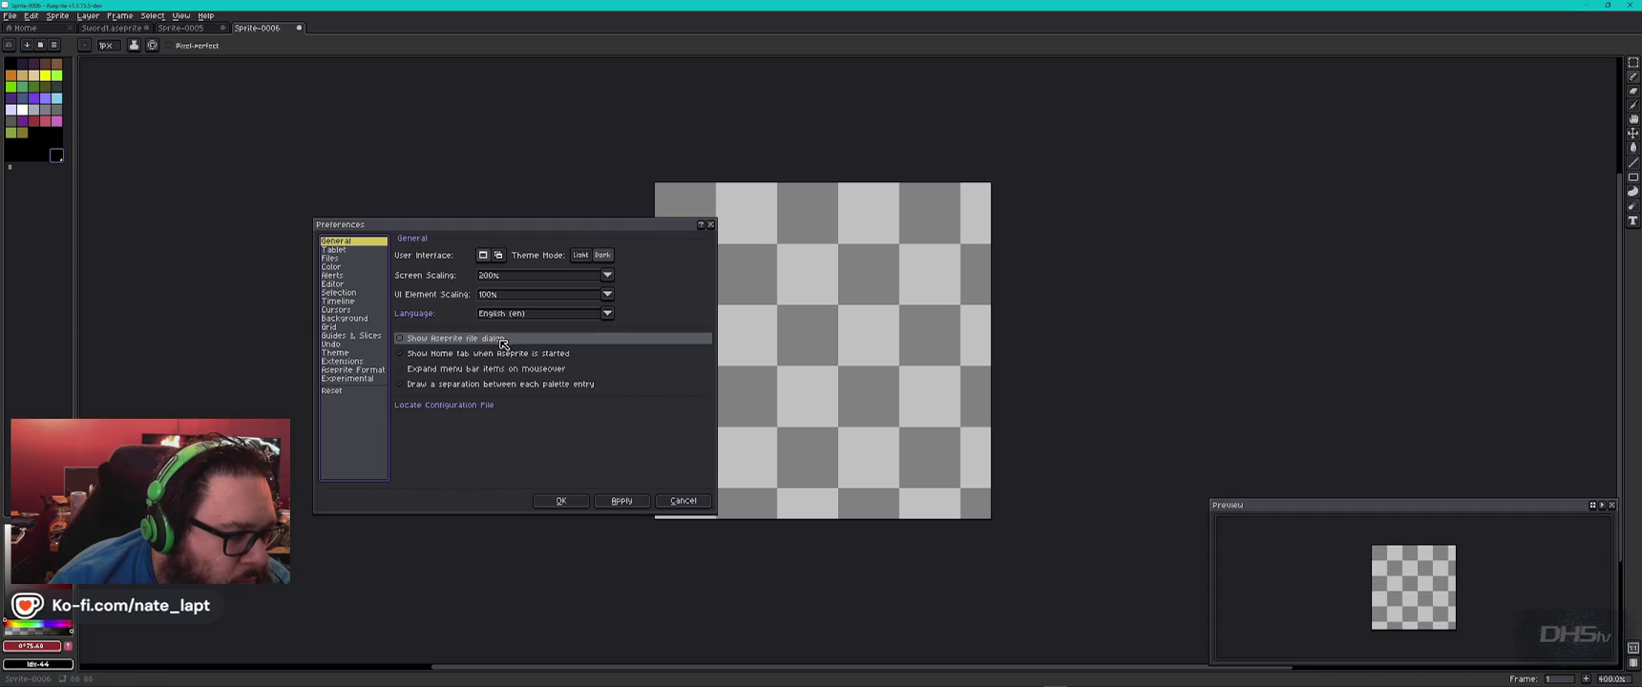
{"action": "left_click", "coordinate": [608, 276]}
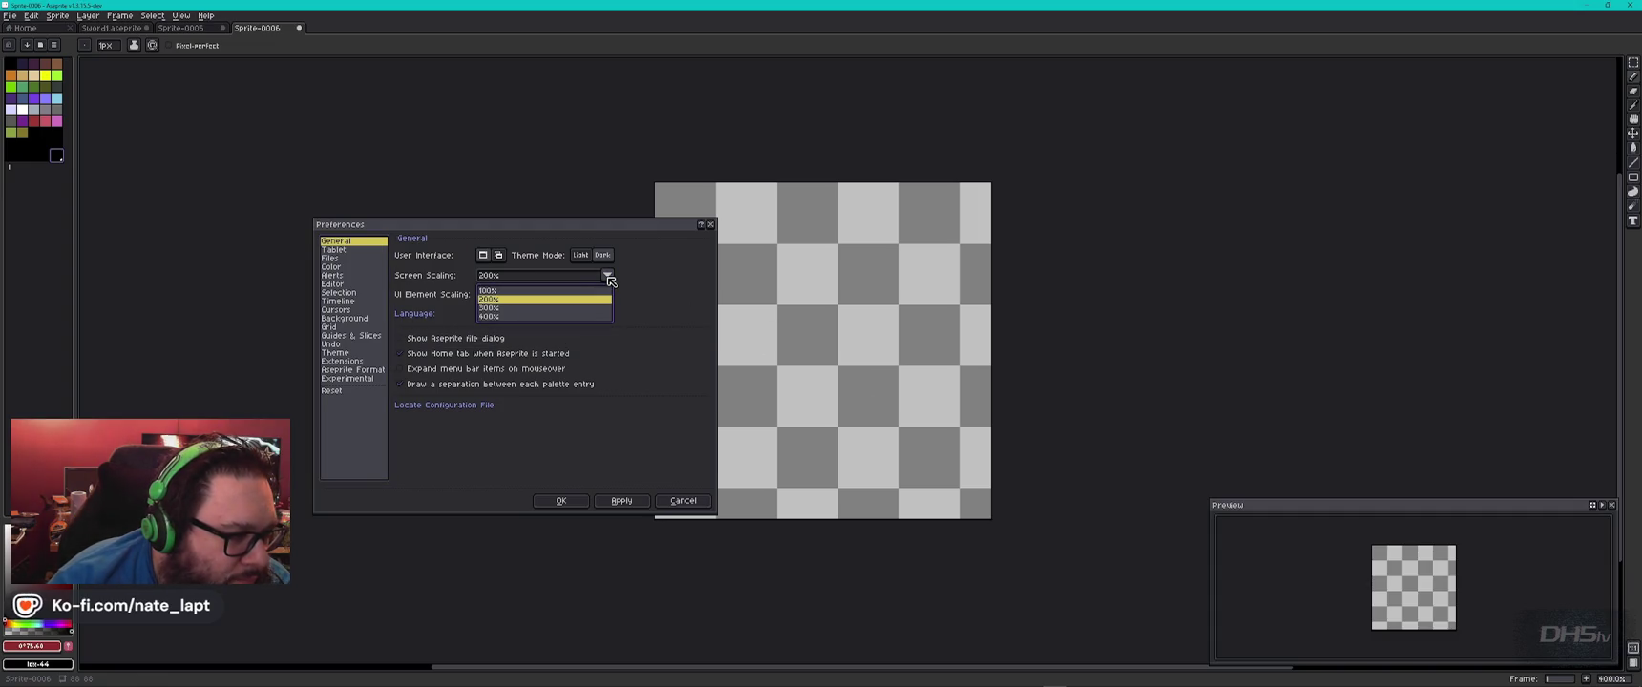
{"action": "left_click", "coordinate": [541, 291]}
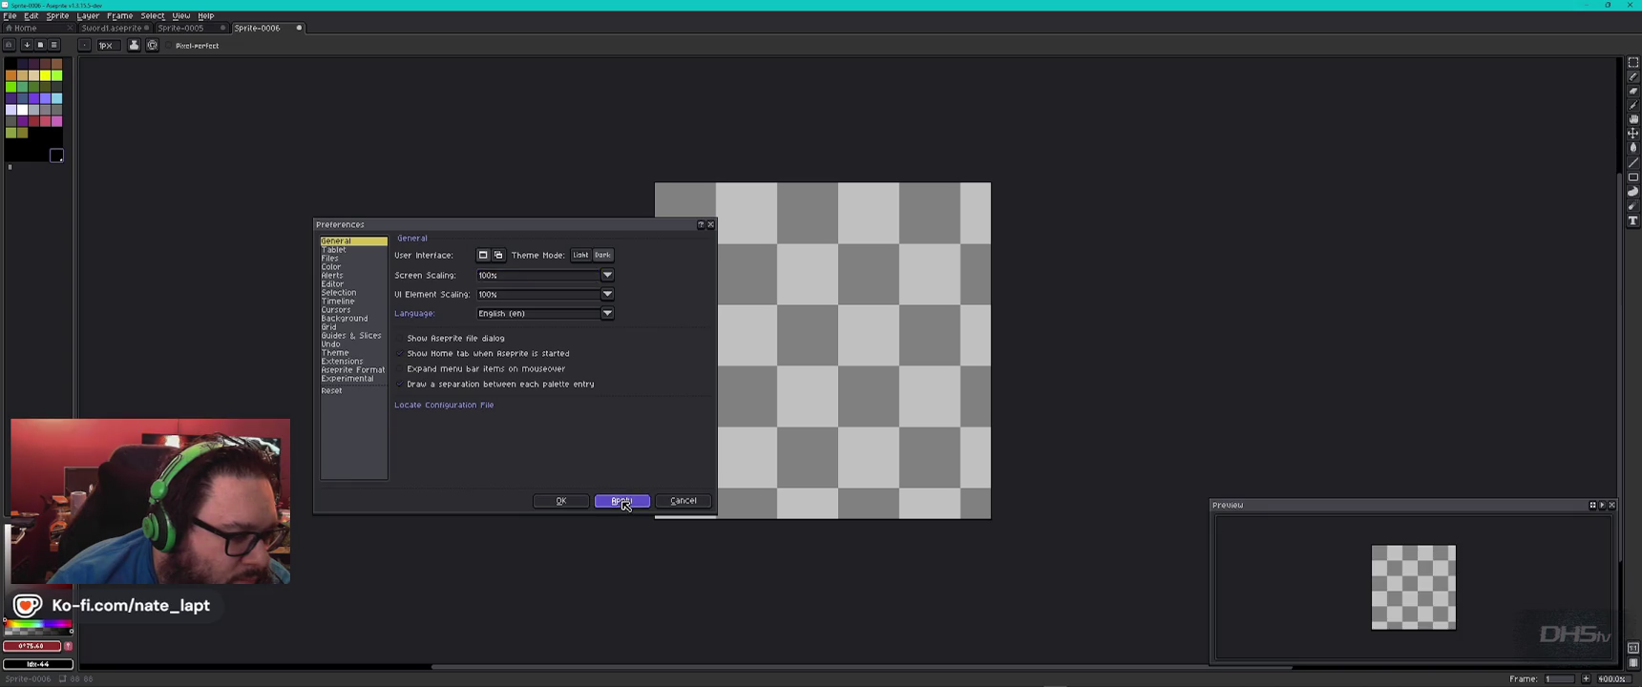
{"action": "left_click", "coordinate": [623, 502]}
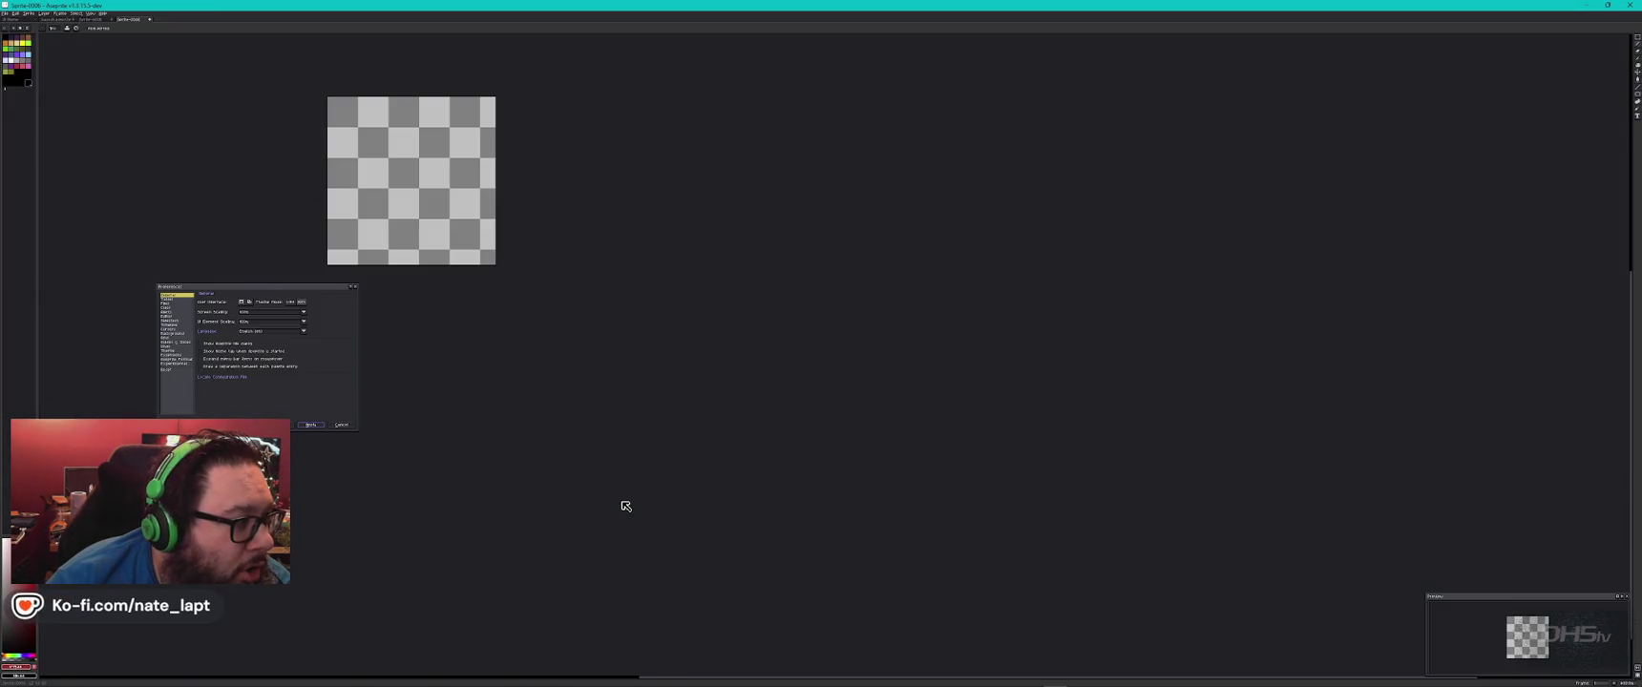
{"action": "left_click", "coordinate": [256, 313]}
{"action": "left_click", "coordinate": [250, 325]}
{"action": "left_click", "coordinate": [313, 425]}
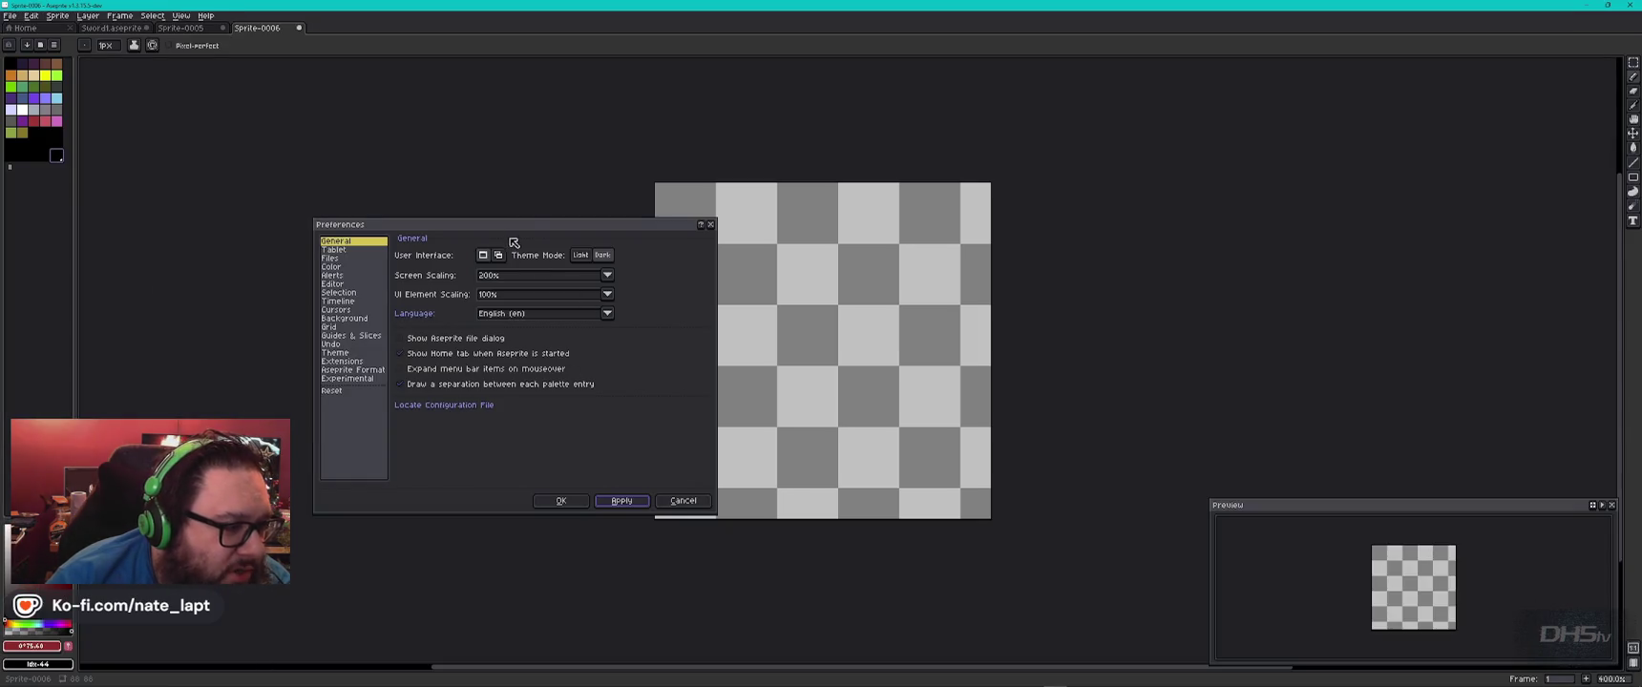
Close Preferences with OK and switch to the fireball palette page.
{"action": "left_click_drag", "start_coordinate": [531, 234], "coordinate": [431, 229]}
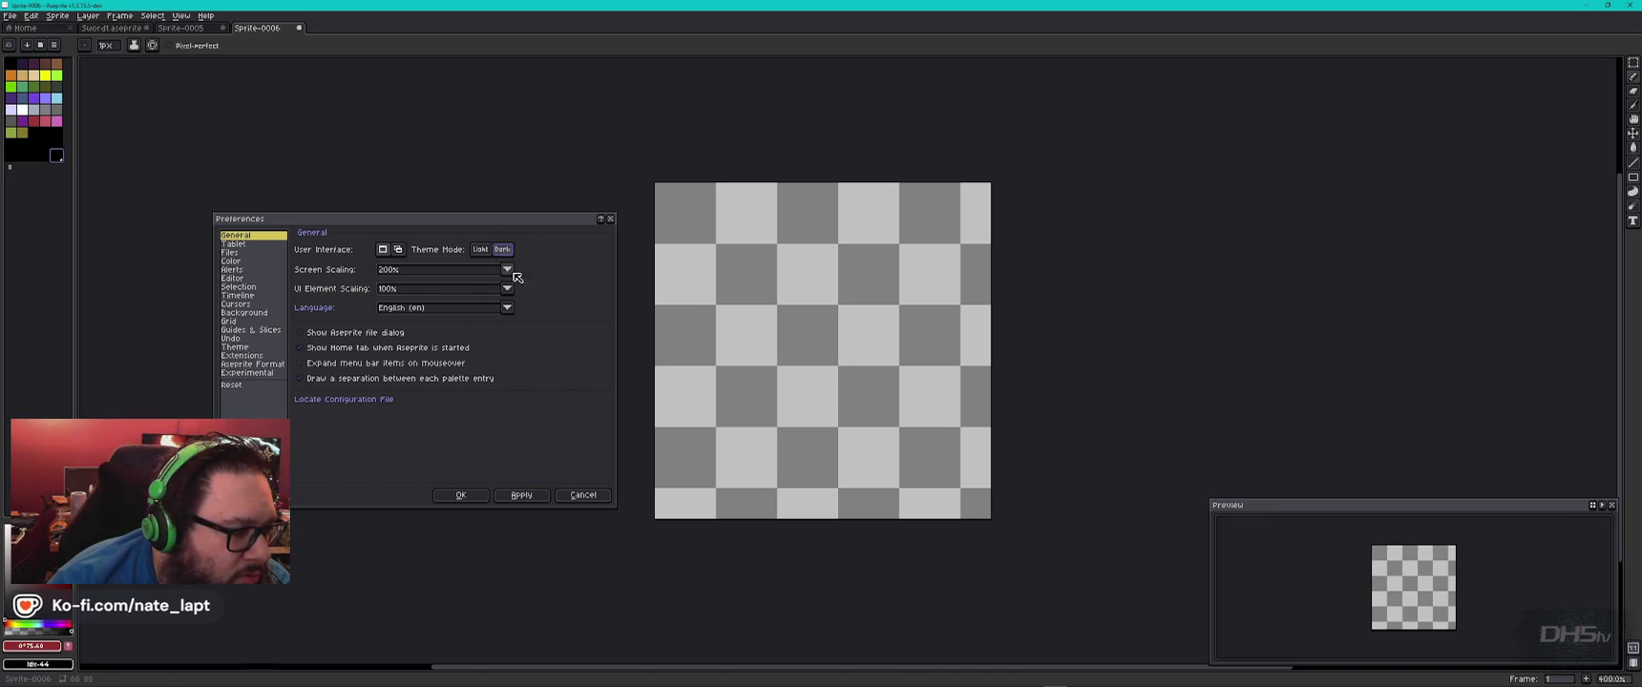
{"action": "left_click", "coordinate": [462, 495]}
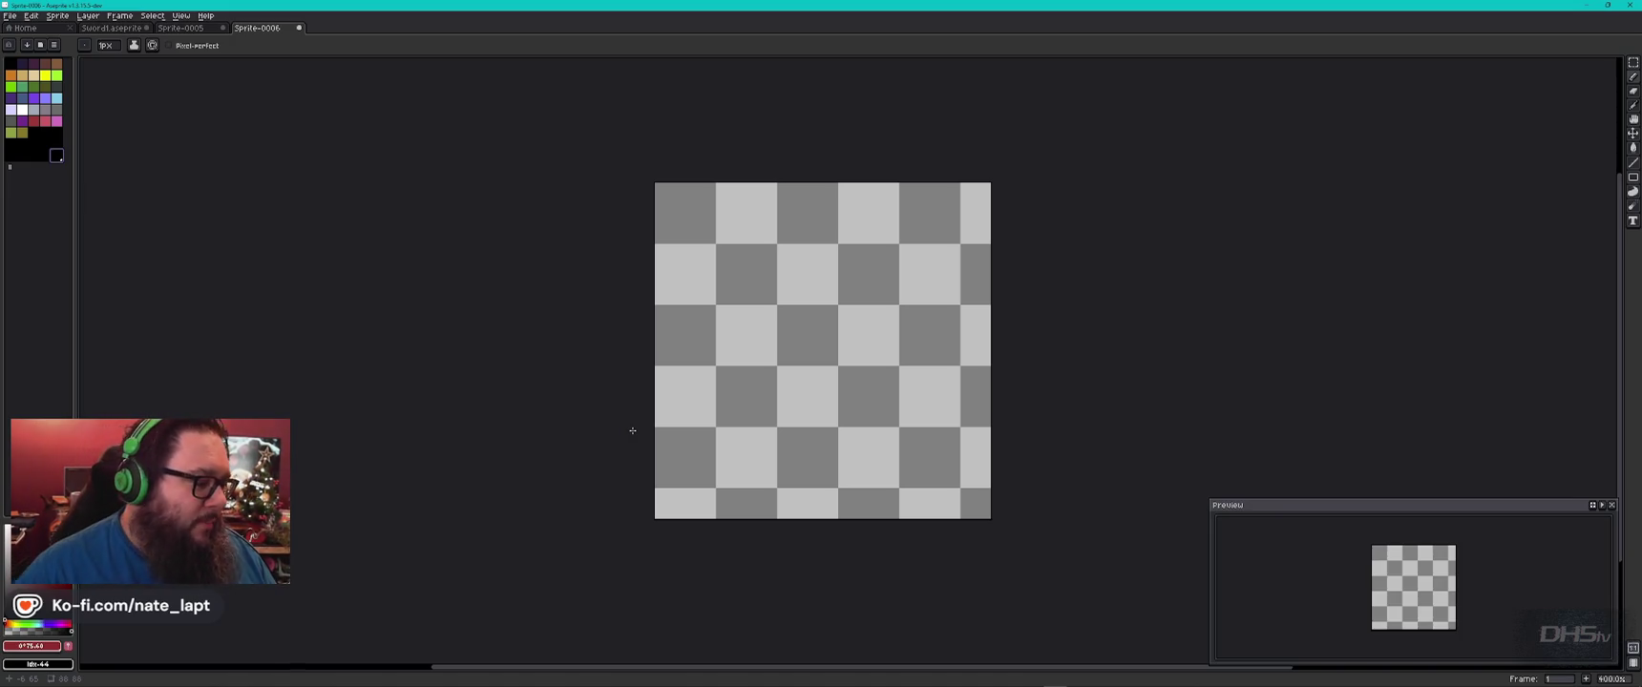
{"action": "key", "text": "alt+Tab"}
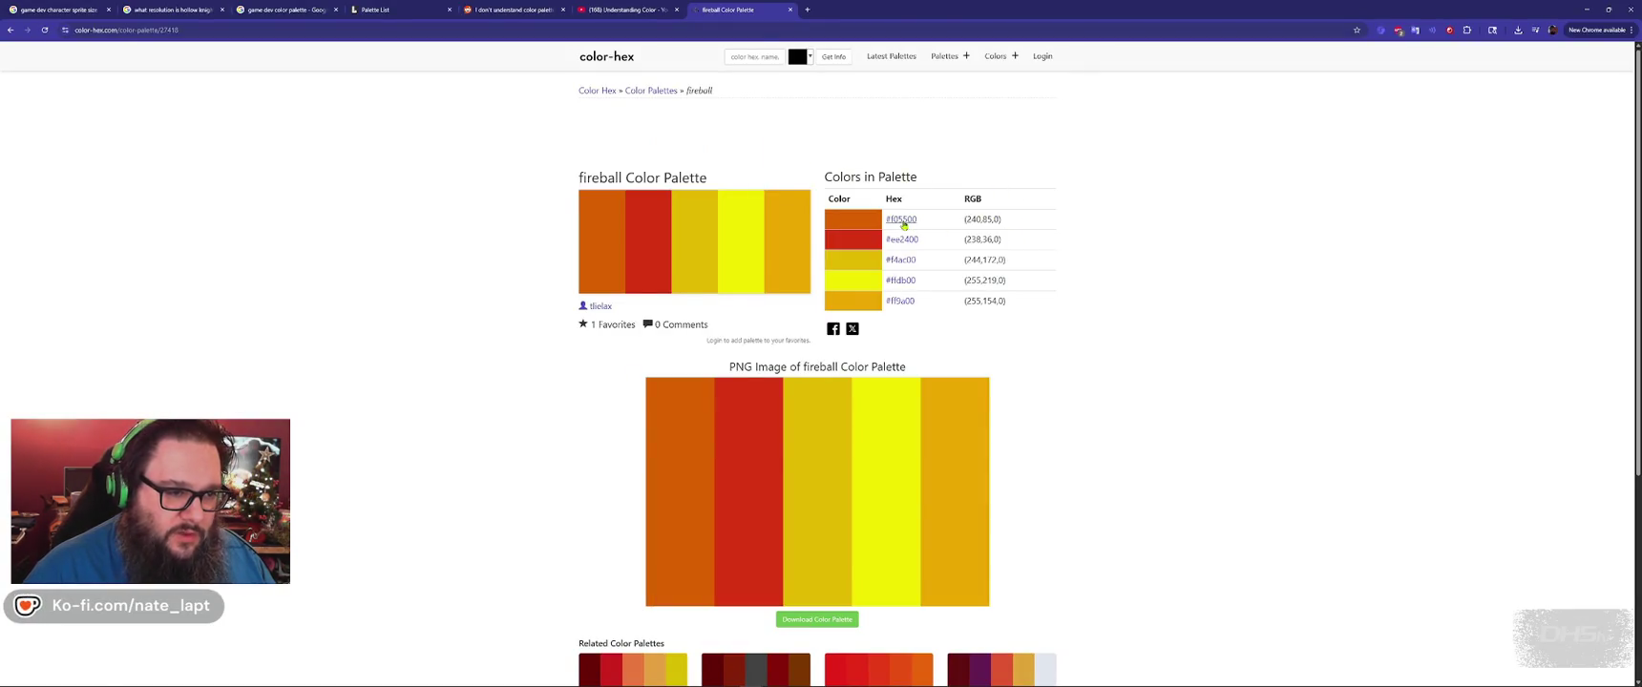
Copy the F05500 hex code from color-hex's #f05500 page and return to Aseprite.
{"action": "left_click", "coordinate": [903, 221]}
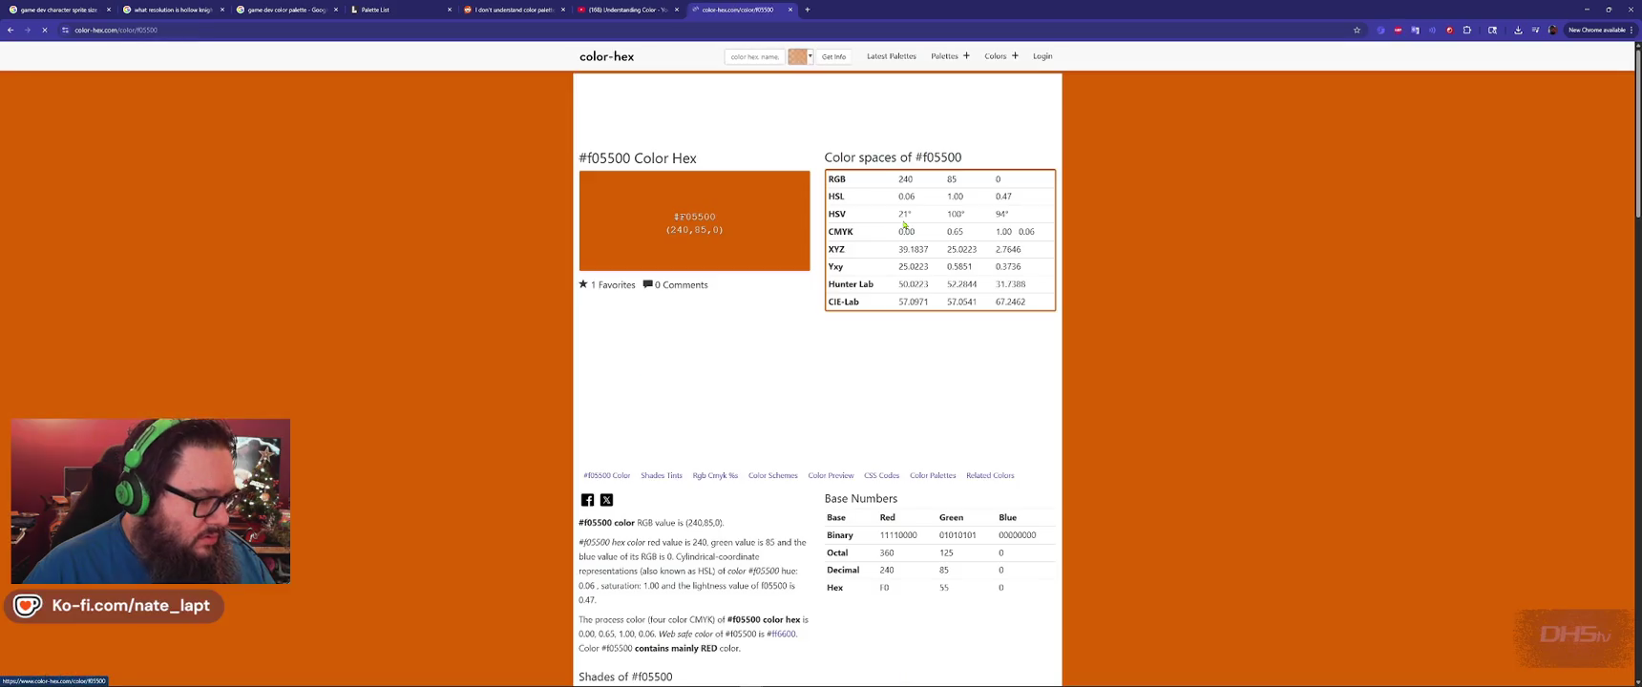
{"action": "double_click", "coordinate": [687, 219]}
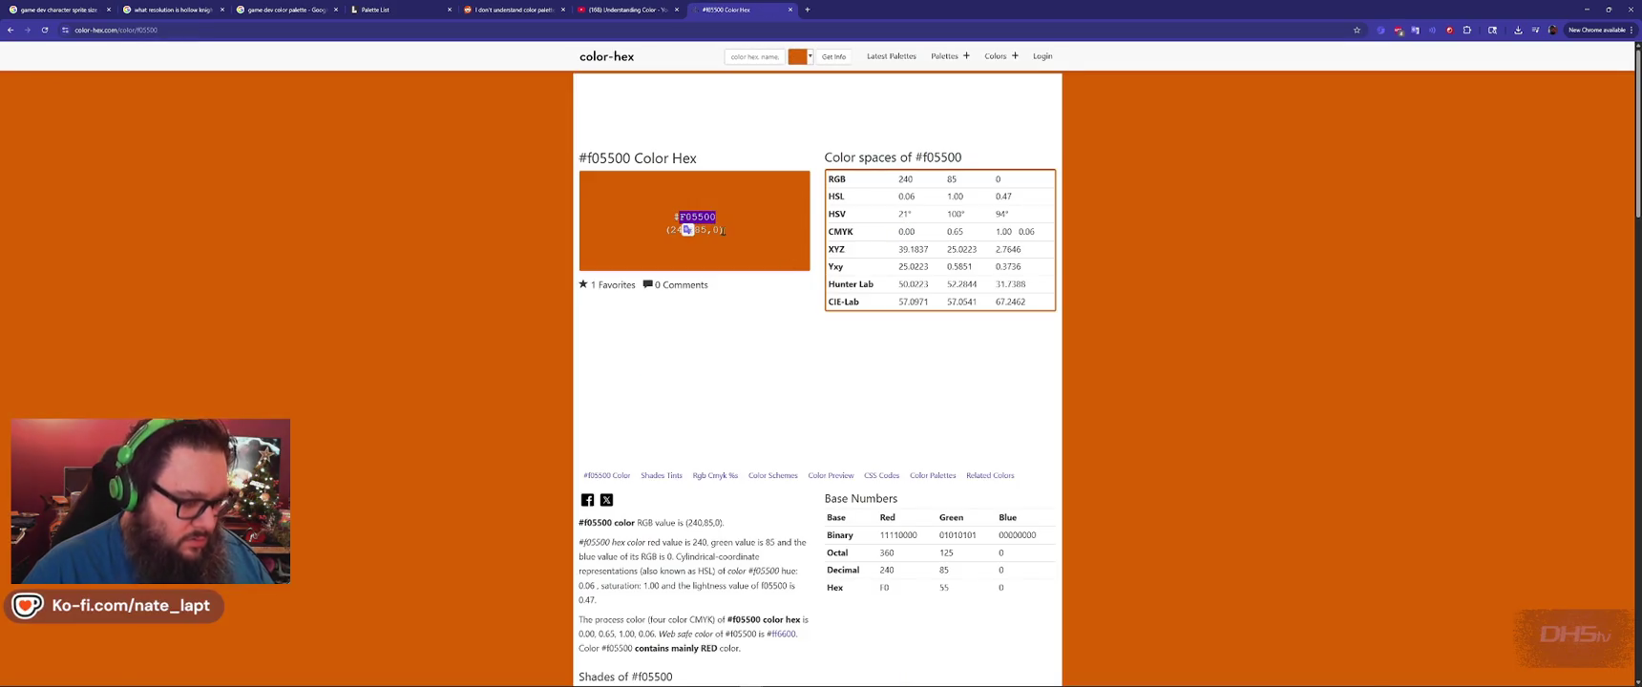
{"action": "key", "text": "alt+Left"}
{"action": "key", "text": "alt+Tab"}
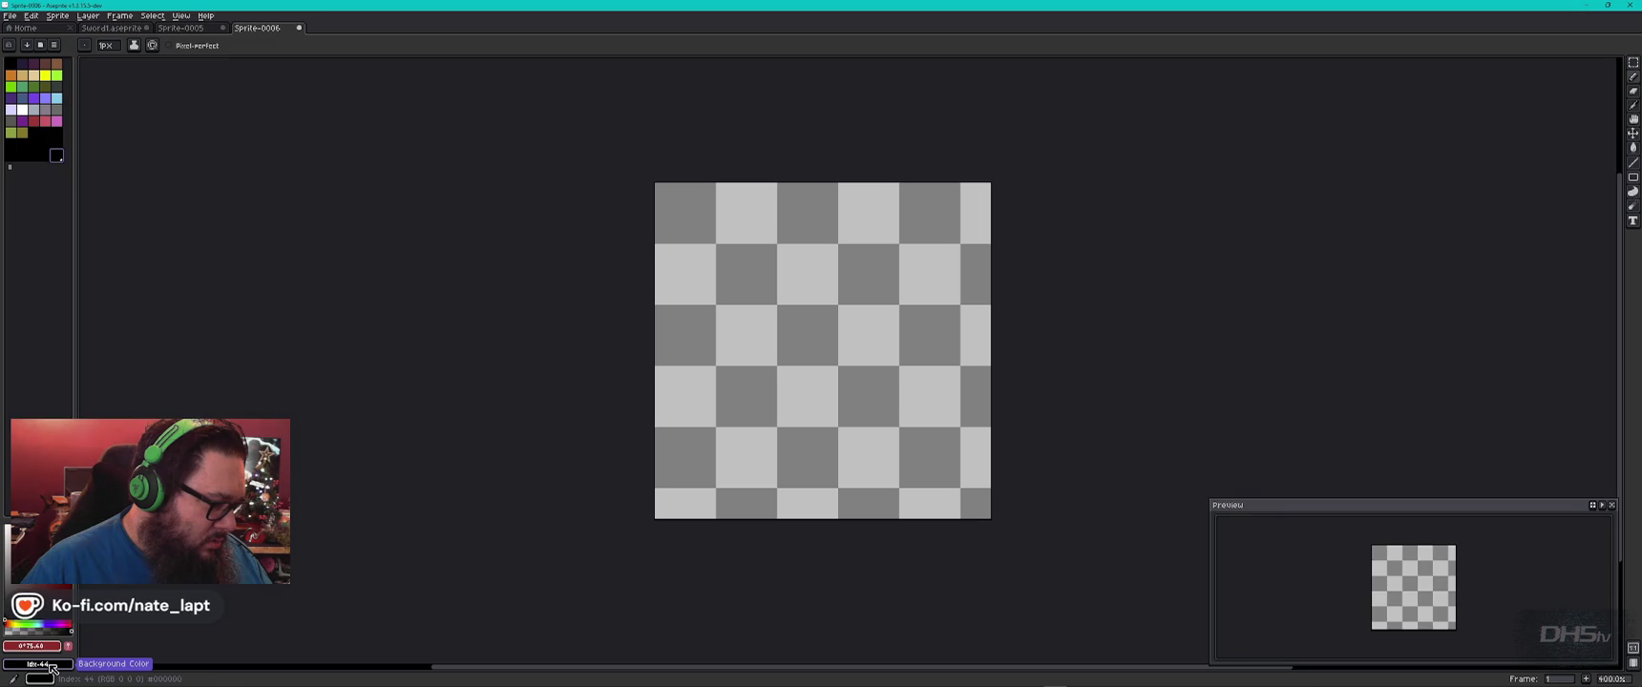
{"action": "left_click", "coordinate": [54, 647]}
Set the foreground colour to the pasted F05500, cancelling an accidentally pasted sword sprite.
{"action": "key", "text": "ctrl+v"}
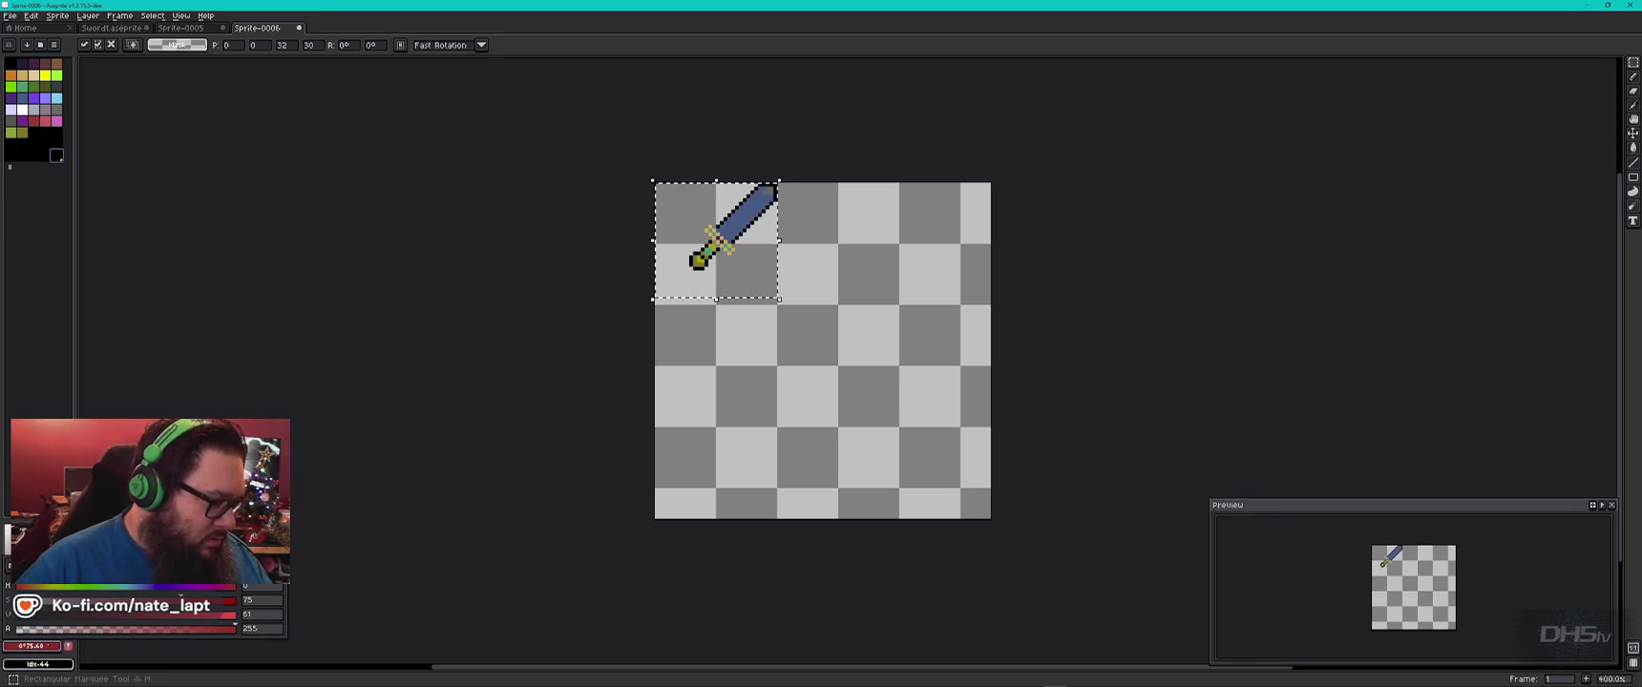
{"action": "key", "text": "Escape"}
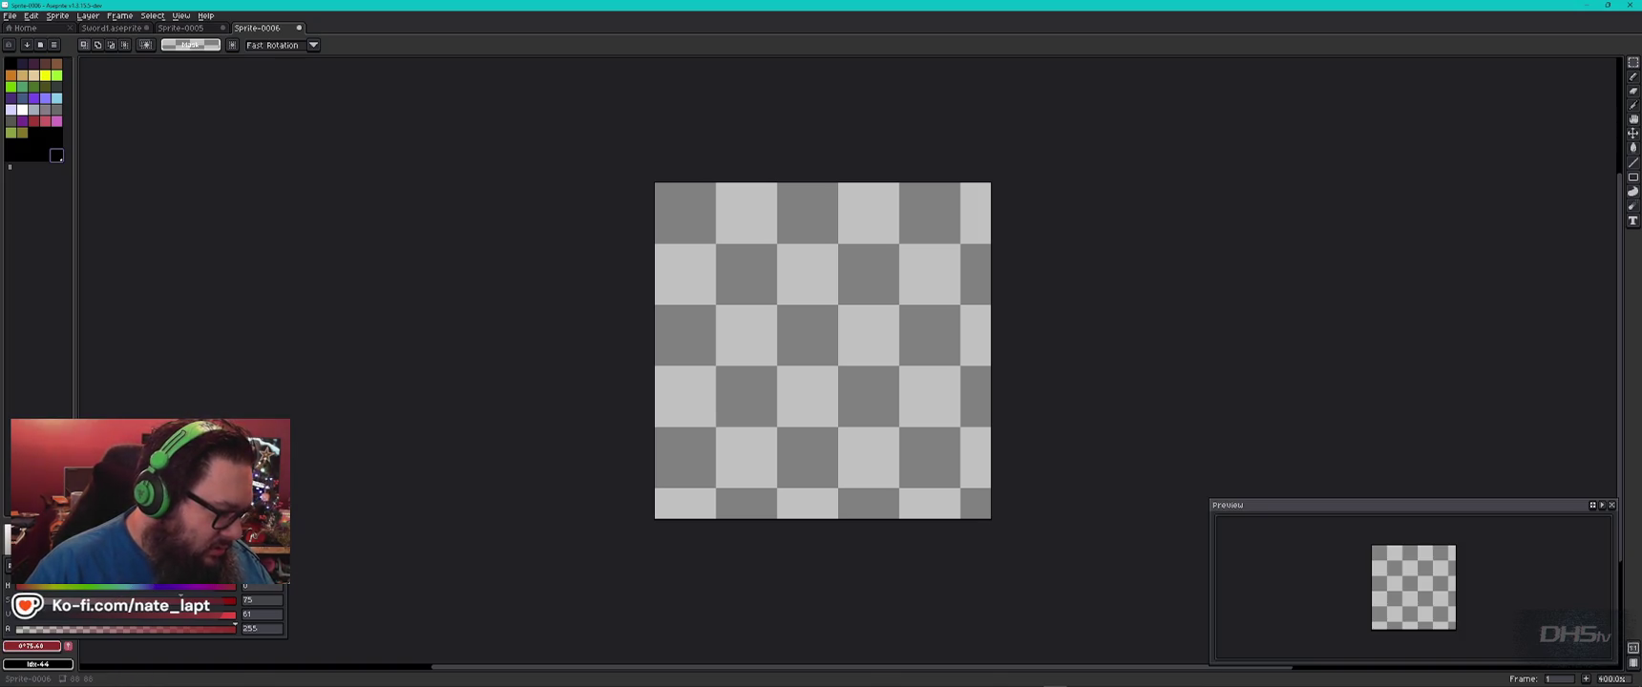
{"action": "key", "text": "Return"}
{"action": "key", "text": "Escape"}
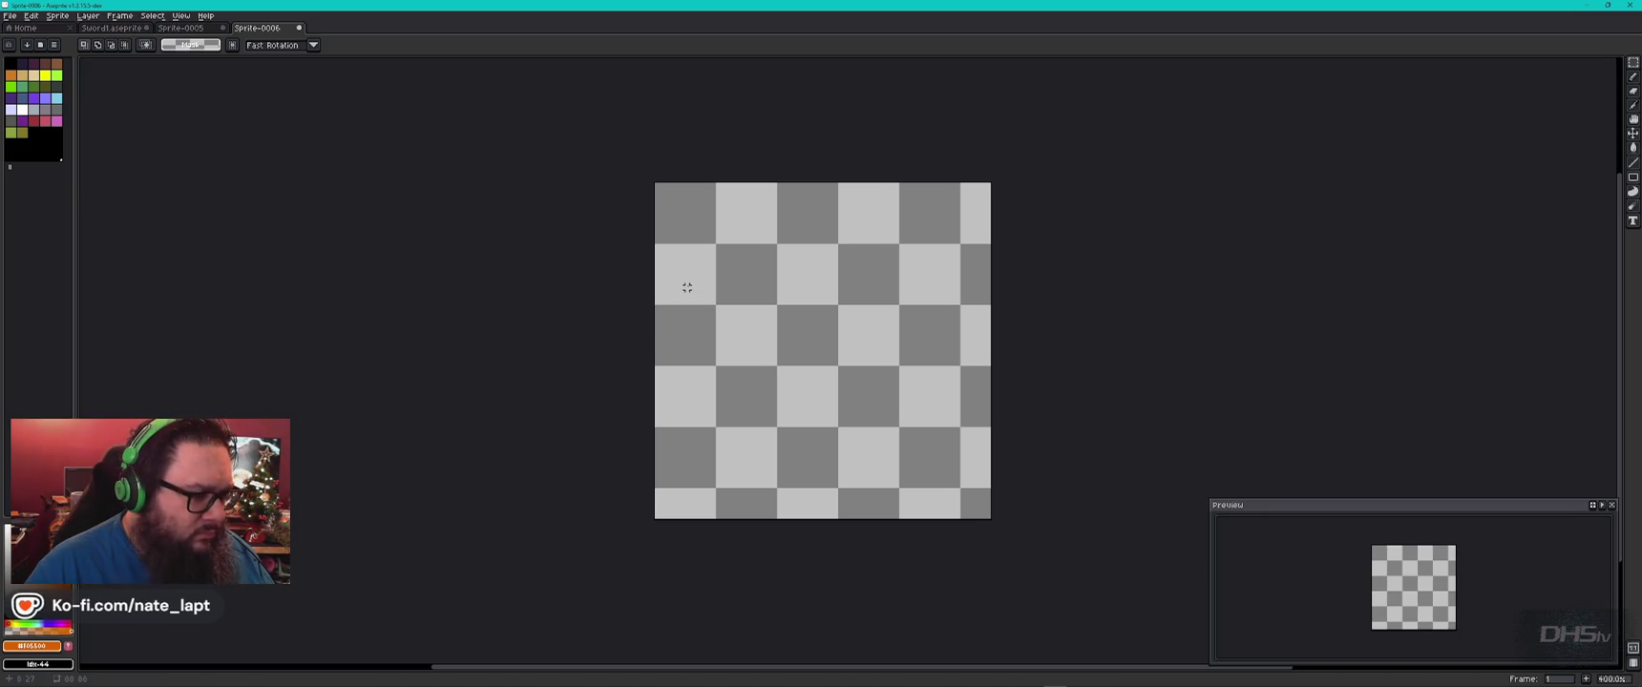
Draw a test selection and an orange pencil stroke on the canvas, undoing both.
{"action": "left_click_drag", "start_coordinate": [690, 288], "coordinate": [808, 372]}
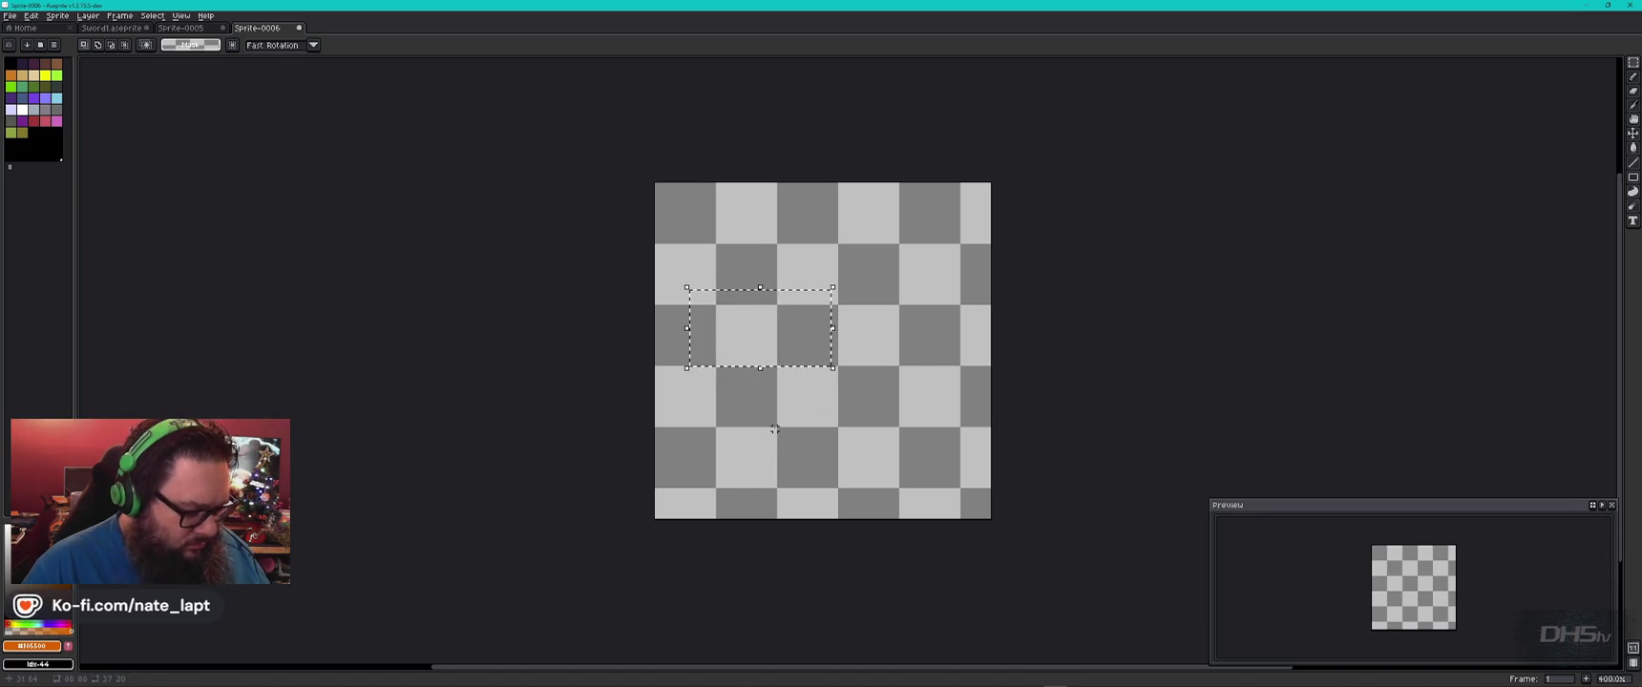
{"action": "key", "text": "ctrl+z"}
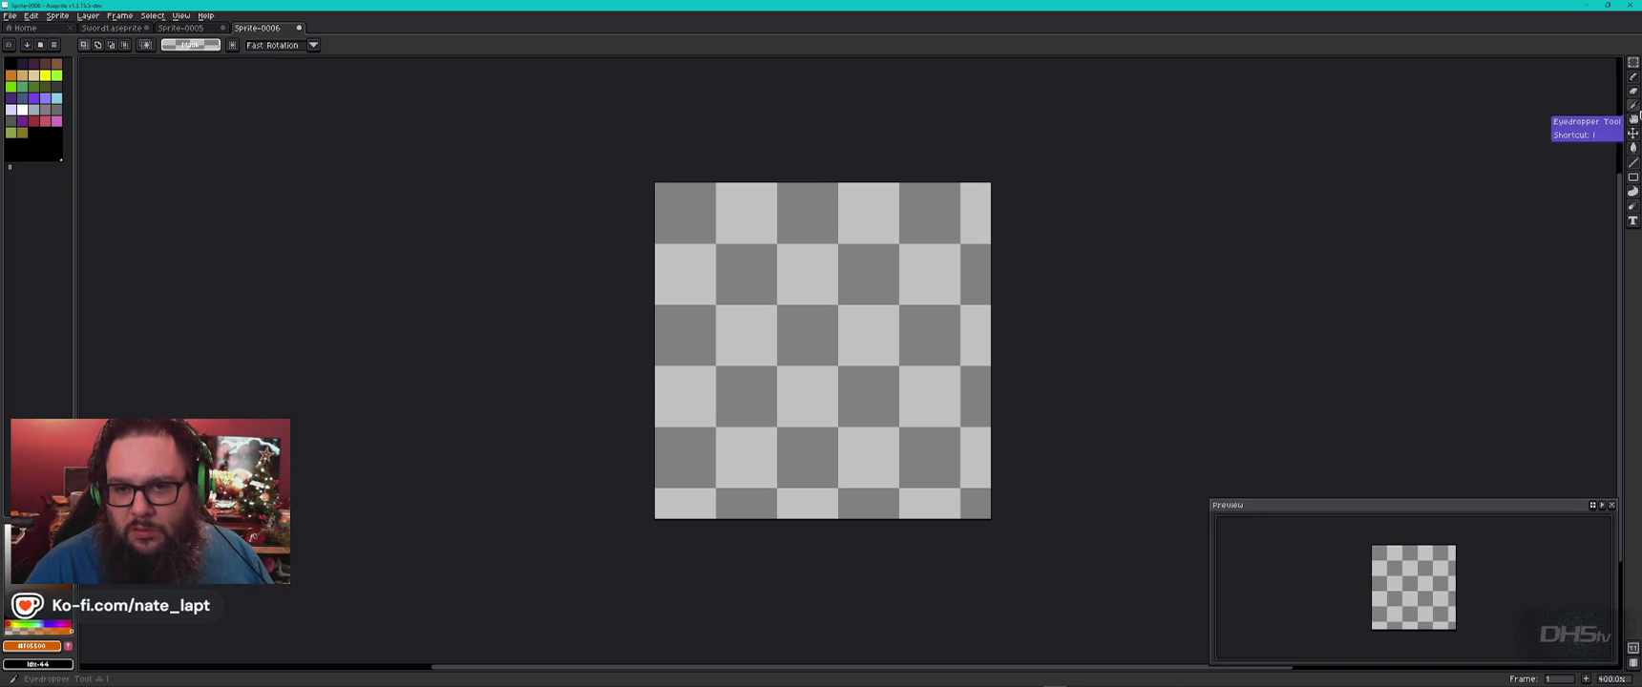
{"action": "left_click", "coordinate": [1632, 77]}
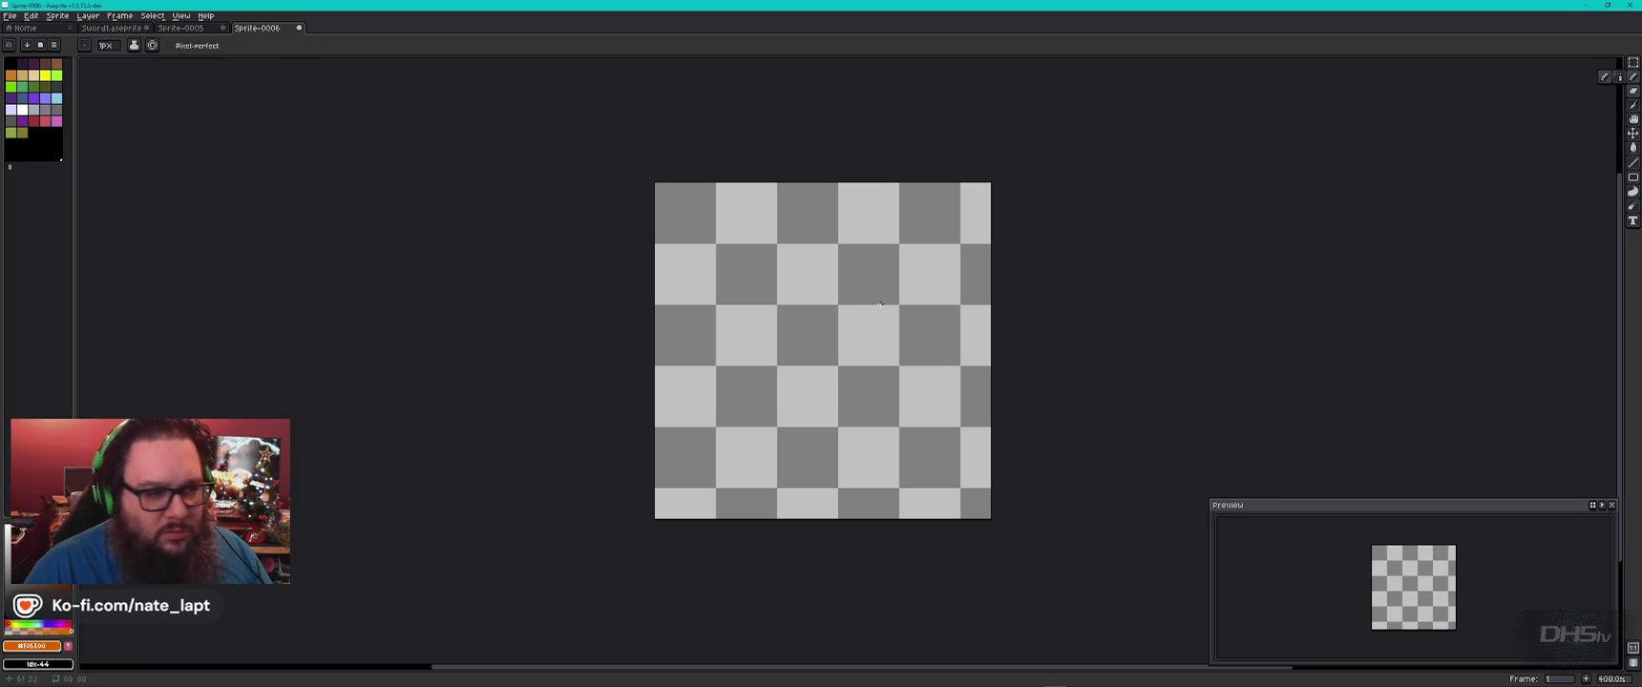
{"action": "left_click_drag", "start_coordinate": [763, 277], "coordinate": [902, 286]}
{"action": "key", "text": "ctrl+z"}
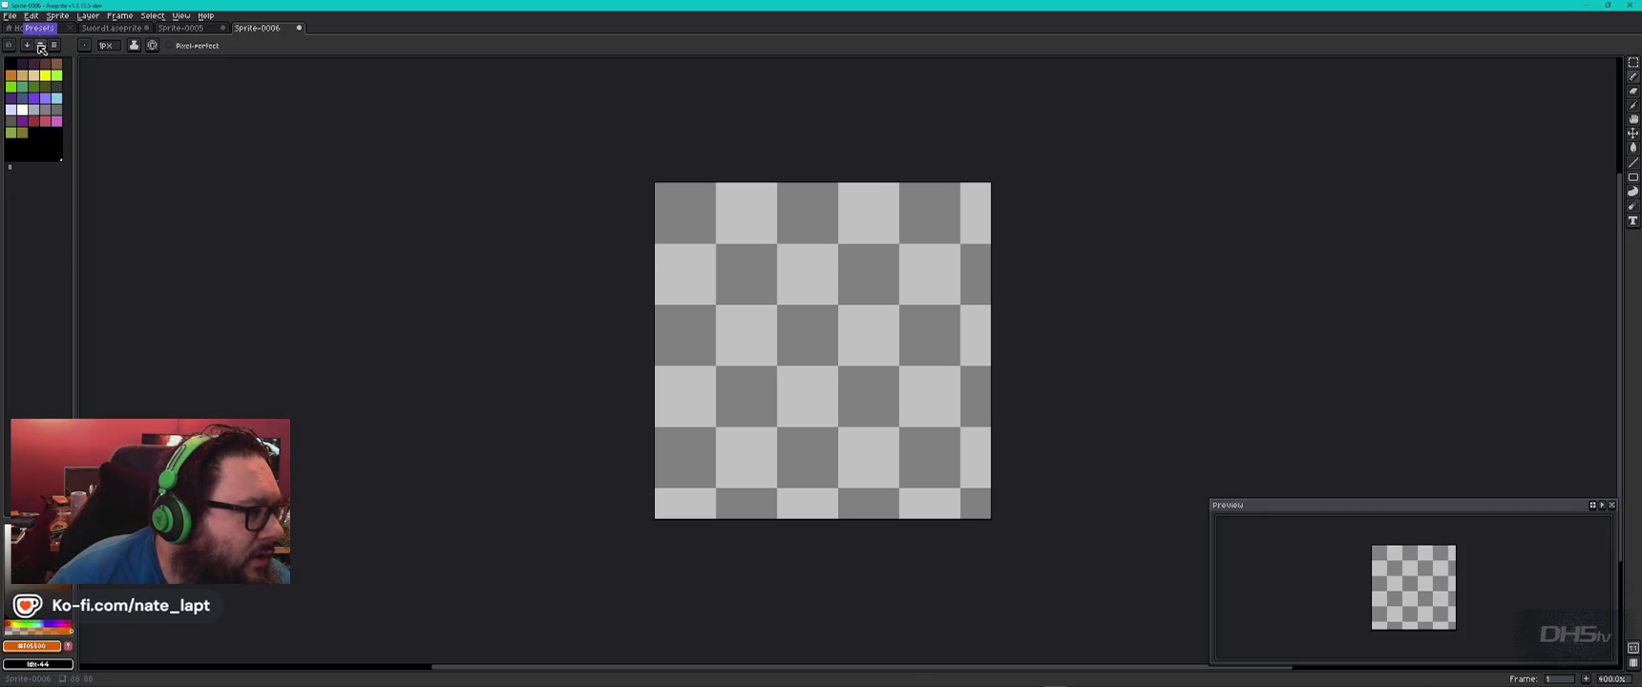
Enable palette editing and set empty palette slot 44 to the orange F05500.
{"action": "left_click", "coordinate": [58, 49]}
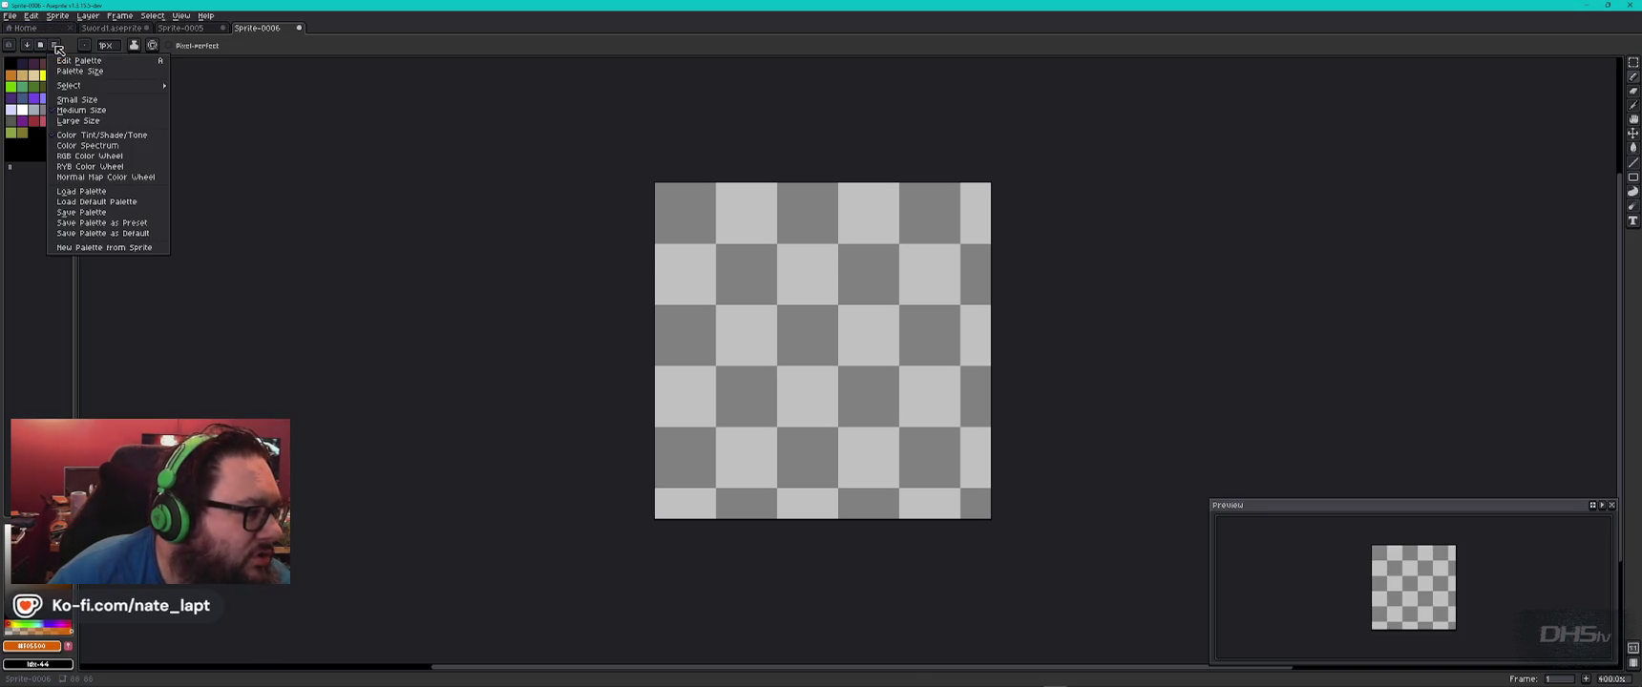
{"action": "left_click", "coordinate": [63, 60]}
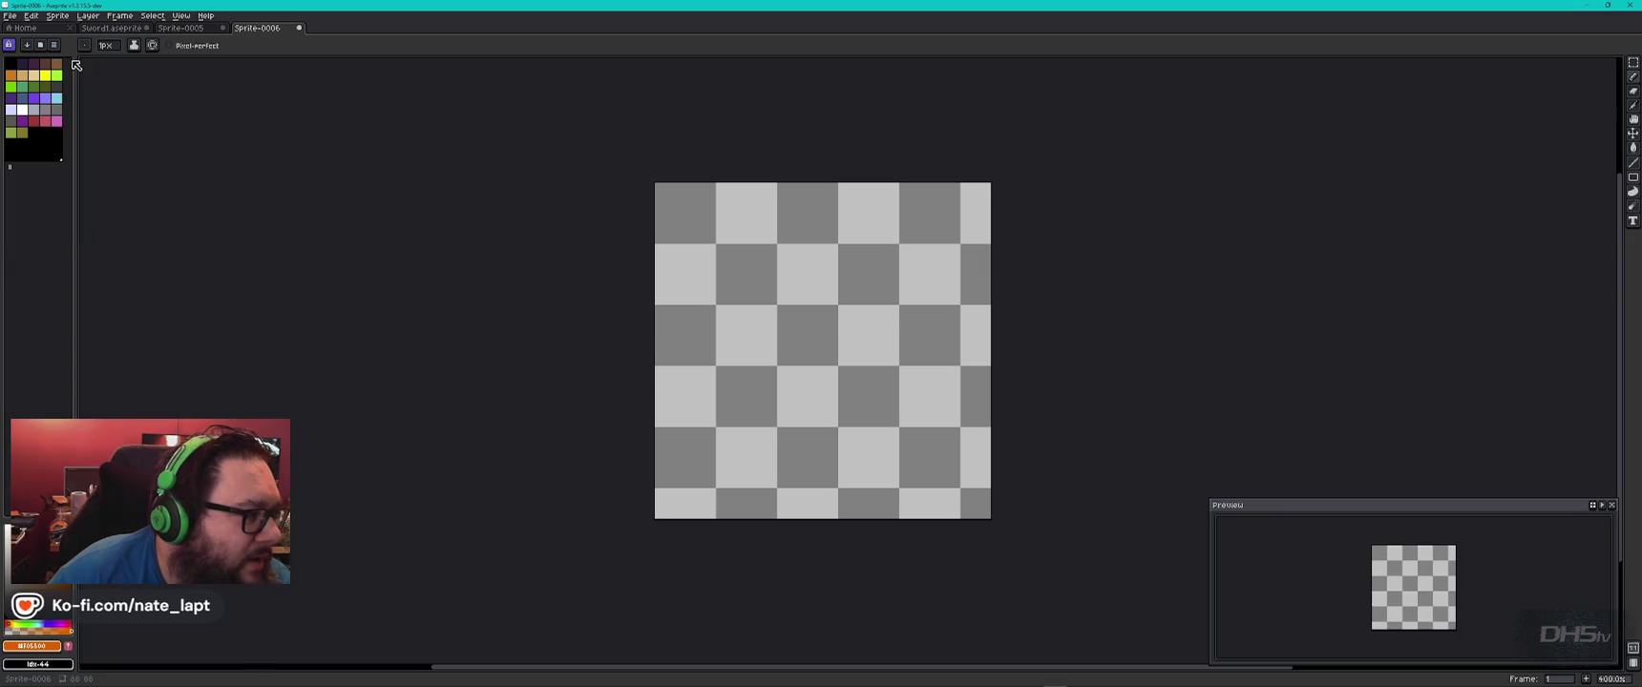
{"action": "left_click", "coordinate": [59, 155]}
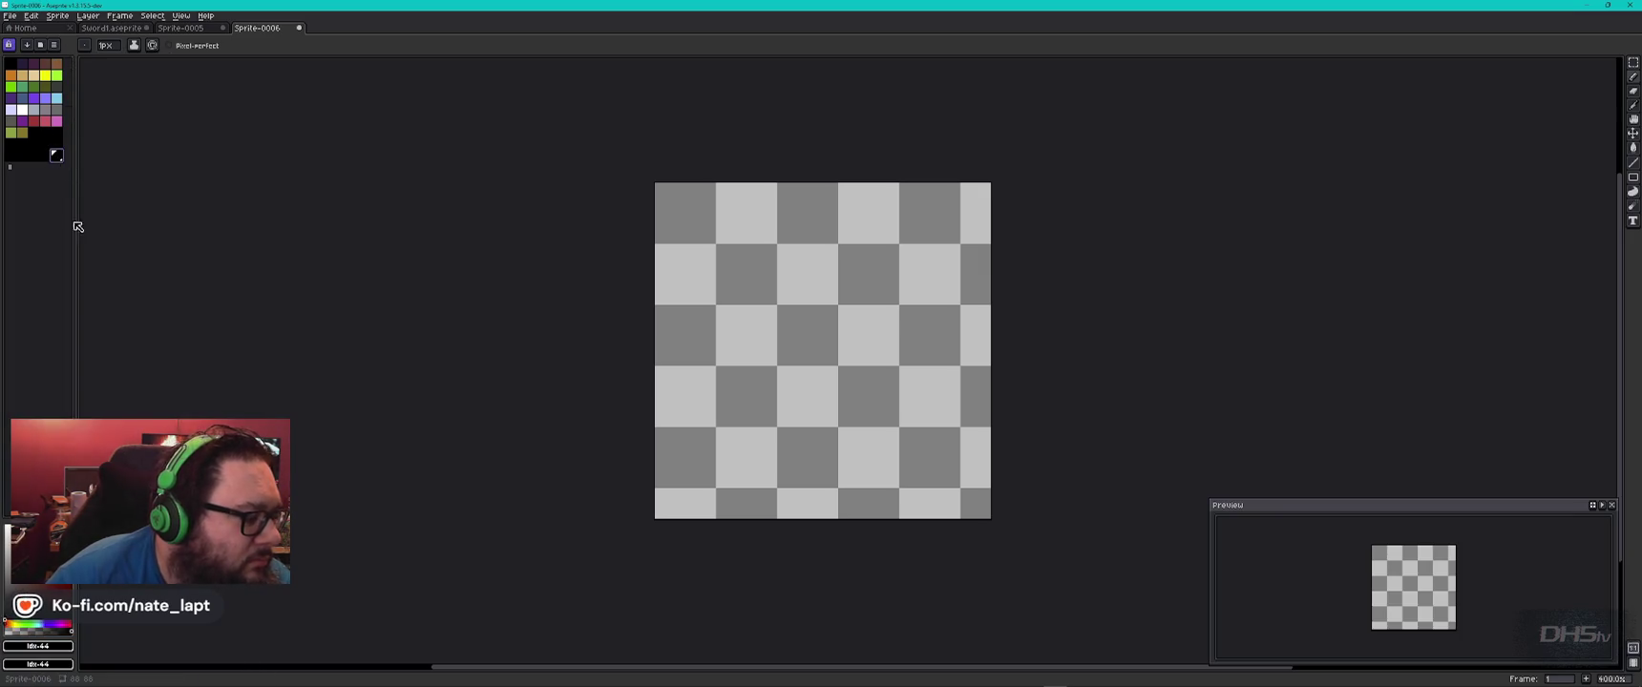
{"action": "left_click", "coordinate": [38, 647]}
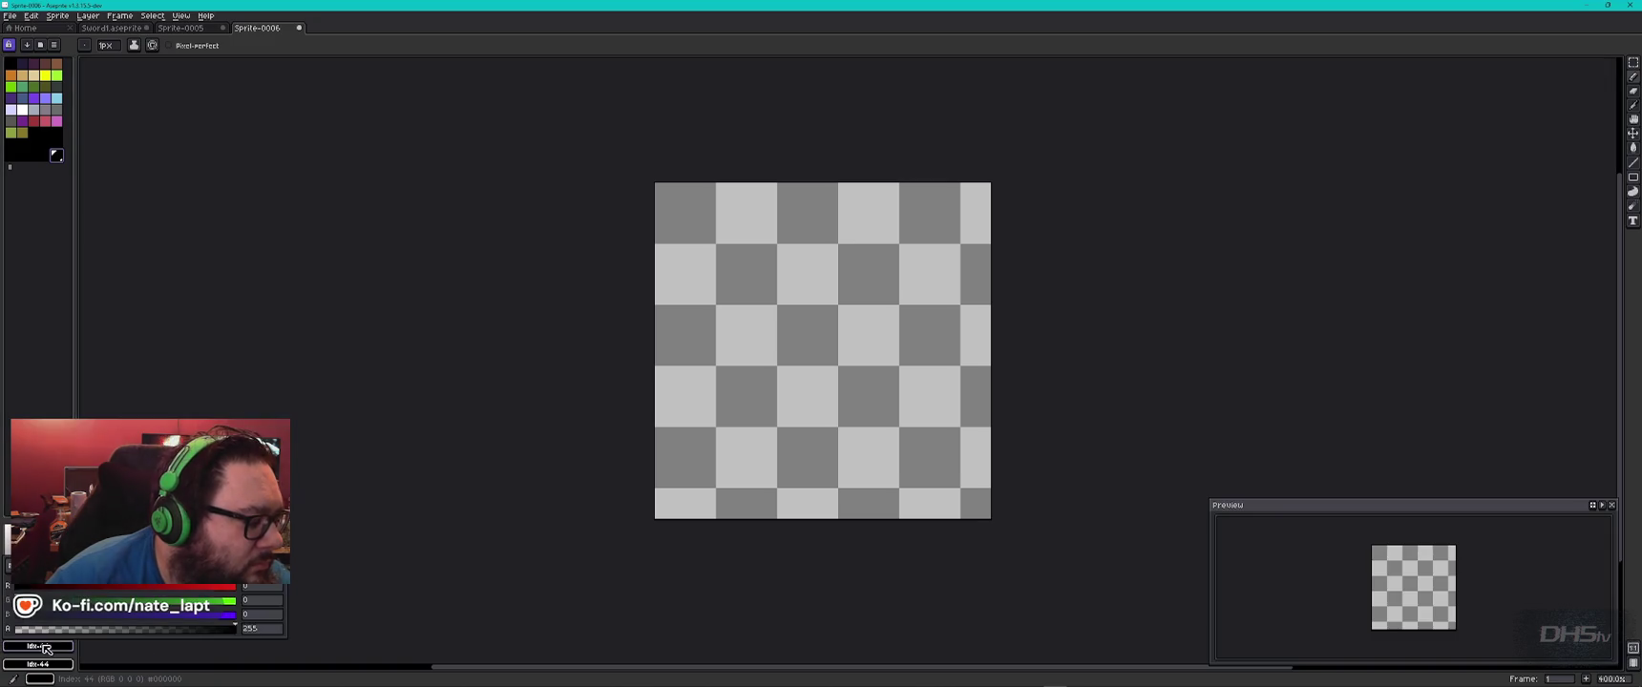
{"action": "left_click_drag", "start_coordinate": [184, 587], "coordinate": [229, 588]}
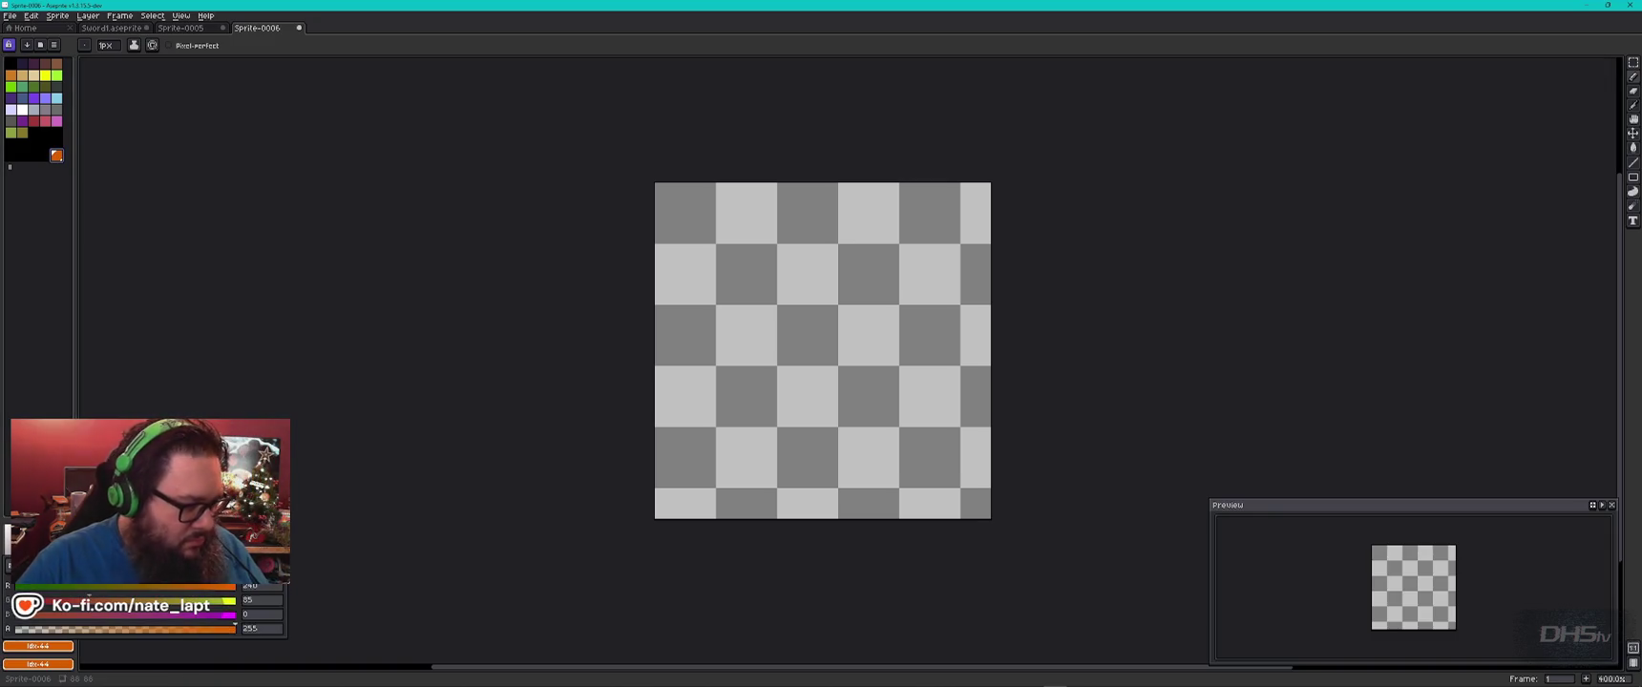
{"action": "left_click", "coordinate": [71, 631]}
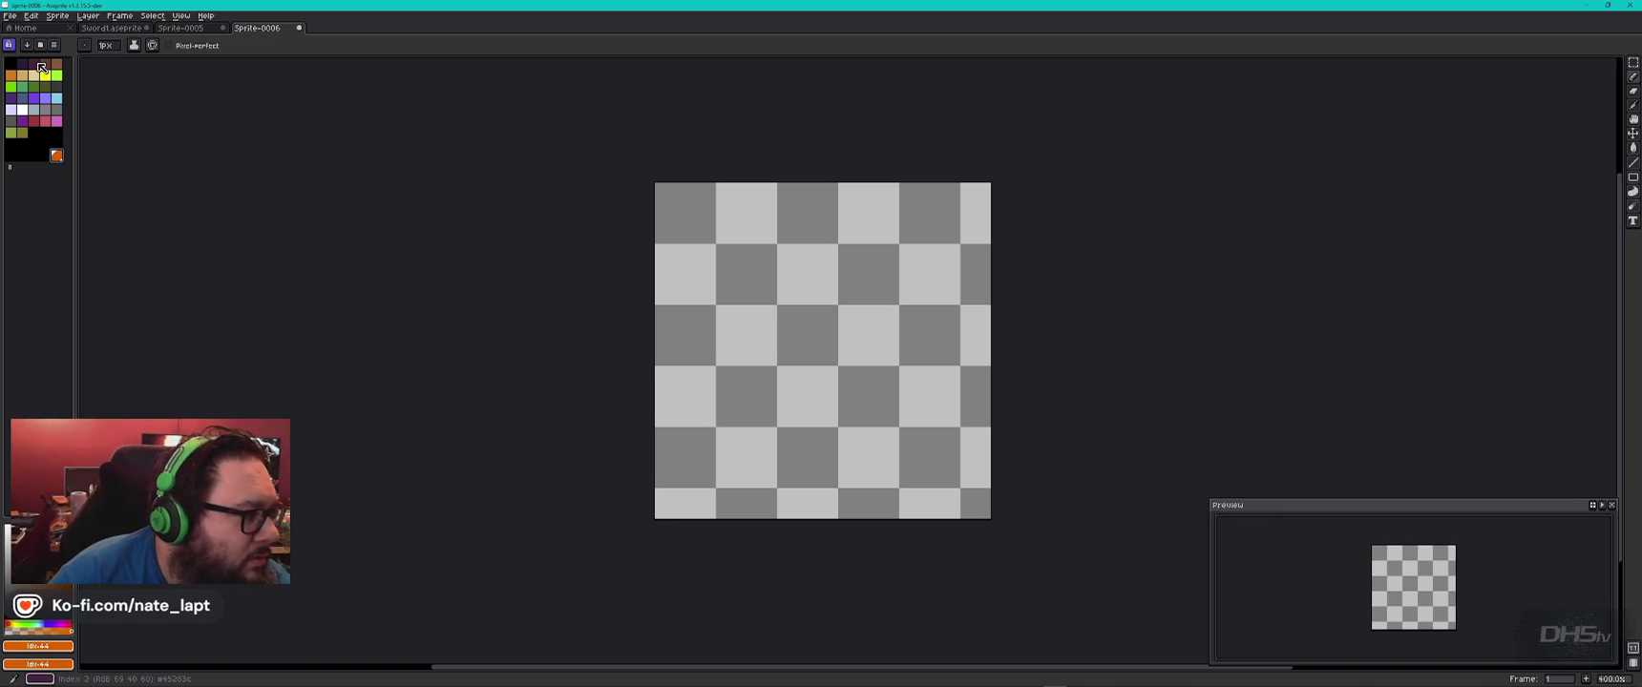
Select slot 43 and toggle palette editing off, on, and off again.
{"action": "left_click", "coordinate": [45, 155]}
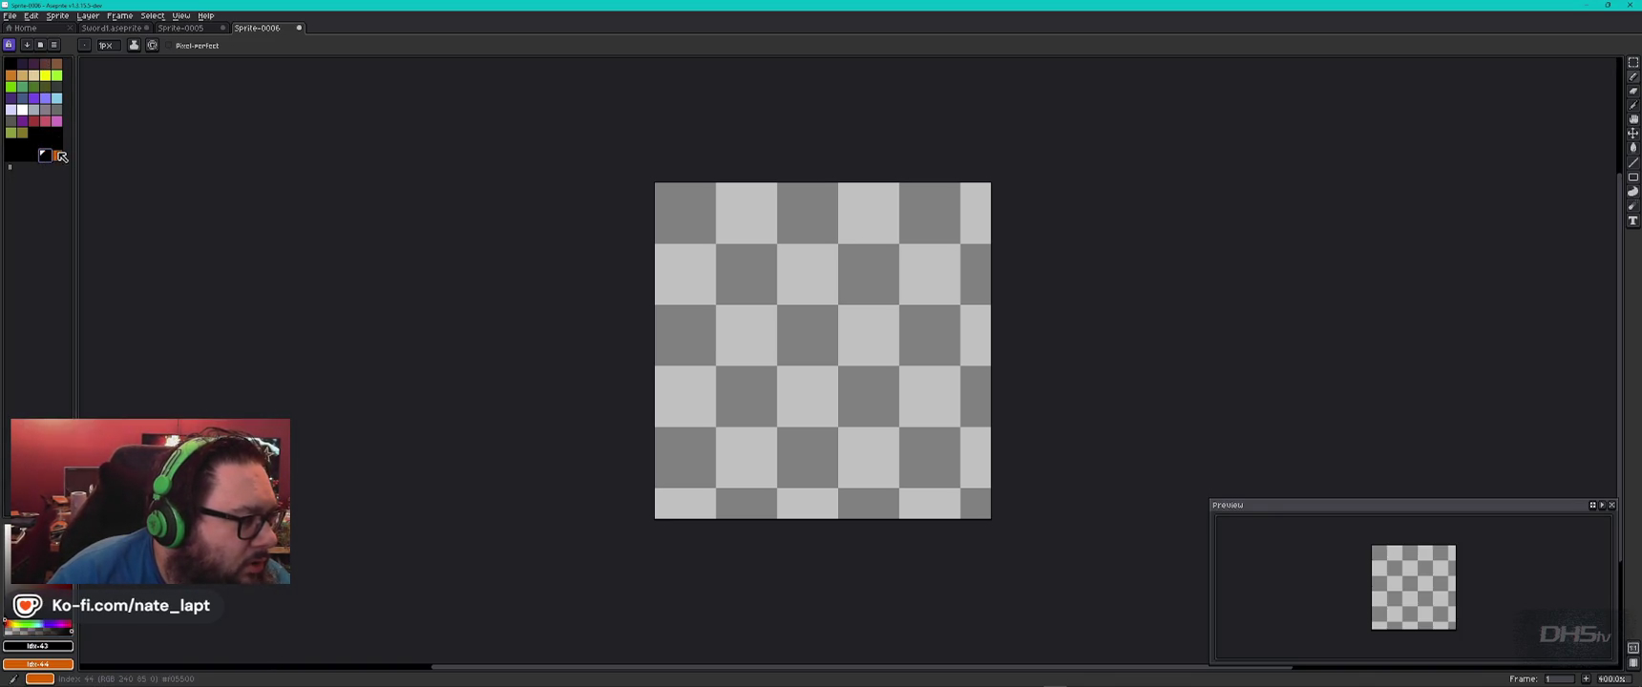
{"action": "left_click", "coordinate": [54, 45]}
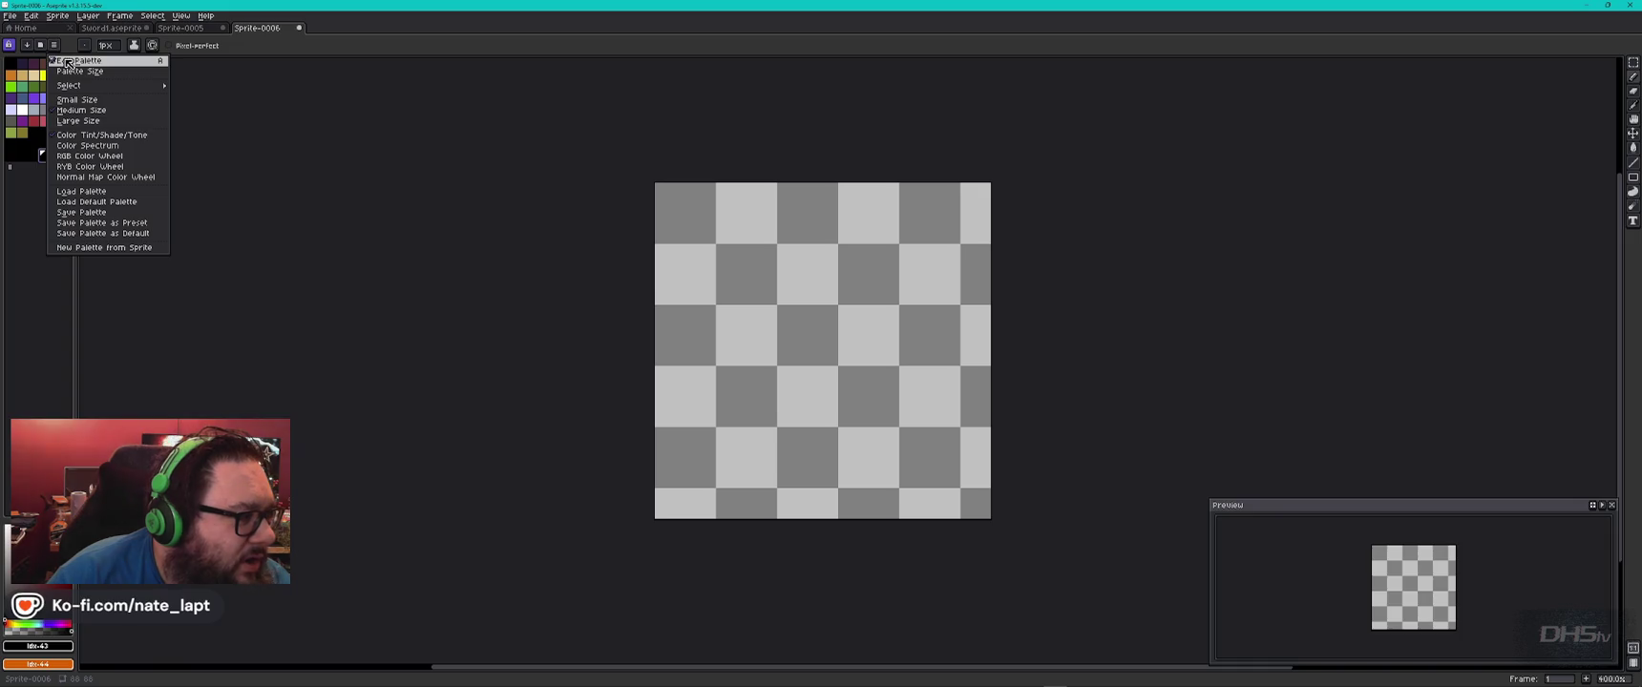
{"action": "left_click", "coordinate": [66, 61]}
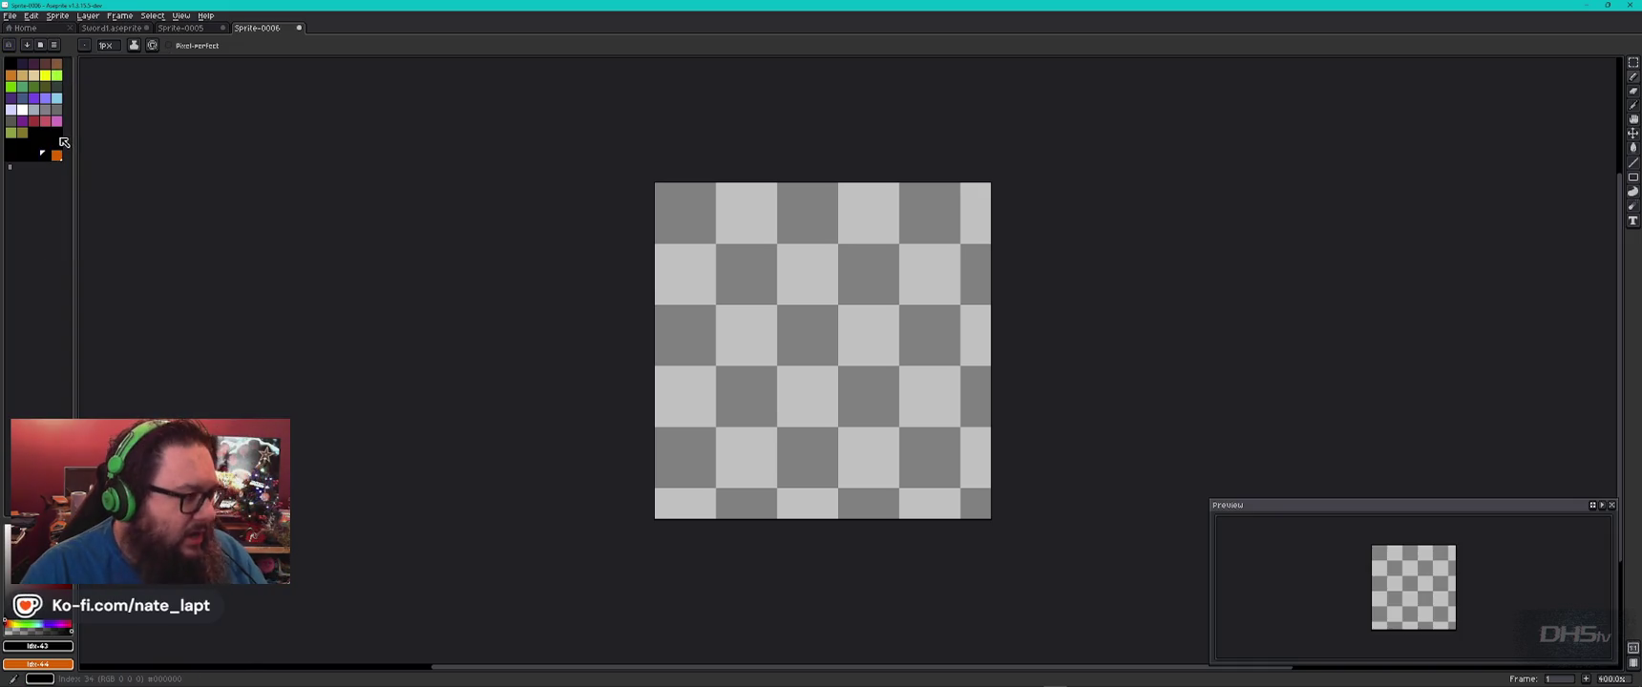
{"action": "left_click", "coordinate": [8, 44]}
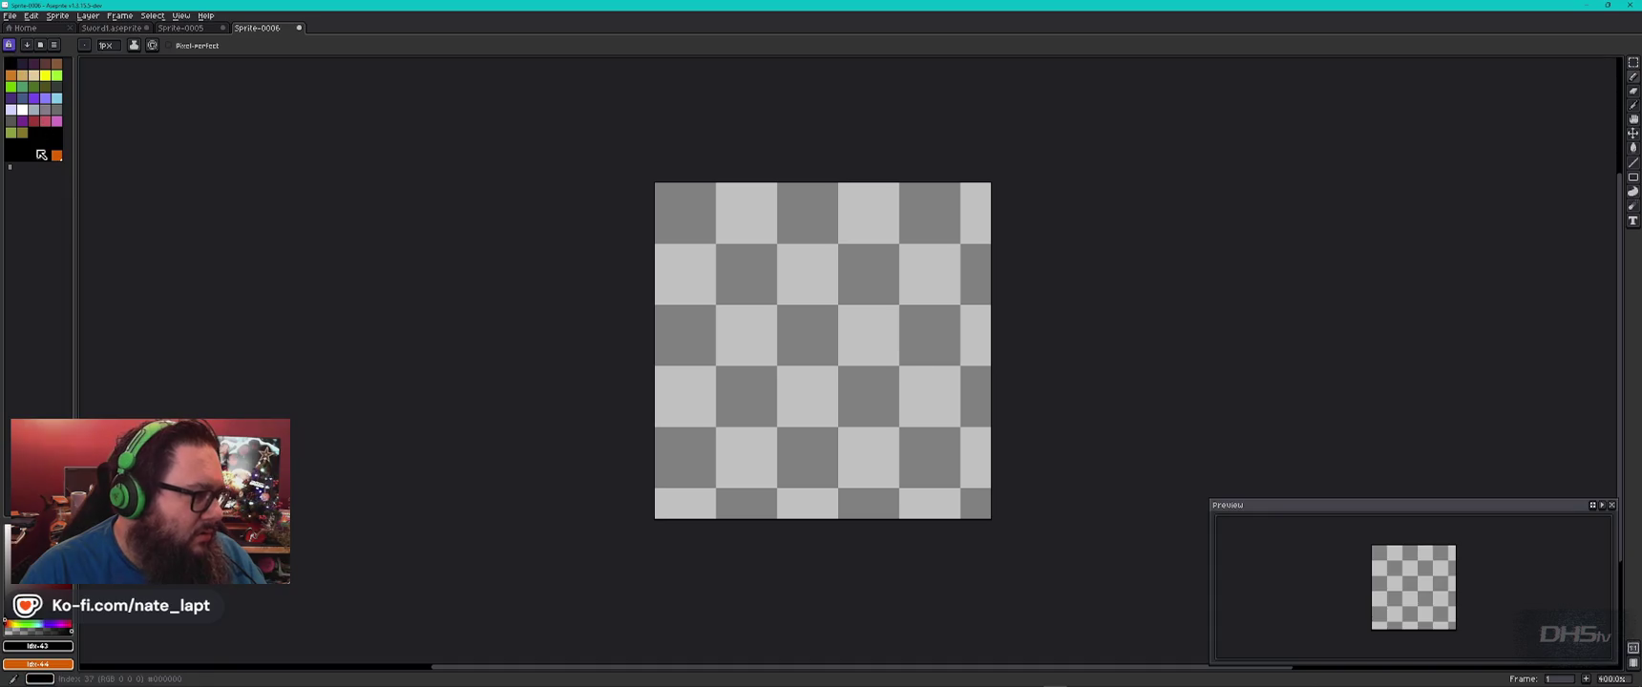
{"action": "key", "text": "9"}
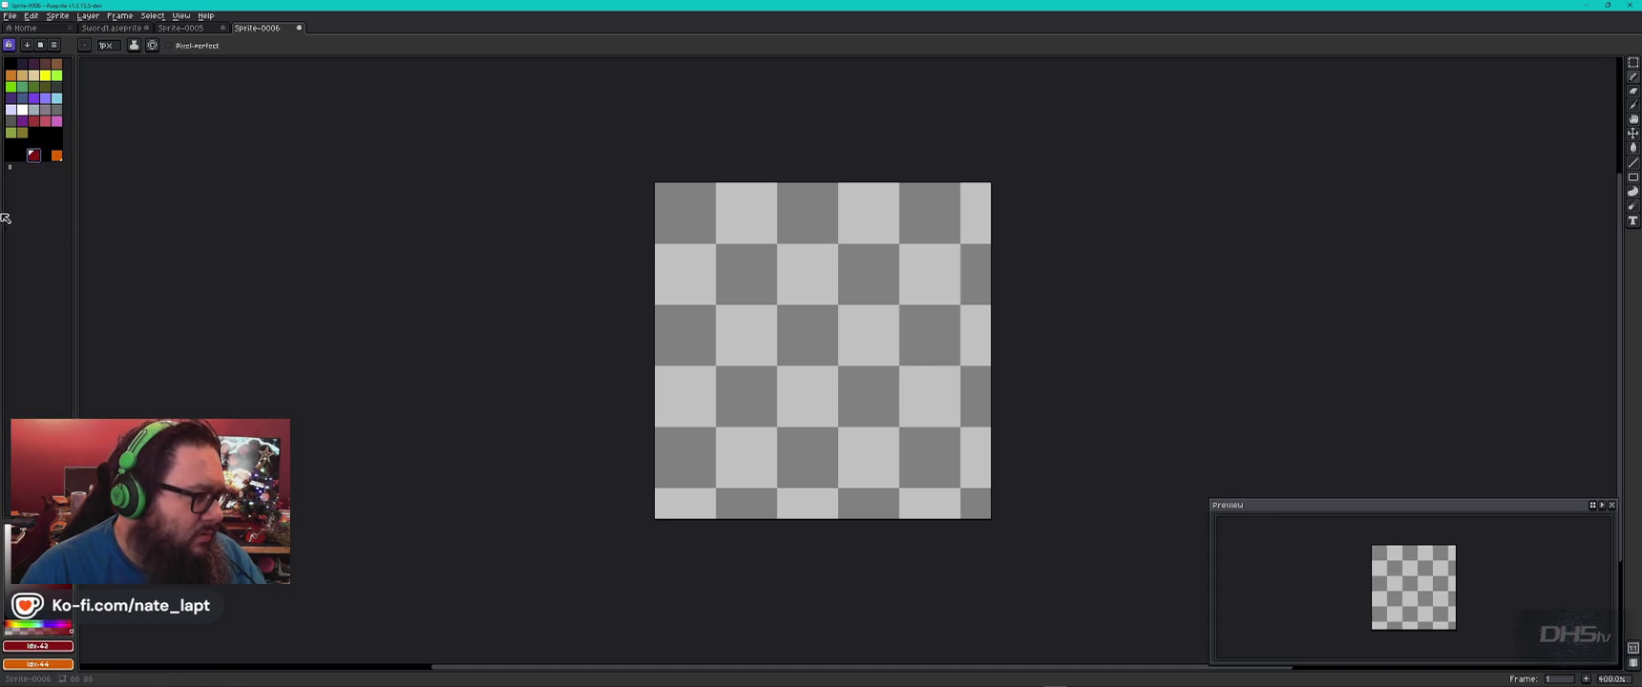
{"action": "key", "text": "F4"}
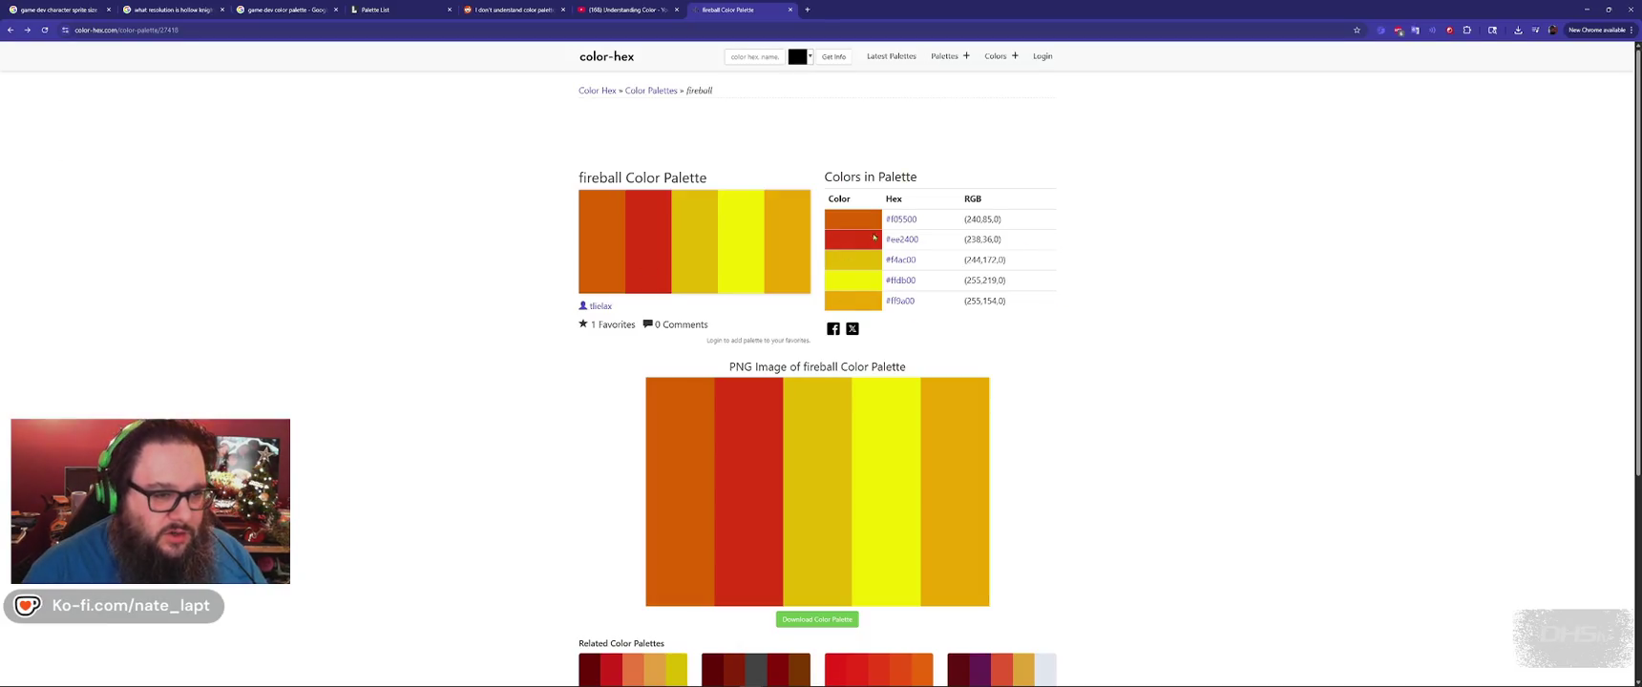
Copy EE2400 from color-hex and apply it to the foreground colour and palette slot 43.
{"action": "left_click", "coordinate": [895, 238]}
{"action": "left_click_drag", "start_coordinate": [674, 217], "coordinate": [716, 218]}
{"action": "key", "text": "alt+Left"}
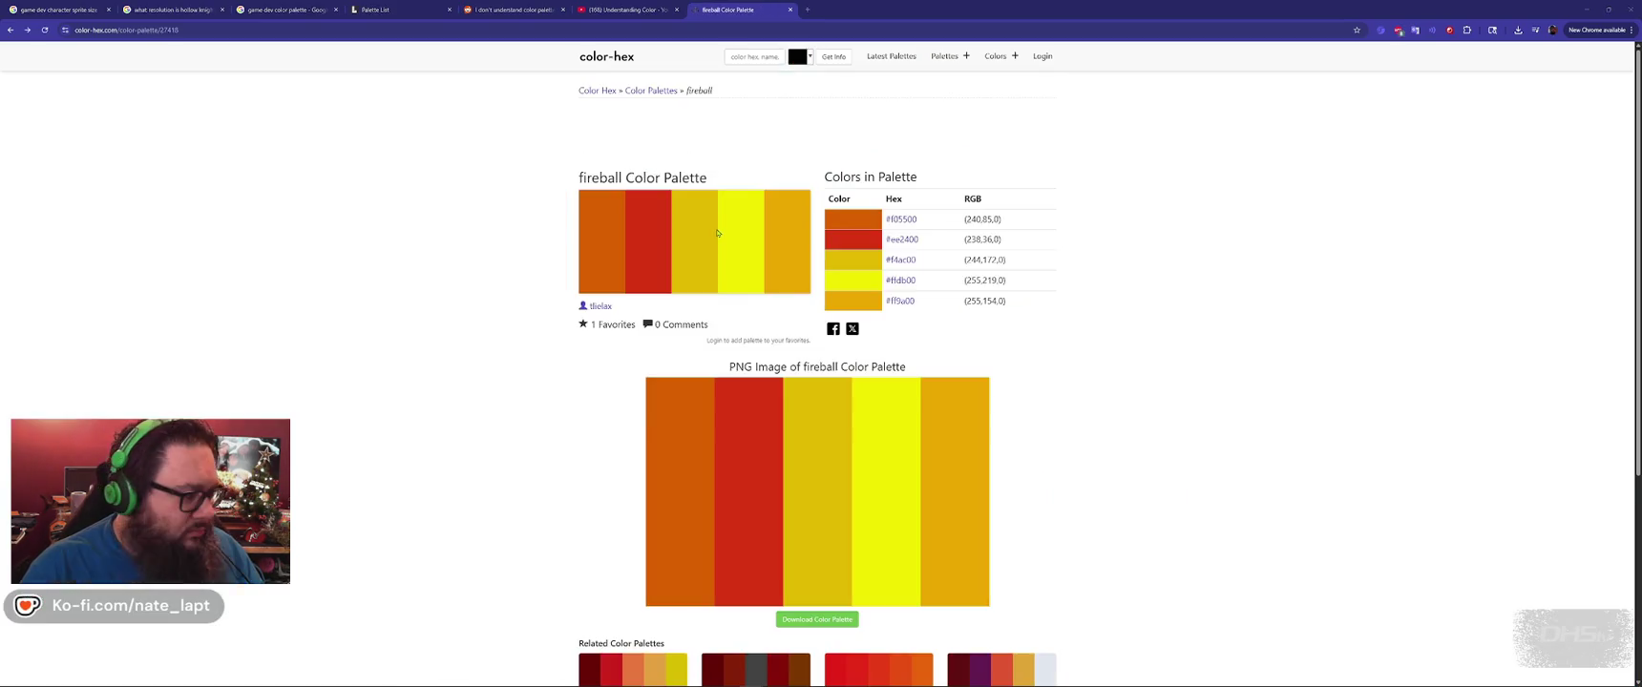
{"action": "key", "text": "alt+Tab"}
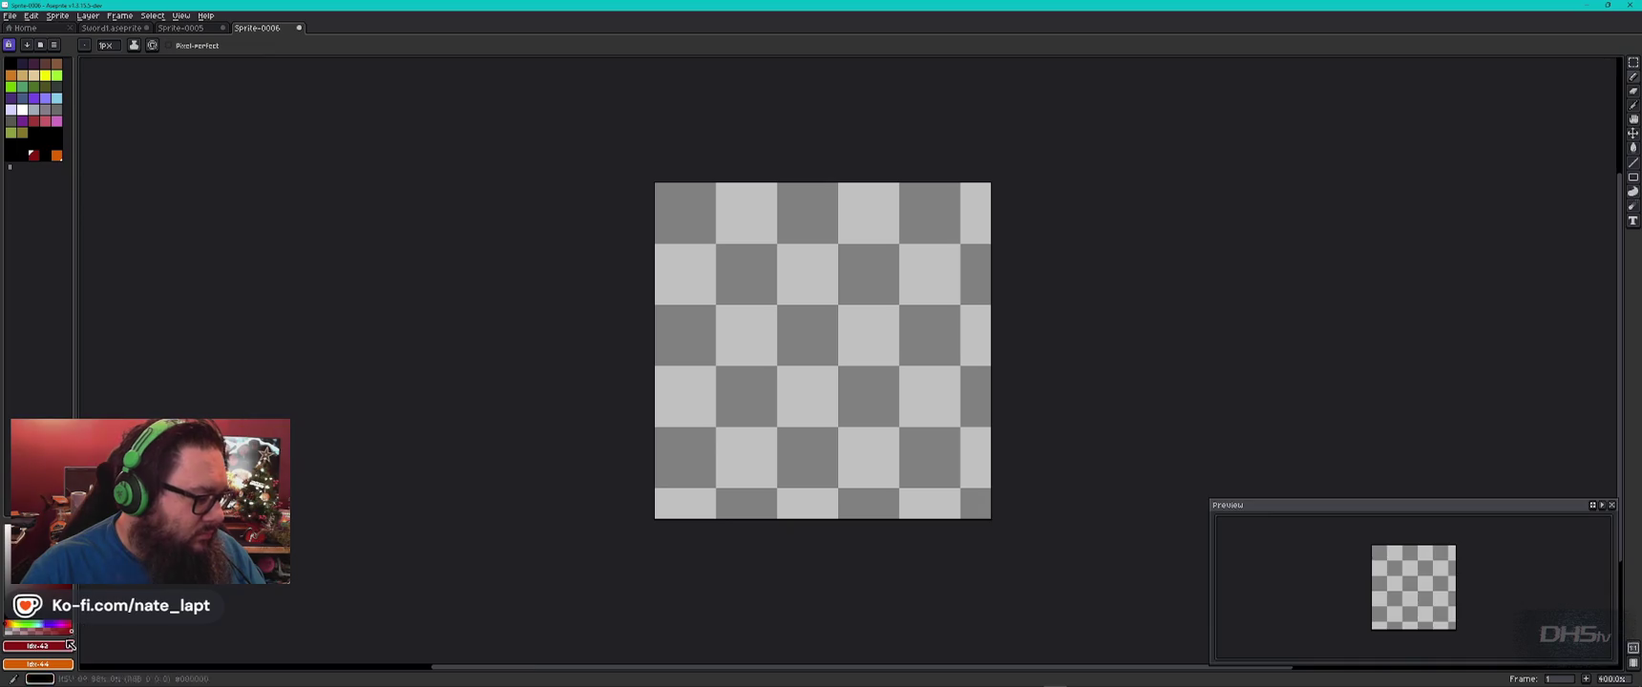
{"action": "left_click", "coordinate": [38, 646]}
{"action": "key", "text": "ctrl+v"}
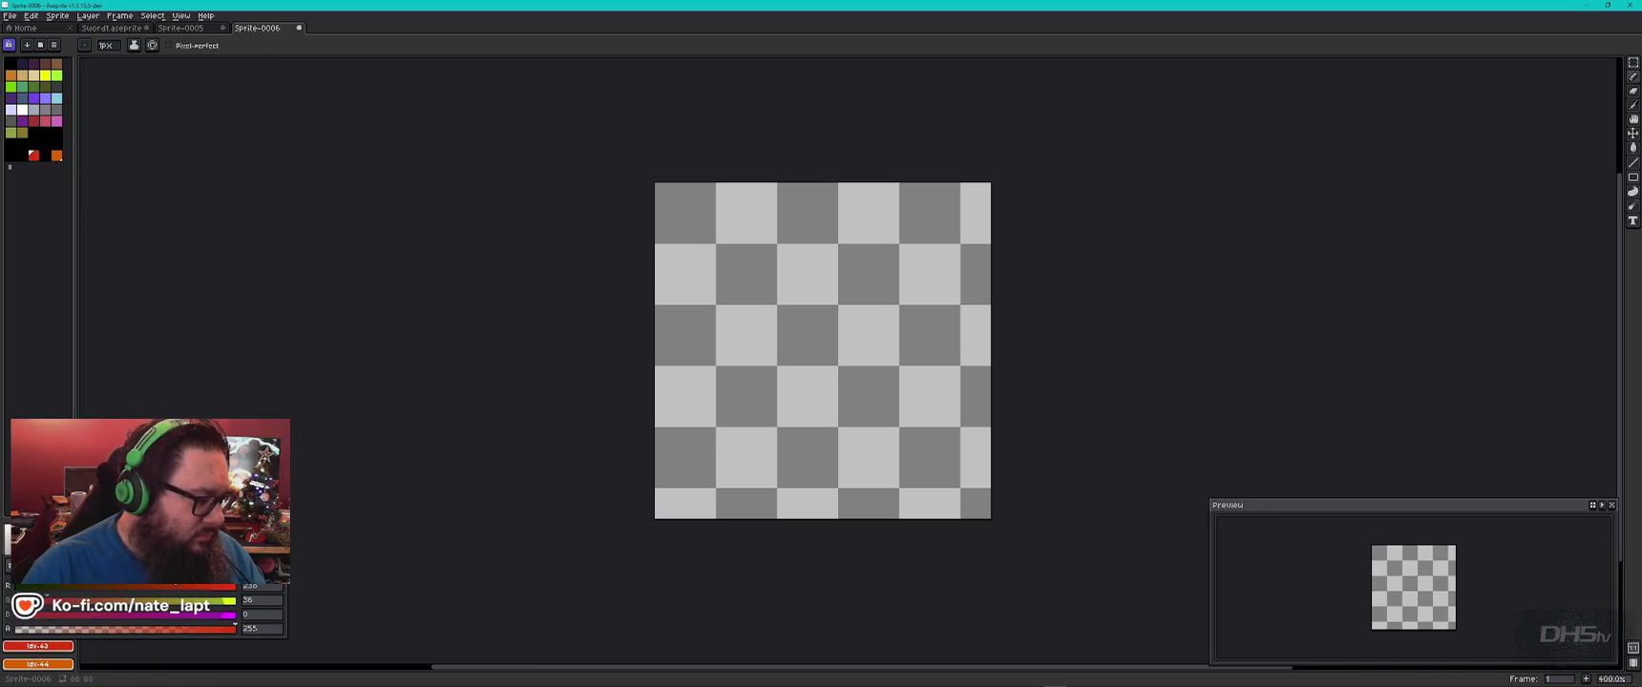
{"action": "left_click", "coordinate": [147, 455]}
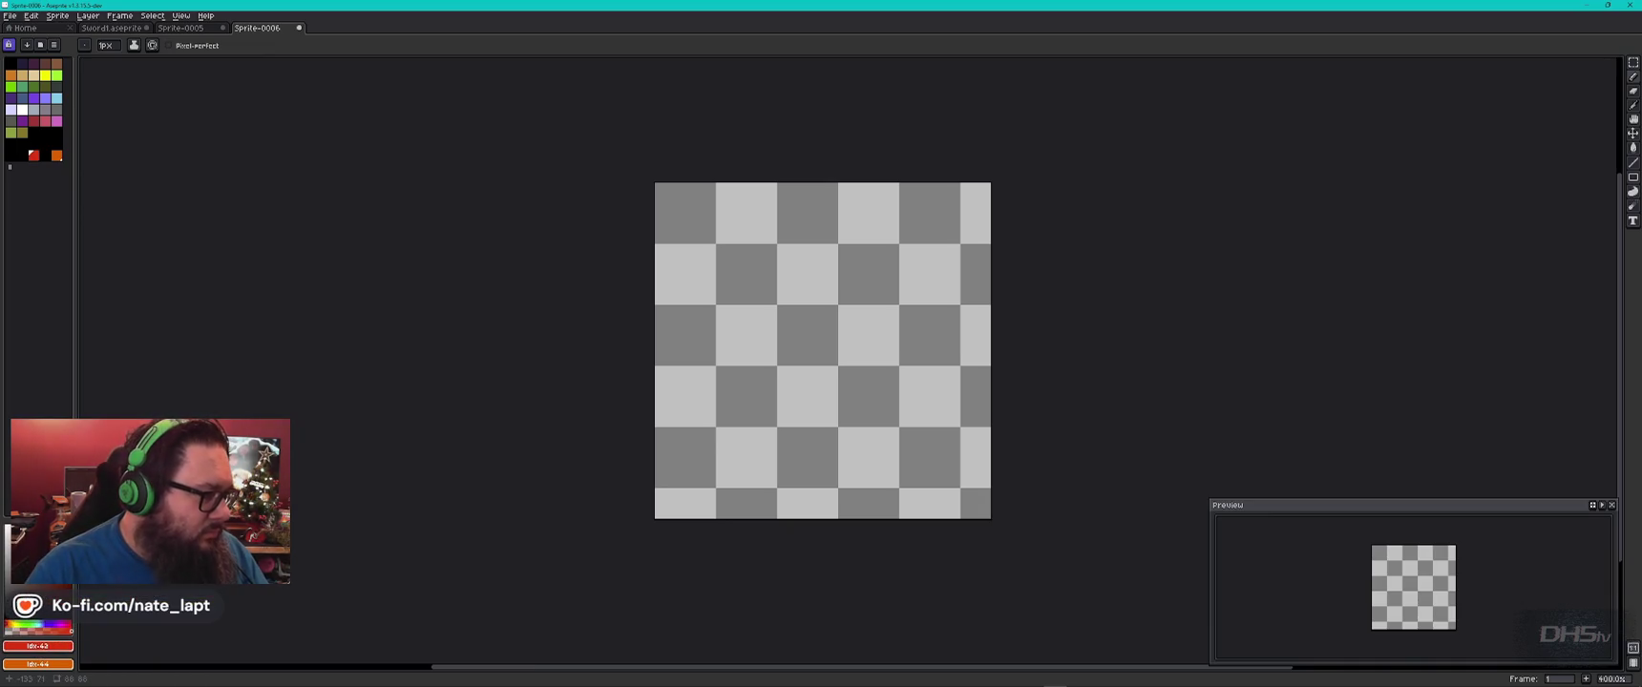
{"action": "left_click", "coordinate": [45, 155]}
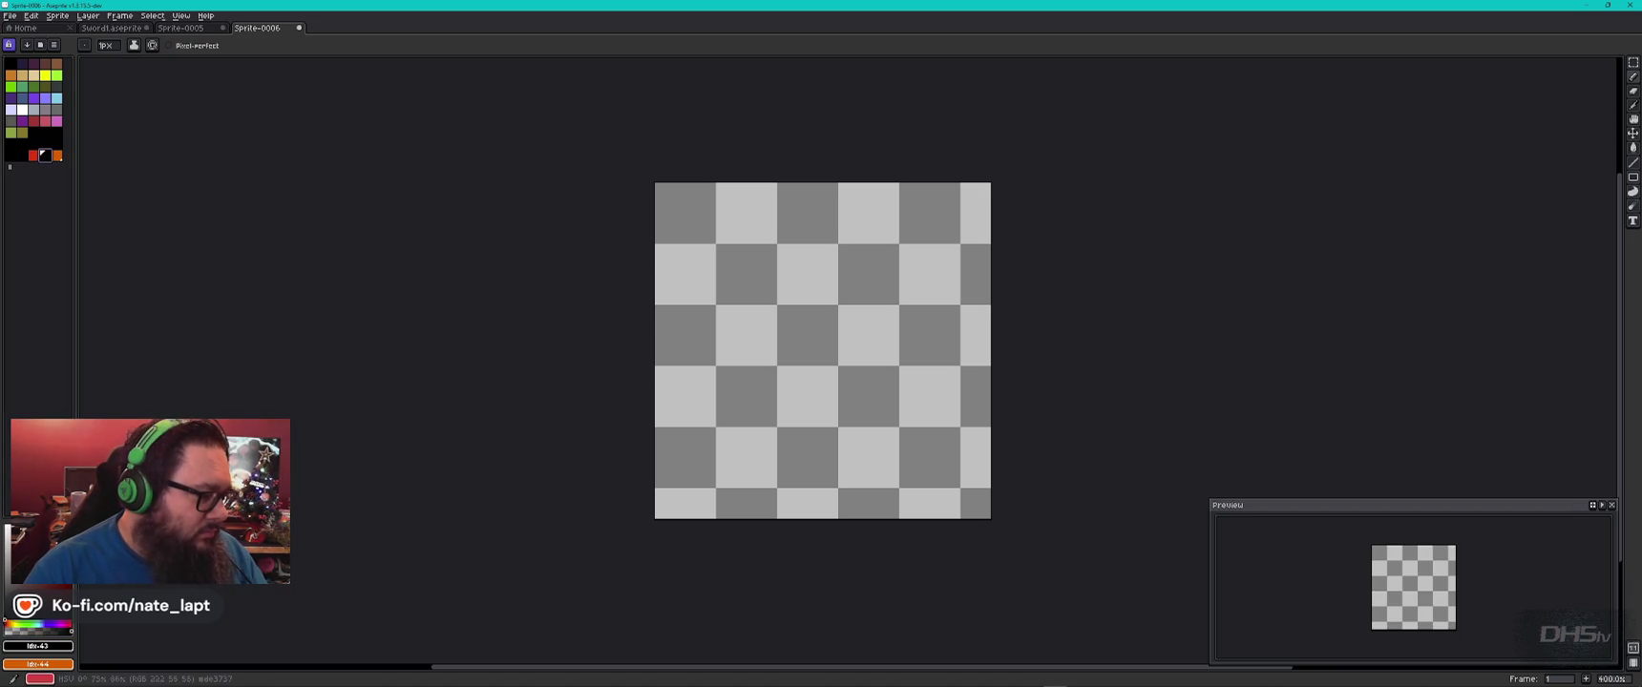
{"action": "left_click", "coordinate": [27, 655]}
{"action": "key", "text": "ctrl+v"}
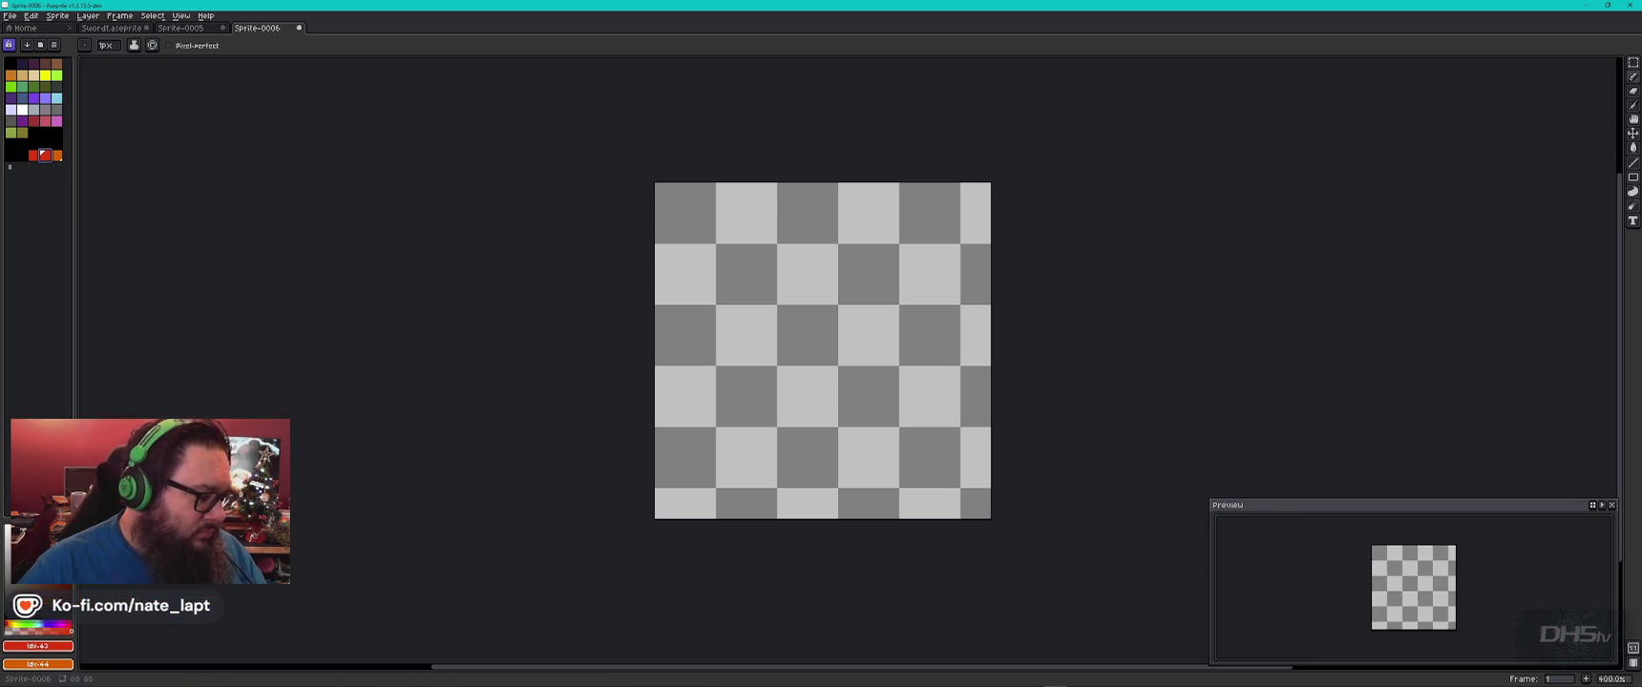
Copy the yellow F4AC00 from color-hex and paste it into a palette colour.
{"action": "key", "text": "alt+Tab"}
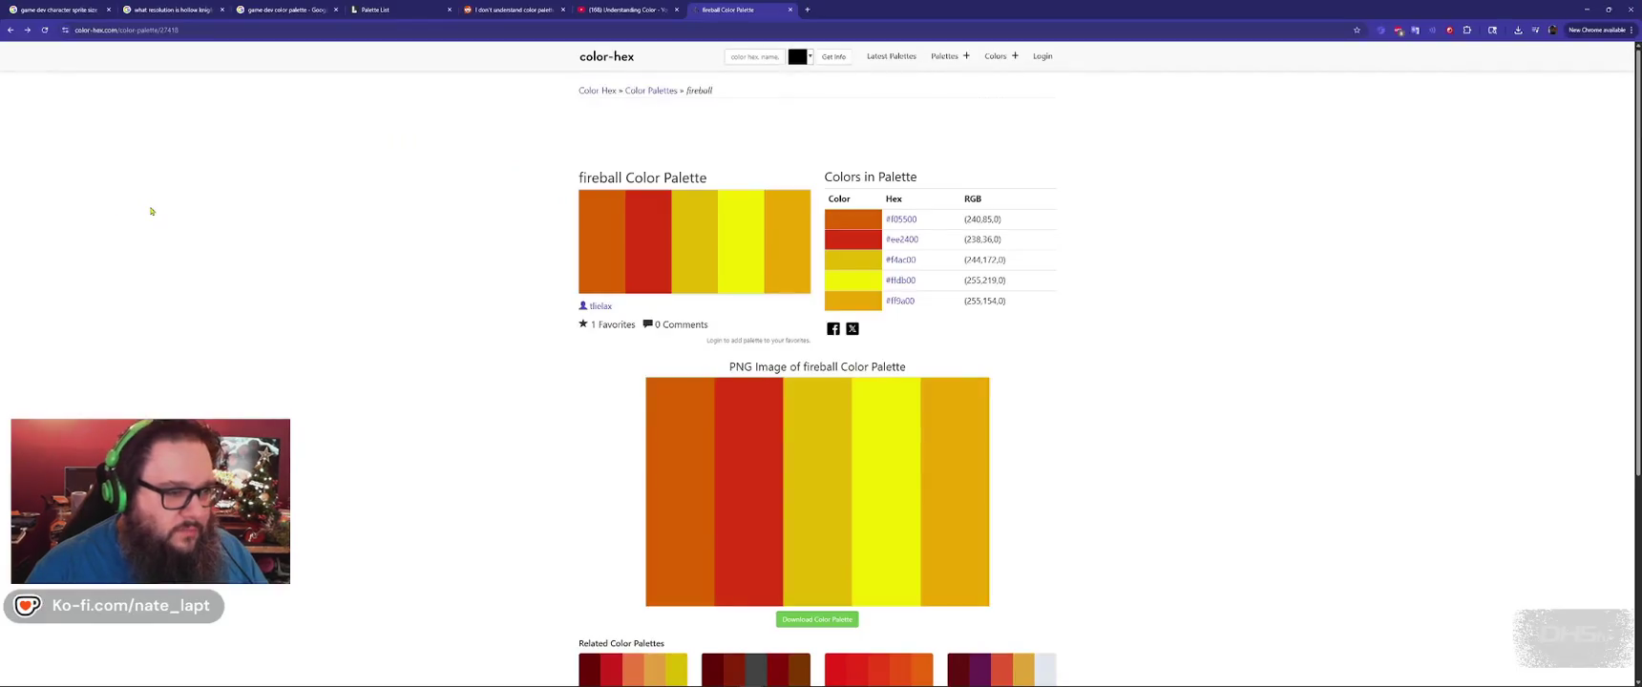
{"action": "left_click", "coordinate": [900, 261]}
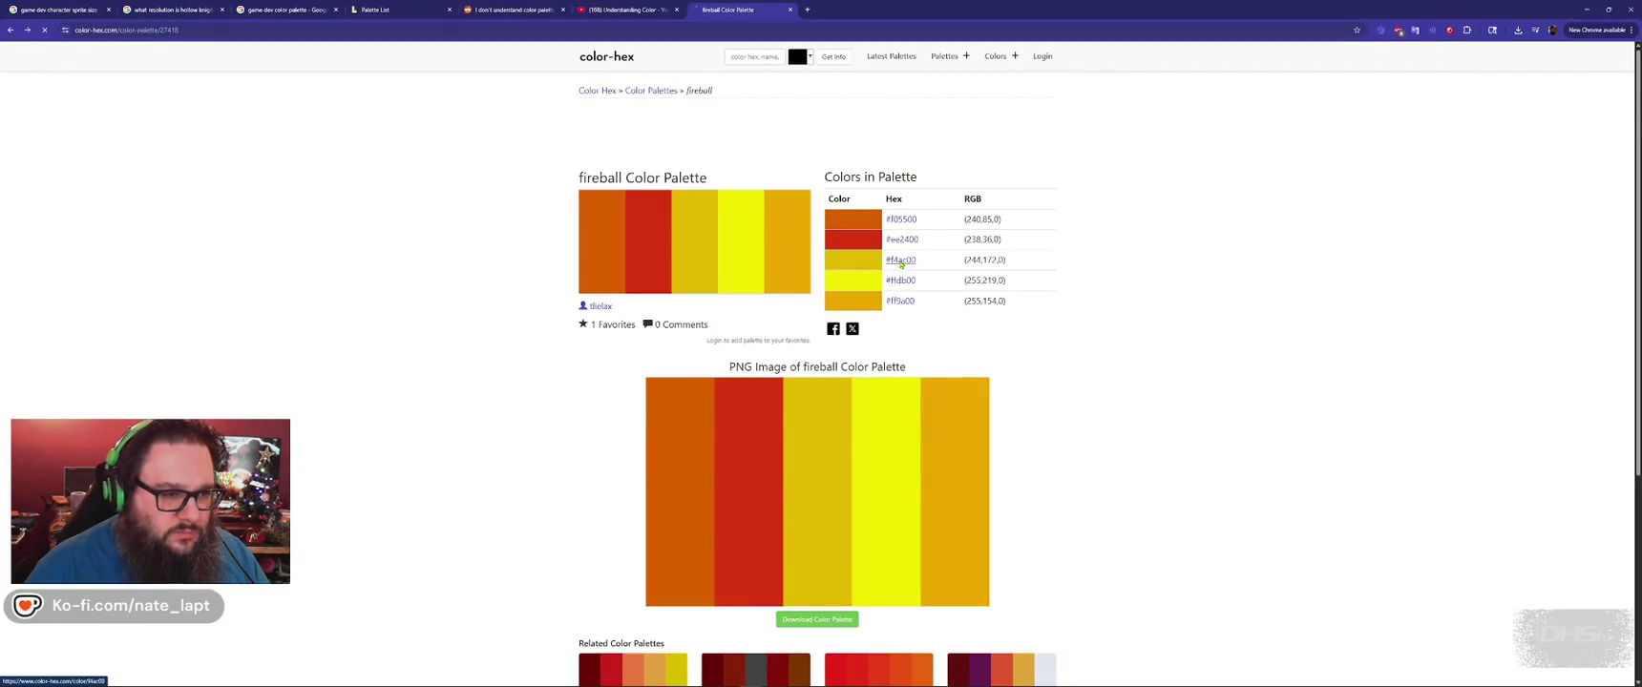
{"action": "double_click", "coordinate": [692, 219]}
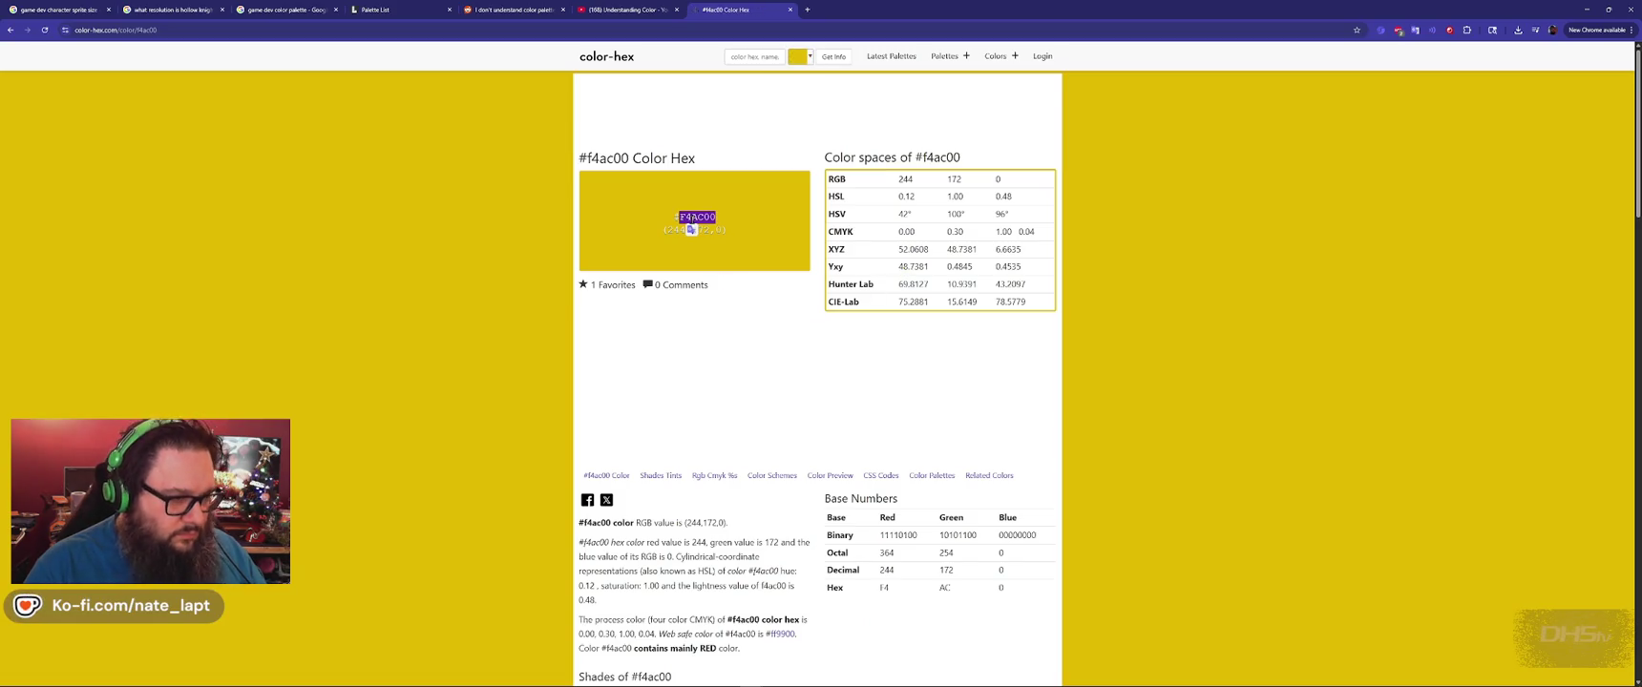
{"action": "key", "text": "alt+Left"}
{"action": "key", "text": "alt+Tab"}
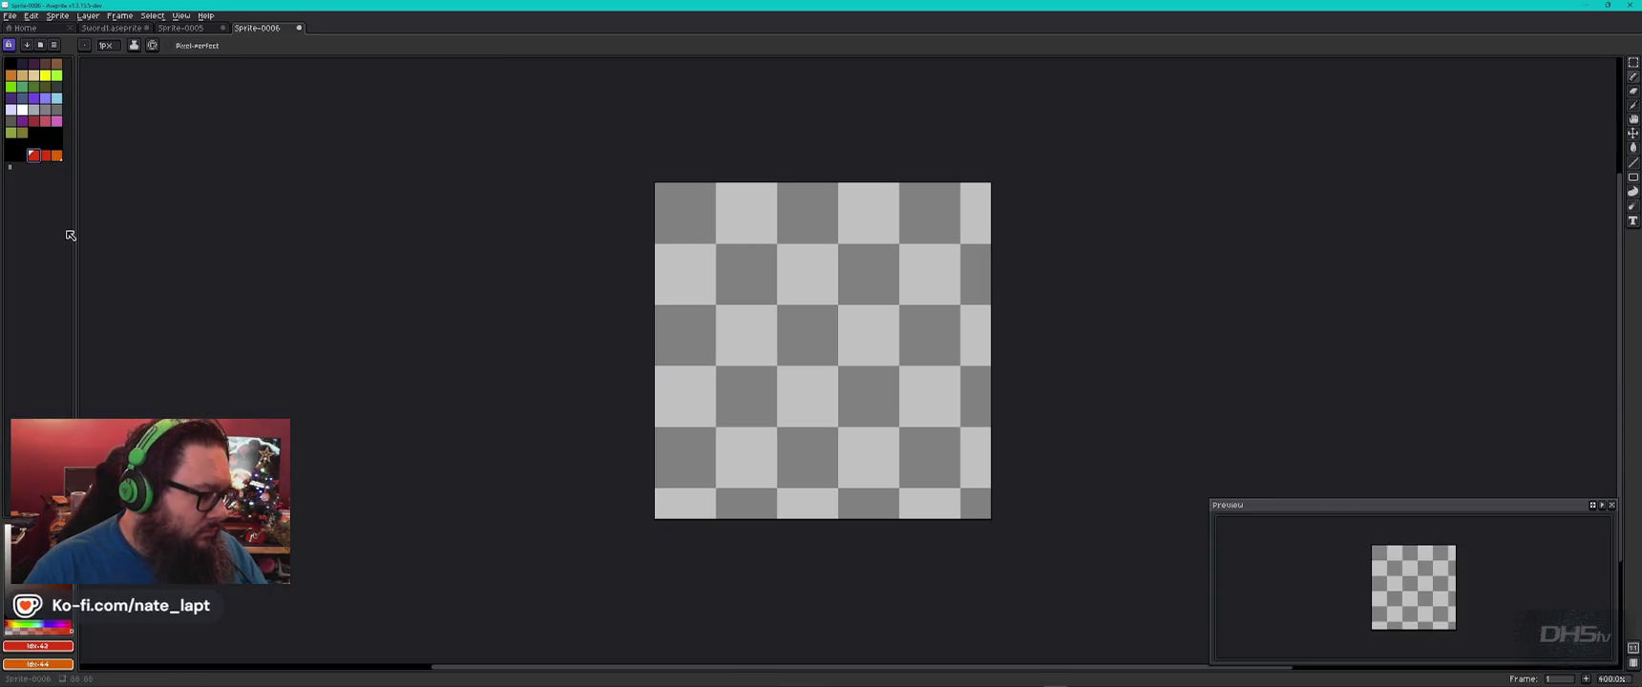
{"action": "left_click", "coordinate": [38, 646]}
{"action": "key", "text": "ctrl+v"}
{"action": "key", "text": "Return"}
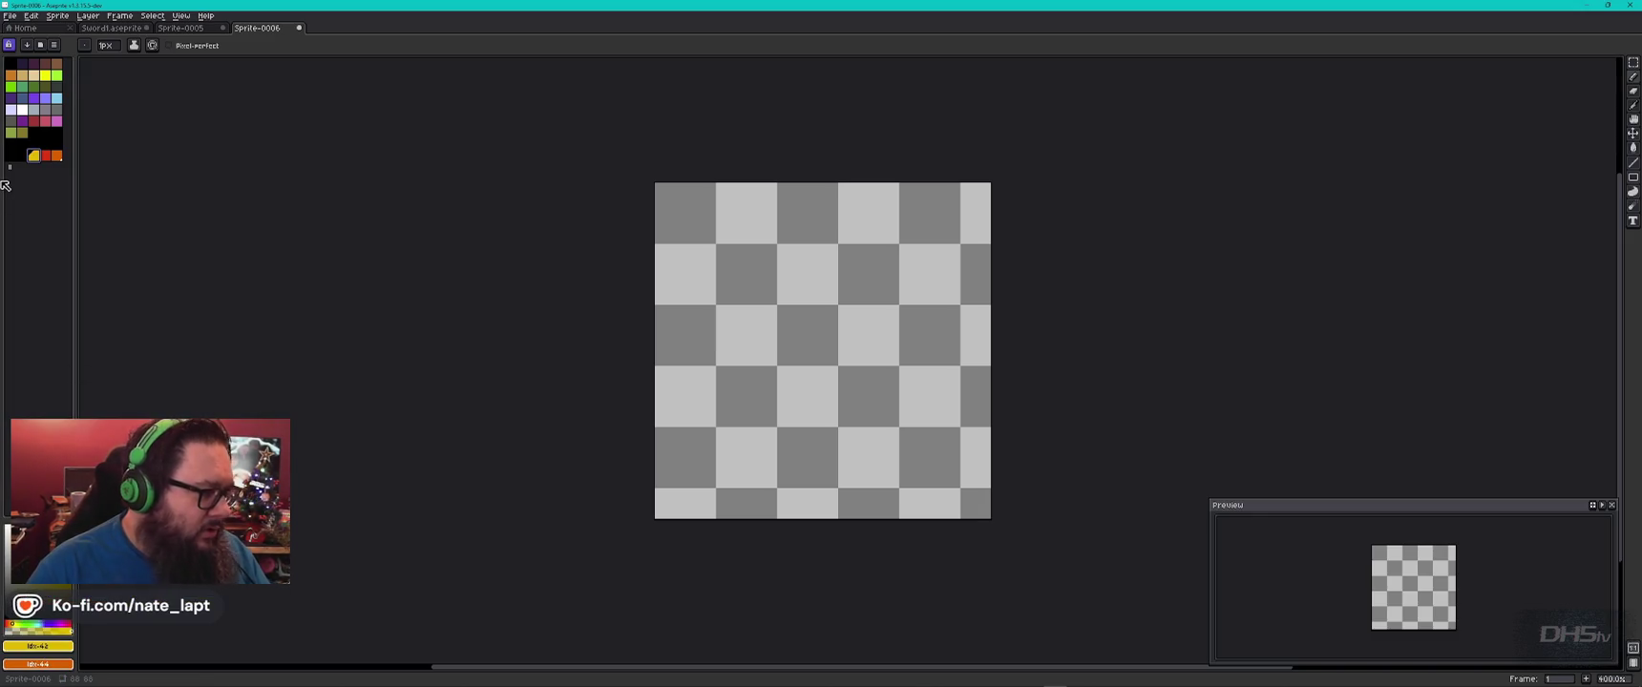
Copy the yellow FFDB00 and add it to the next empty palette entry.
{"action": "key", "text": "alt+Tab"}
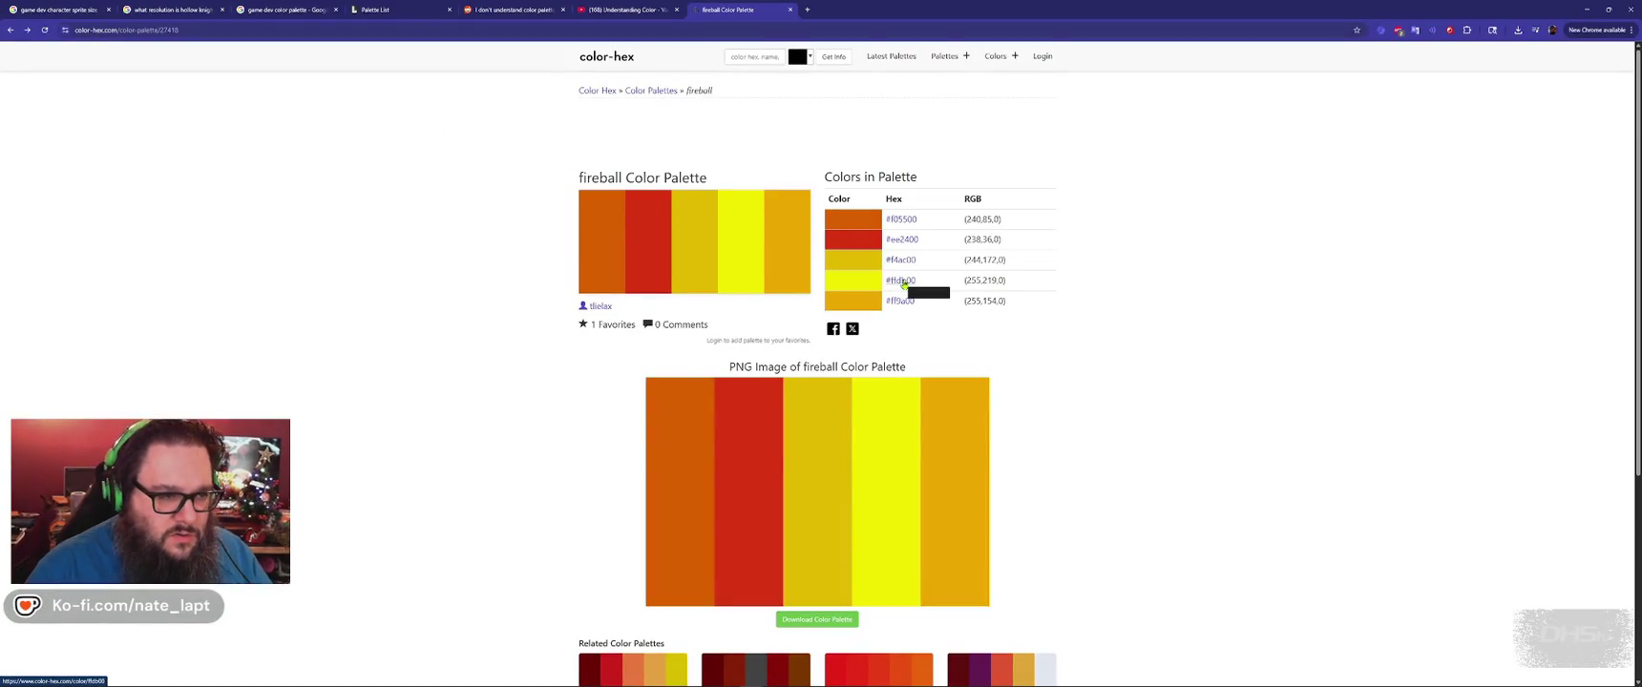
{"action": "left_click", "coordinate": [902, 281]}
{"action": "double_click", "coordinate": [683, 217]}
{"action": "key", "text": "alt+Left"}
{"action": "key", "text": "alt+Tab"}
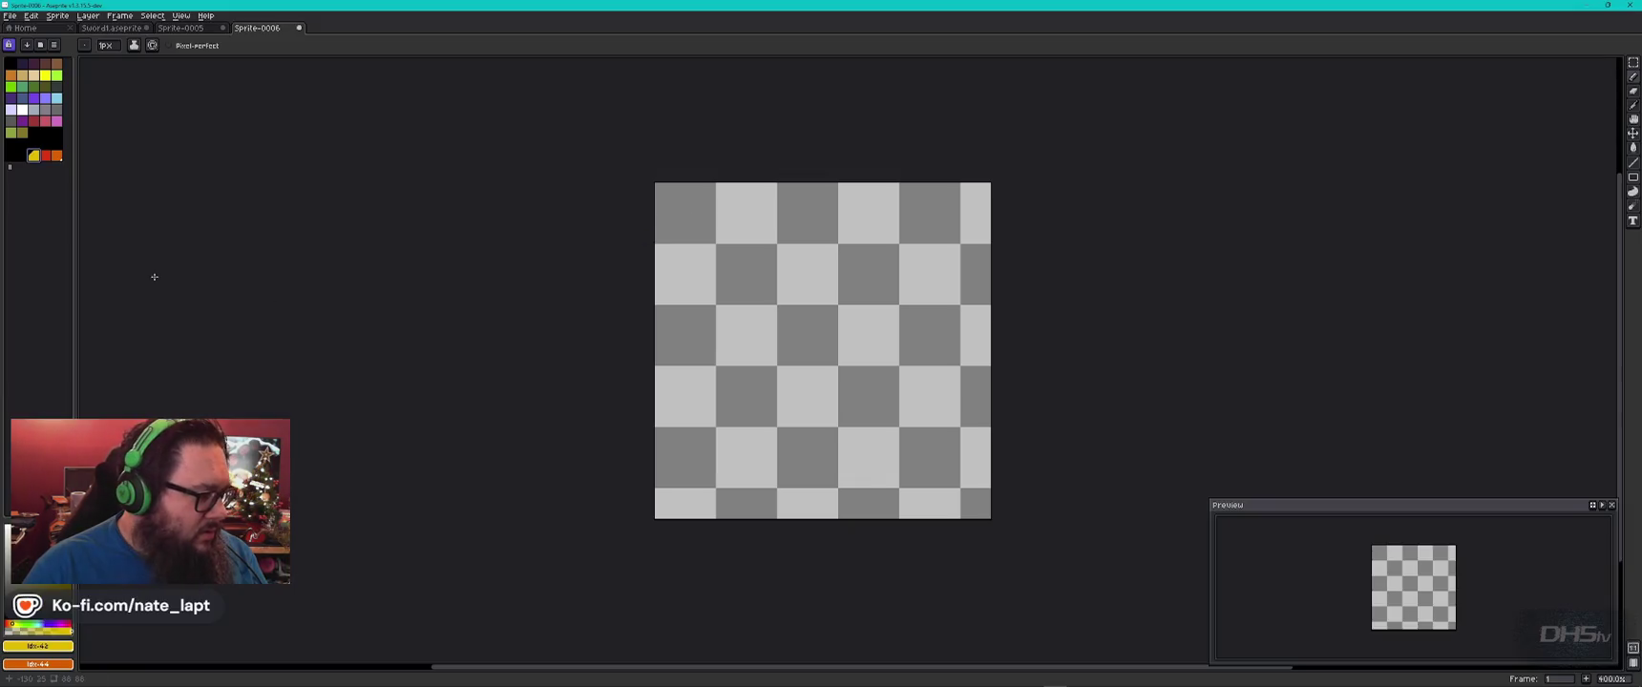
{"action": "left_click", "coordinate": [23, 154]}
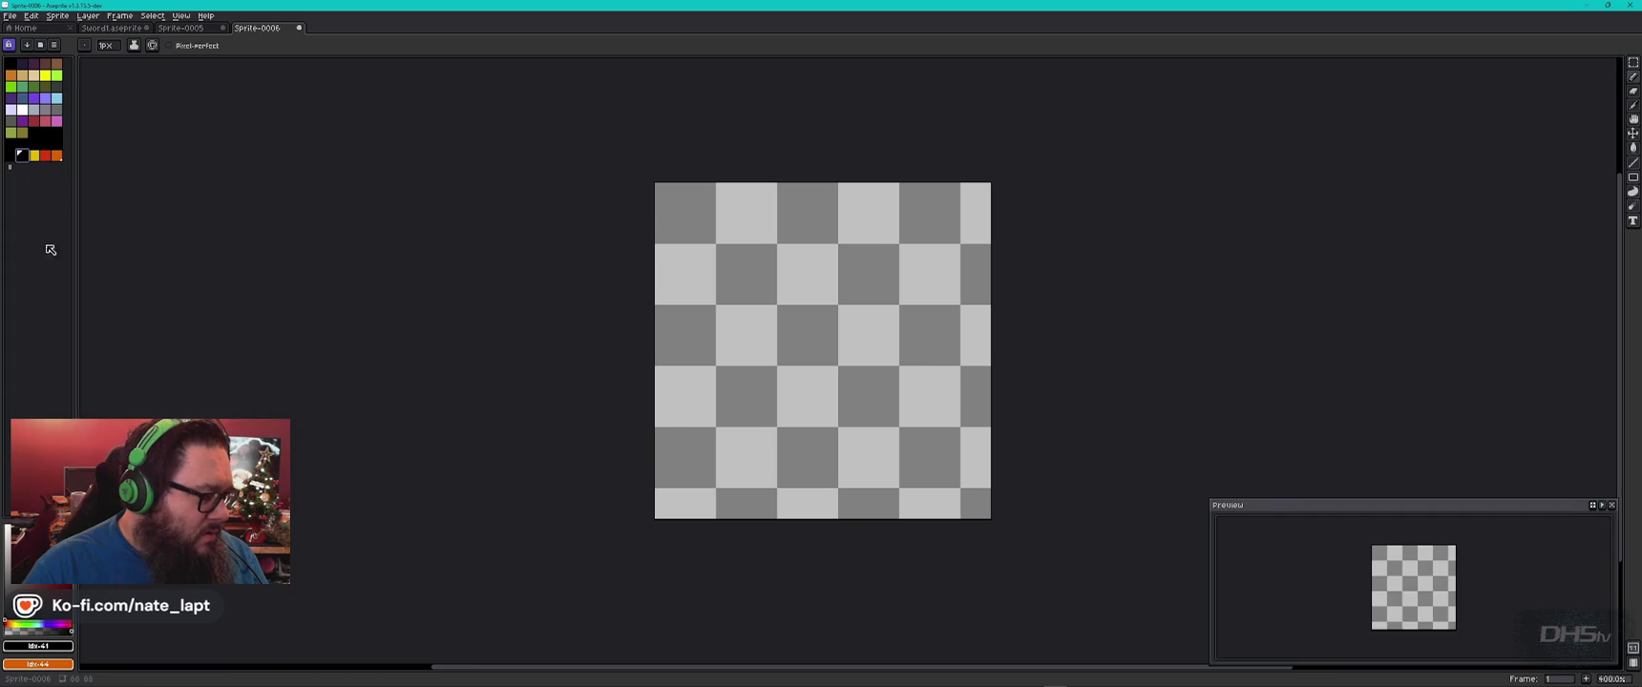
{"action": "left_click", "coordinate": [38, 646]}
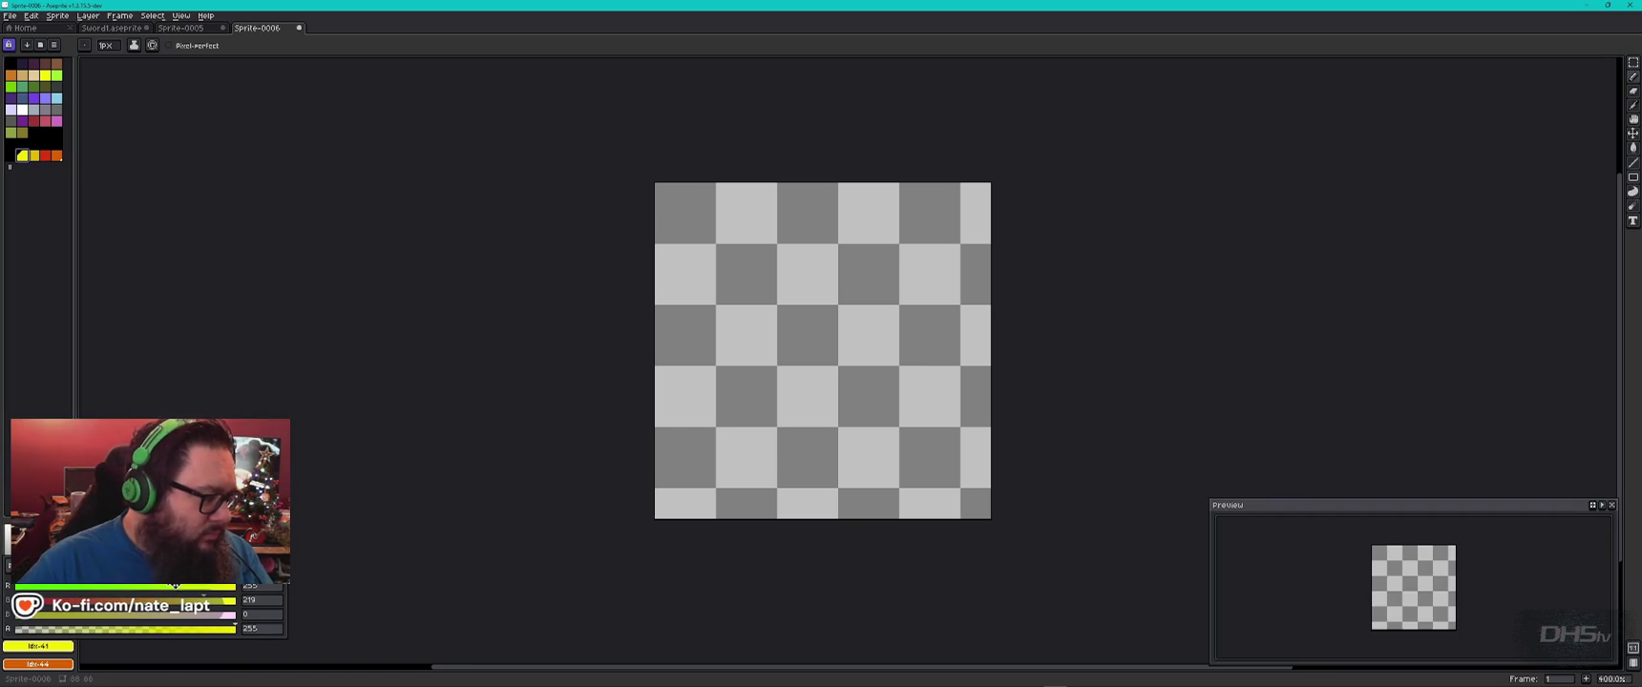
{"action": "key", "text": "Escape"}
Copy the orange FF9A00 and paste it into the next empty palette entry.
{"action": "key", "text": "alt+Tab"}
{"action": "left_click", "coordinate": [898, 301]}
{"action": "double_click", "coordinate": [699, 219]}
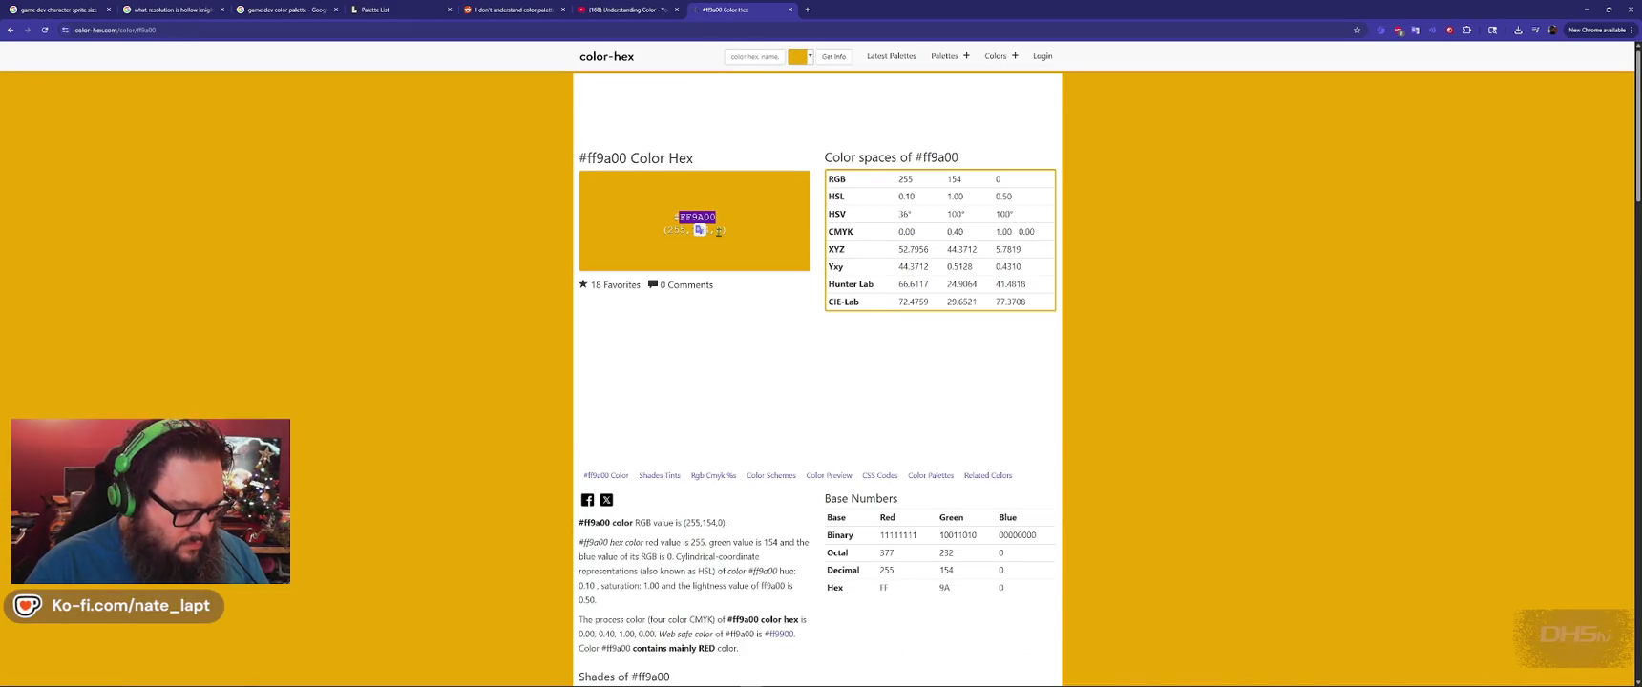
{"action": "key", "text": "alt+Tab"}
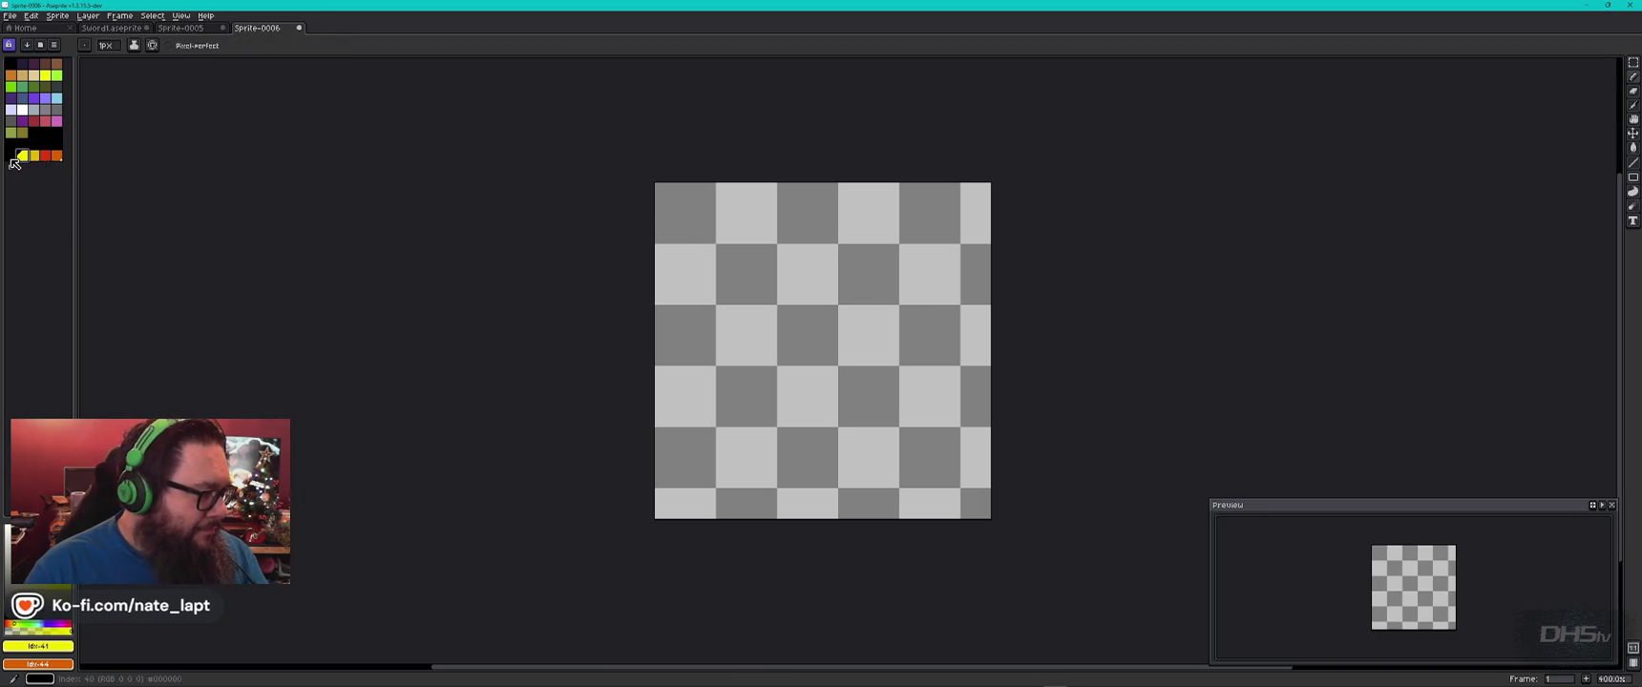
{"action": "left_click", "coordinate": [10, 155]}
{"action": "left_click", "coordinate": [38, 647]}
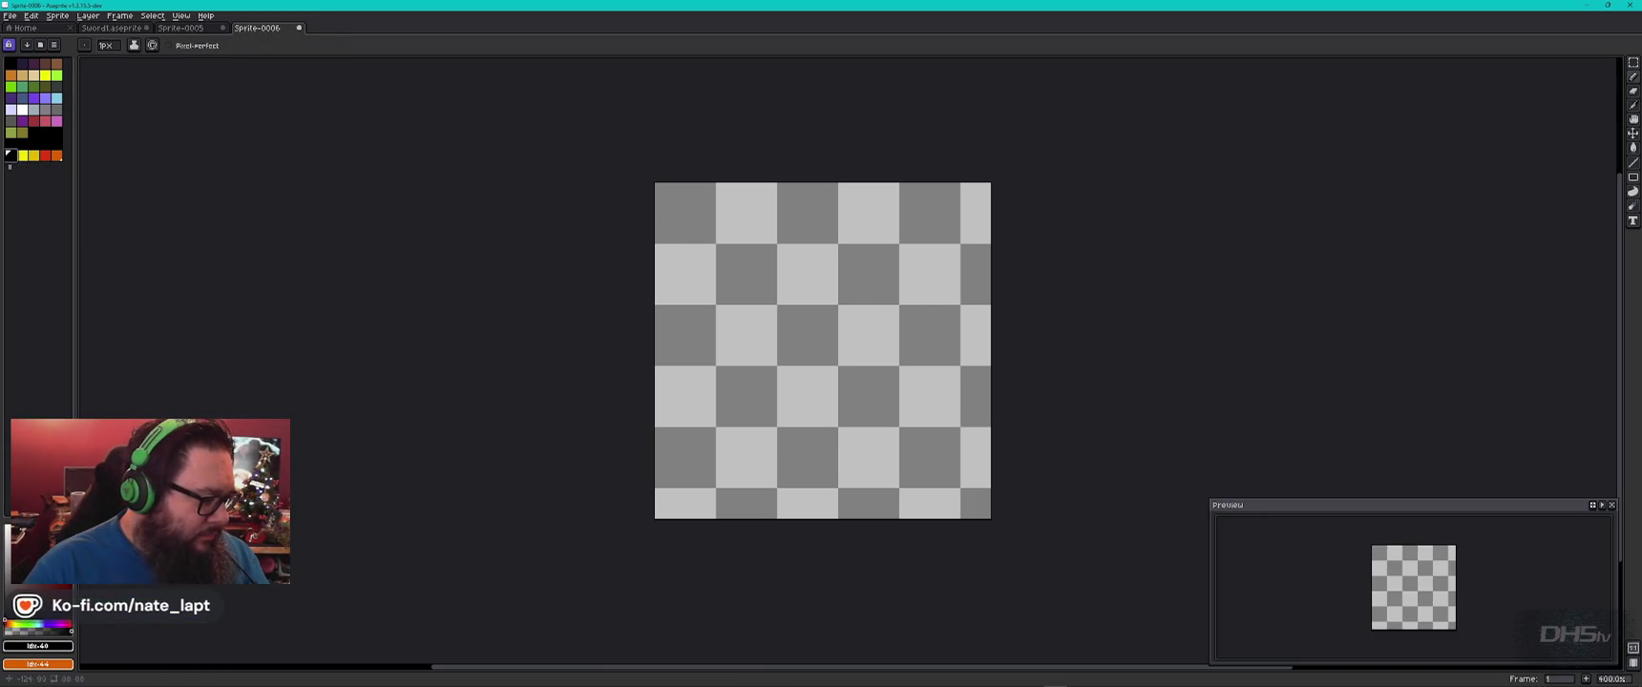
{"action": "key", "text": "ctrl+v"}
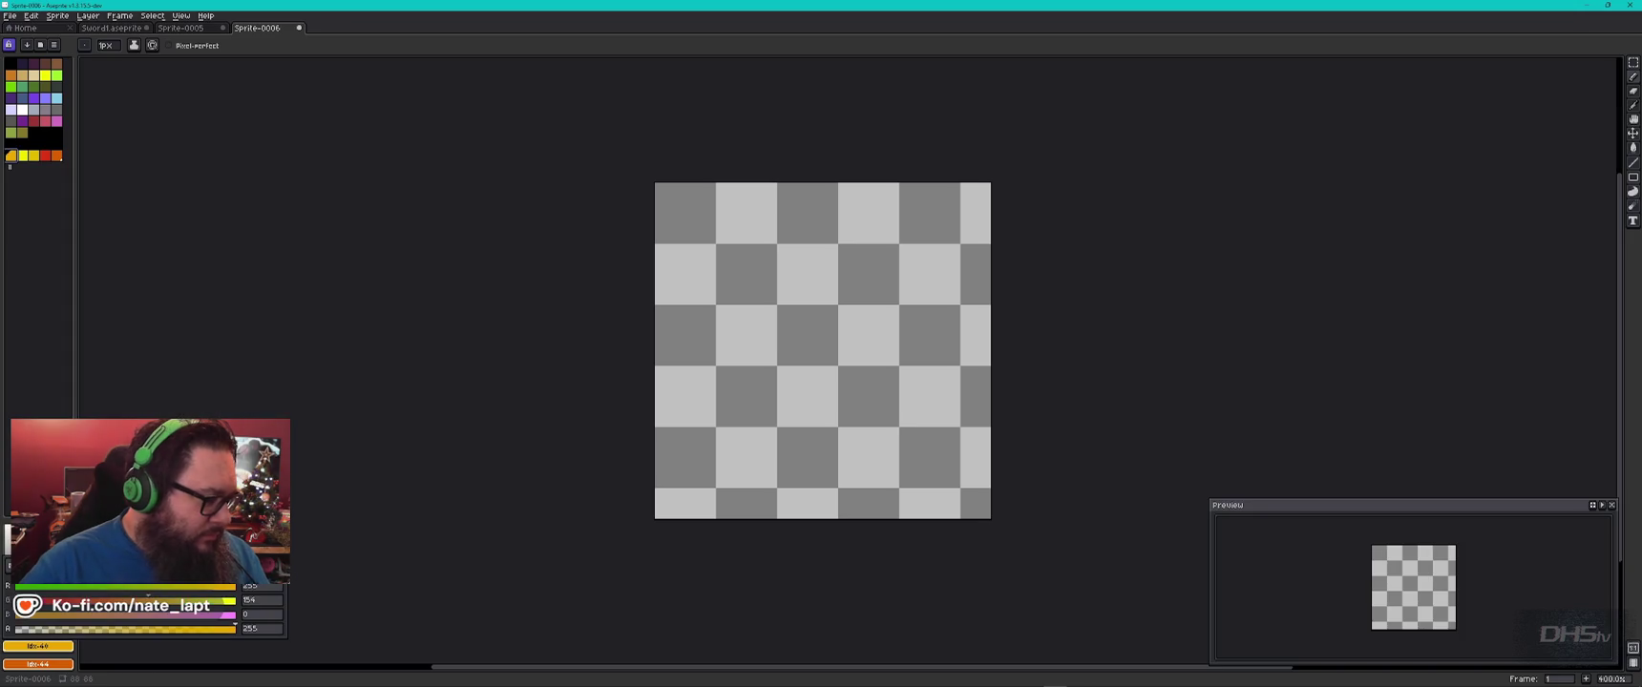
{"action": "key", "text": "Escape"}
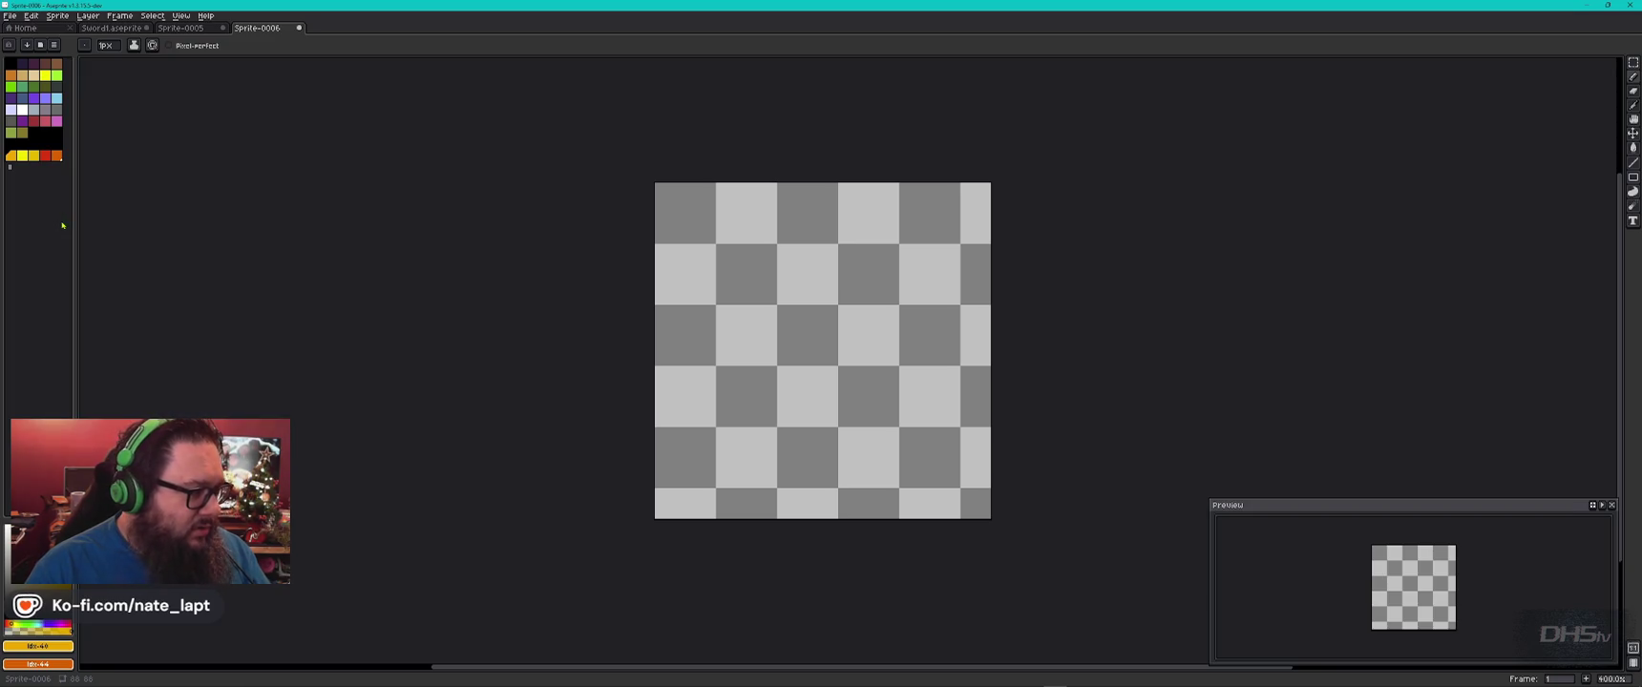
Cancel a save, then switch between the browser and Aseprite to check the palette.
{"action": "key", "text": "ctrl+s"}
{"action": "key", "text": "Escape"}
{"action": "key", "text": "i"}
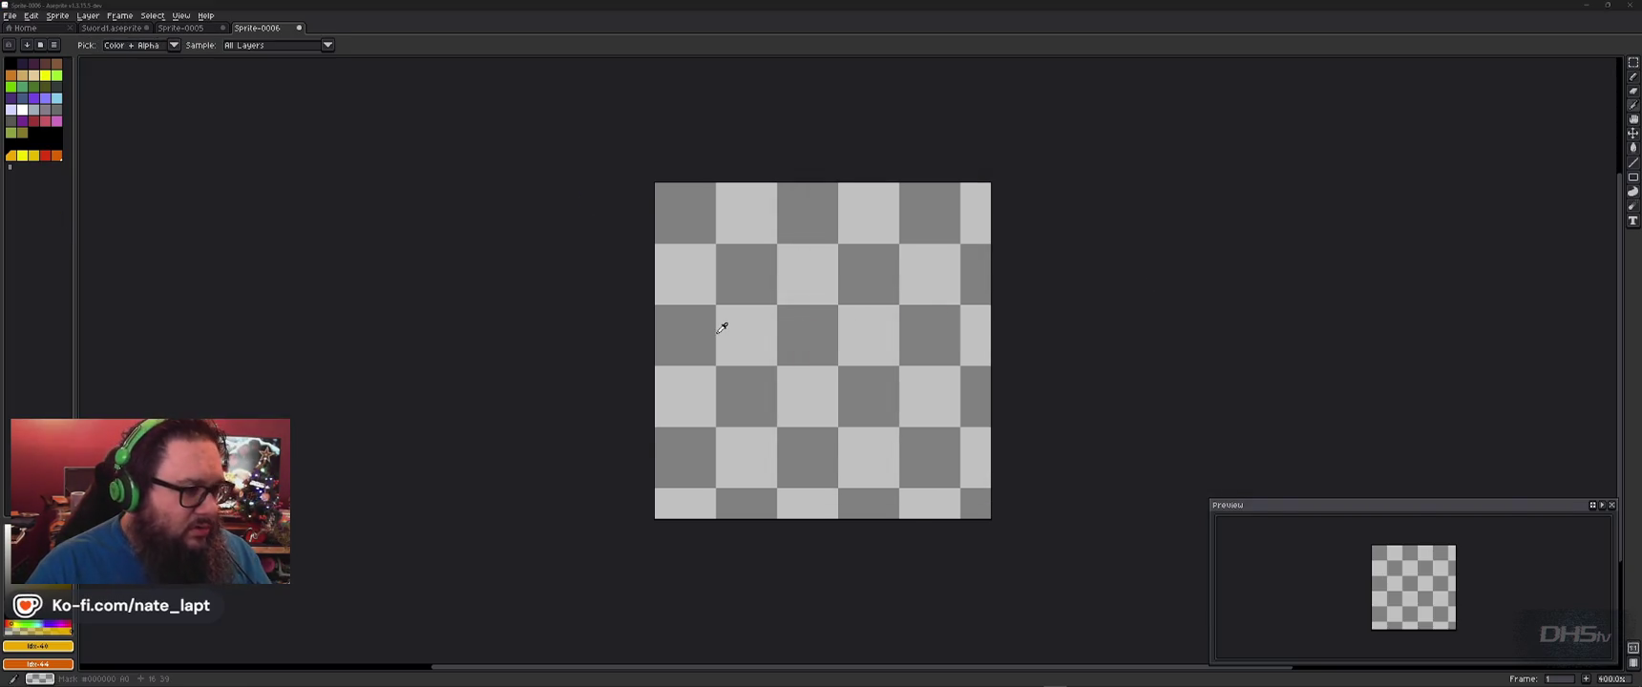
{"action": "key", "text": "alt+Tab"}
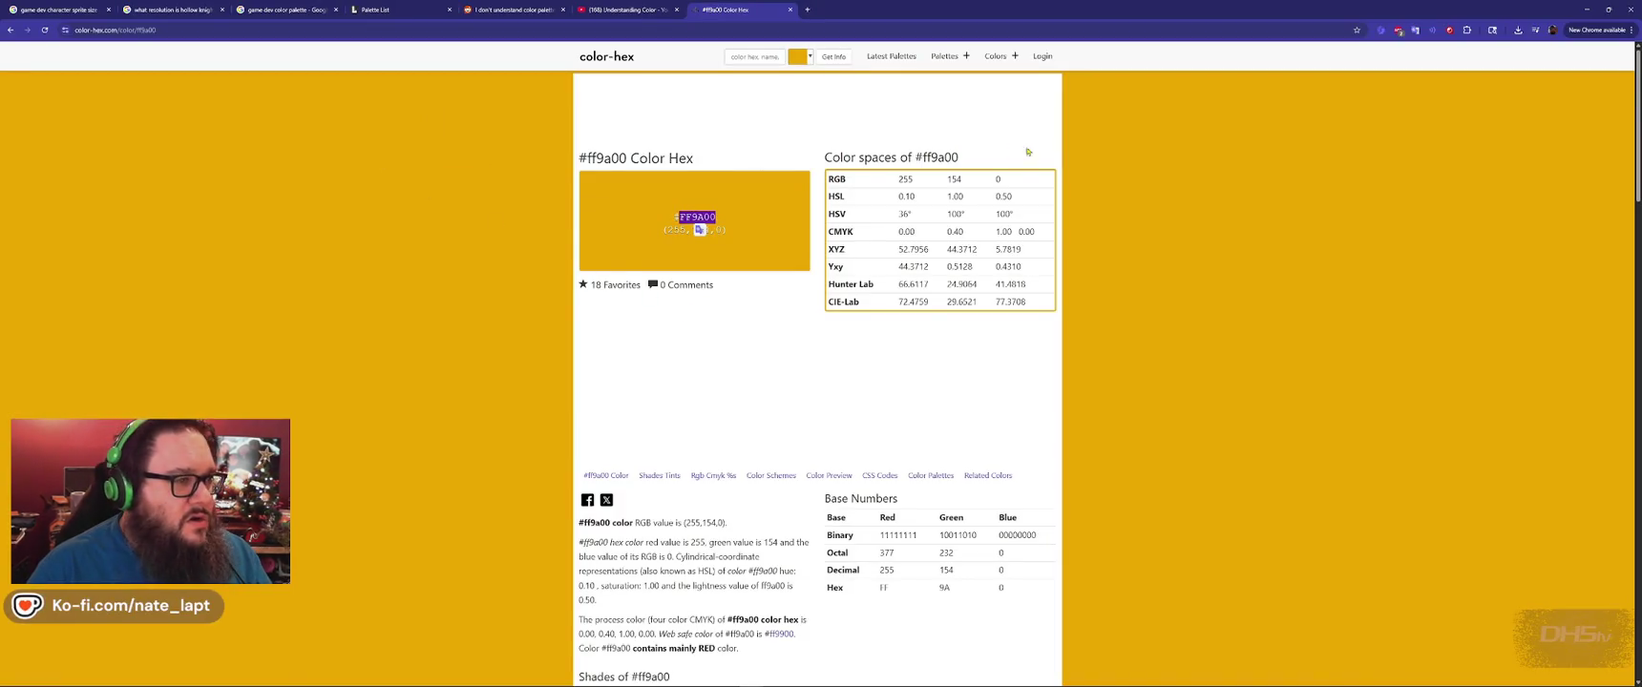
{"action": "left_click", "coordinate": [1587, 9]}
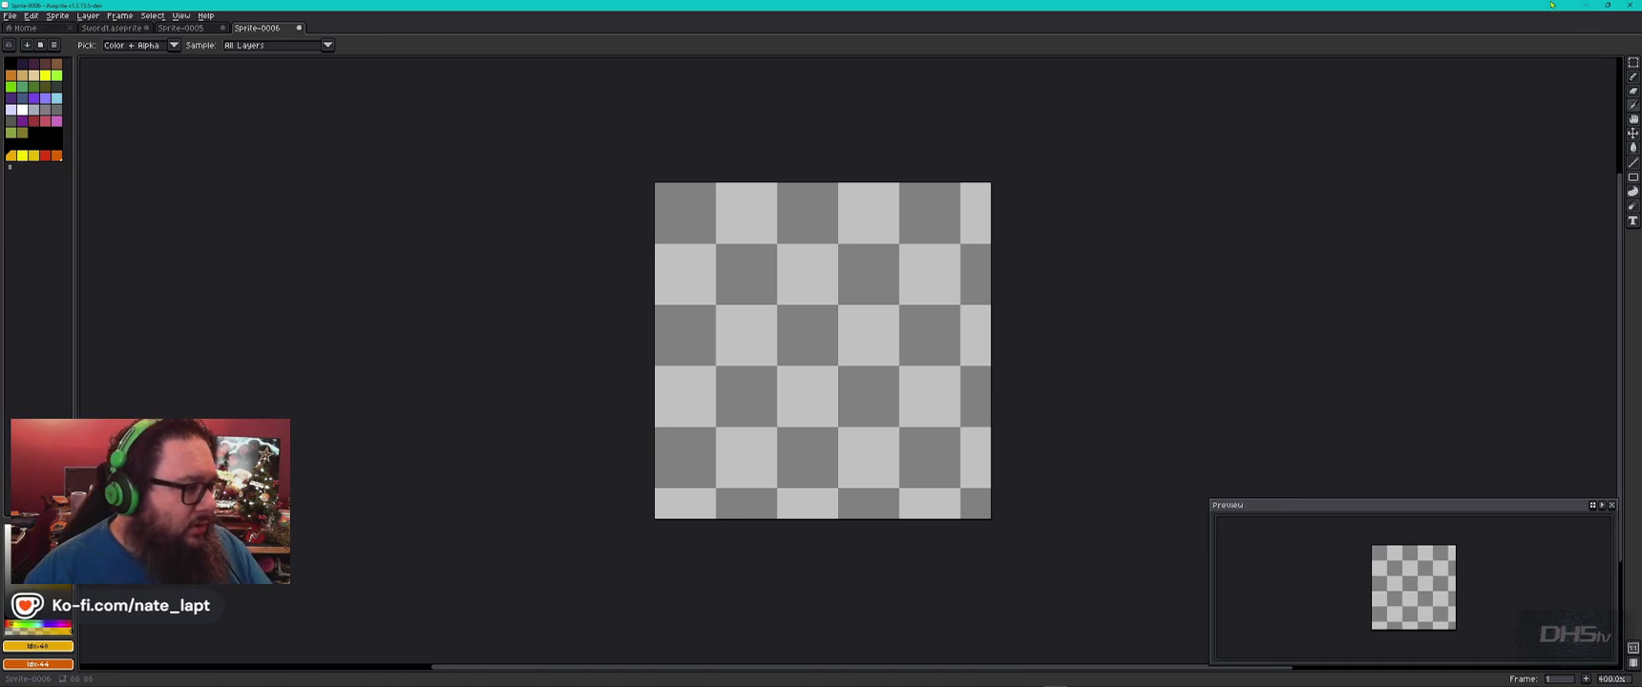
{"action": "key", "text": "alt+Tab"}
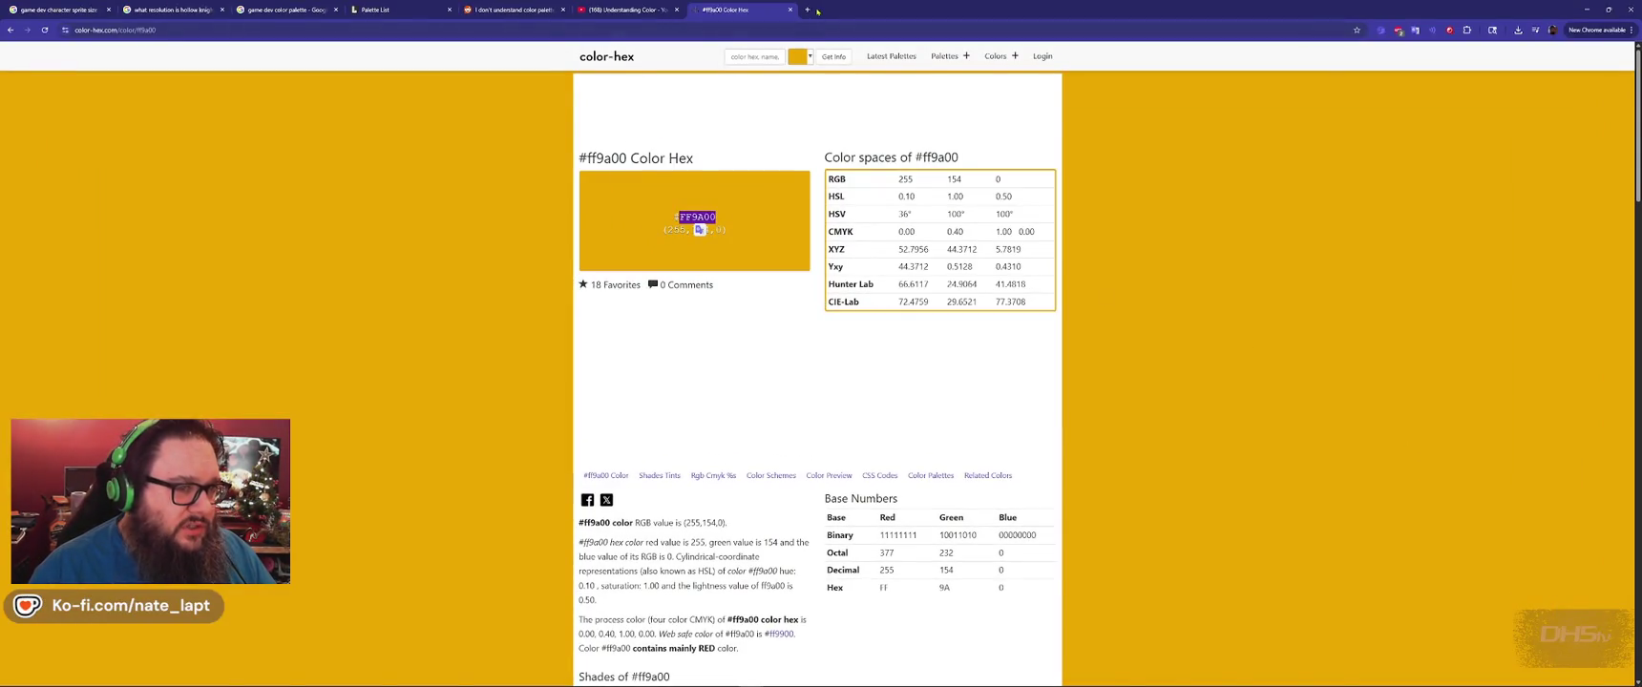
Google 'pixel fire' in a new tab and preview the red fireball sticker's Redbubble page.
{"action": "left_click", "coordinate": [816, 10]}
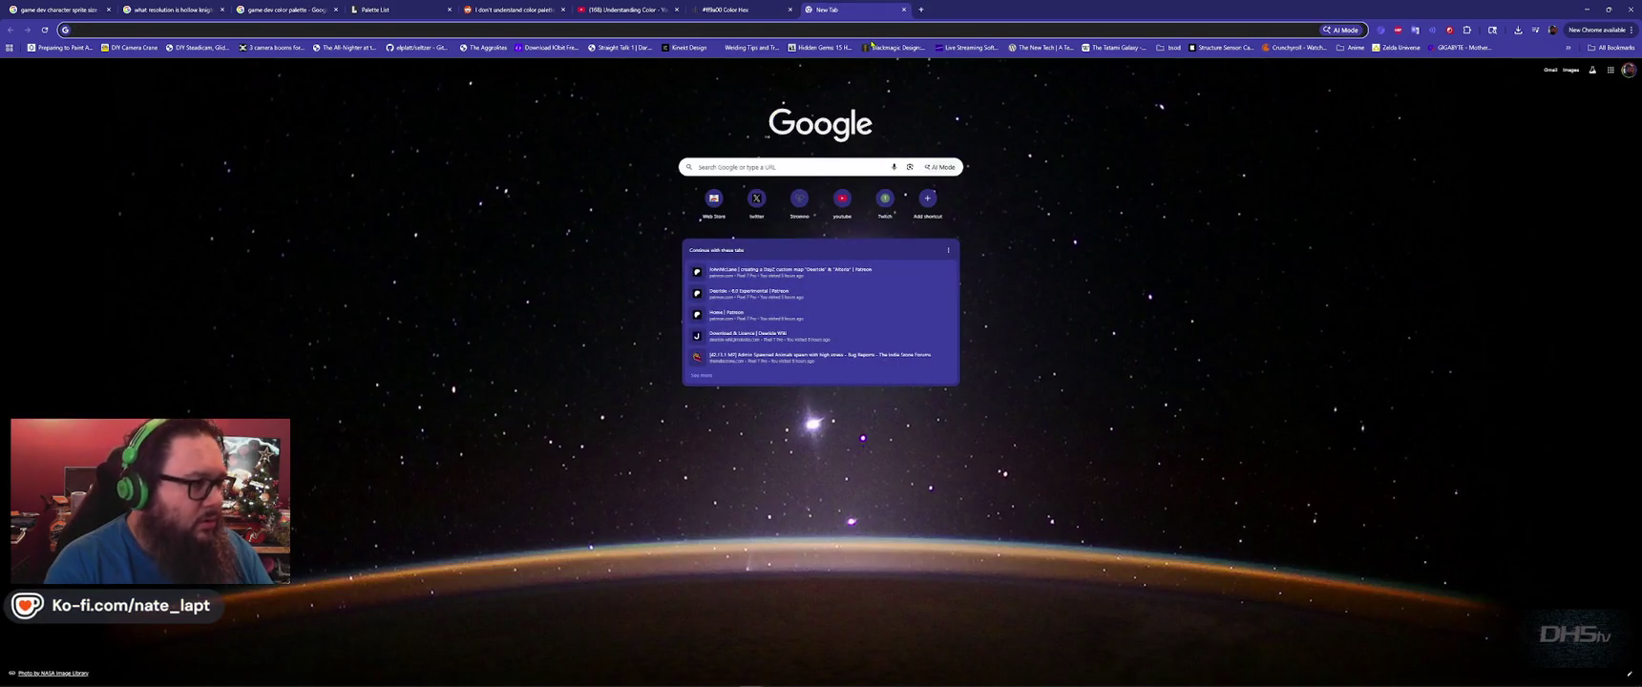
{"action": "type", "text": "pixel fire"}
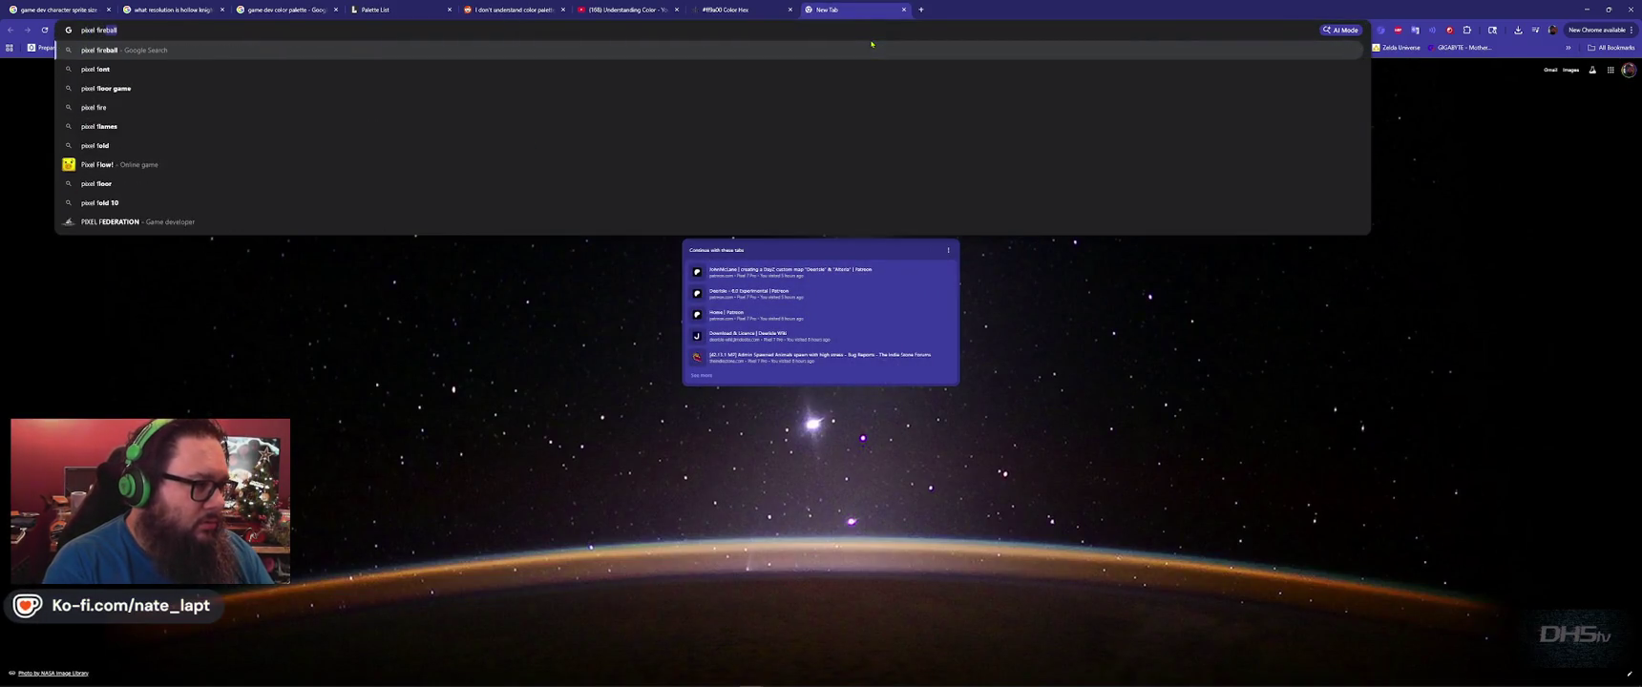
{"action": "key", "text": "Return"}
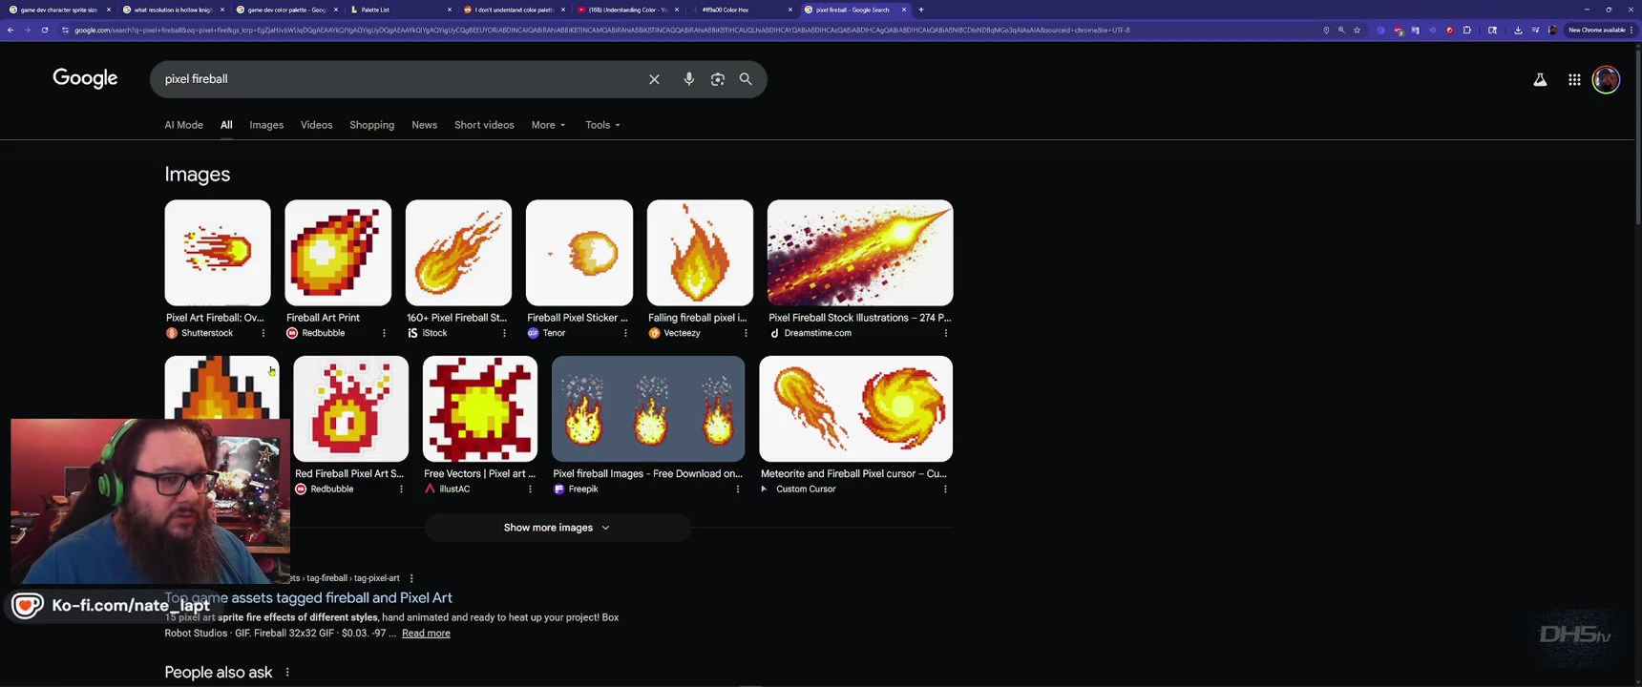
{"action": "left_click", "coordinate": [350, 424]}
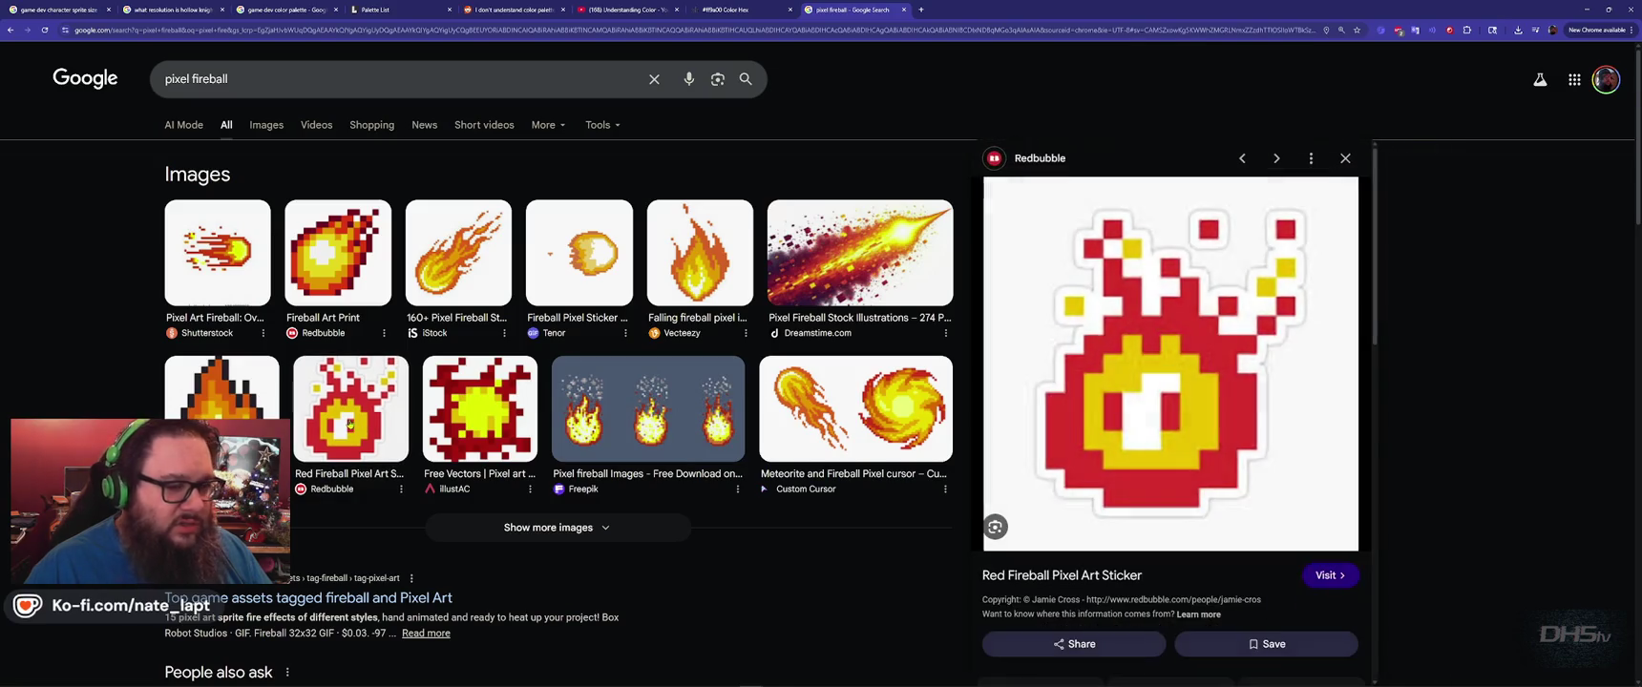
{"action": "key", "text": "ctrl+Tab"}
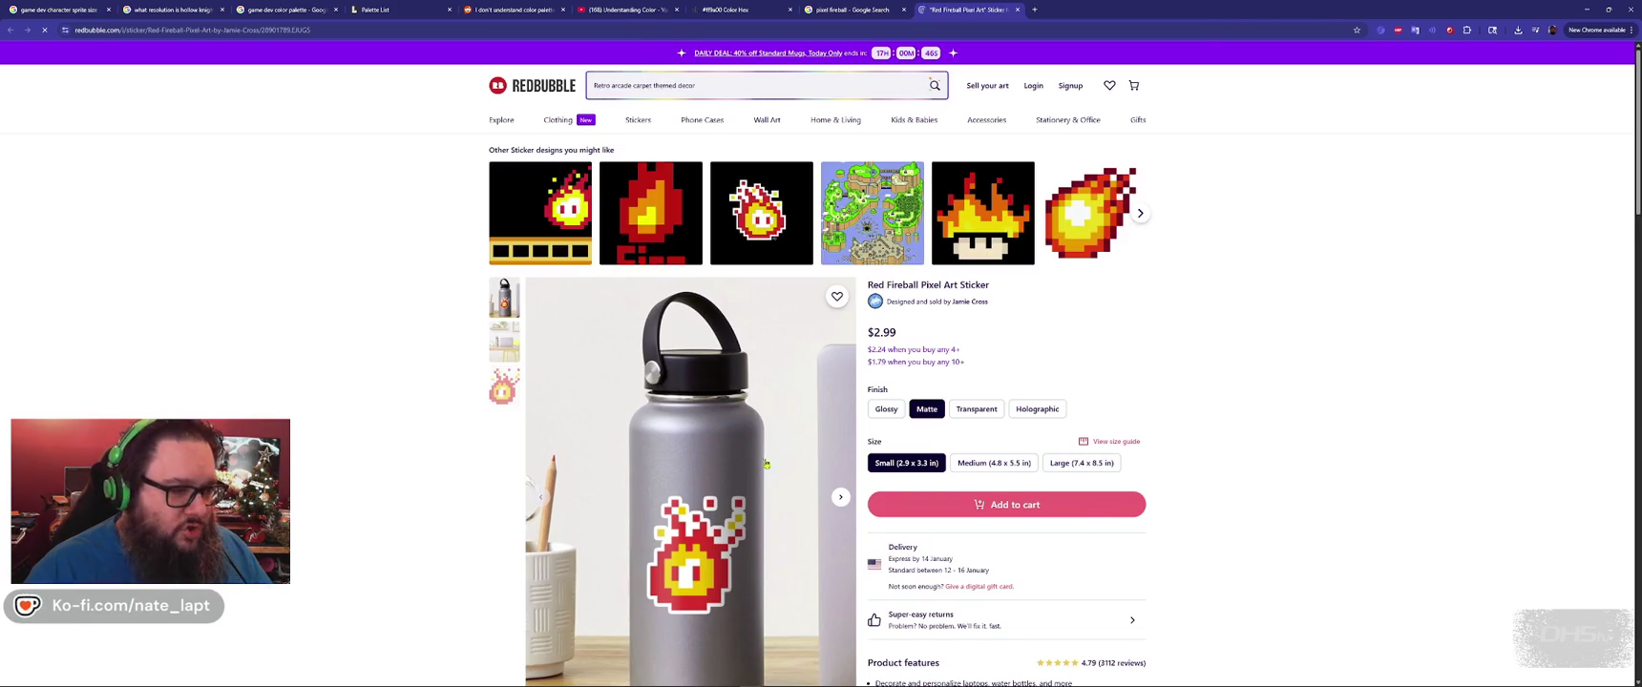
{"action": "key", "text": "ctrl+shift+Tab"}
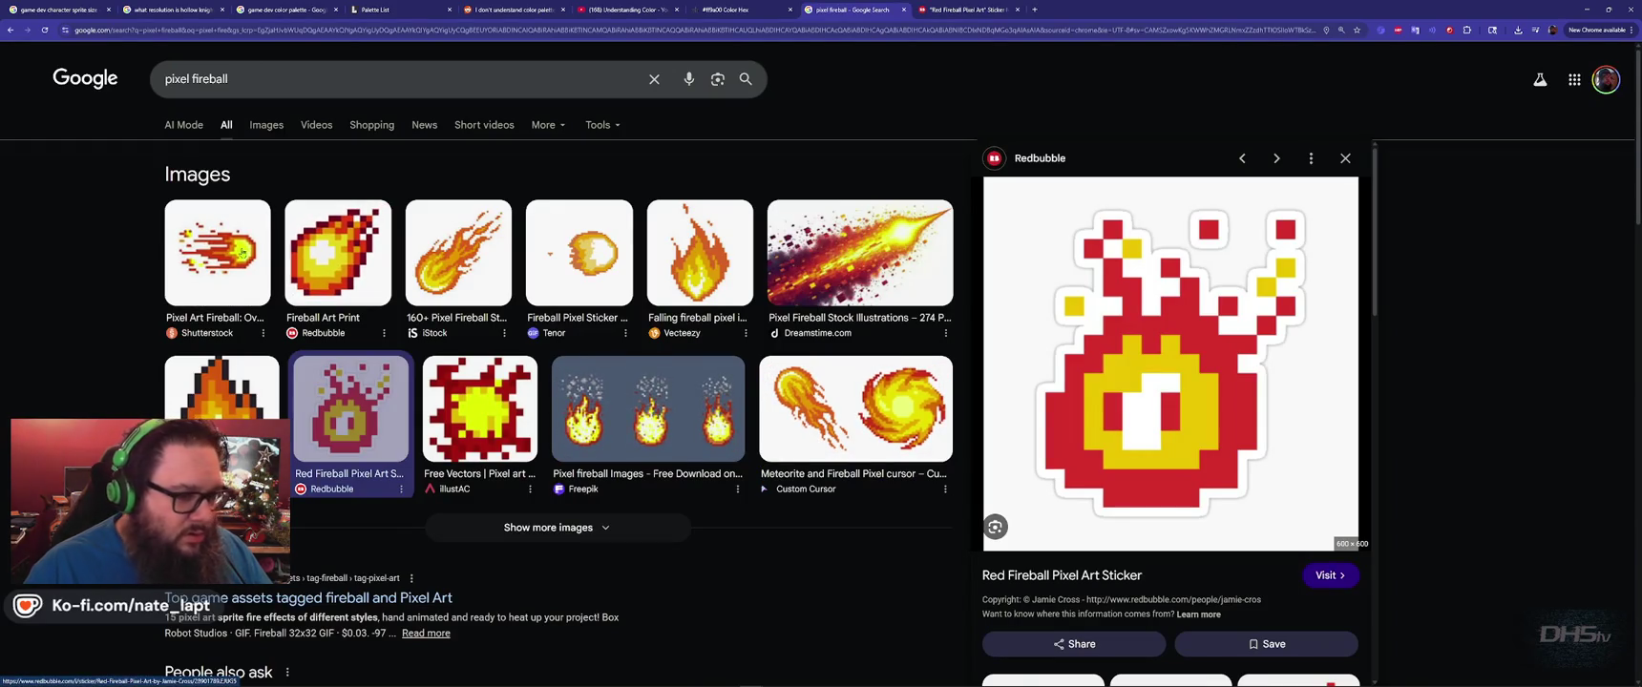
Switch to image results and preview the Shutterstock pixel-art fireball.
{"action": "scroll", "coordinate": [420, 275], "scroll_direction": "down", "scroll_amount": 2}
{"action": "scroll", "coordinate": [505, 285], "scroll_direction": "up", "scroll_amount": 2}
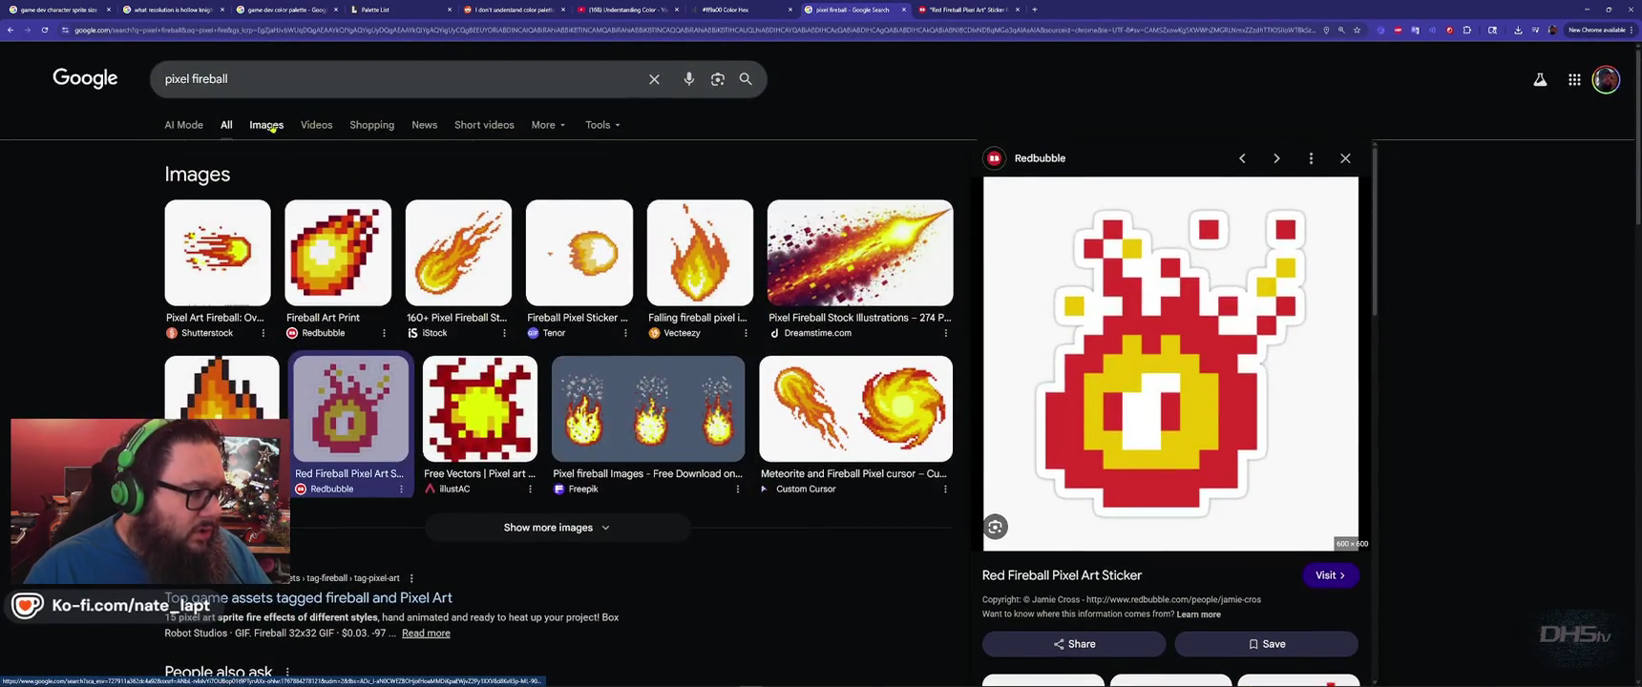
{"action": "left_click", "coordinate": [267, 124]}
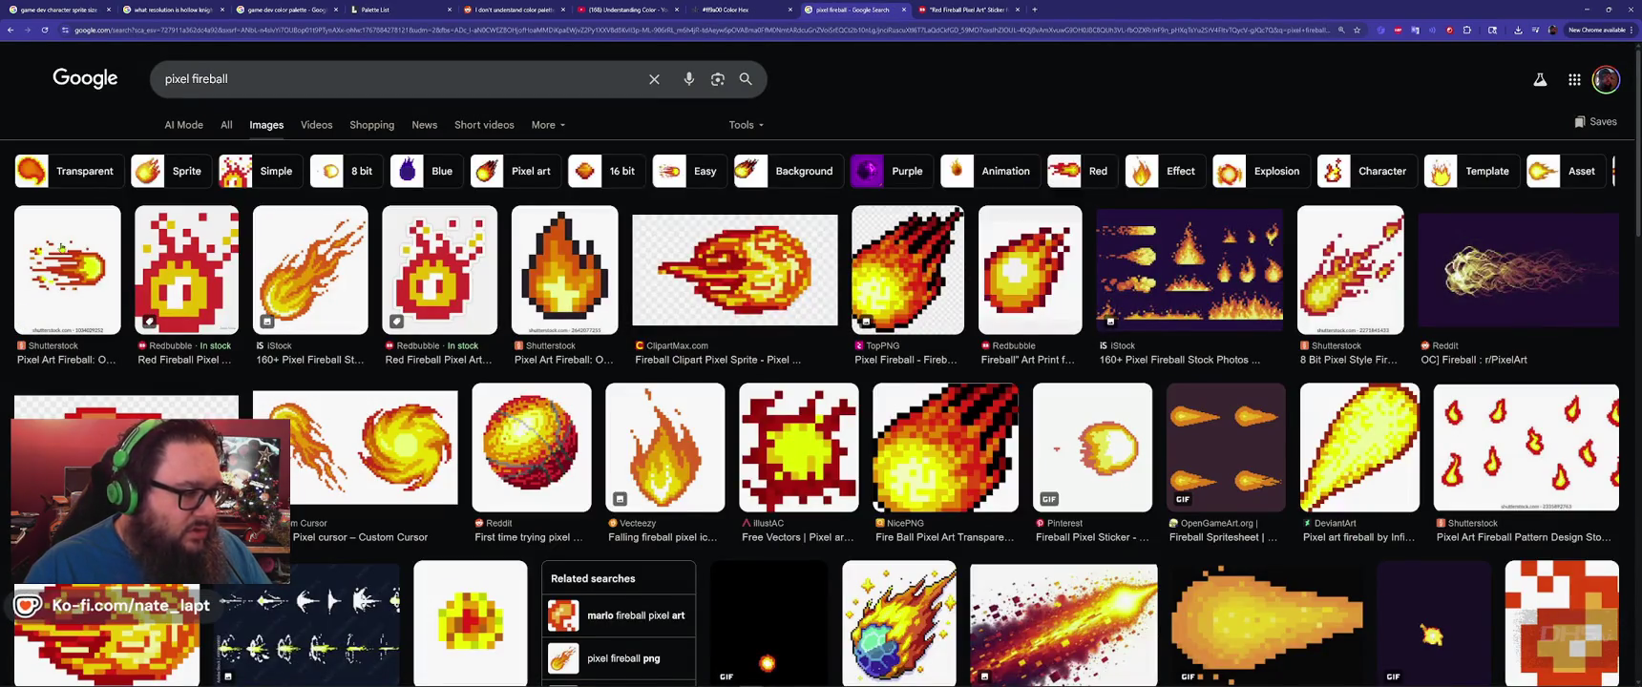
{"action": "left_click", "coordinate": [67, 270]}
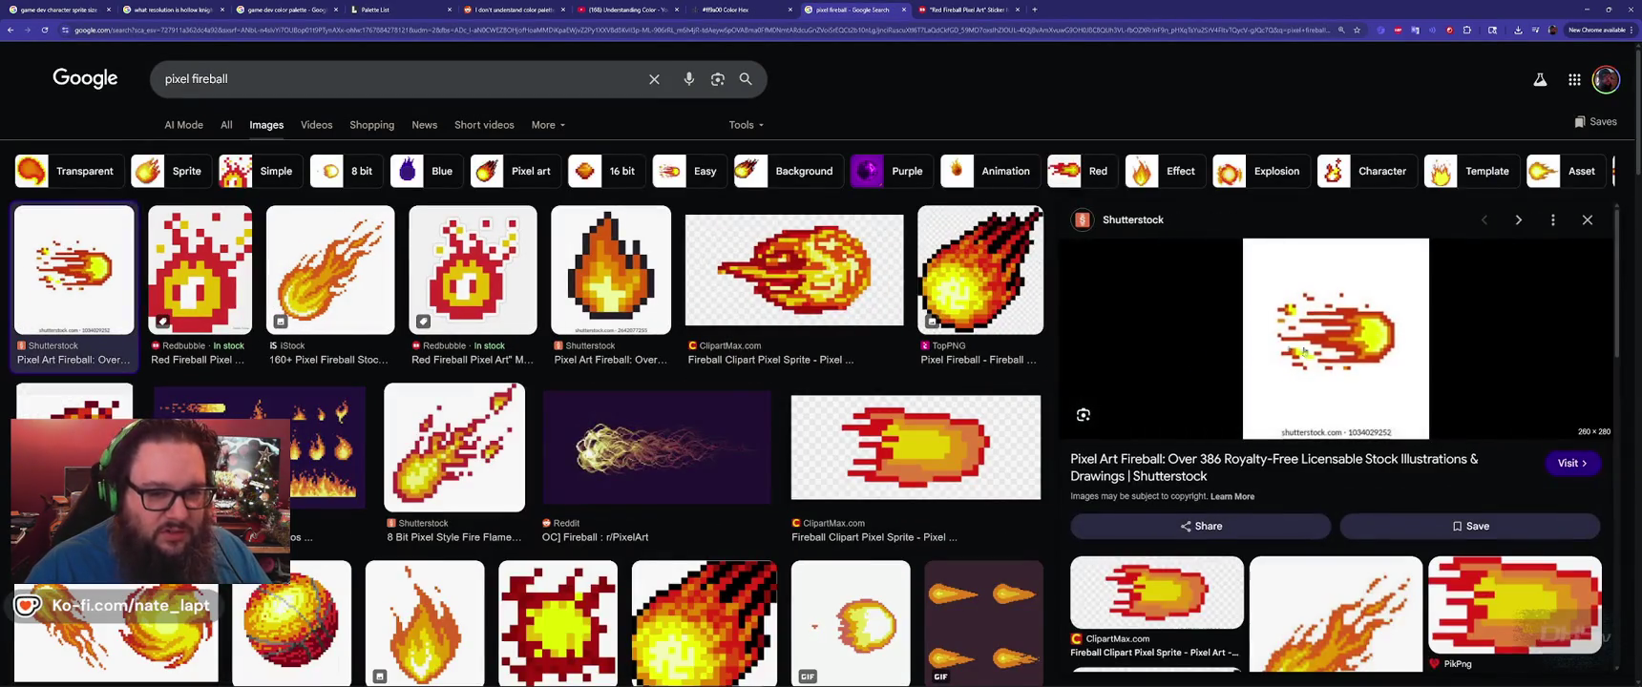
{"action": "scroll", "coordinate": [1364, 412], "scroll_direction": "down", "scroll_amount": 3}
{"action": "scroll", "coordinate": [1364, 412], "scroll_direction": "down", "scroll_amount": 3}
{"action": "scroll", "coordinate": [1362, 382], "scroll_direction": "up", "scroll_amount": 6}
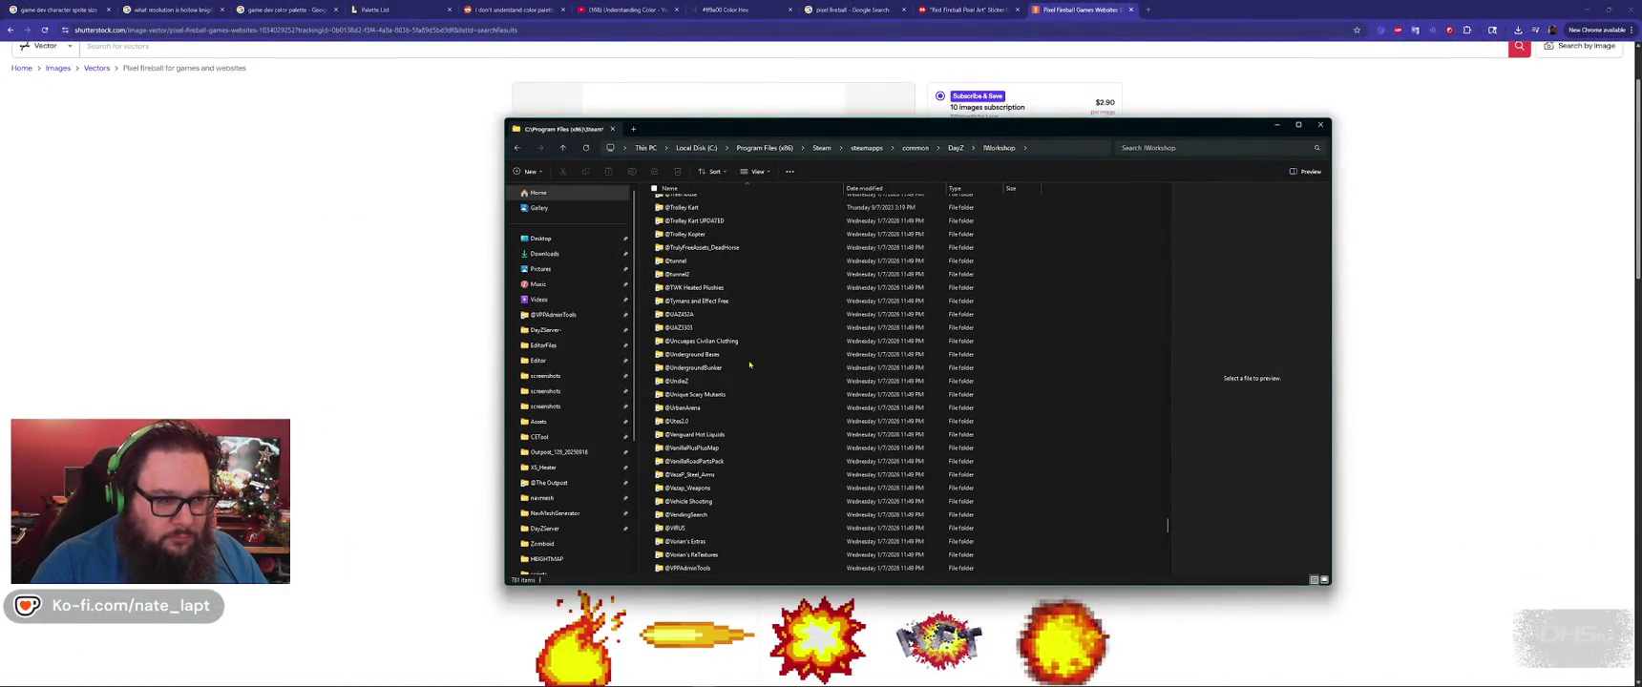
In the Deerisle Official mod's Addons folder, extract scripts.pbo.
{"action": "key", "text": "Home"}
{"action": "scroll", "coordinate": [749, 364], "scroll_direction": "down", "scroll_amount": 10}
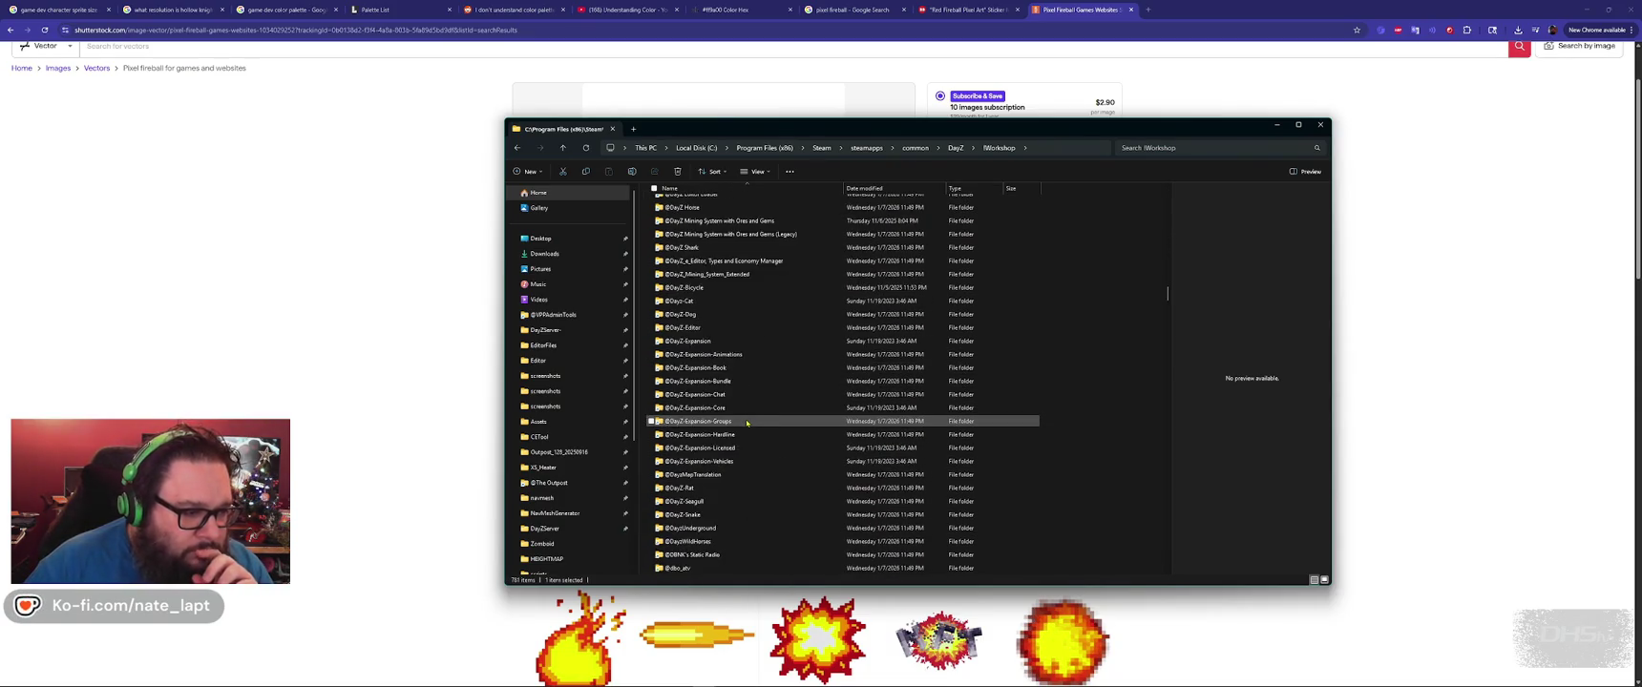
{"action": "scroll", "coordinate": [740, 401], "scroll_direction": "down", "scroll_amount": 5}
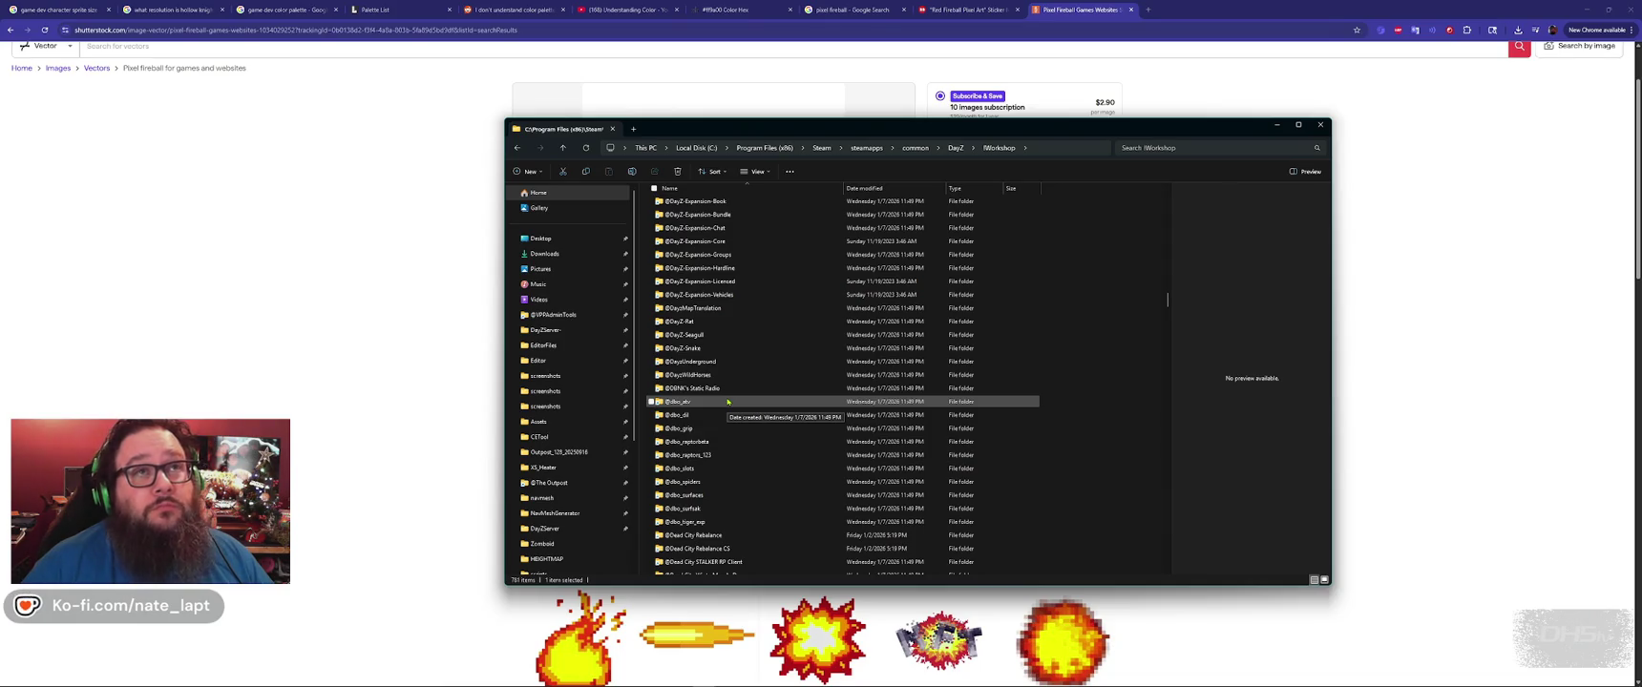
{"action": "scroll", "coordinate": [744, 430], "scroll_direction": "down", "scroll_amount": 4}
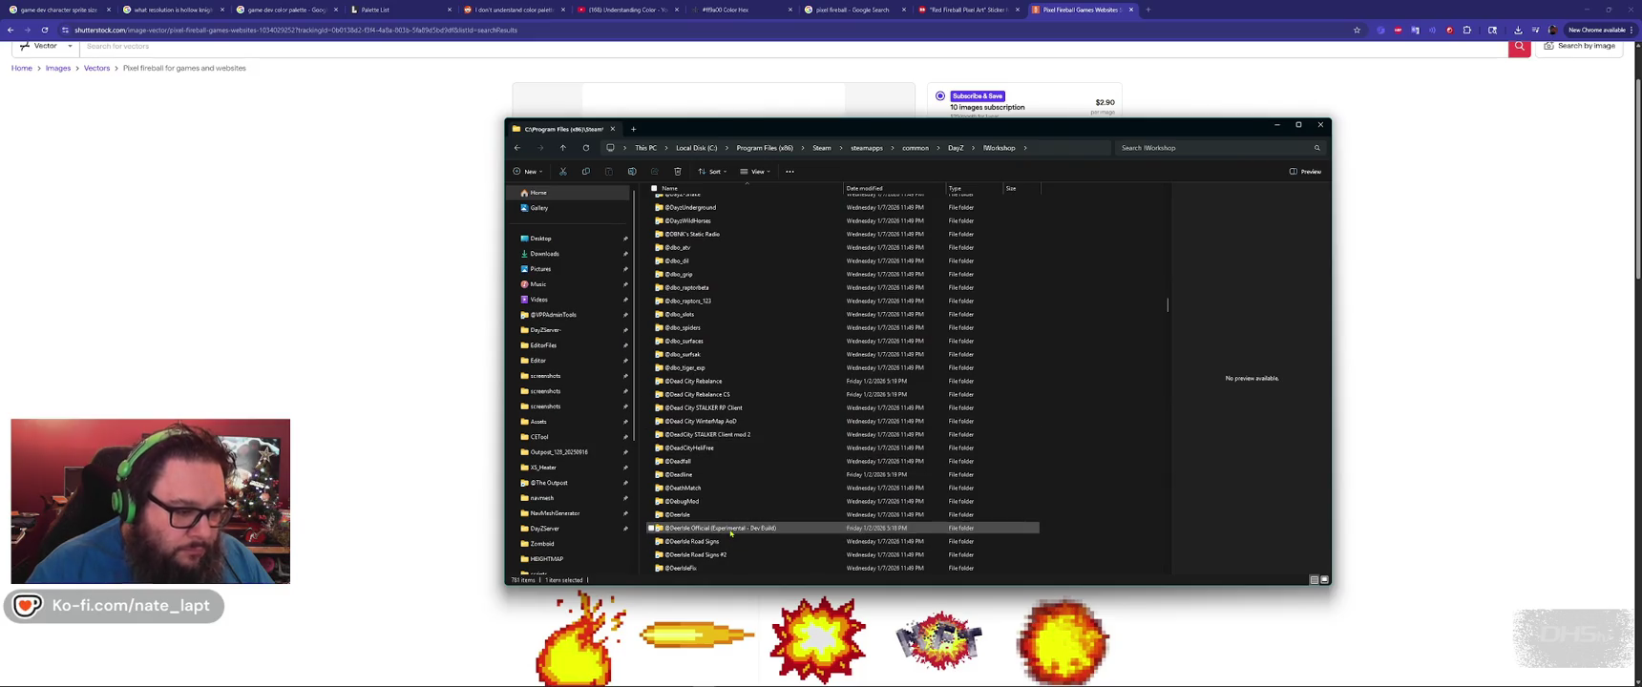
{"action": "double_click", "coordinate": [731, 528]}
{"action": "double_click", "coordinate": [687, 207]}
{"action": "key", "text": "c"}
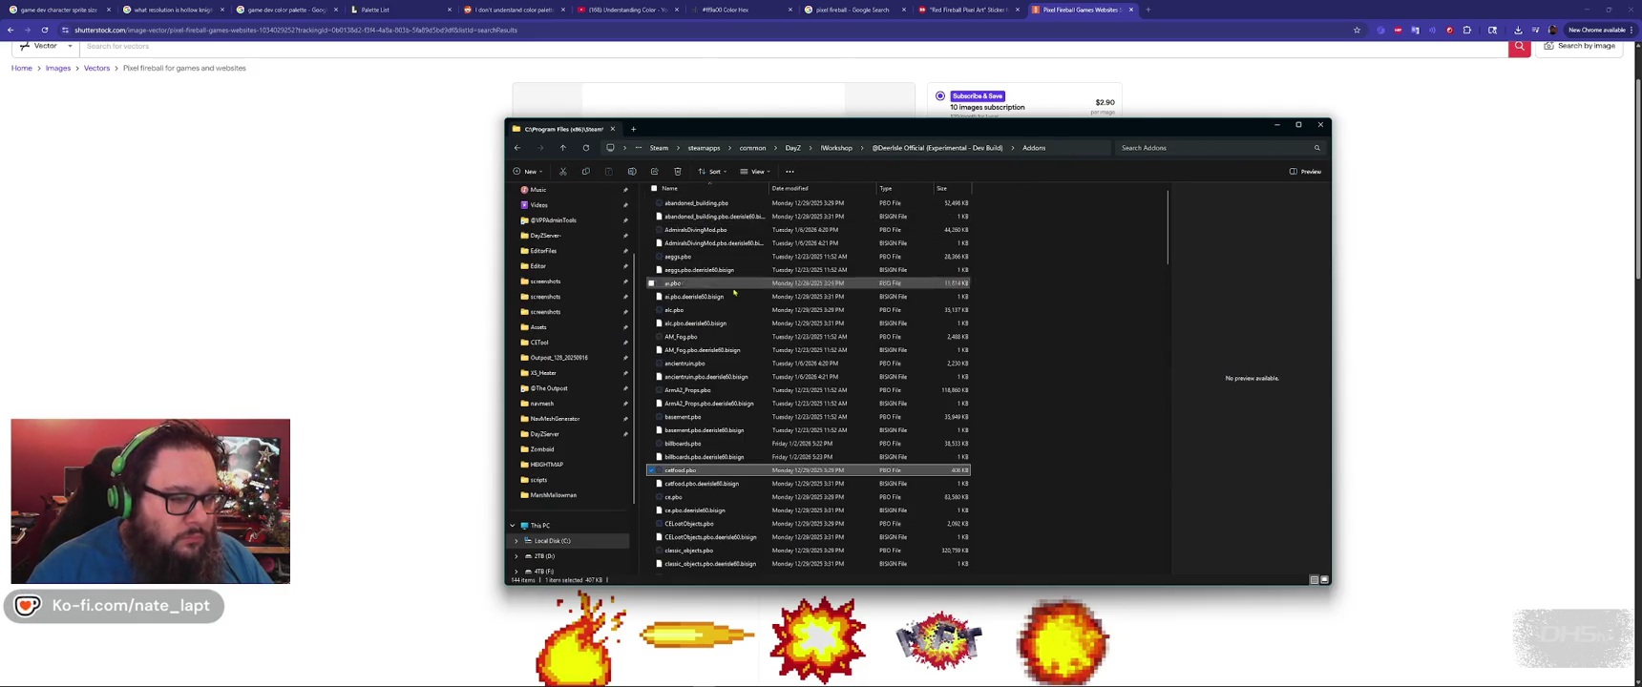
{"action": "key", "text": "s"}
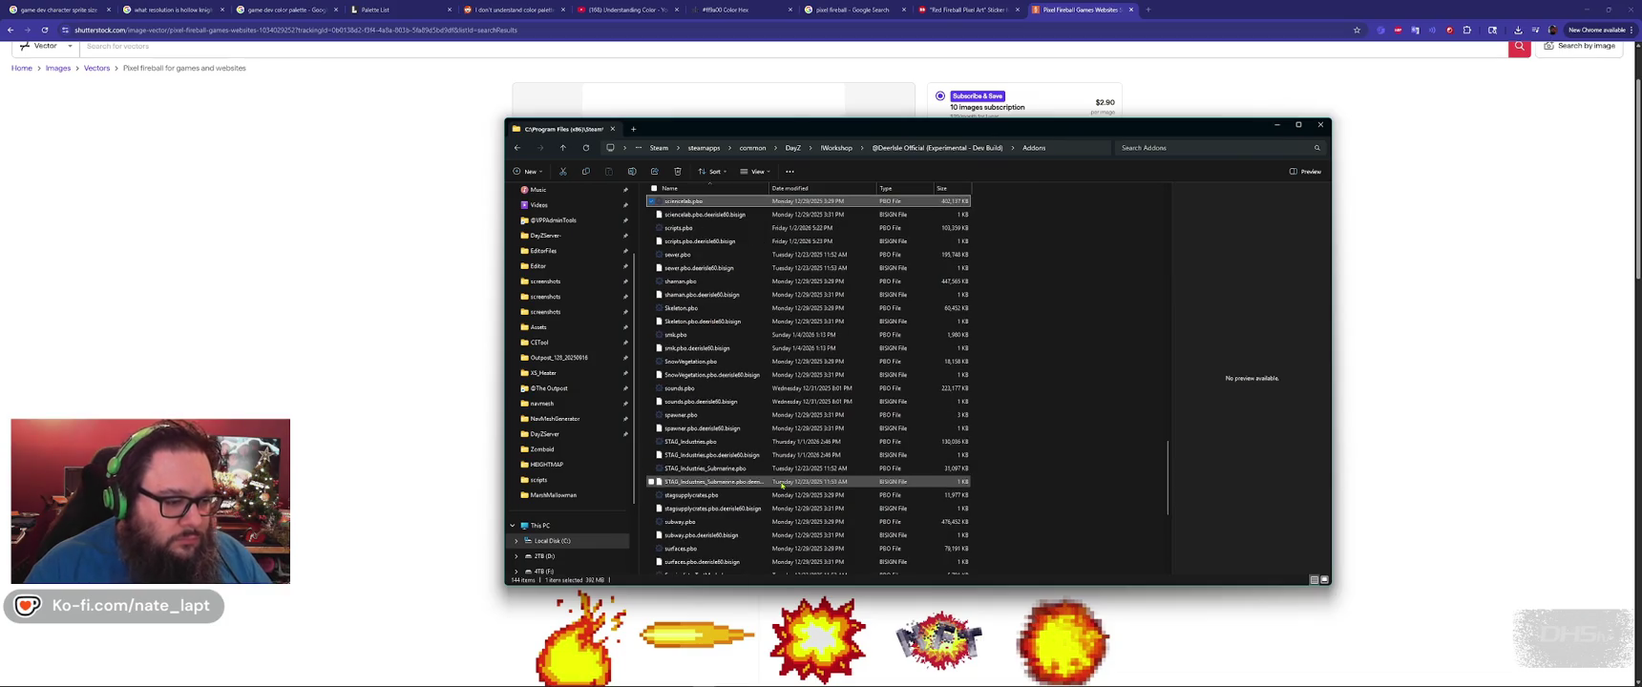
{"action": "double_click", "coordinate": [681, 228]}
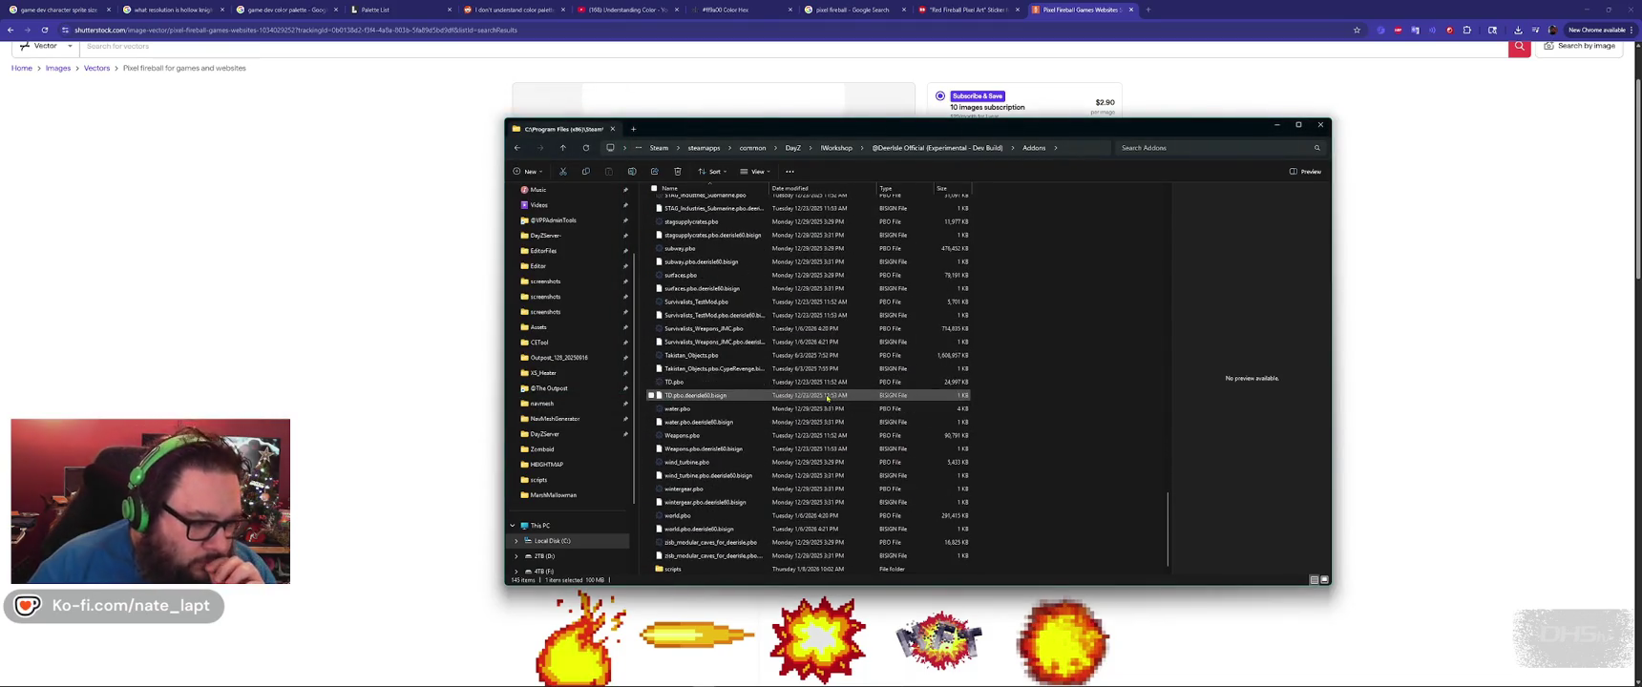
Browse scripts > deerisle > scripts > 4_World > DeerisleBase and open playerbase.c in Notepad++.
{"action": "double_click", "coordinate": [680, 567]}
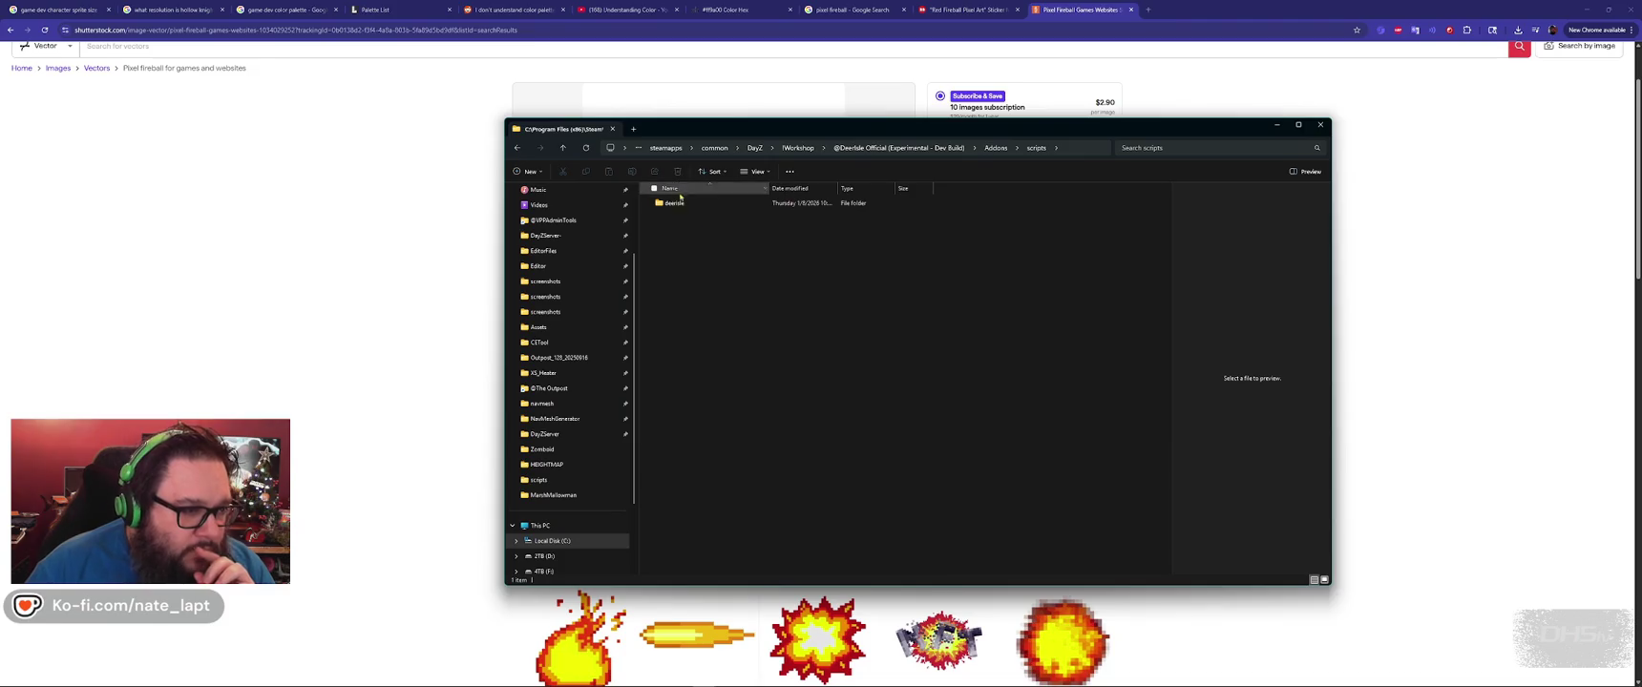
{"action": "double_click", "coordinate": [680, 203]}
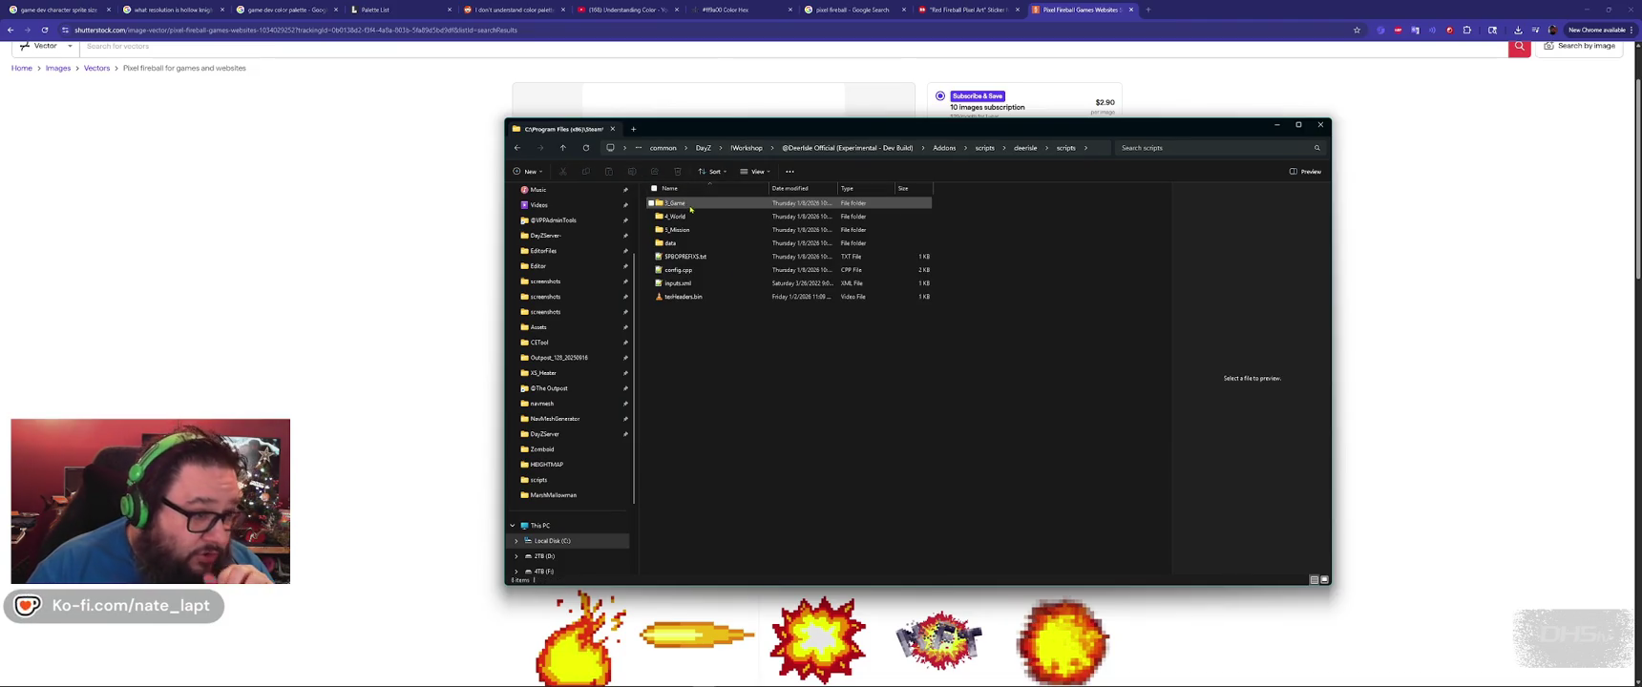
{"action": "double_click", "coordinate": [680, 217]}
{"action": "double_click", "coordinate": [677, 217]}
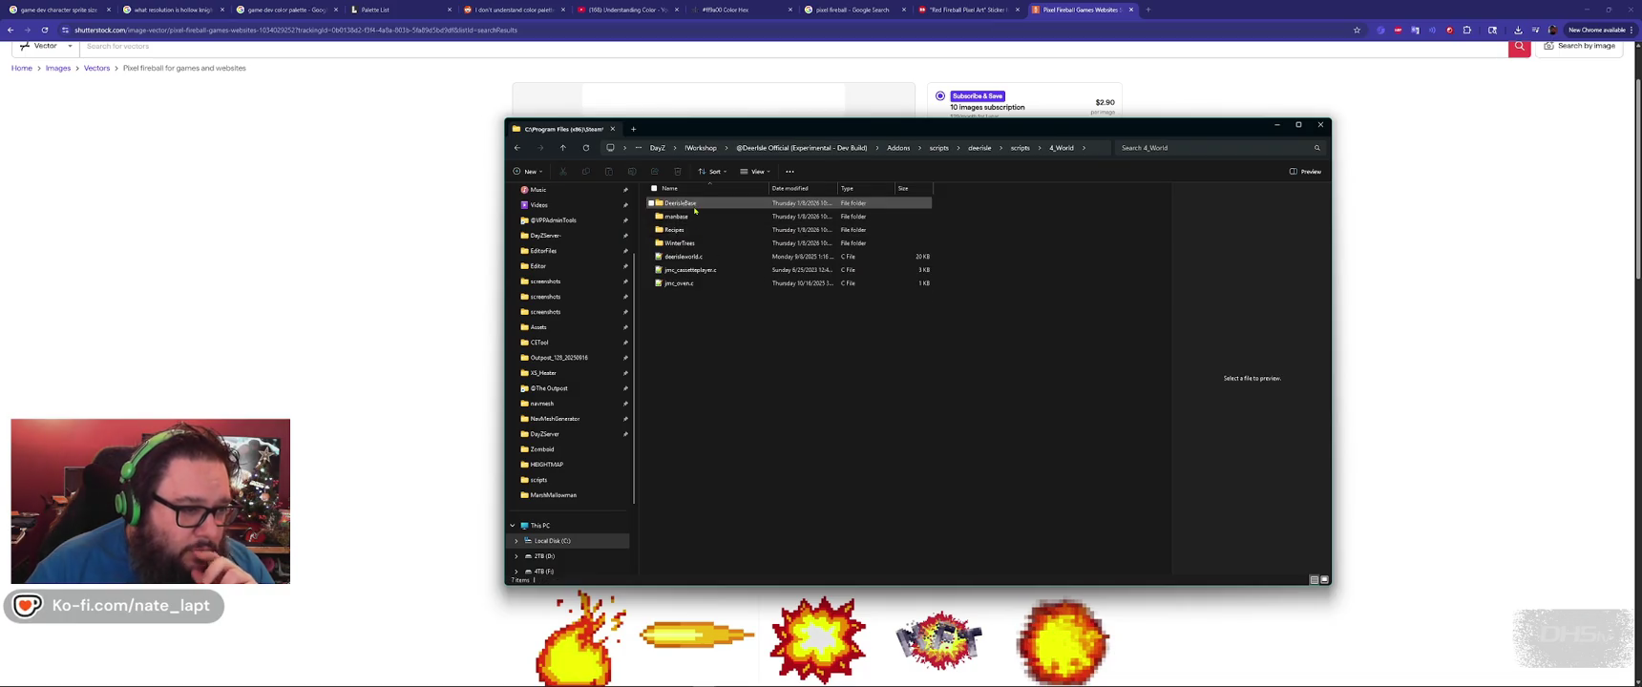
{"action": "left_click", "coordinate": [696, 204]}
{"action": "double_click", "coordinate": [696, 204]}
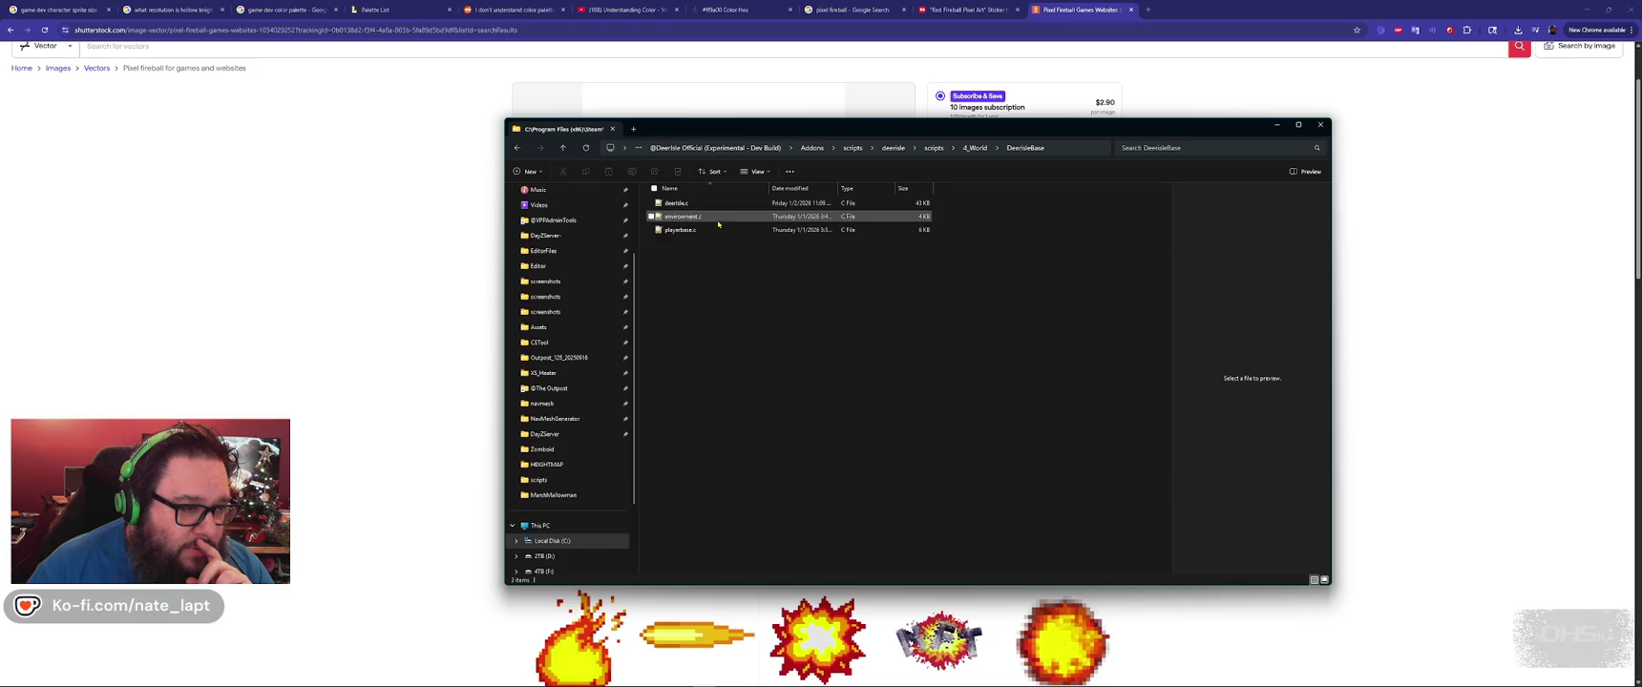
{"action": "key", "text": "alt+Left"}
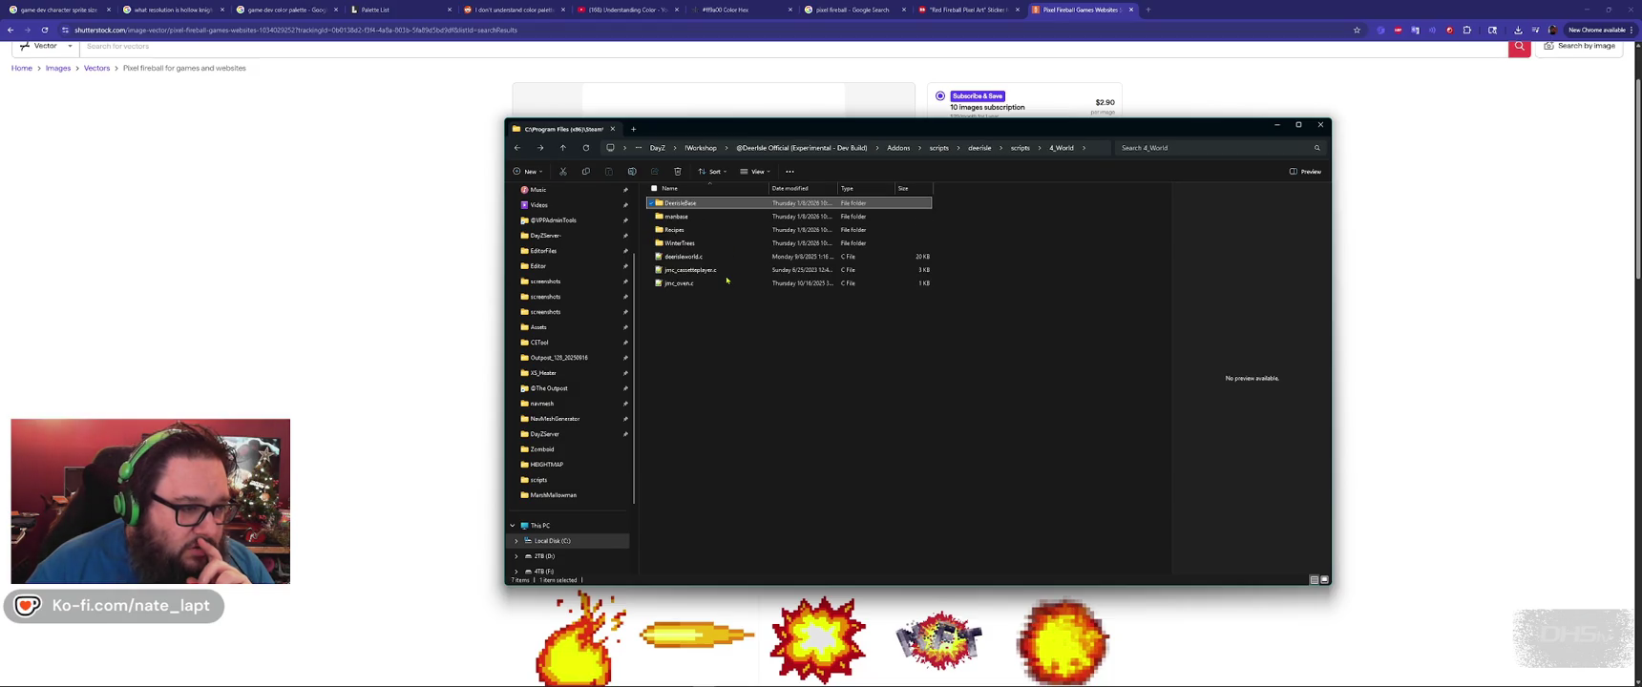
{"action": "double_click", "coordinate": [687, 204]}
{"action": "left_click", "coordinate": [680, 230]}
{"action": "double_click", "coordinate": [680, 230]}
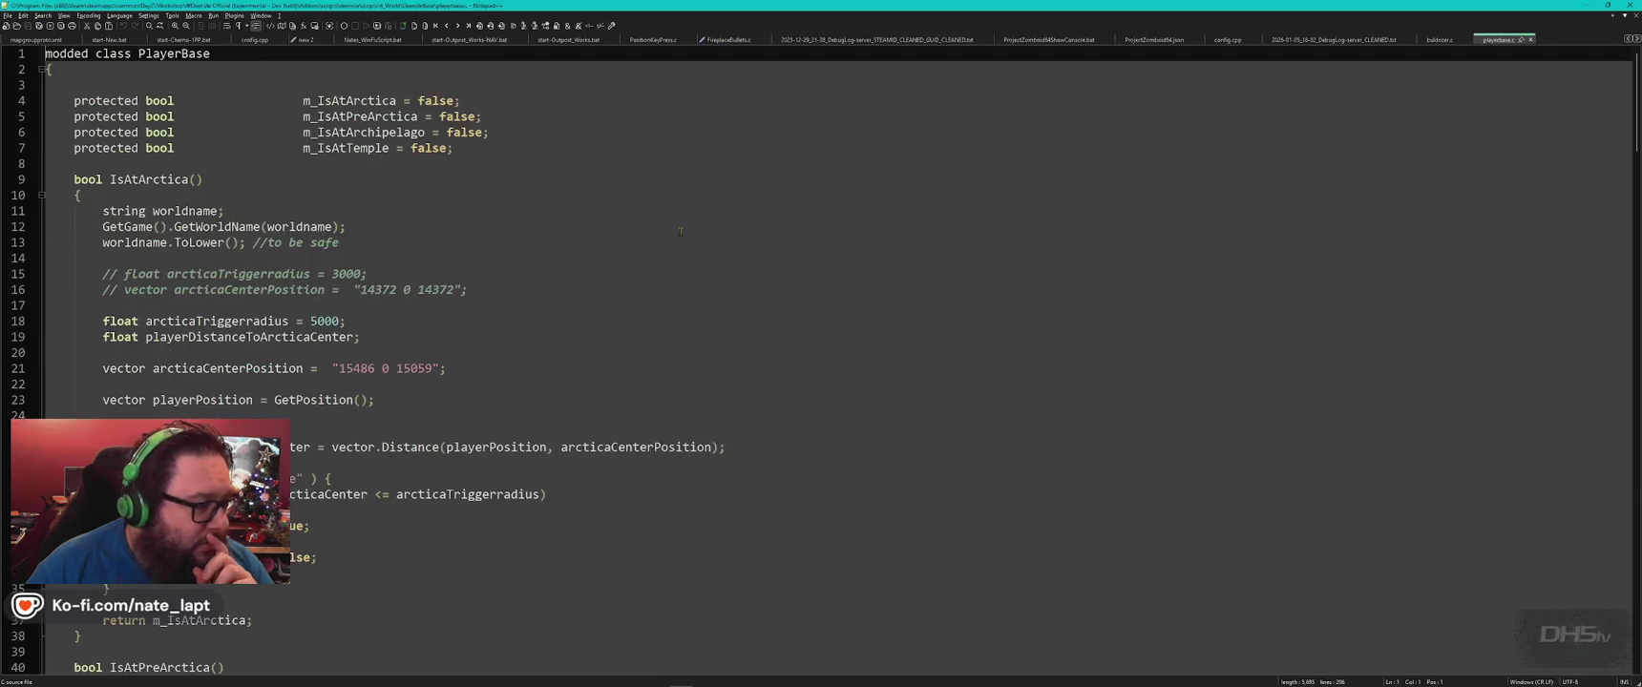
Search playerbase.c for 'class', skim it, close it and return to Explorer.
{"action": "key", "text": "ctrl+f"}
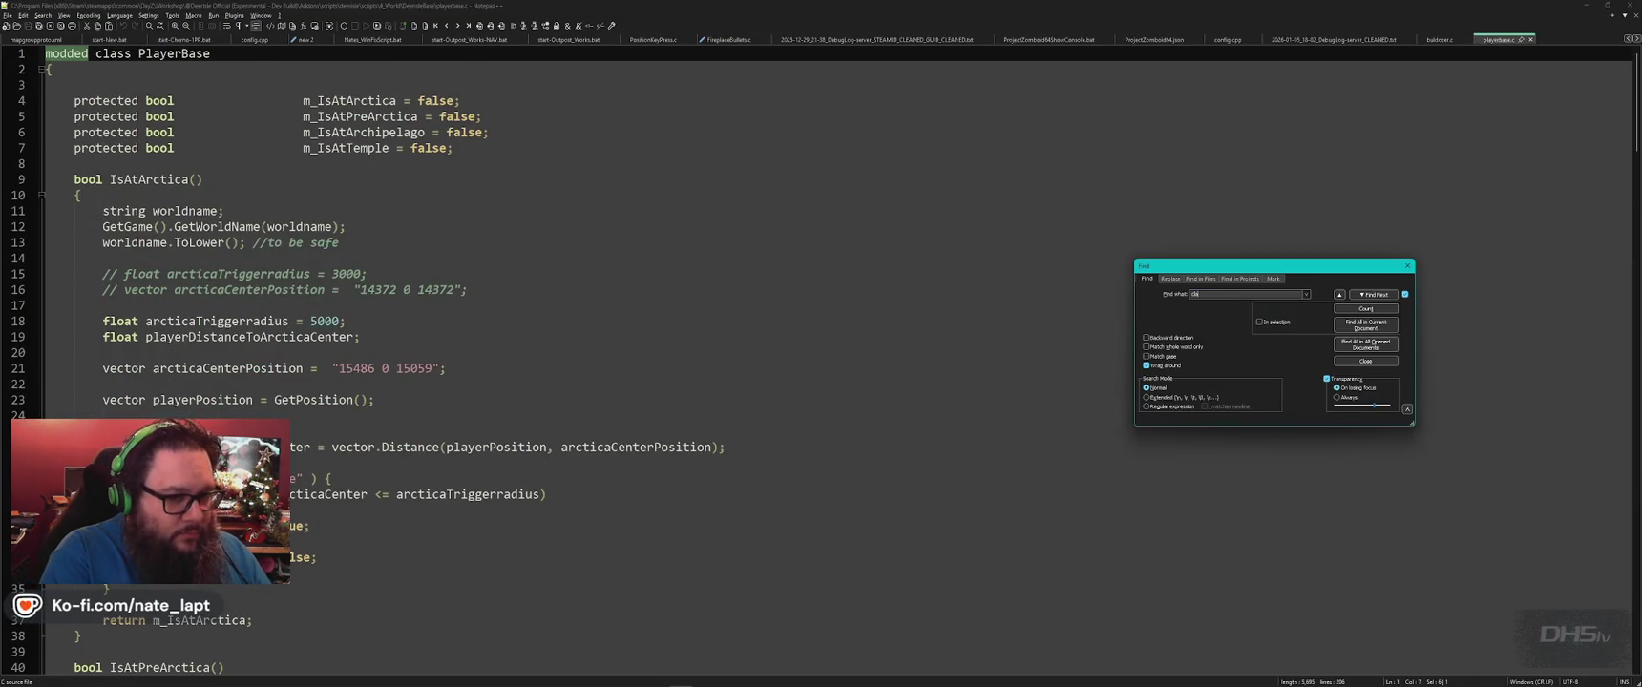
{"action": "type", "text": "ss"}
{"action": "key", "text": "Return"}
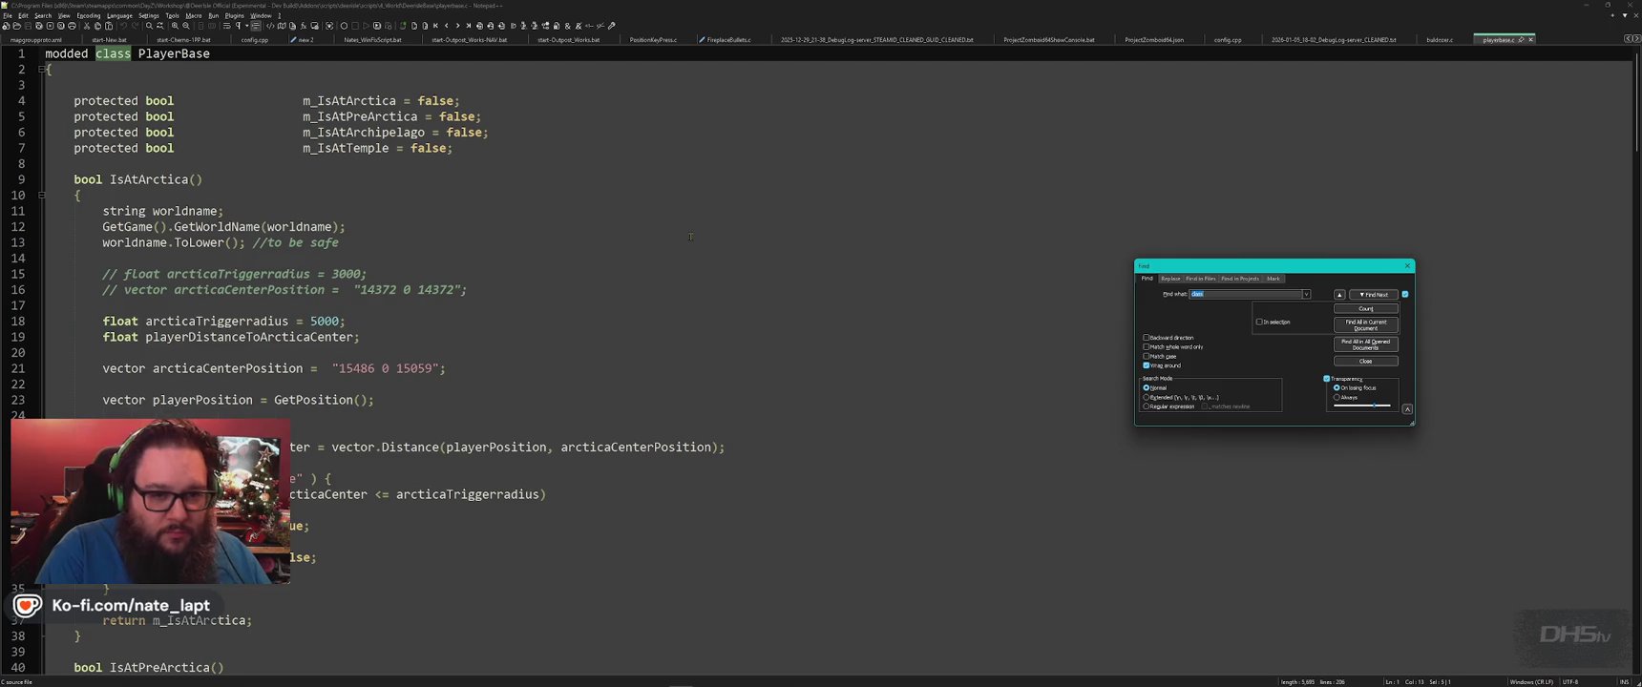
{"action": "type", "text": "class"}
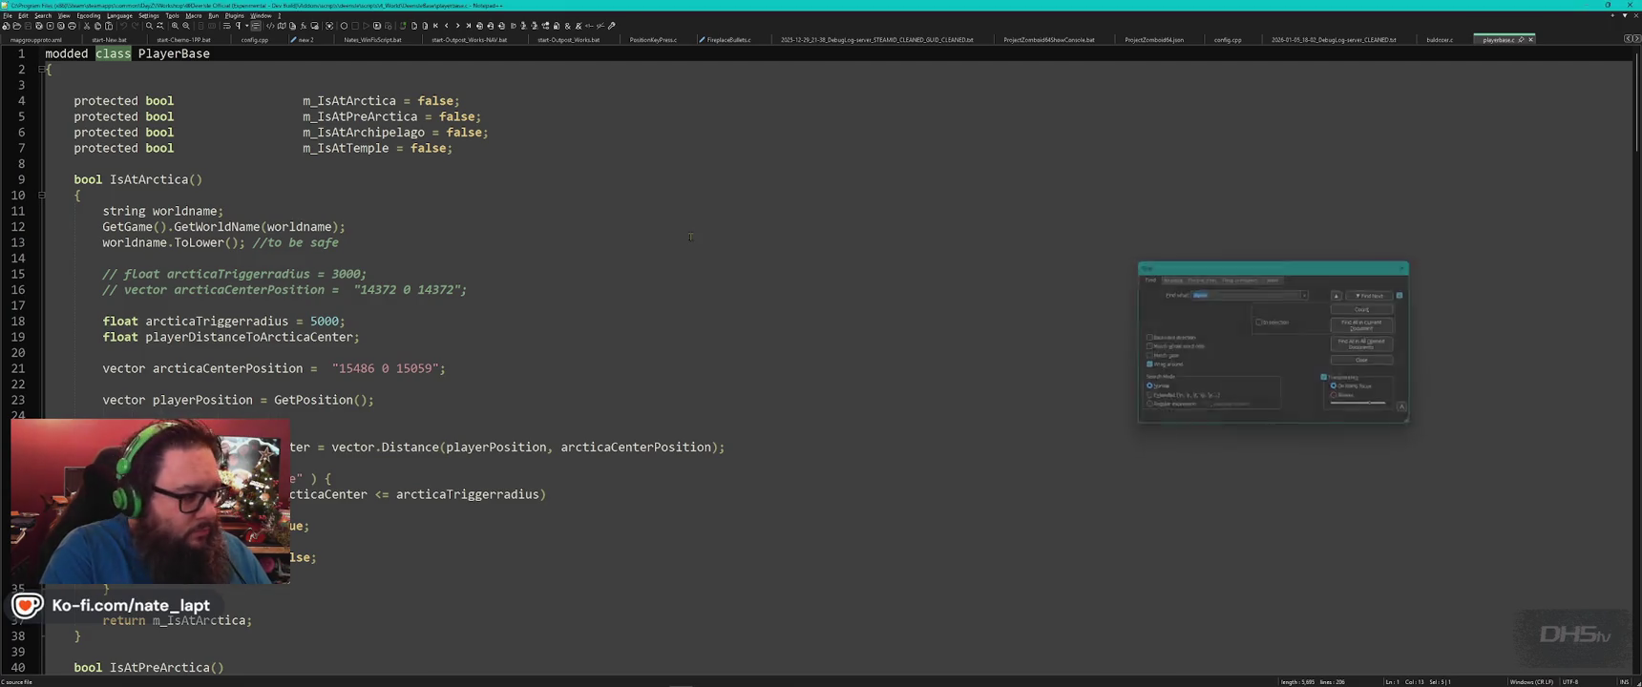
{"action": "key", "text": "Return"}
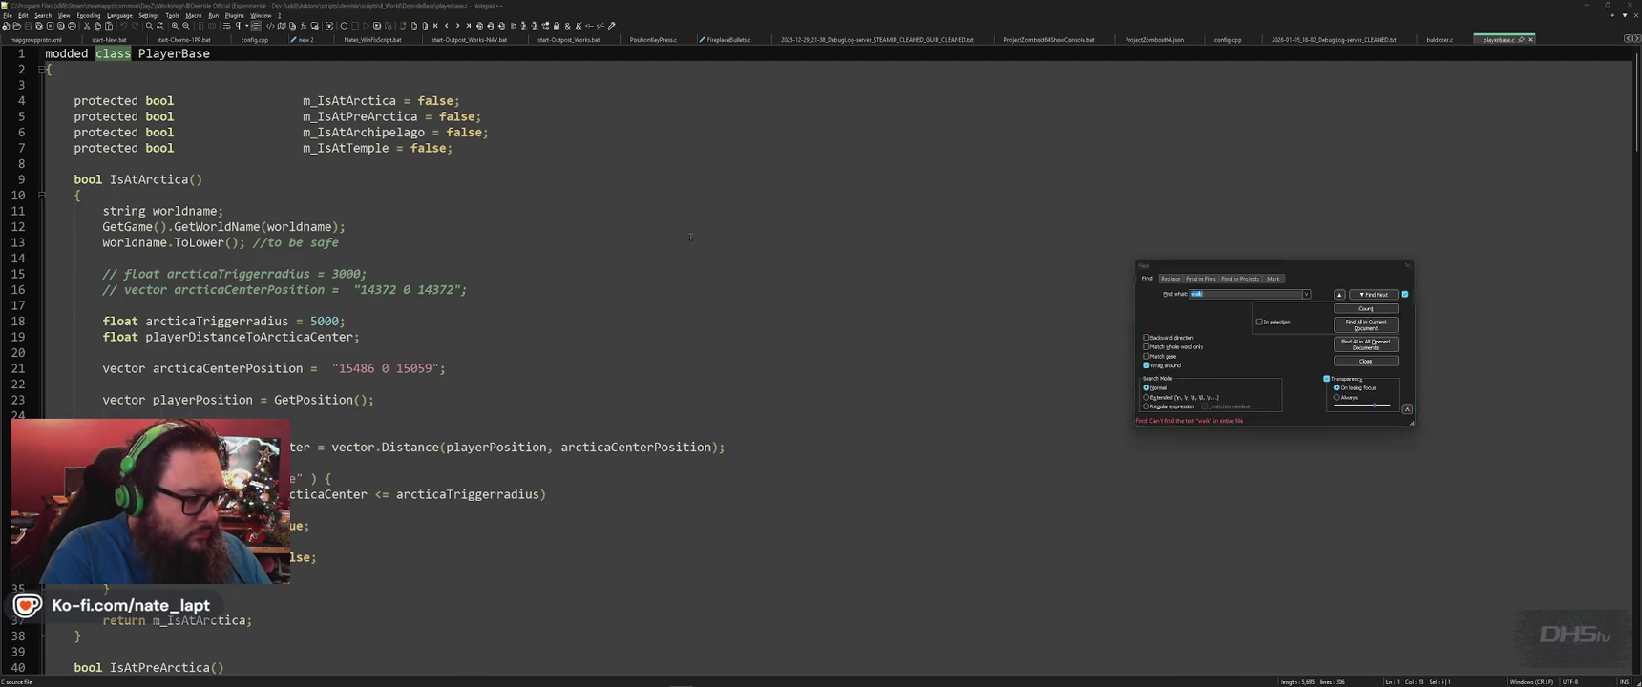
{"action": "key", "text": "Escape"}
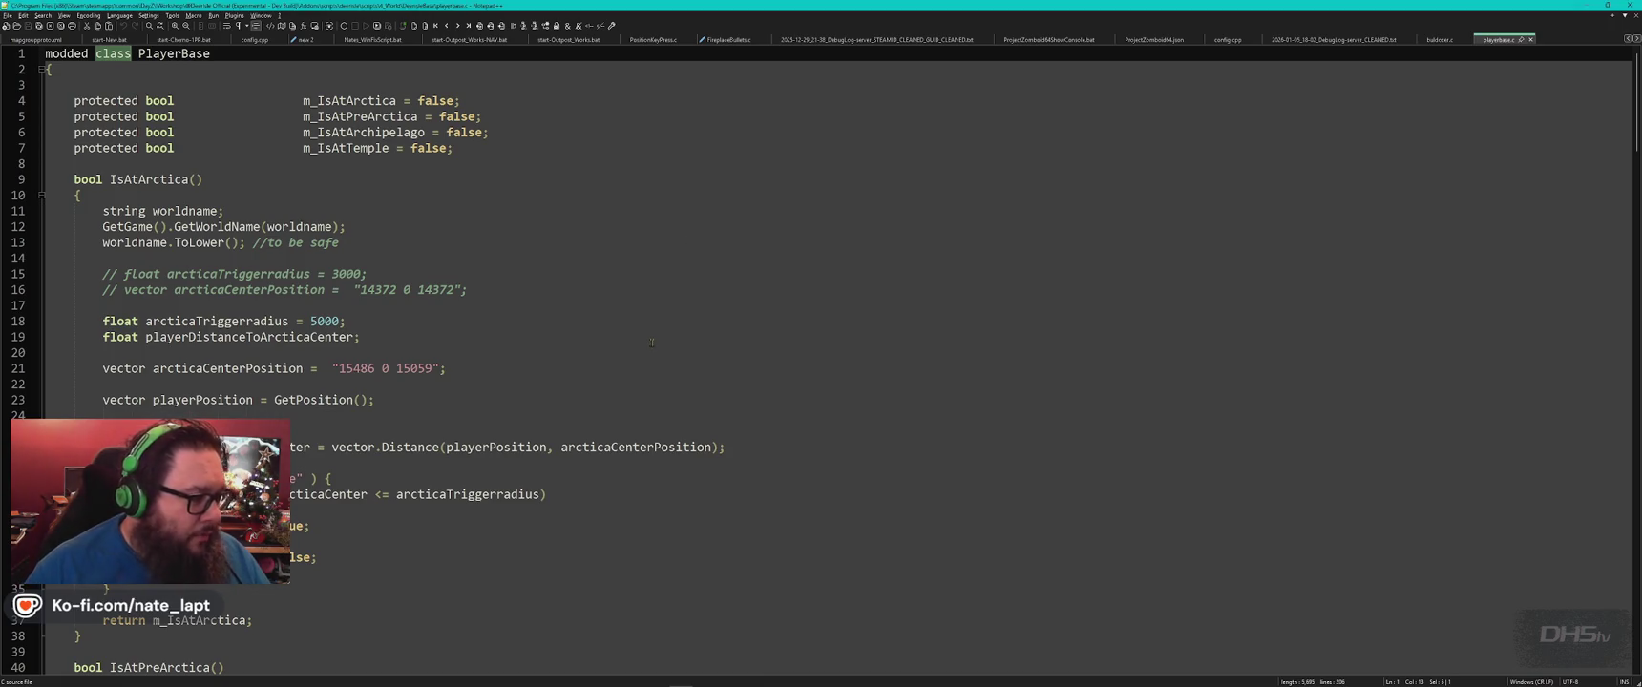
{"action": "scroll", "coordinate": [628, 344], "scroll_direction": "down", "scroll_amount": 14}
{"action": "scroll", "coordinate": [627, 343], "scroll_direction": "down", "scroll_amount": 14}
{"action": "scroll", "coordinate": [627, 343], "scroll_direction": "down", "scroll_amount": 13}
{"action": "scroll", "coordinate": [627, 344], "scroll_direction": "down", "scroll_amount": 13}
{"action": "key", "text": "ctrl+w"}
{"action": "key", "text": "alt+Tab"}
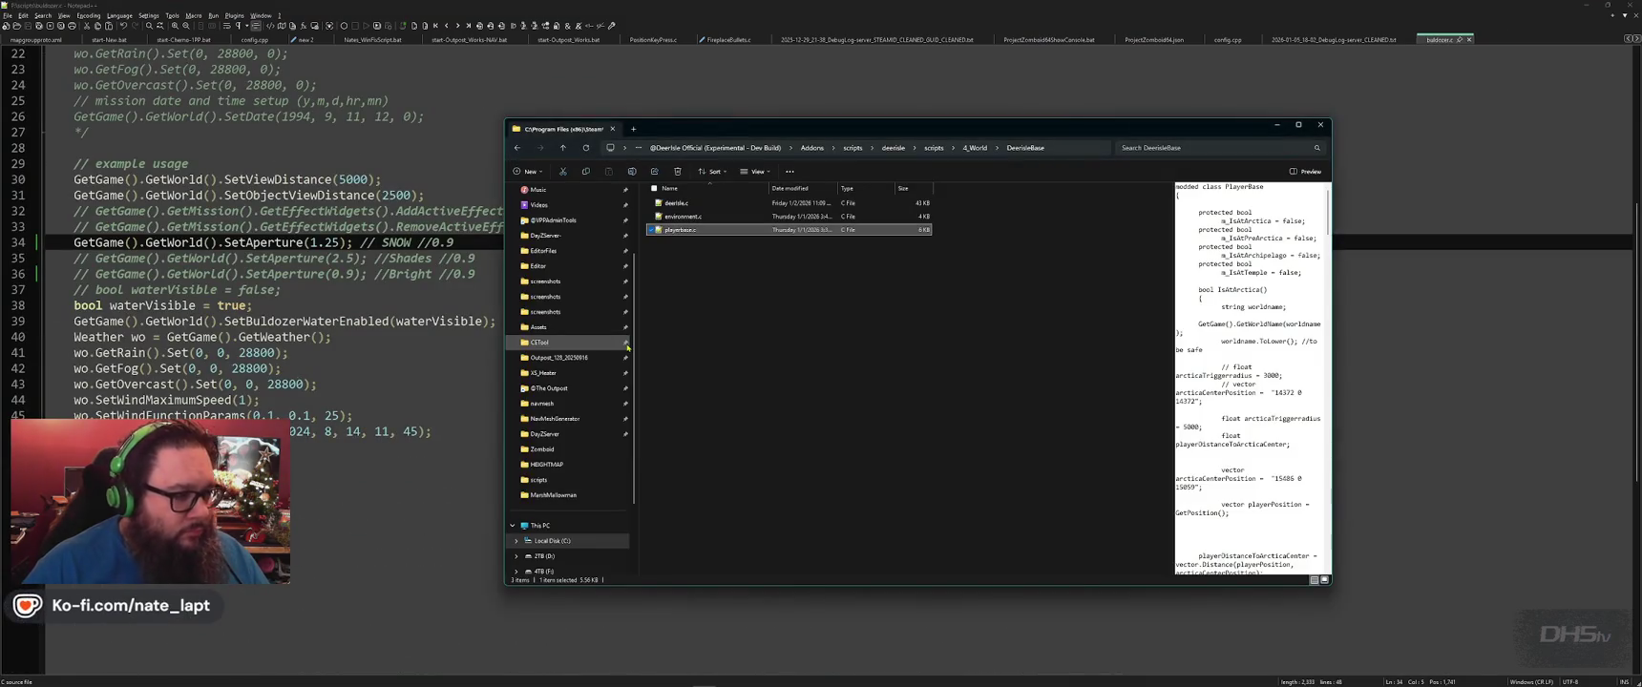
Open environment.c, search it for 'walk' without a match, and close it.
{"action": "double_click", "coordinate": [684, 217]}
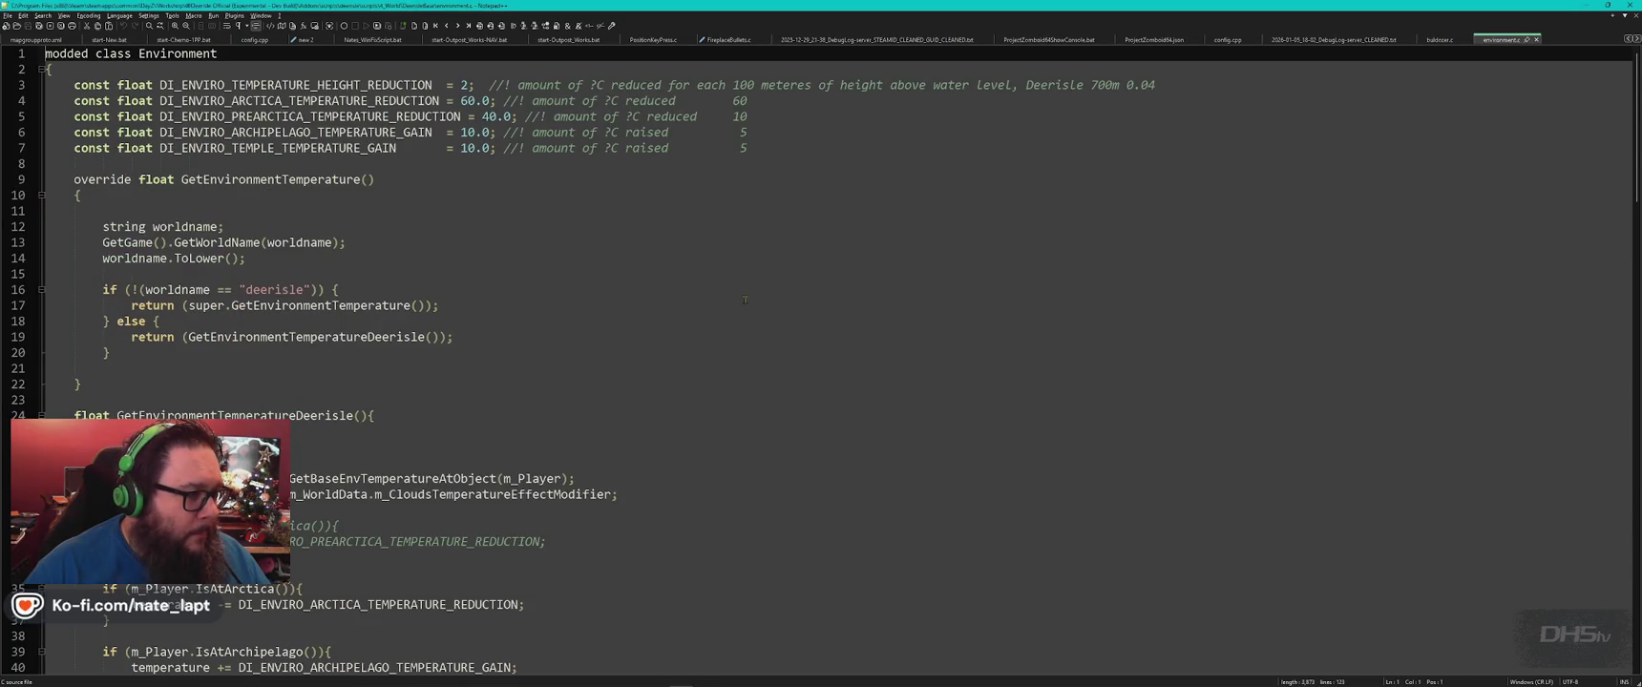
{"action": "scroll", "coordinate": [744, 300], "scroll_direction": "down", "scroll_amount": 8}
{"action": "scroll", "coordinate": [744, 300], "scroll_direction": "up", "scroll_amount": 8}
{"action": "scroll", "coordinate": [744, 299], "scroll_direction": "down", "scroll_amount": 13}
{"action": "scroll", "coordinate": [744, 300], "scroll_direction": "down", "scroll_amount": 11}
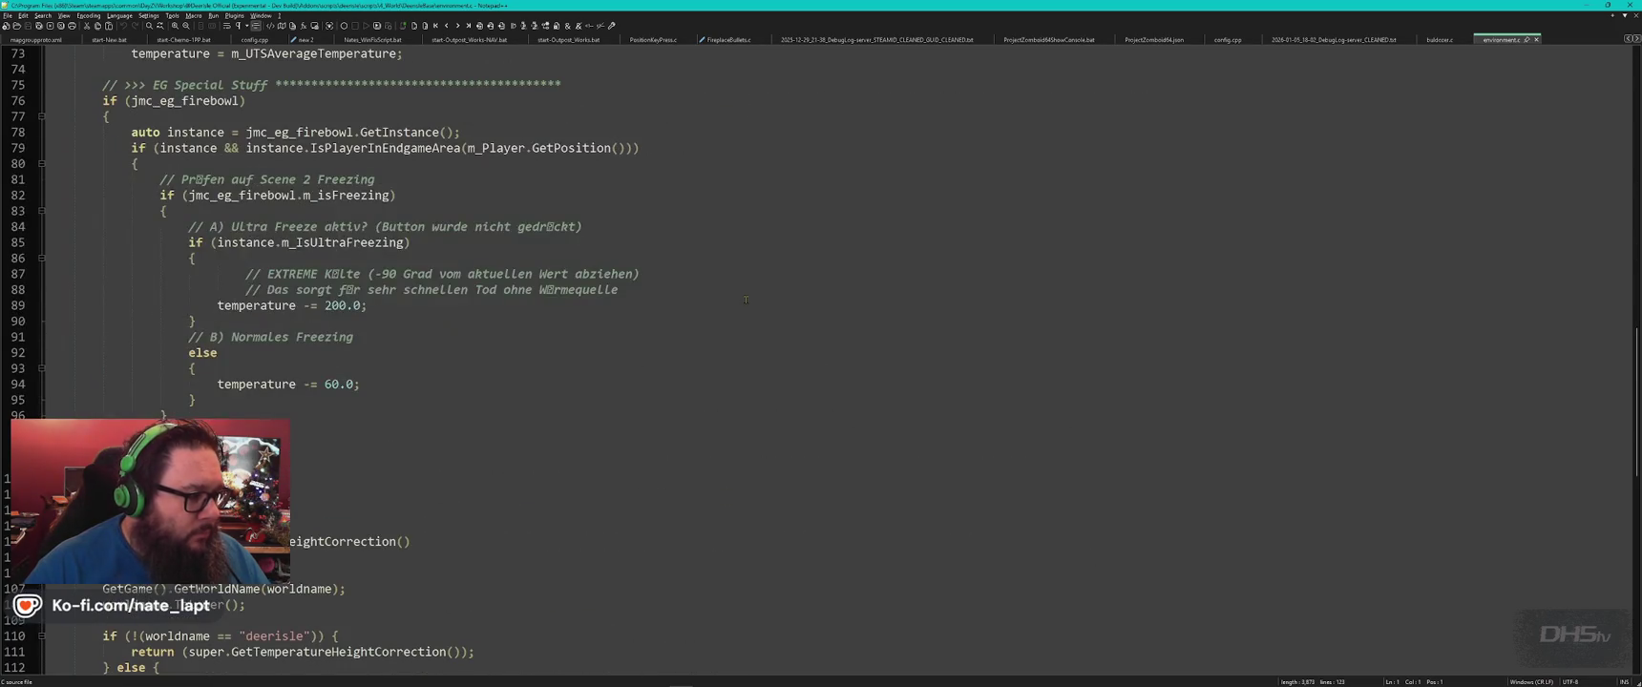
{"action": "key", "text": "ctrl+f"}
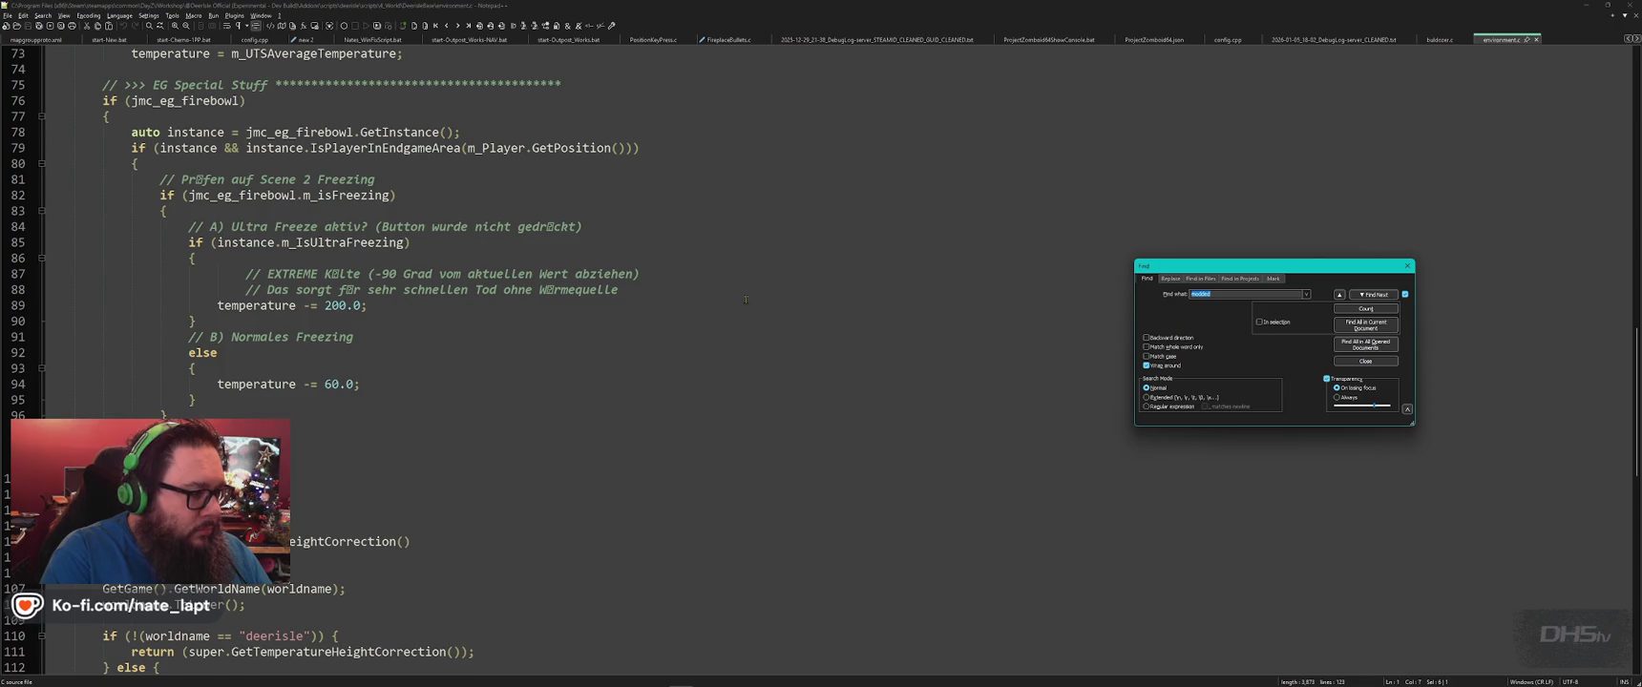
{"action": "type", "text": "walk"}
{"action": "key", "text": "Return"}
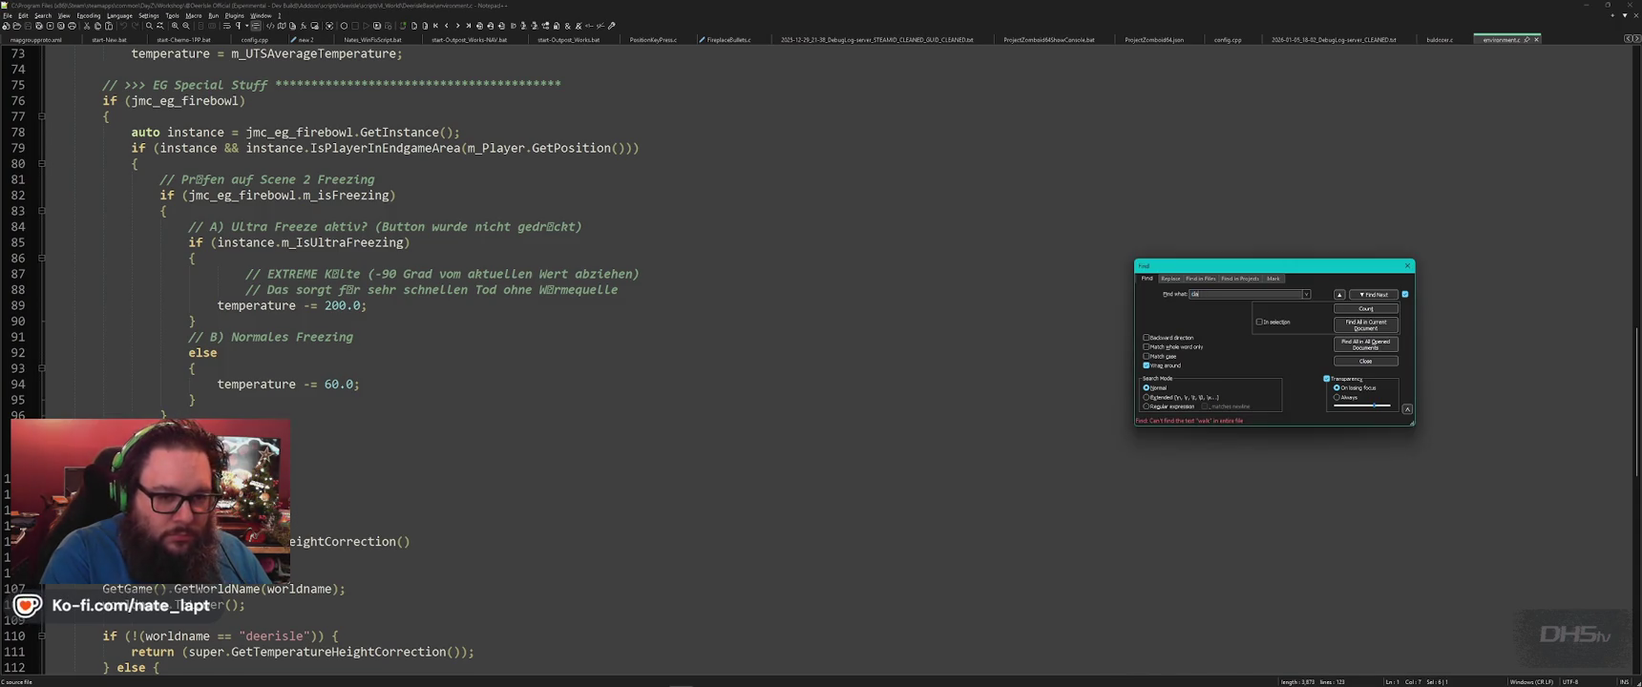
{"action": "key", "text": "Escape"}
{"action": "key", "text": "ctrl+w"}
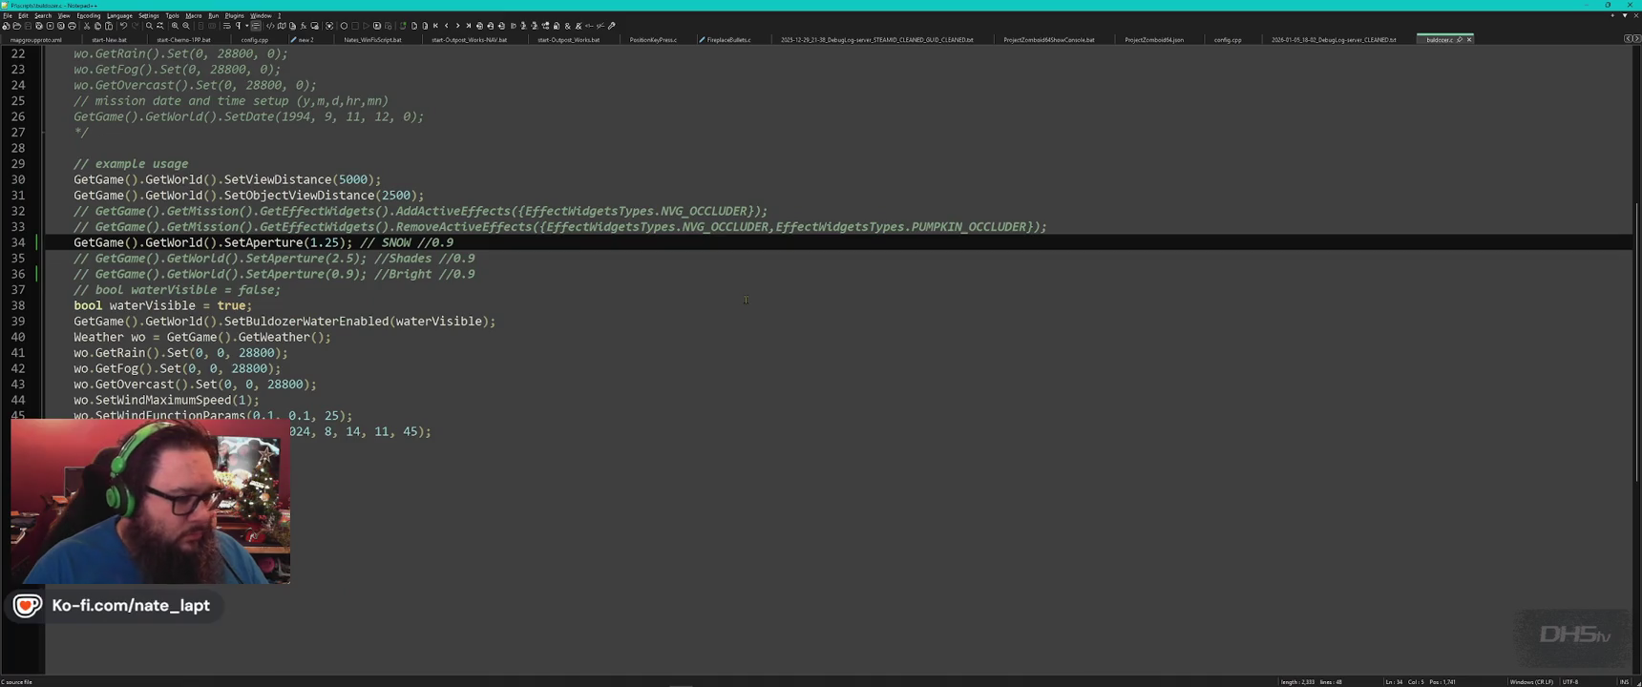
{"action": "key", "text": "alt+Tab"}
Open and search deerisle.c for 'walk', then return to the 4_World folder in Explorer.
{"action": "double_click", "coordinate": [696, 204]}
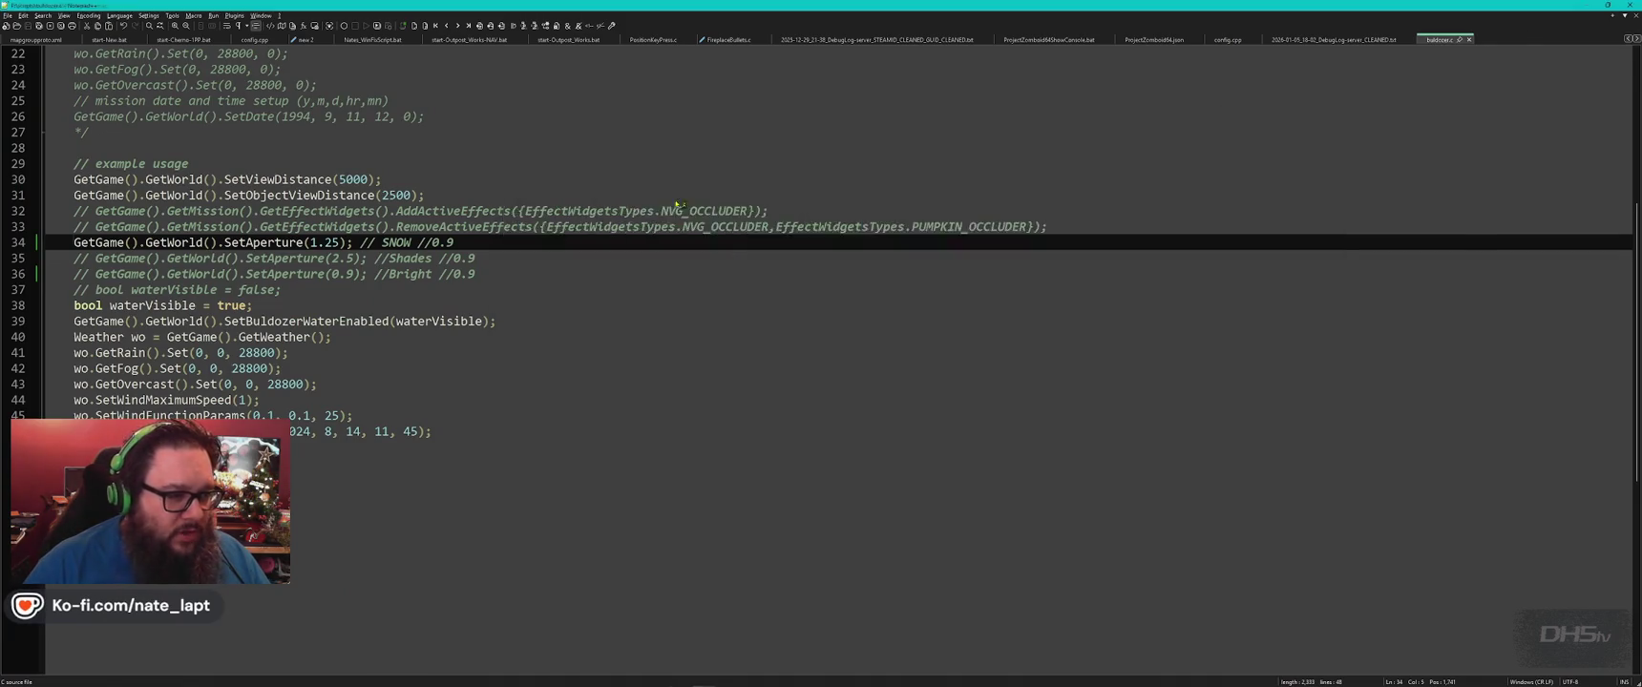
{"action": "scroll", "coordinate": [747, 272], "scroll_direction": "down", "scroll_amount": 10}
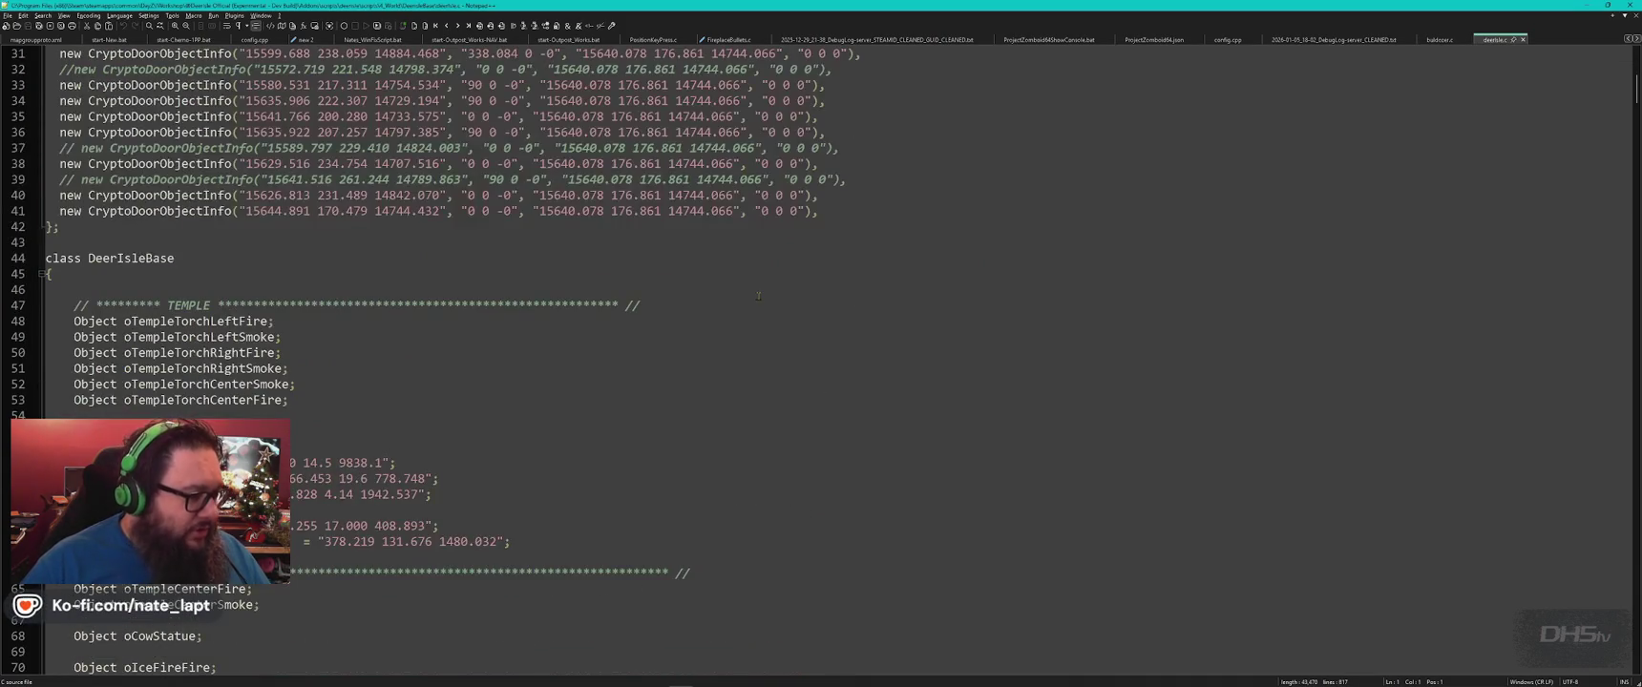
{"action": "scroll", "coordinate": [759, 296], "scroll_direction": "down", "scroll_amount": 9}
{"action": "scroll", "coordinate": [759, 296], "scroll_direction": "down", "scroll_amount": 12}
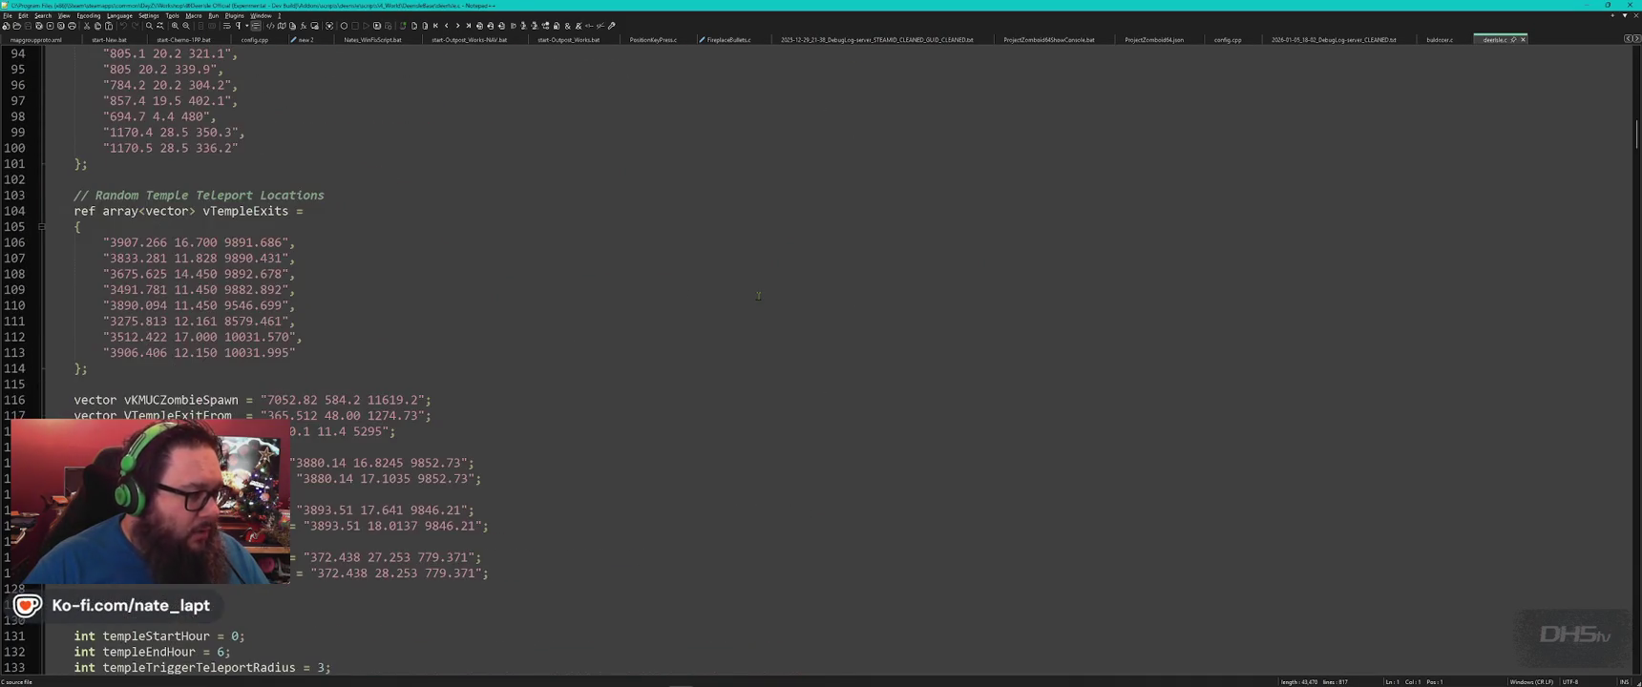
{"action": "scroll", "coordinate": [764, 313], "scroll_direction": "down", "scroll_amount": 8}
{"action": "scroll", "coordinate": [763, 313], "scroll_direction": "down", "scroll_amount": 17}
{"action": "scroll", "coordinate": [763, 313], "scroll_direction": "up", "scroll_amount": 2}
{"action": "scroll", "coordinate": [764, 313], "scroll_direction": "up", "scroll_amount": 10}
{"action": "scroll", "coordinate": [764, 313], "scroll_direction": "up", "scroll_amount": 1}
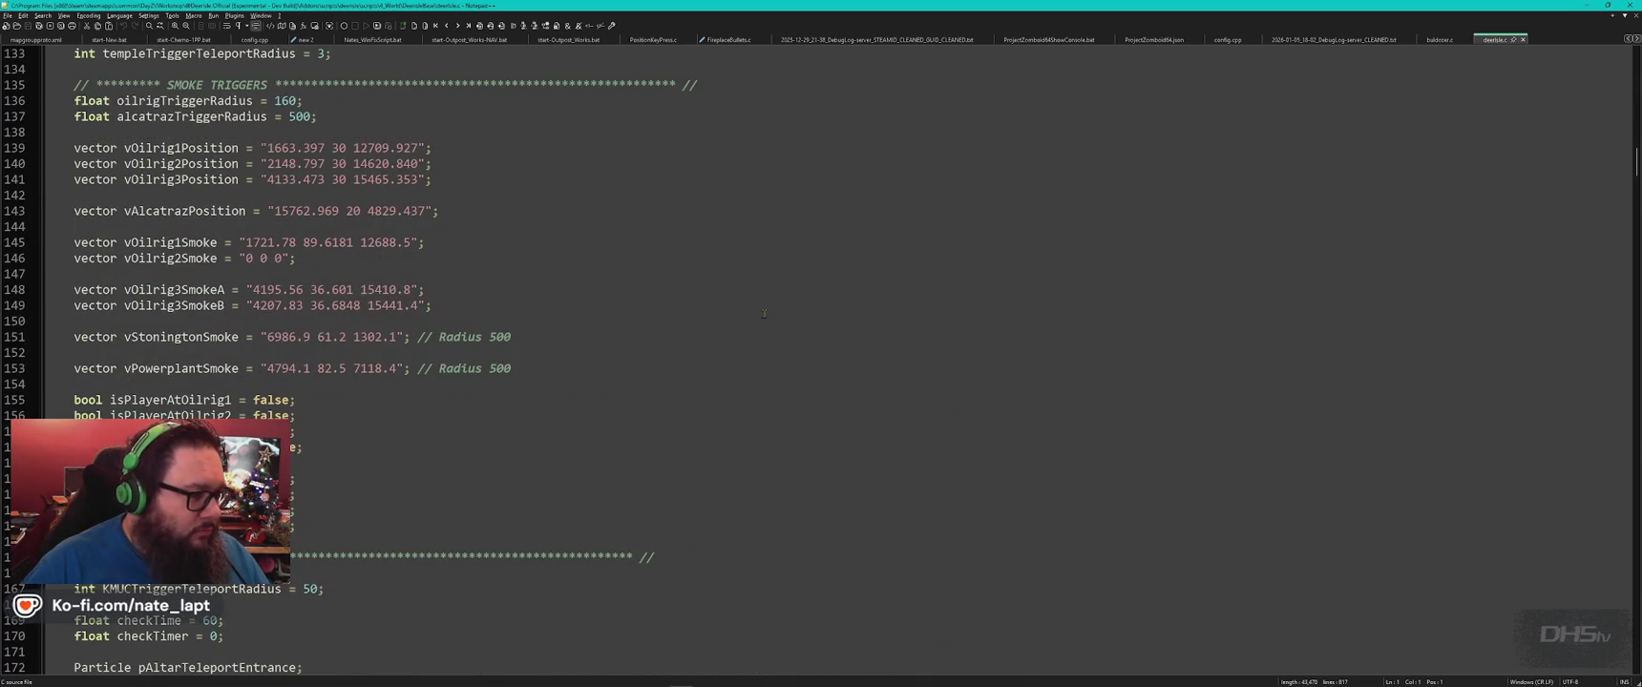
{"action": "key", "text": "ctrl+f"}
{"action": "key", "text": "Return"}
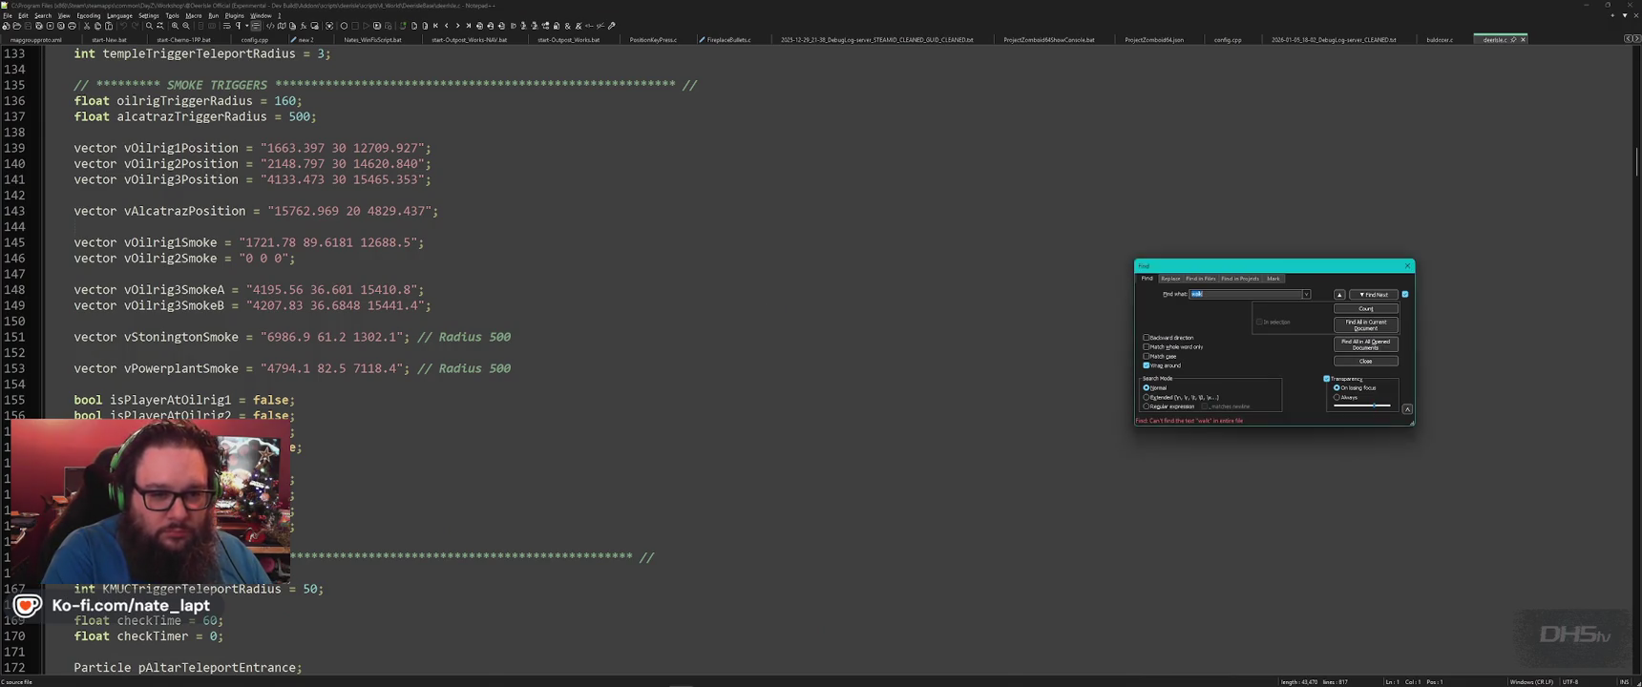
{"action": "key", "text": "Escape"}
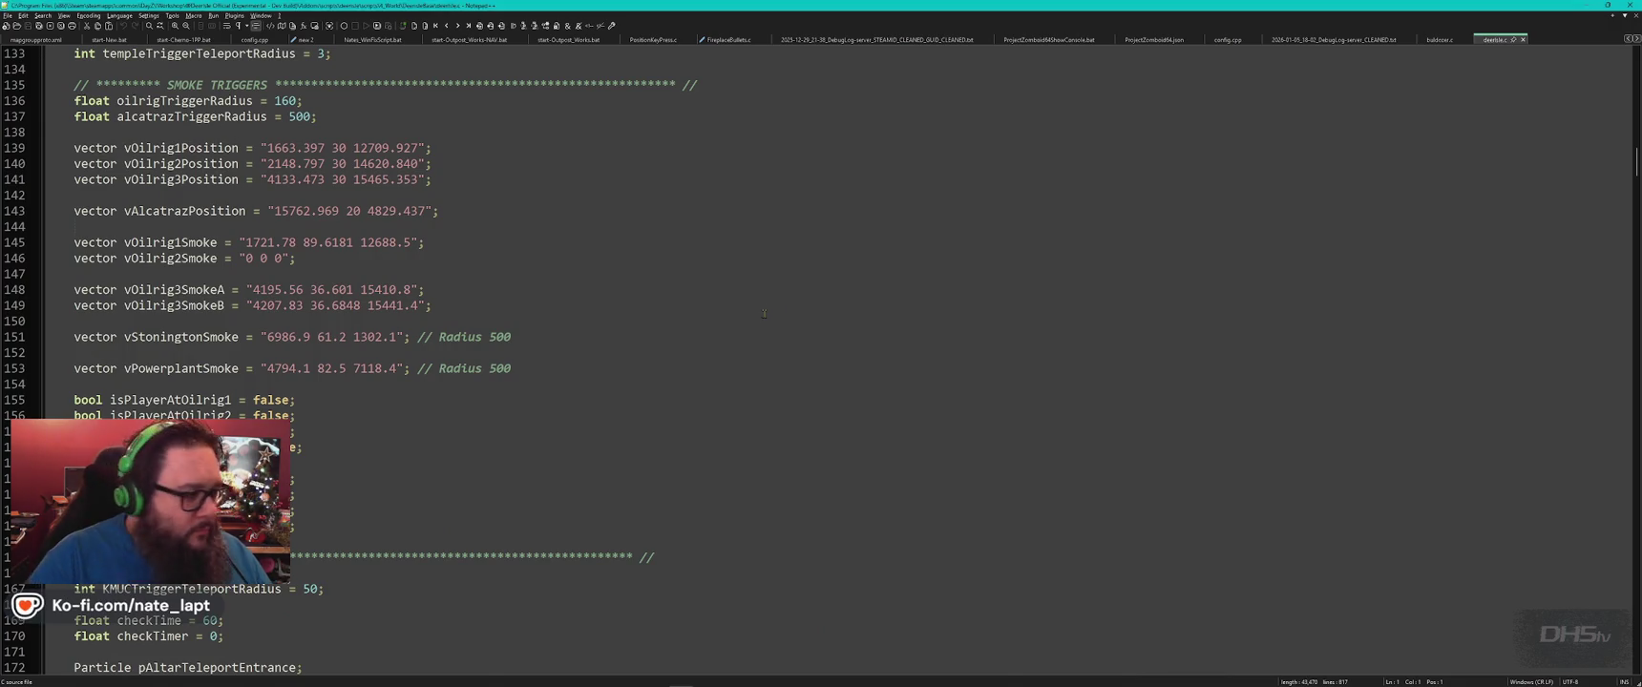
{"action": "key", "text": "ctrl+Tab"}
{"action": "key", "text": "alt+Tab"}
{"action": "key", "text": "alt+Left"}
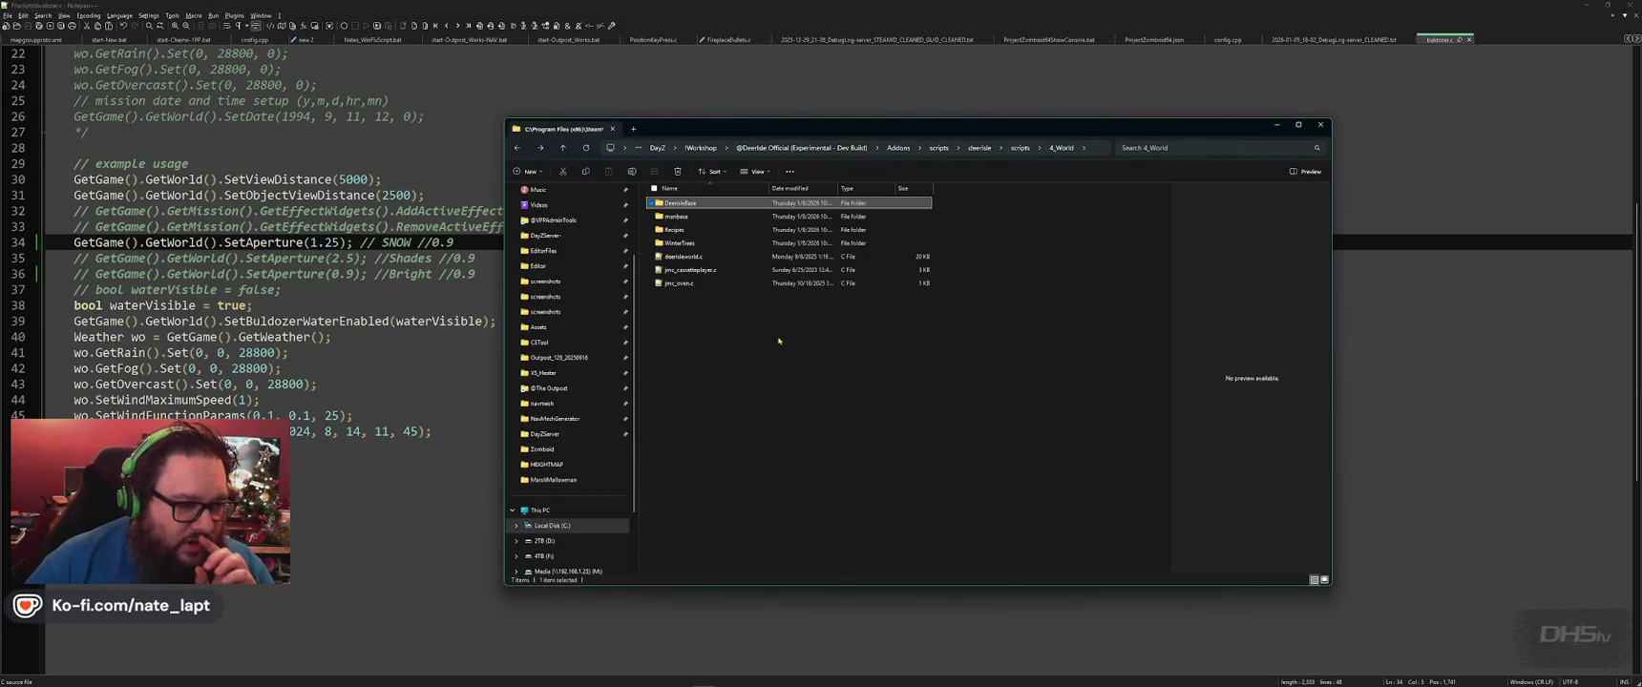
Open manbase's DayzPlayerItemBehavior2.c, close it, and return to the 4_World folder.
{"action": "double_click", "coordinate": [690, 214]}
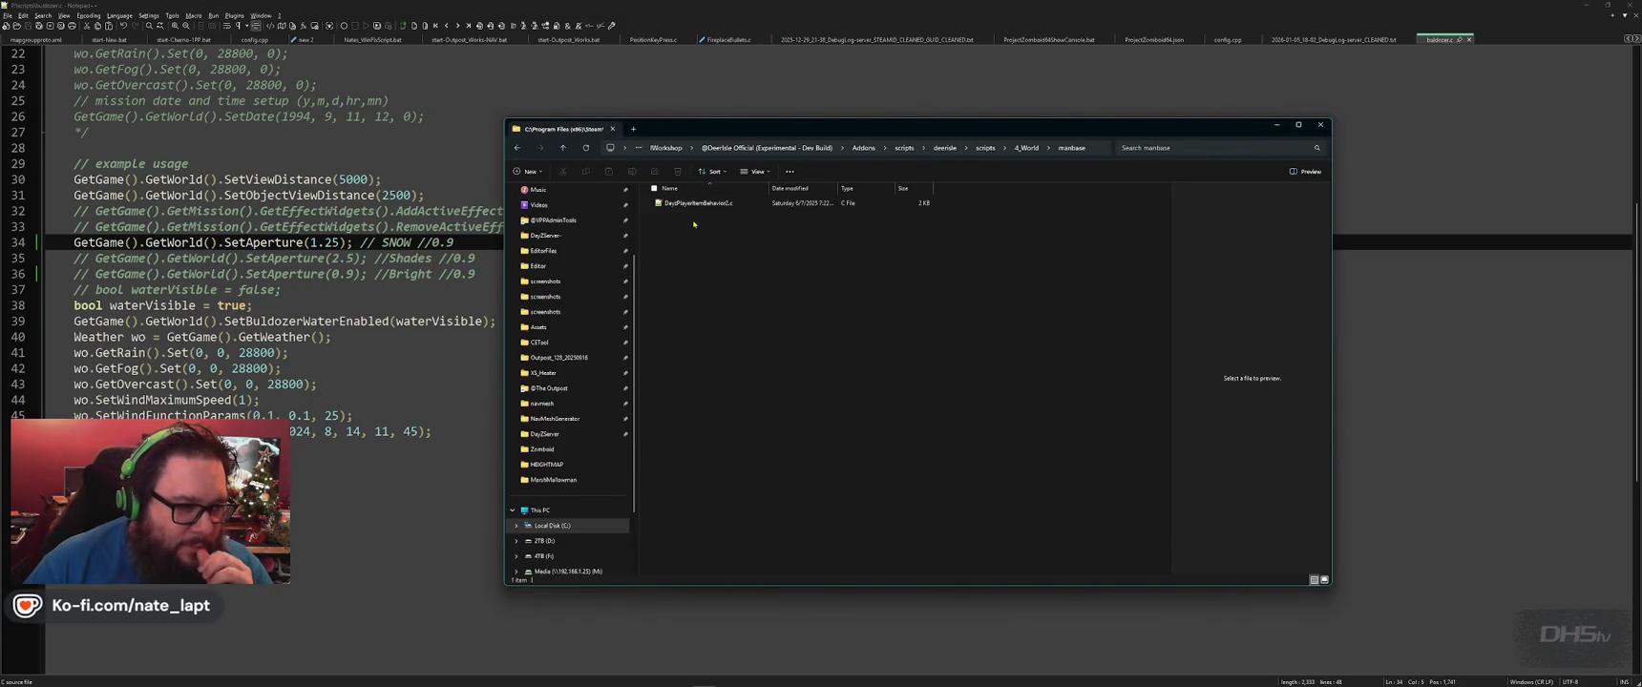
{"action": "double_click", "coordinate": [691, 203]}
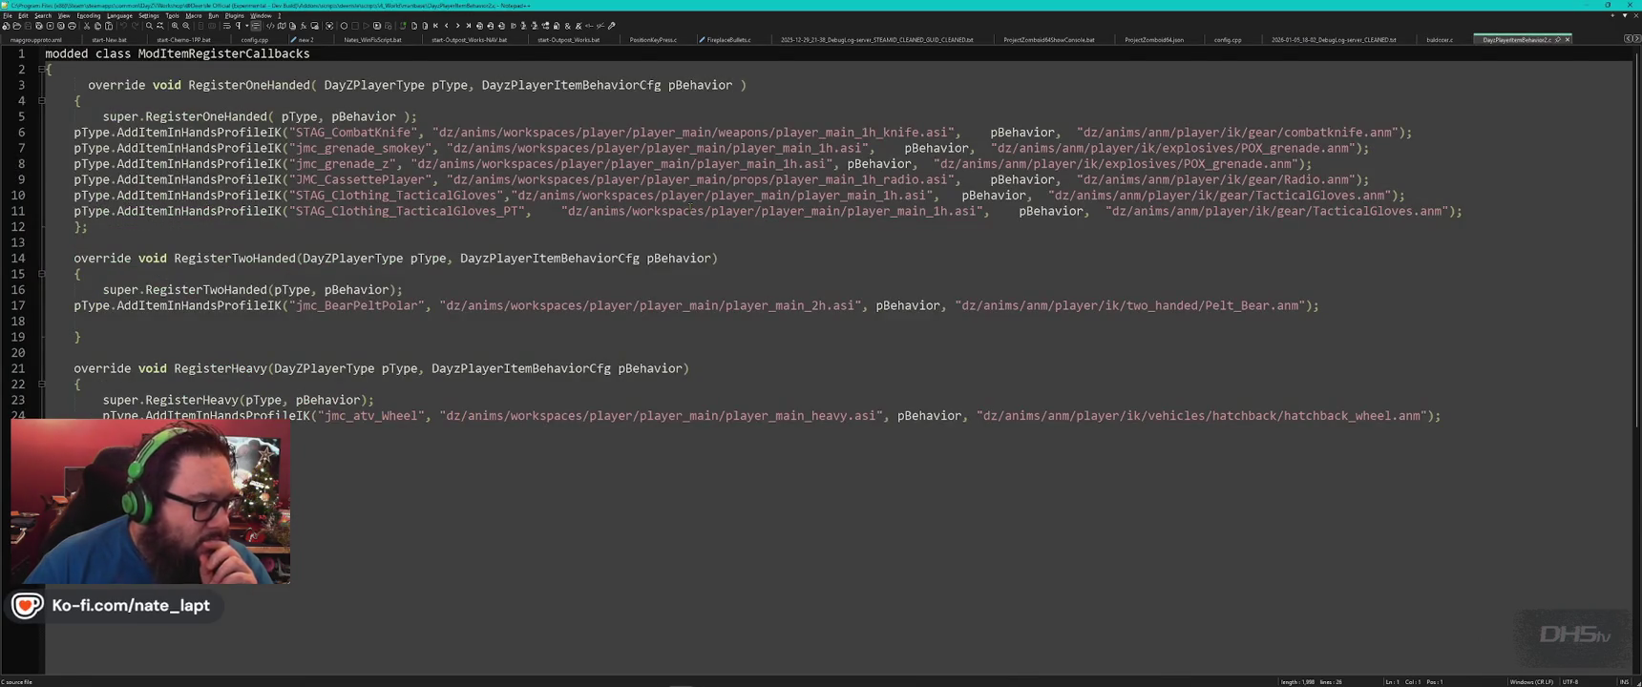
{"action": "key", "text": "ctrl+w"}
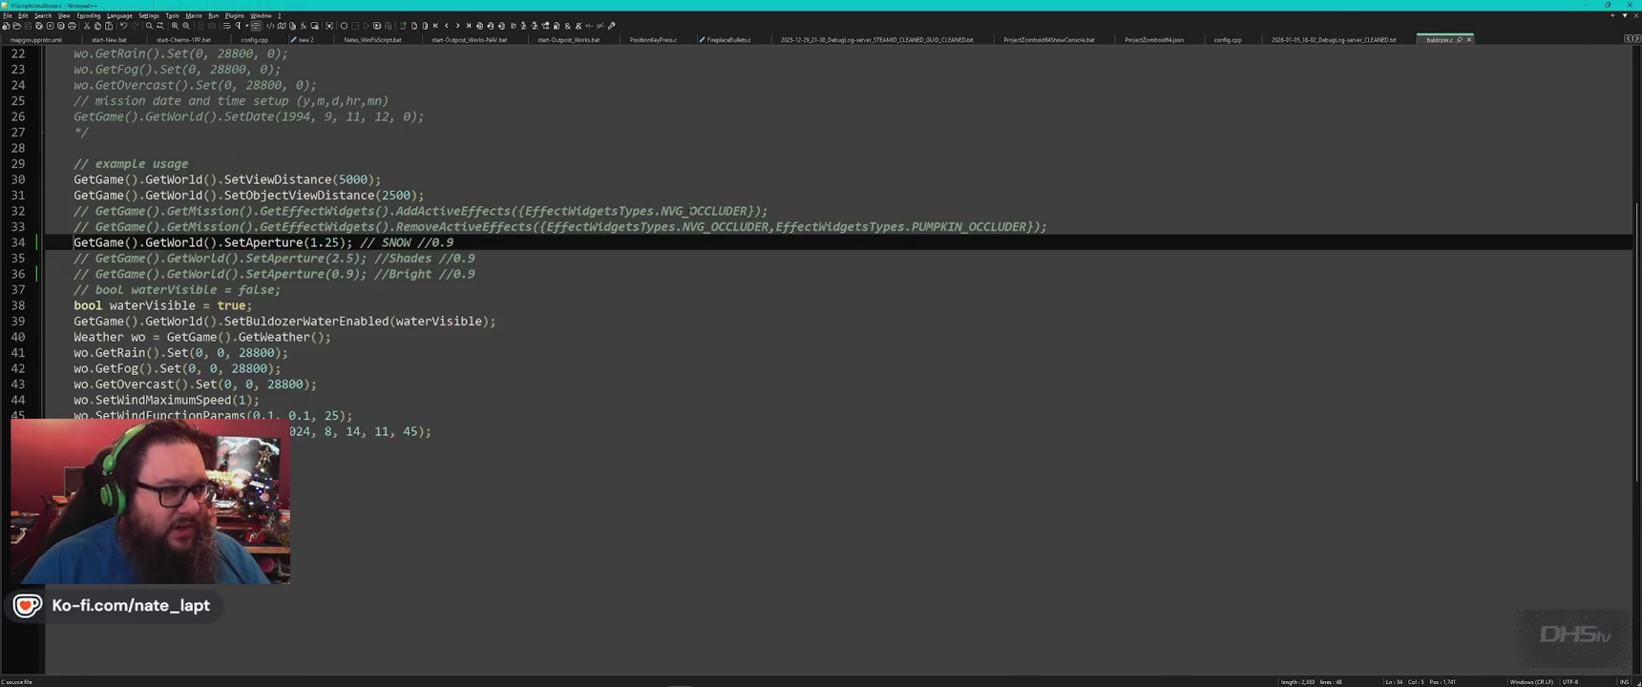
{"action": "key", "text": "alt+Tab"}
{"action": "key", "text": "alt+Left"}
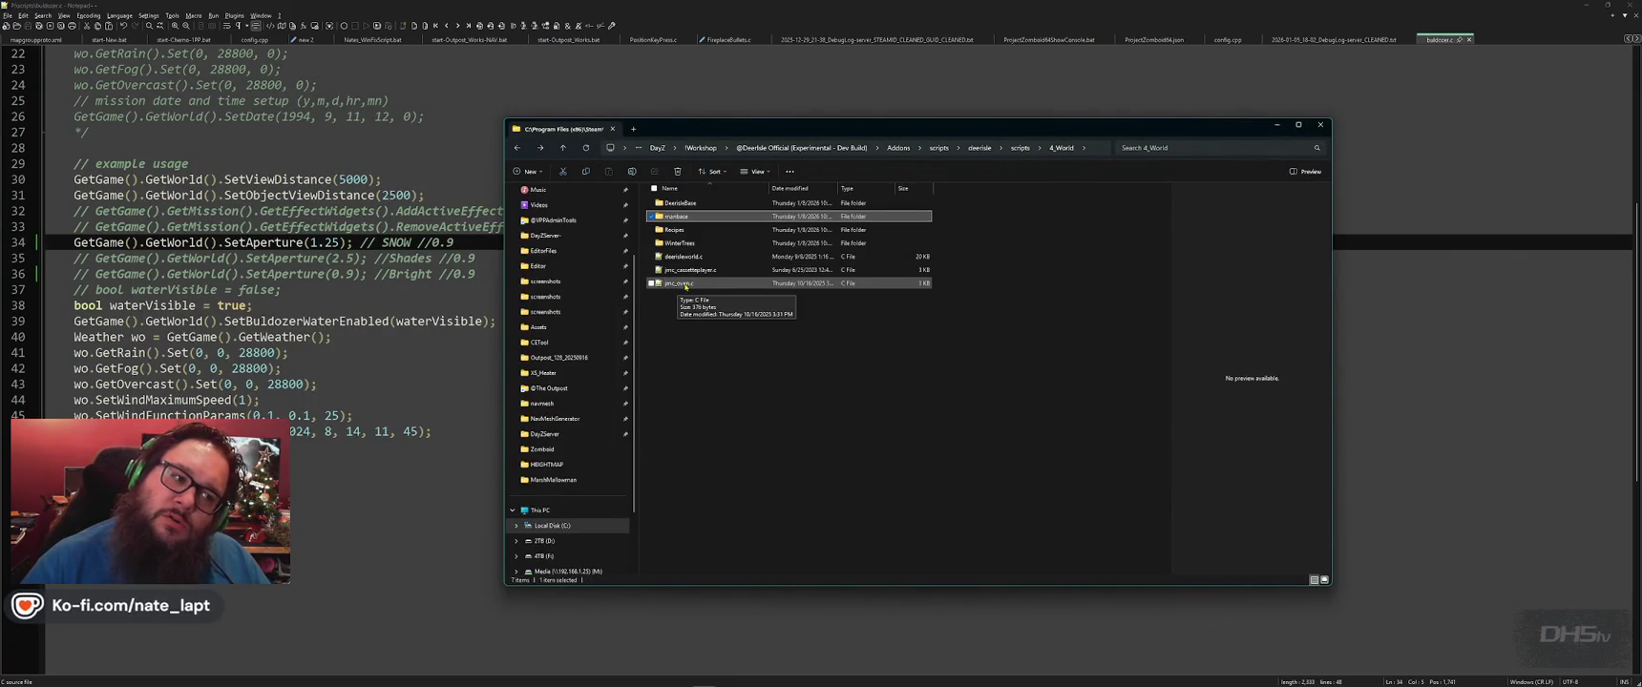
Browse the DeerisleBase, 5_Mission and WorldData folders, then return to the scripts folder.
{"action": "left_click", "coordinate": [682, 204]}
{"action": "double_click", "coordinate": [683, 204]}
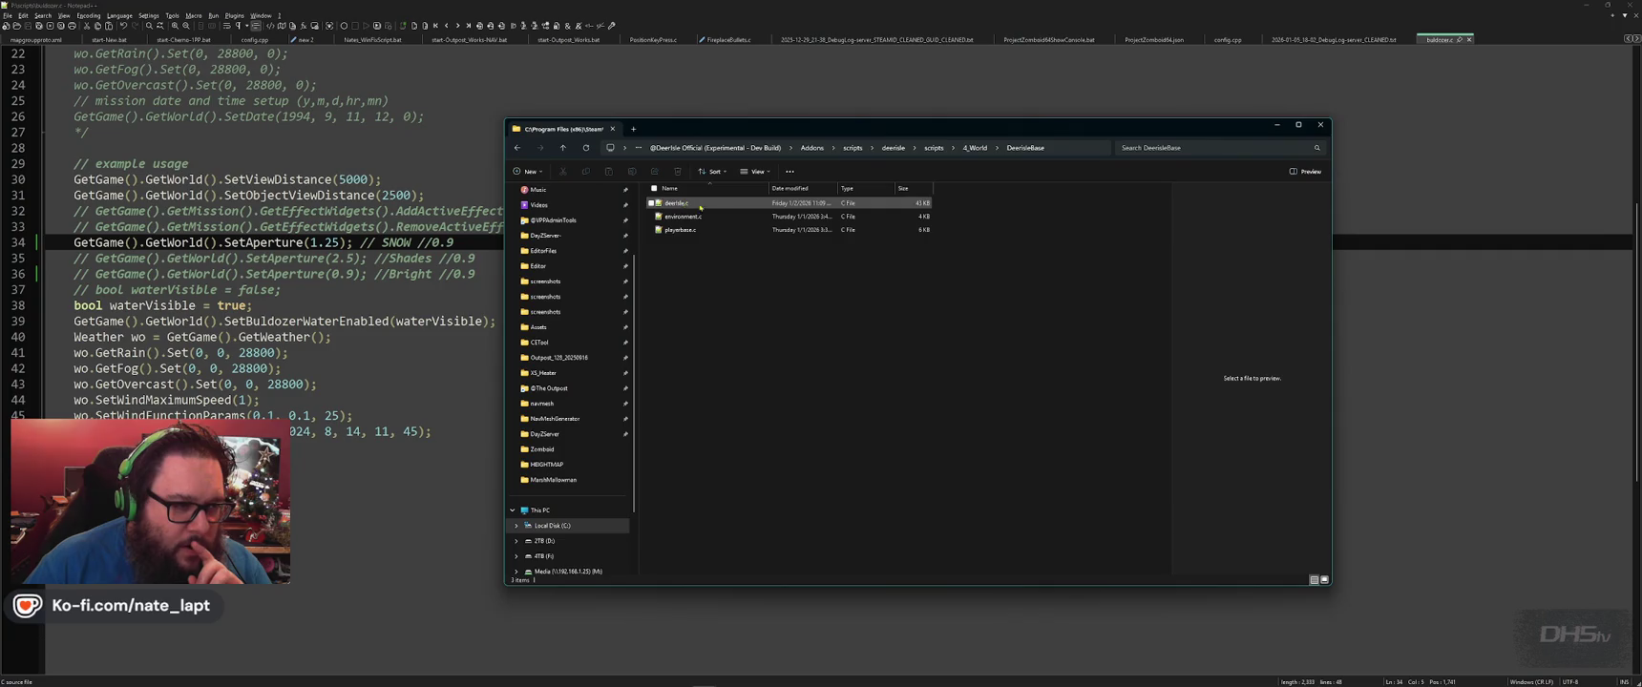
{"action": "left_click", "coordinate": [939, 149]}
{"action": "double_click", "coordinate": [683, 230]}
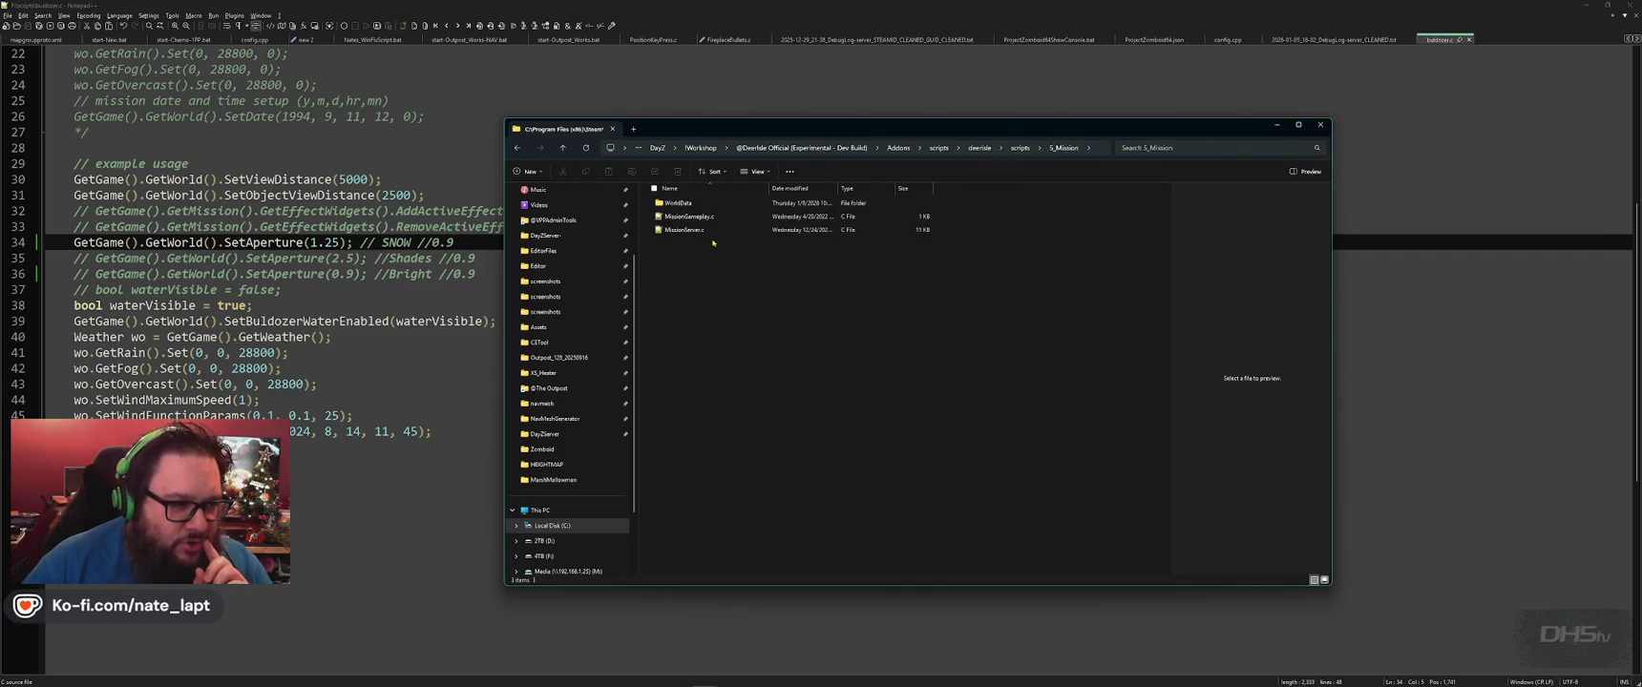
{"action": "double_click", "coordinate": [680, 203]}
{"action": "key", "text": "alt+Left"}
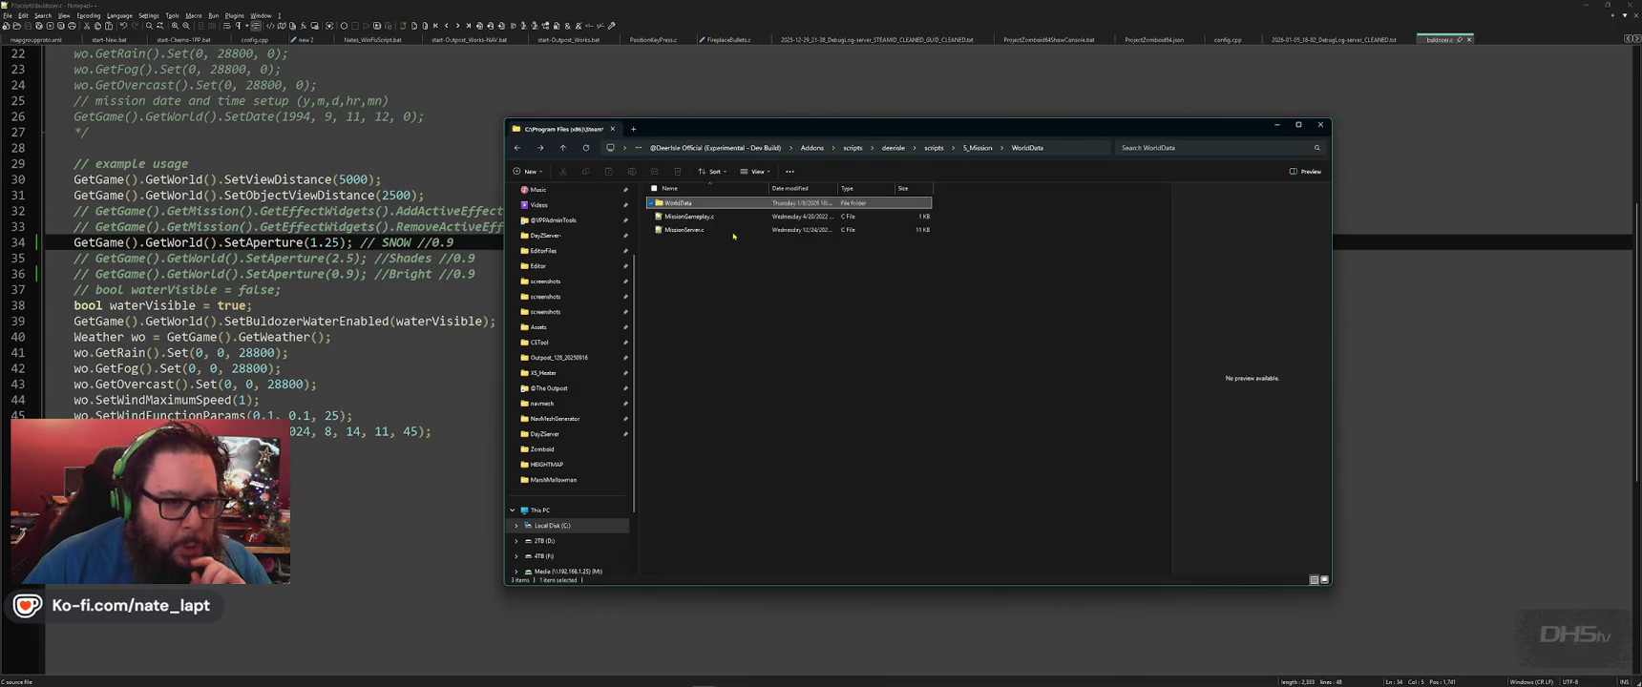
{"action": "key", "text": "alt+Left"}
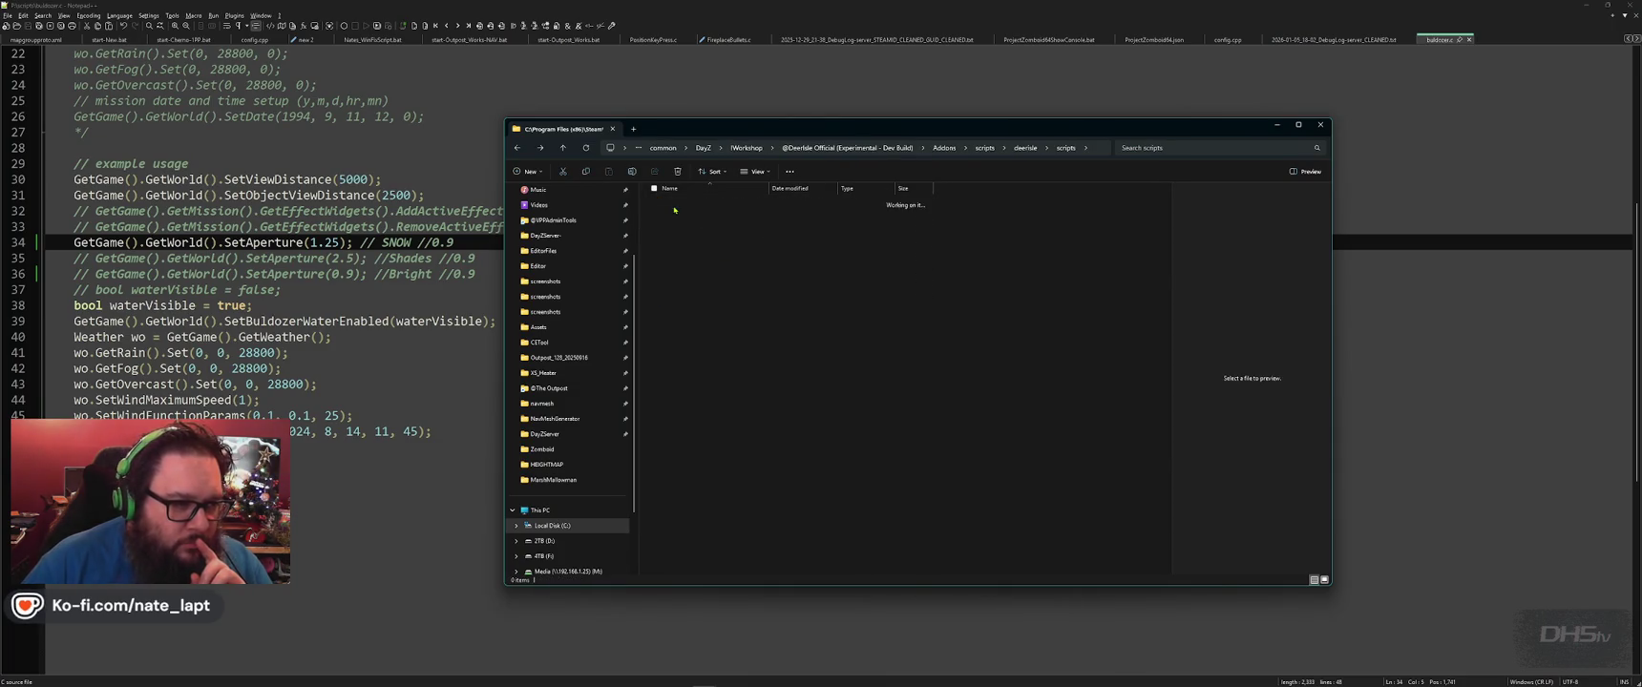
Review 3_Game's ModdedDayZGame.c loading-screen code in Notepad++ and close it.
{"action": "double_click", "coordinate": [677, 205]}
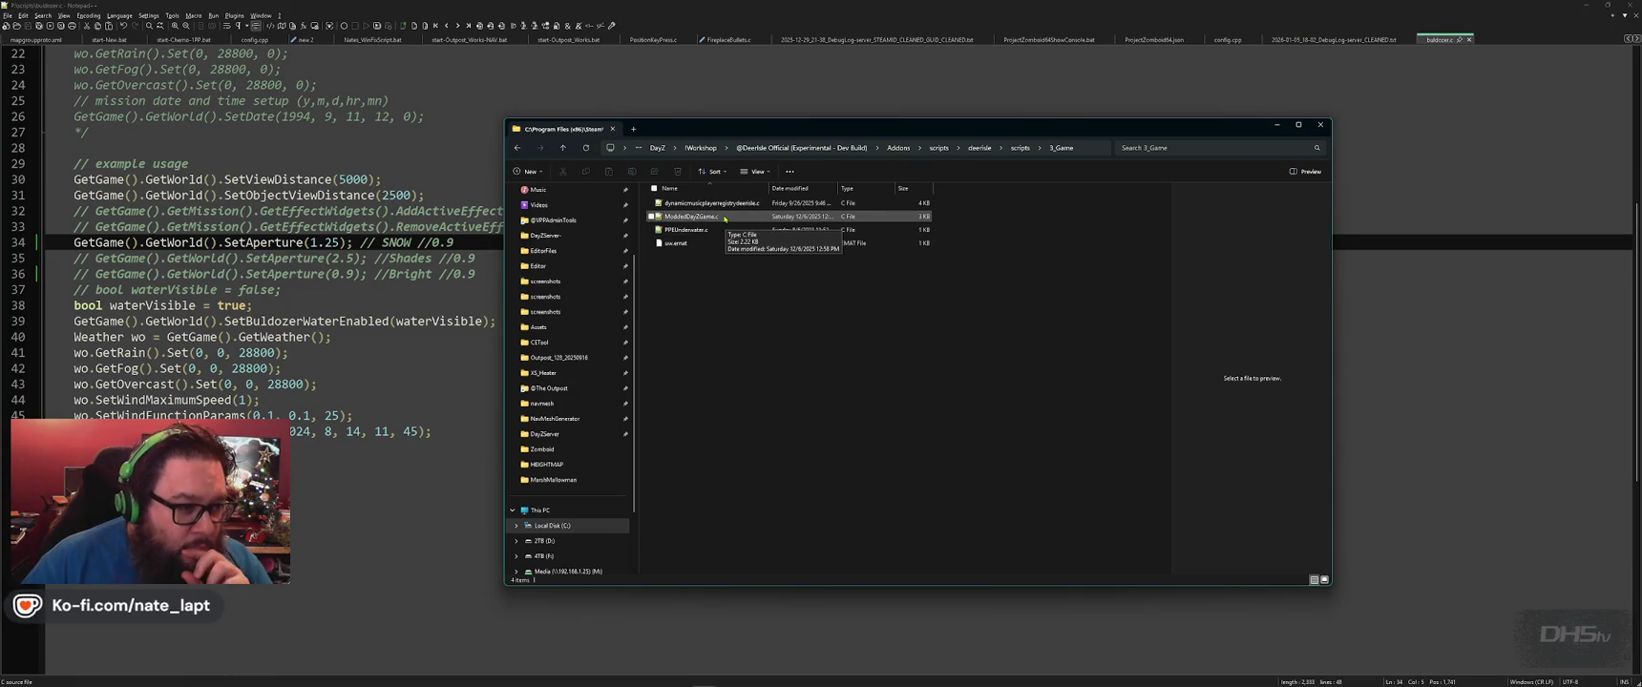
{"action": "double_click", "coordinate": [693, 219]}
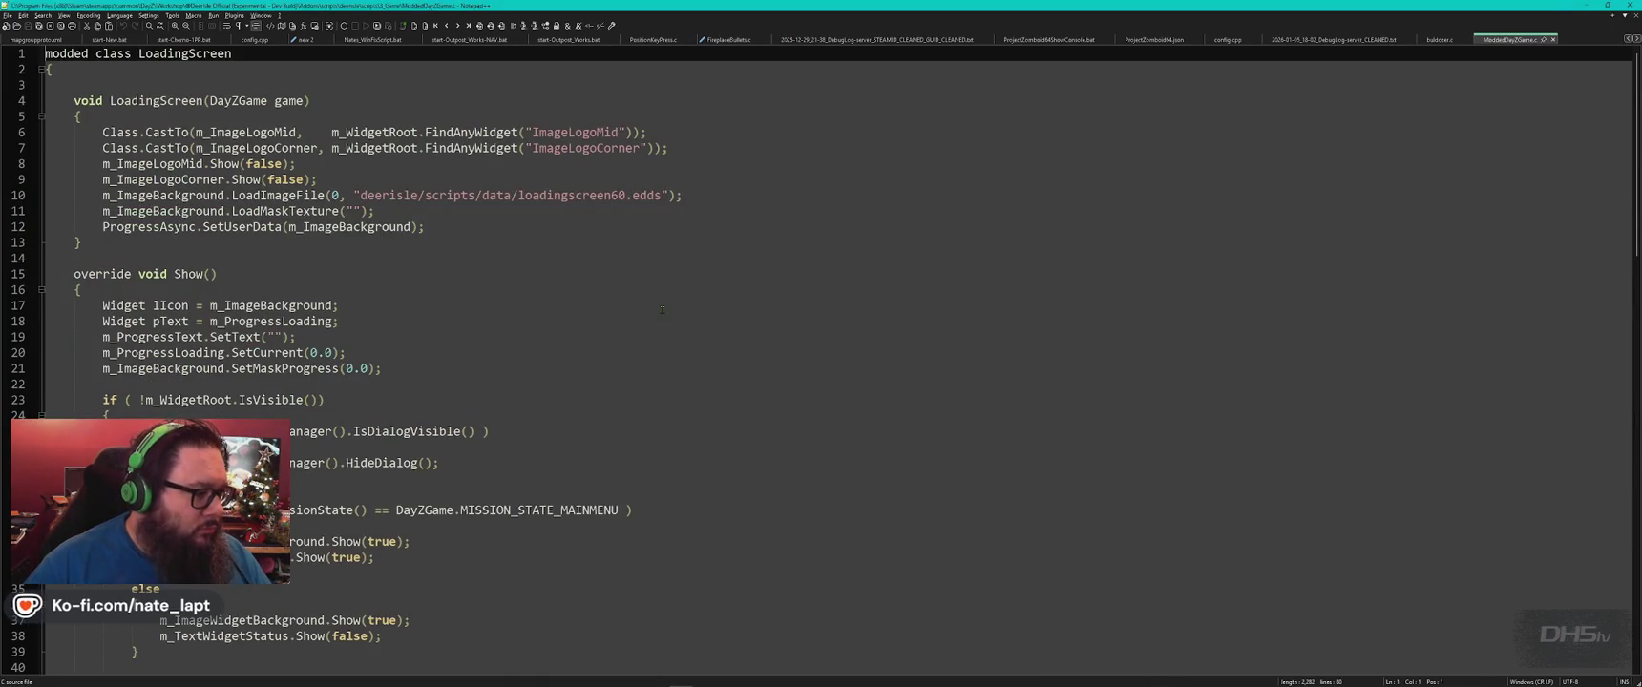
{"action": "scroll", "coordinate": [661, 309], "scroll_direction": "down", "scroll_amount": 12}
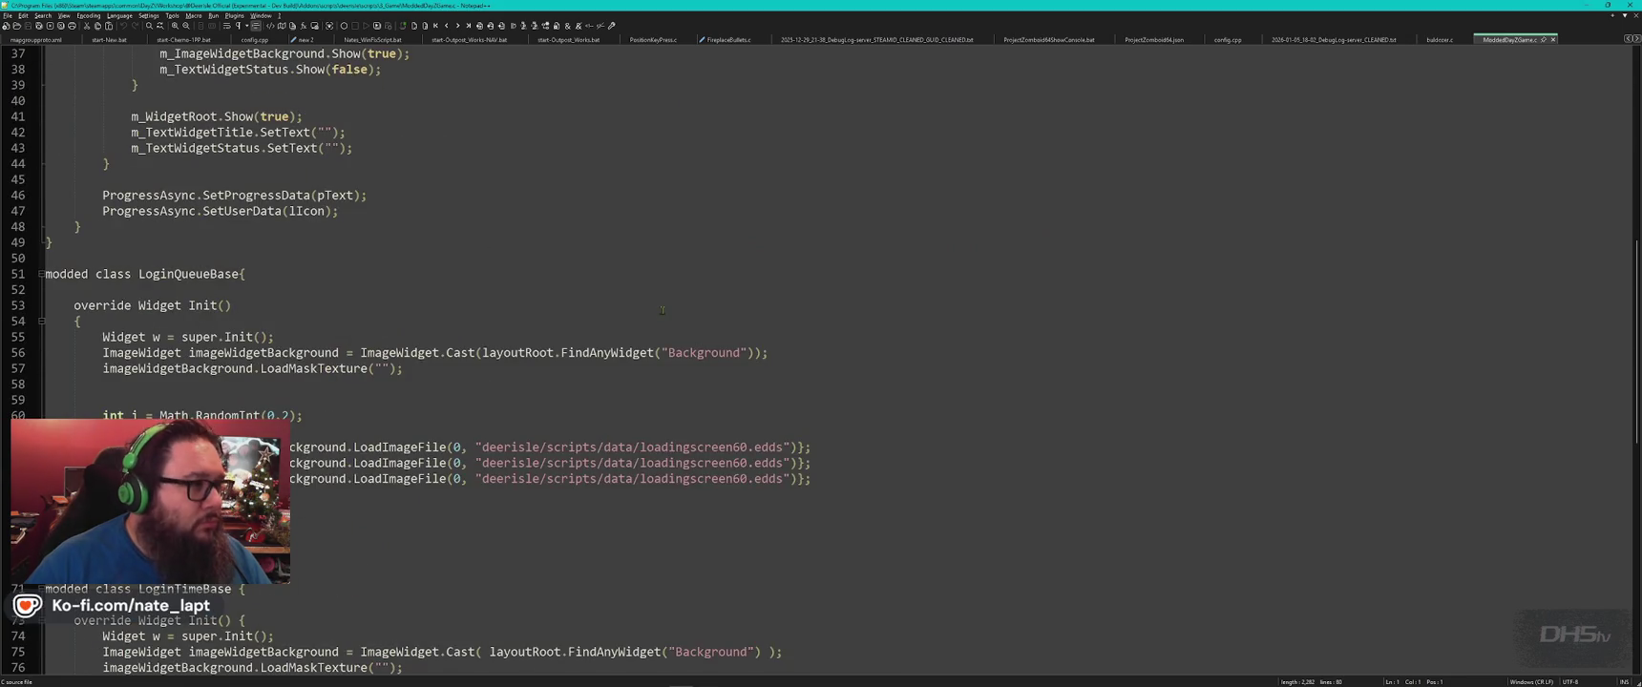
{"action": "scroll", "coordinate": [662, 309], "scroll_direction": "down", "scroll_amount": 6}
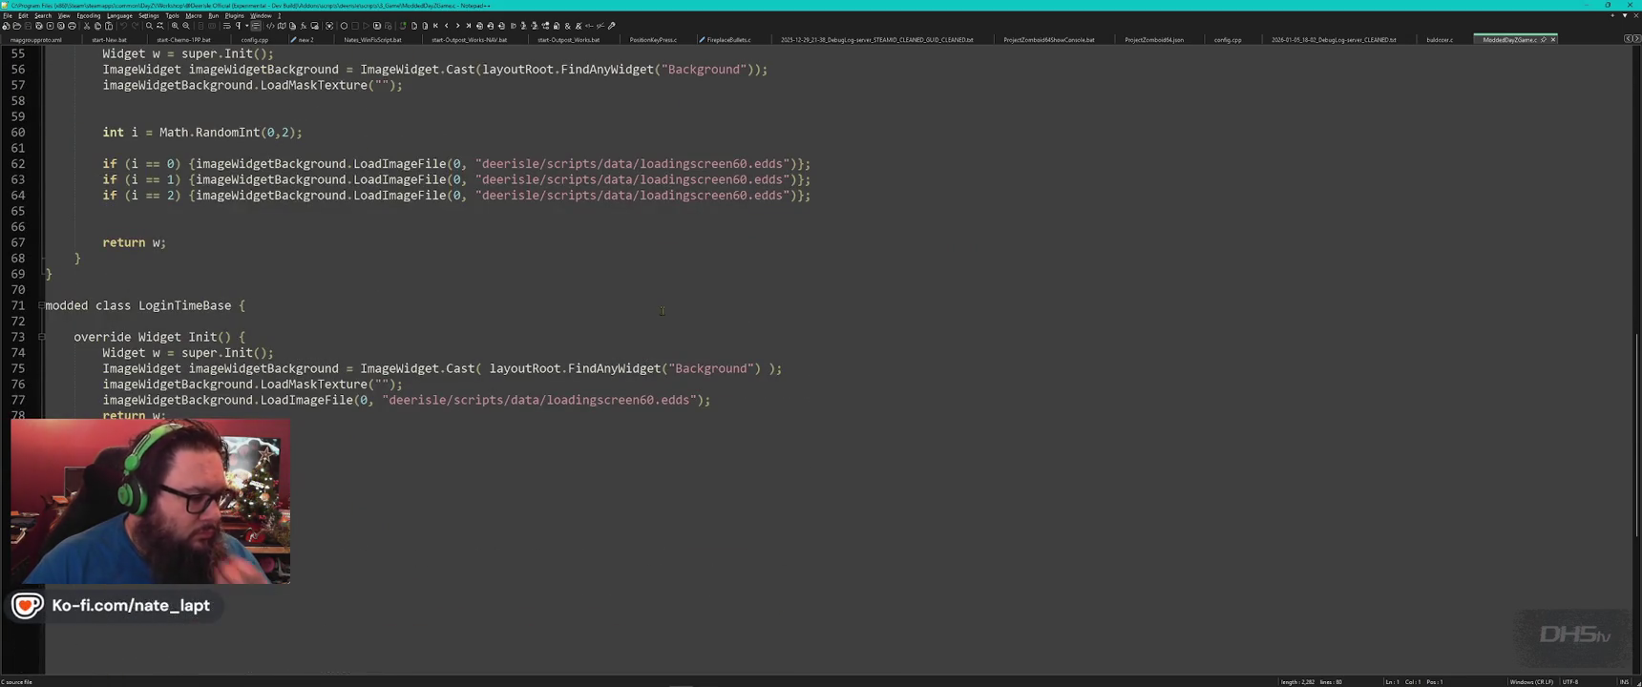
{"action": "scroll", "coordinate": [662, 310], "scroll_direction": "up", "scroll_amount": 5}
{"action": "scroll", "coordinate": [668, 310], "scroll_direction": "up", "scroll_amount": 6}
{"action": "scroll", "coordinate": [700, 328], "scroll_direction": "up", "scroll_amount": 7}
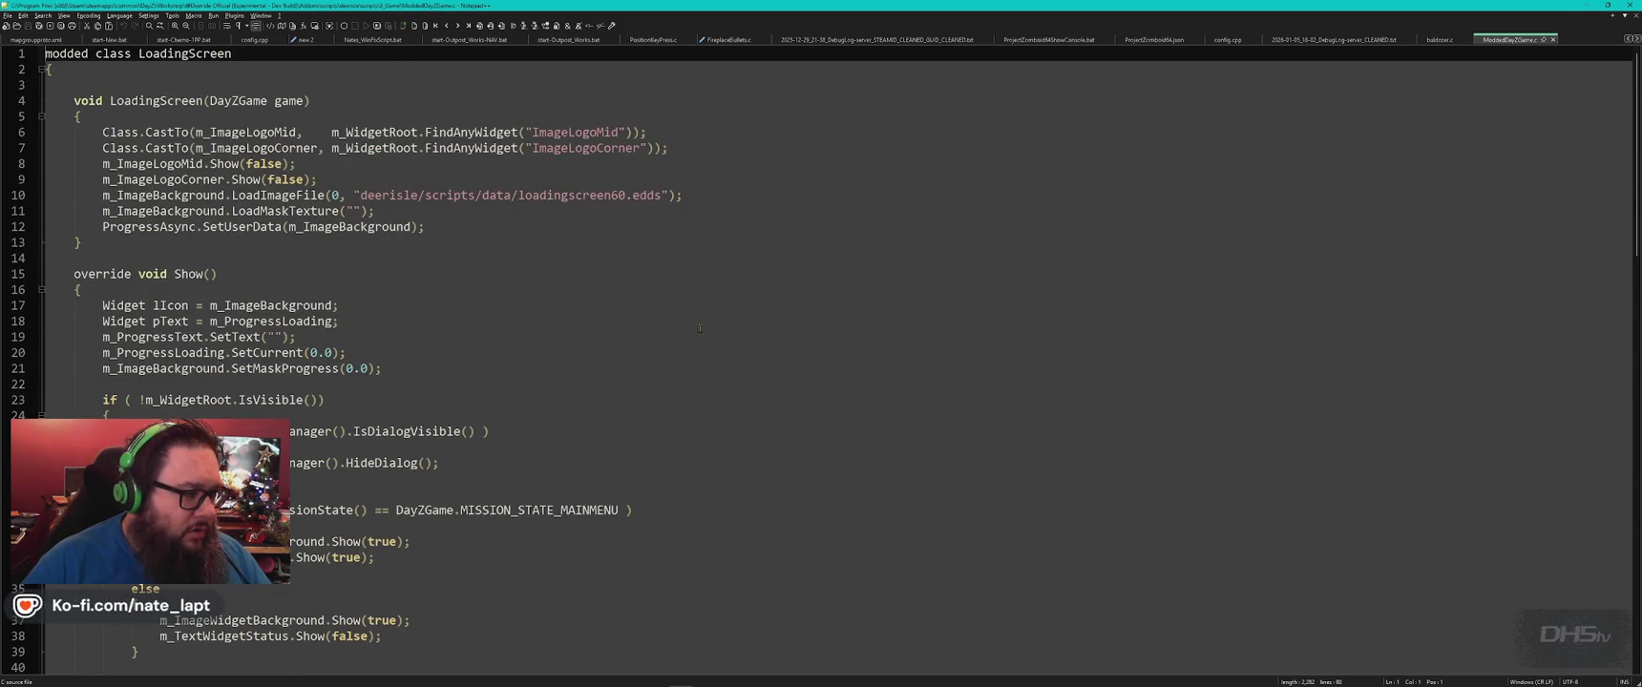
{"action": "left_click", "coordinate": [700, 329]}
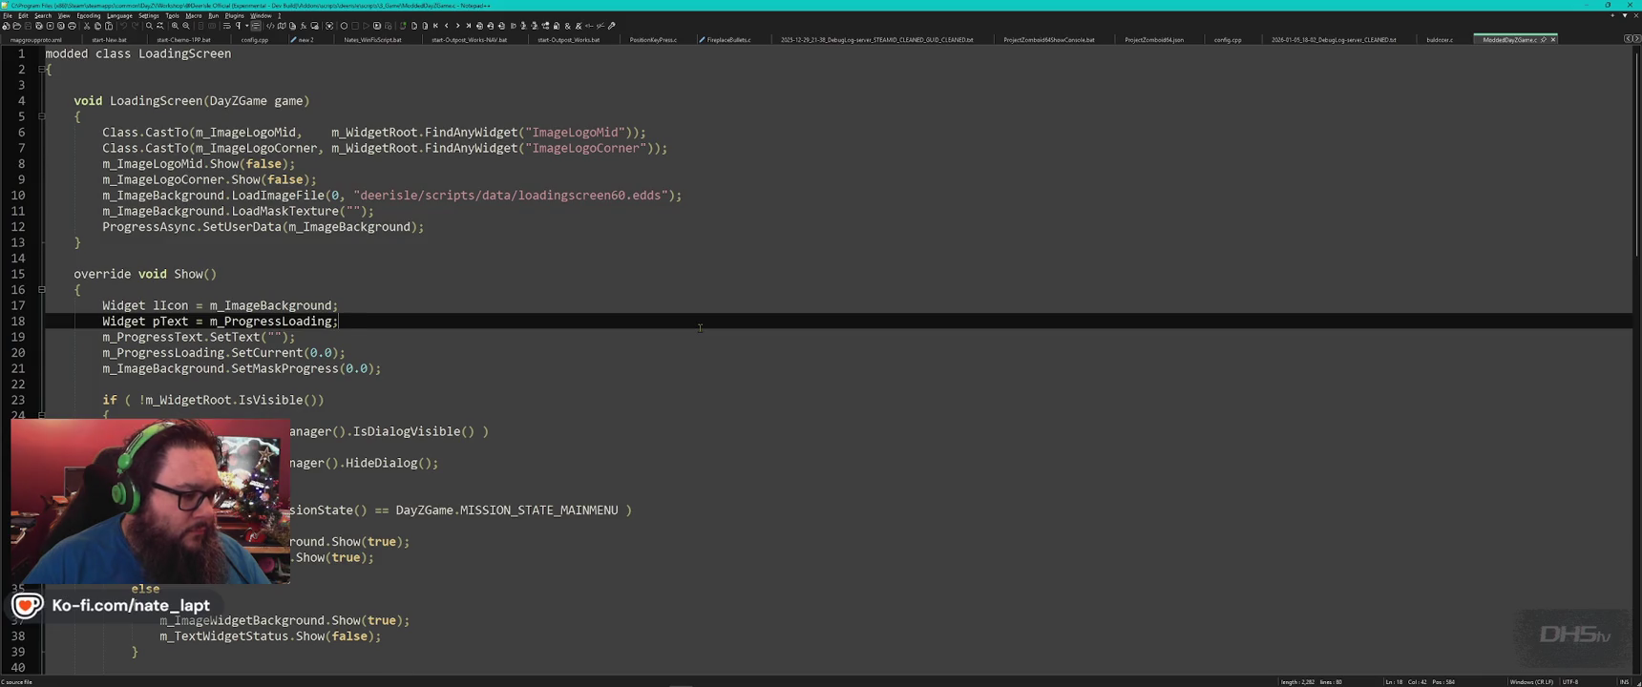
{"action": "key", "text": "ctrl+w"}
{"action": "key", "text": "alt+Tab"}
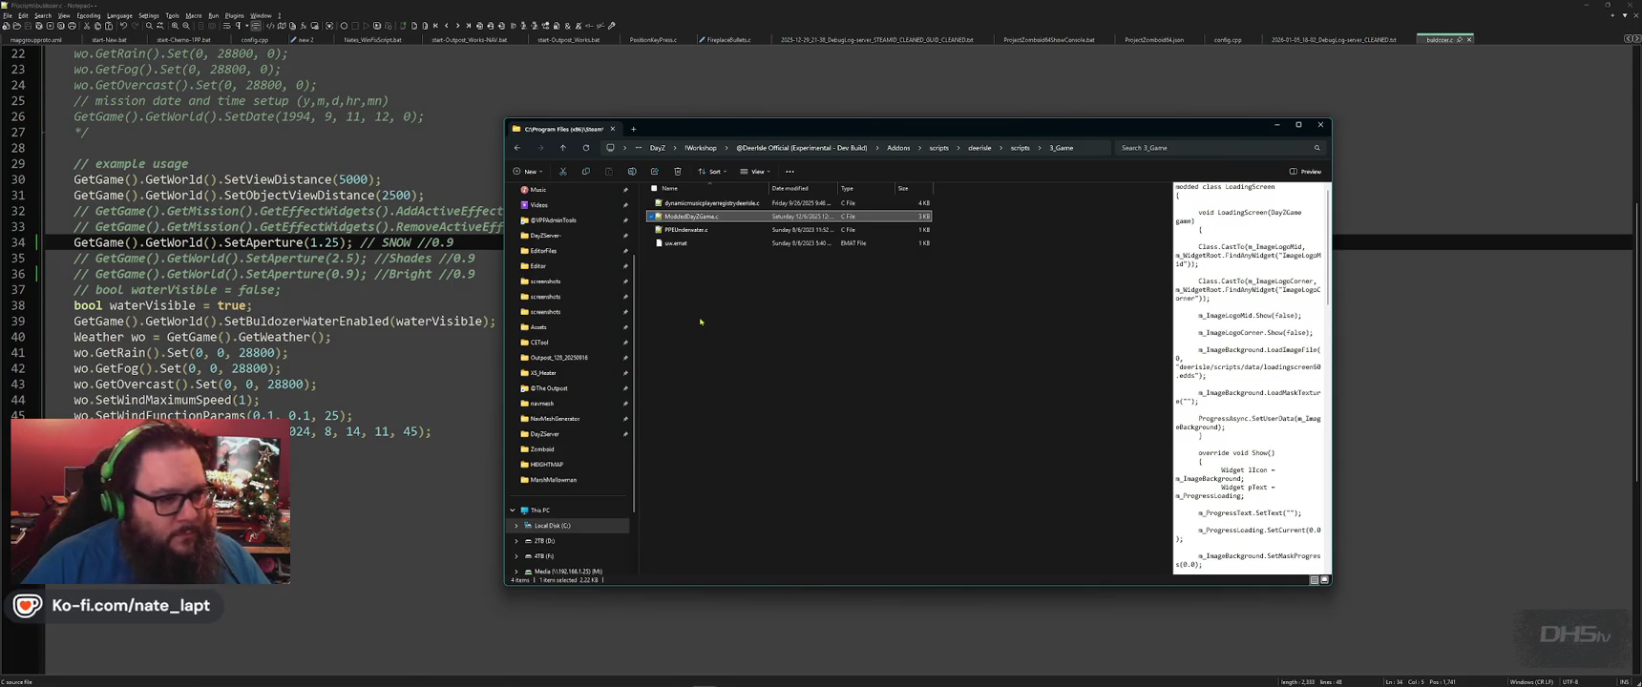
Peek into the data folder, preview config.cpp, and open 5_Mission's MissionServer.c.
{"action": "left_click", "coordinate": [1020, 147]}
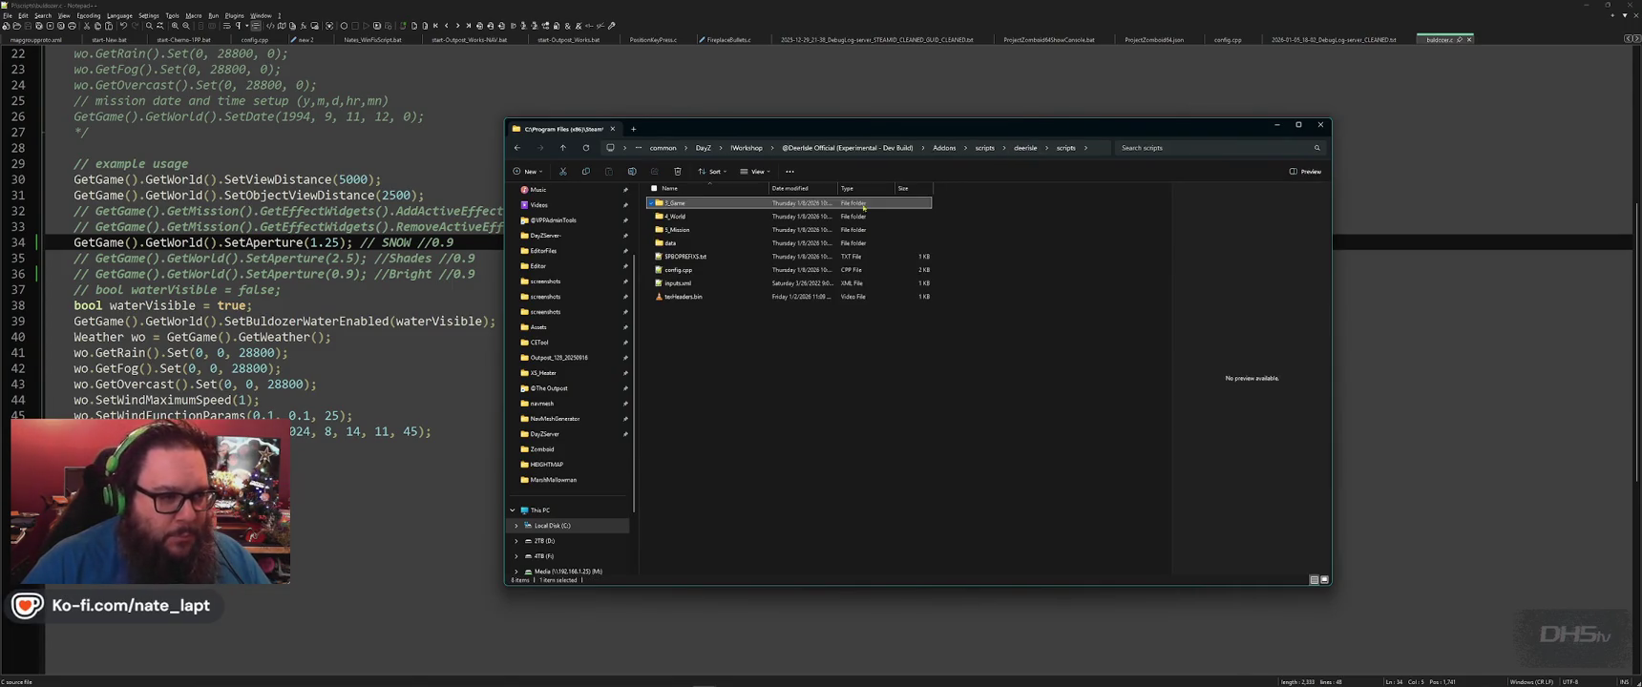
{"action": "double_click", "coordinate": [688, 244]}
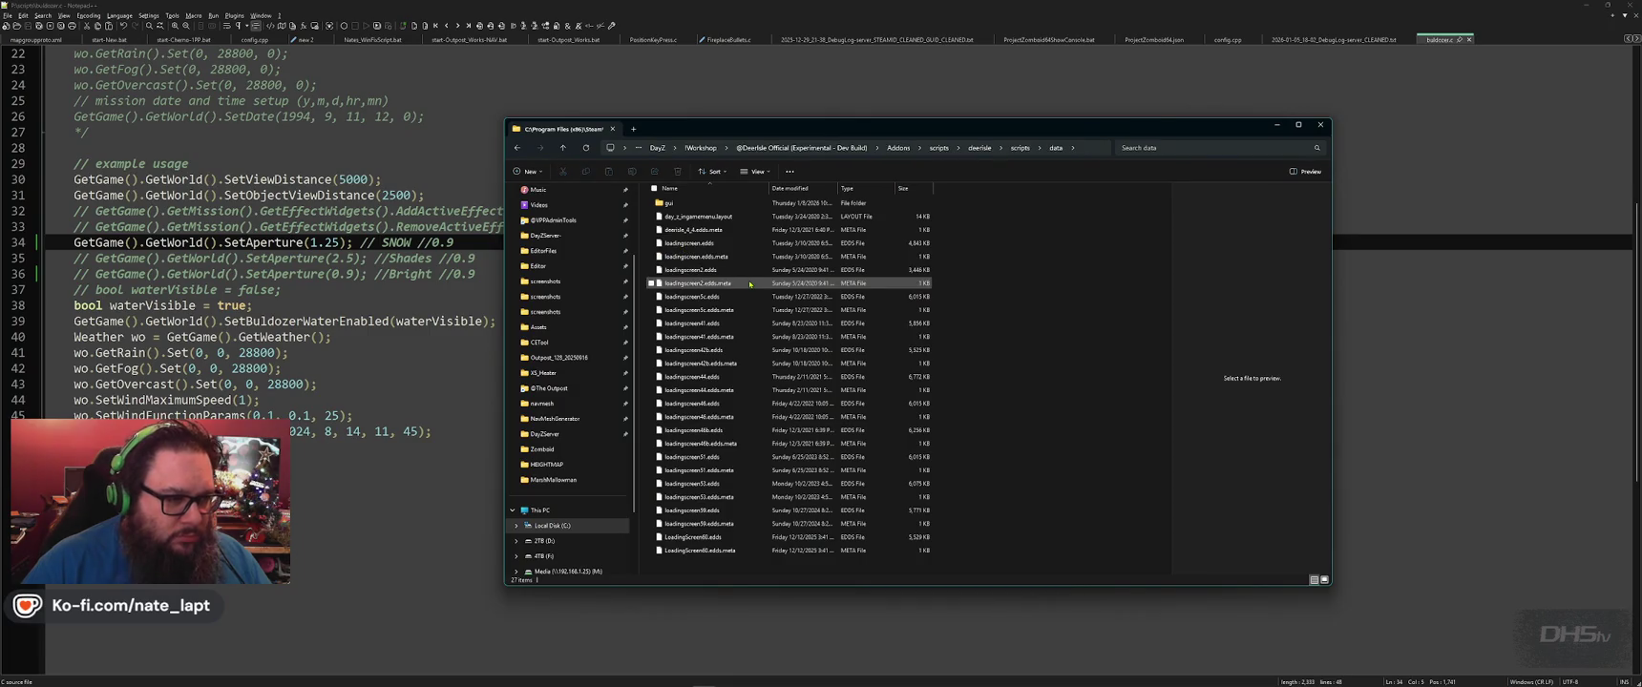
{"action": "key", "text": "alt+Left"}
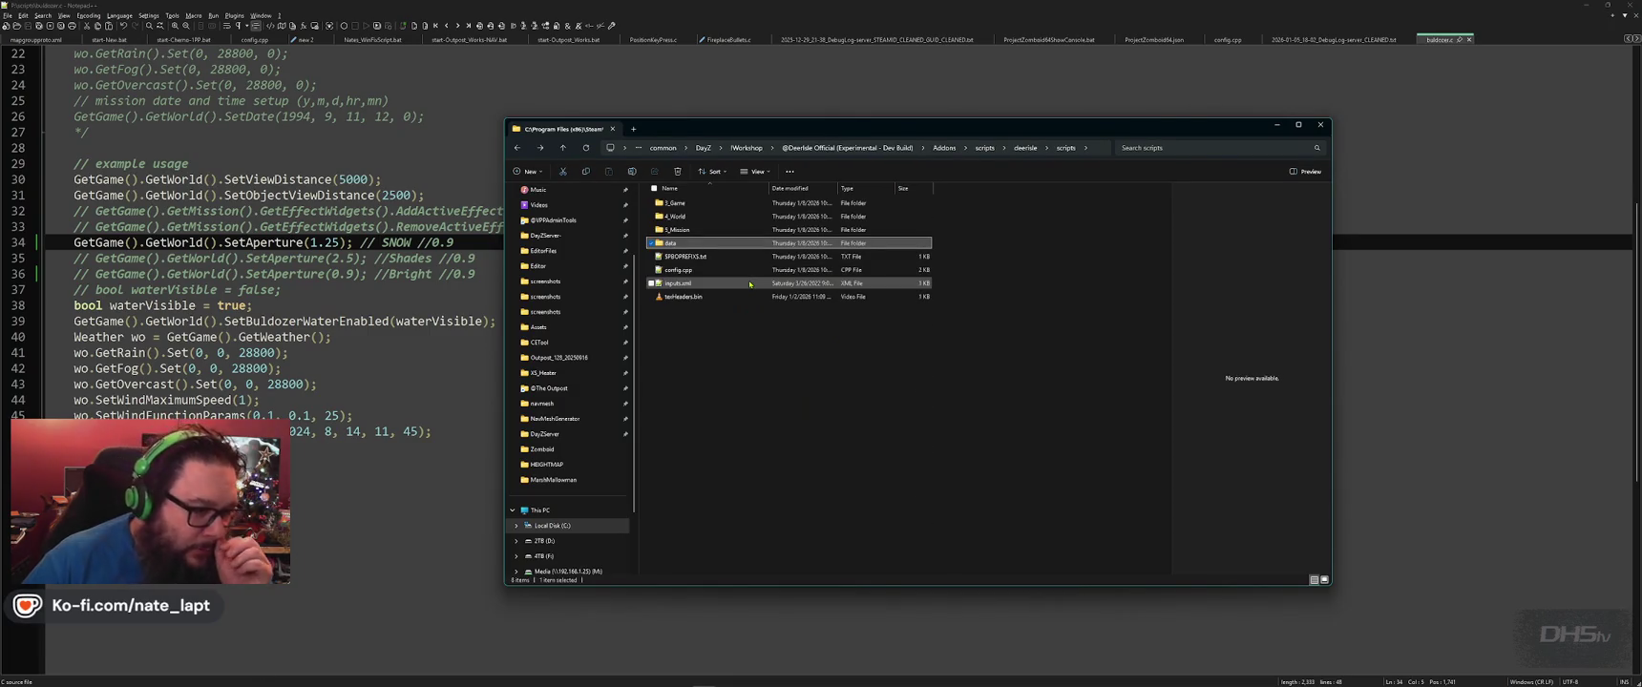
{"action": "left_click", "coordinate": [689, 272]}
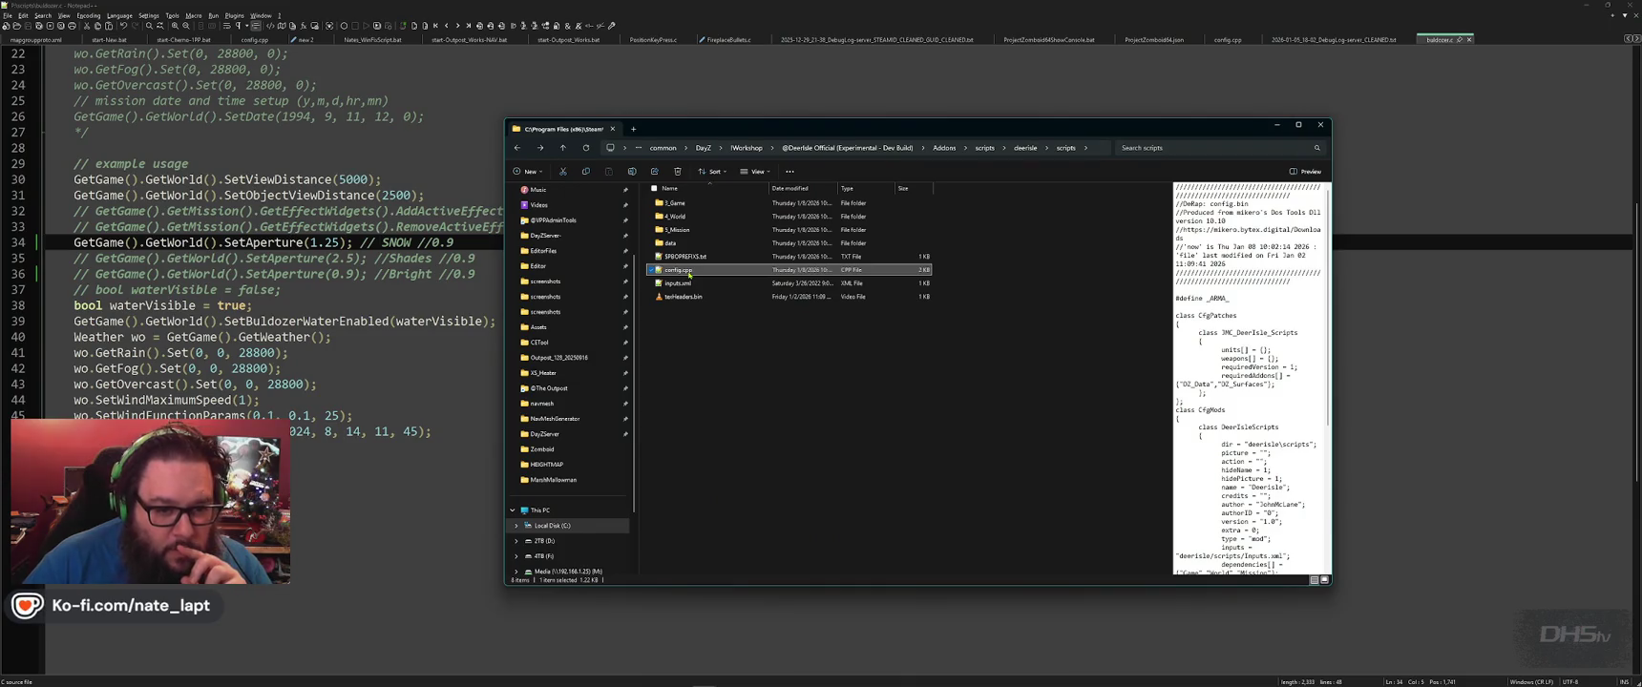
{"action": "scroll", "coordinate": [1221, 369], "scroll_direction": "down", "scroll_amount": 5}
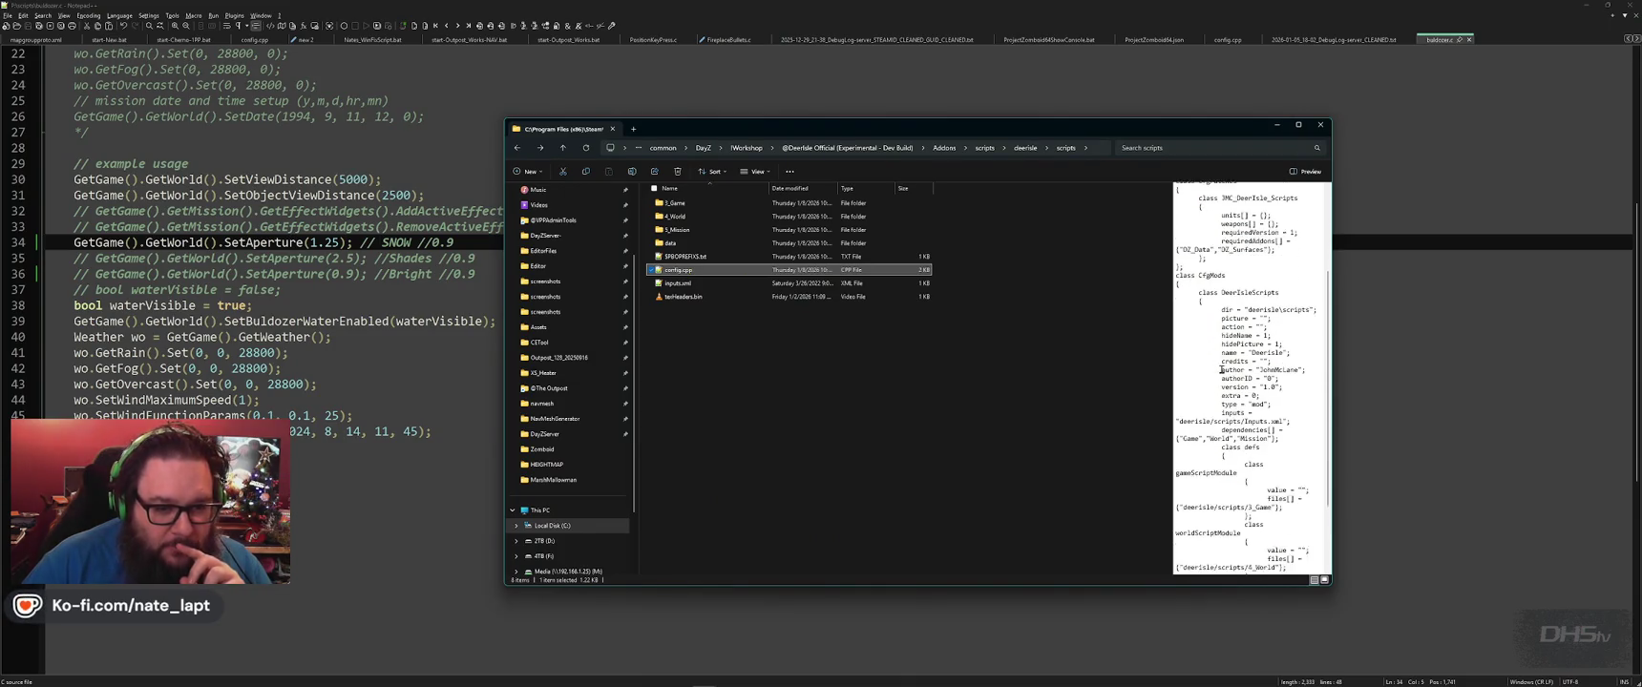
{"action": "double_click", "coordinate": [678, 230]}
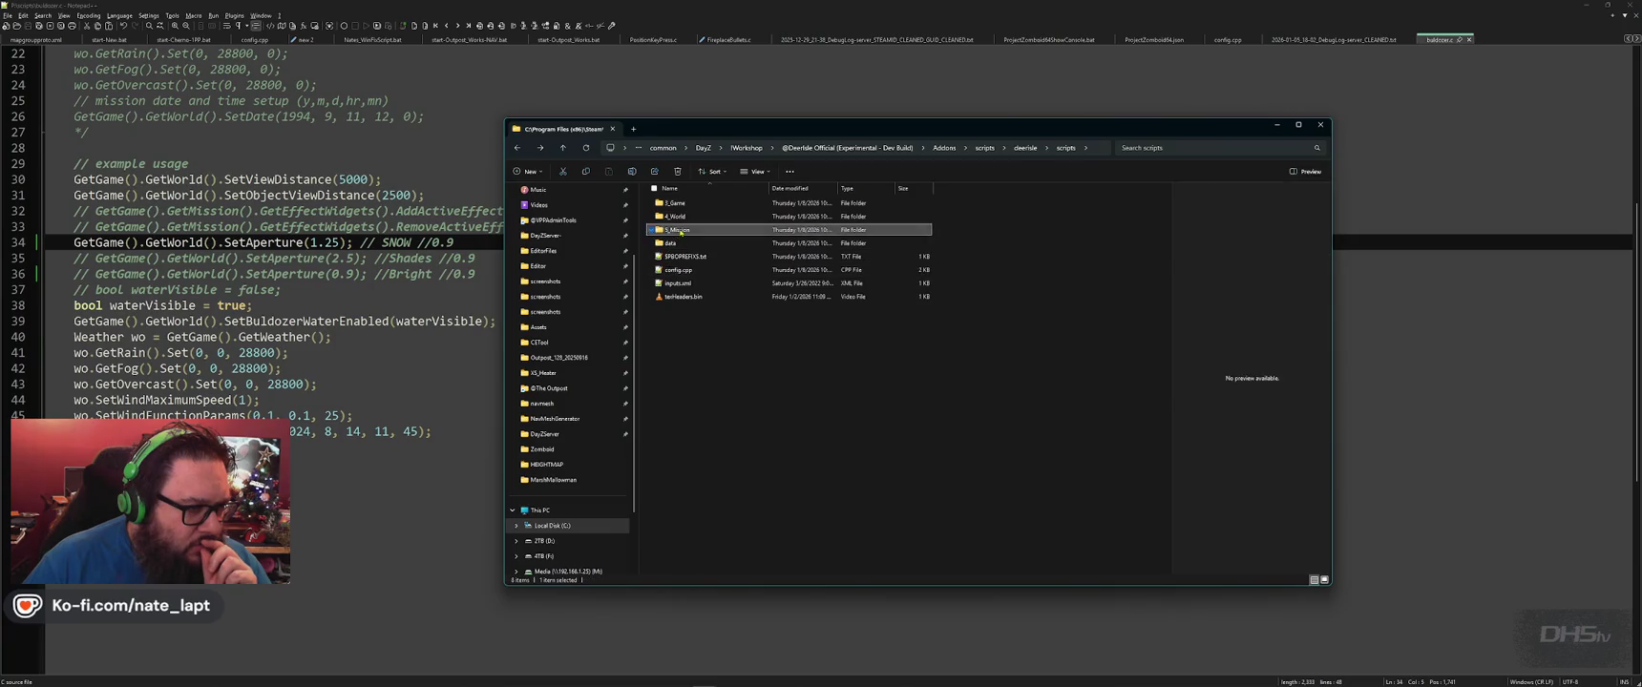
{"action": "double_click", "coordinate": [684, 230]}
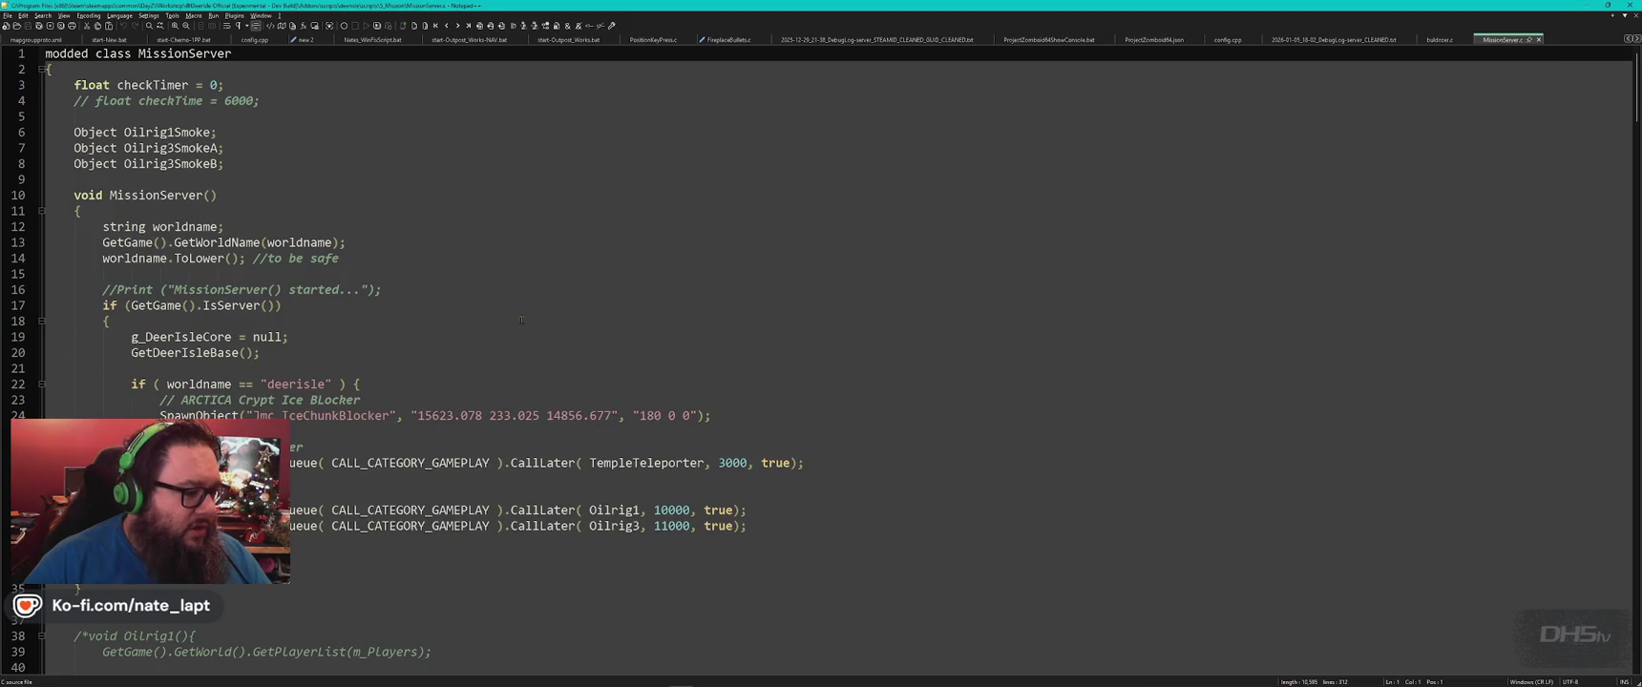
{"action": "scroll", "coordinate": [521, 320], "scroll_direction": "down", "scroll_amount": 3}
{"action": "scroll", "coordinate": [522, 320], "scroll_direction": "down", "scroll_amount": 4}
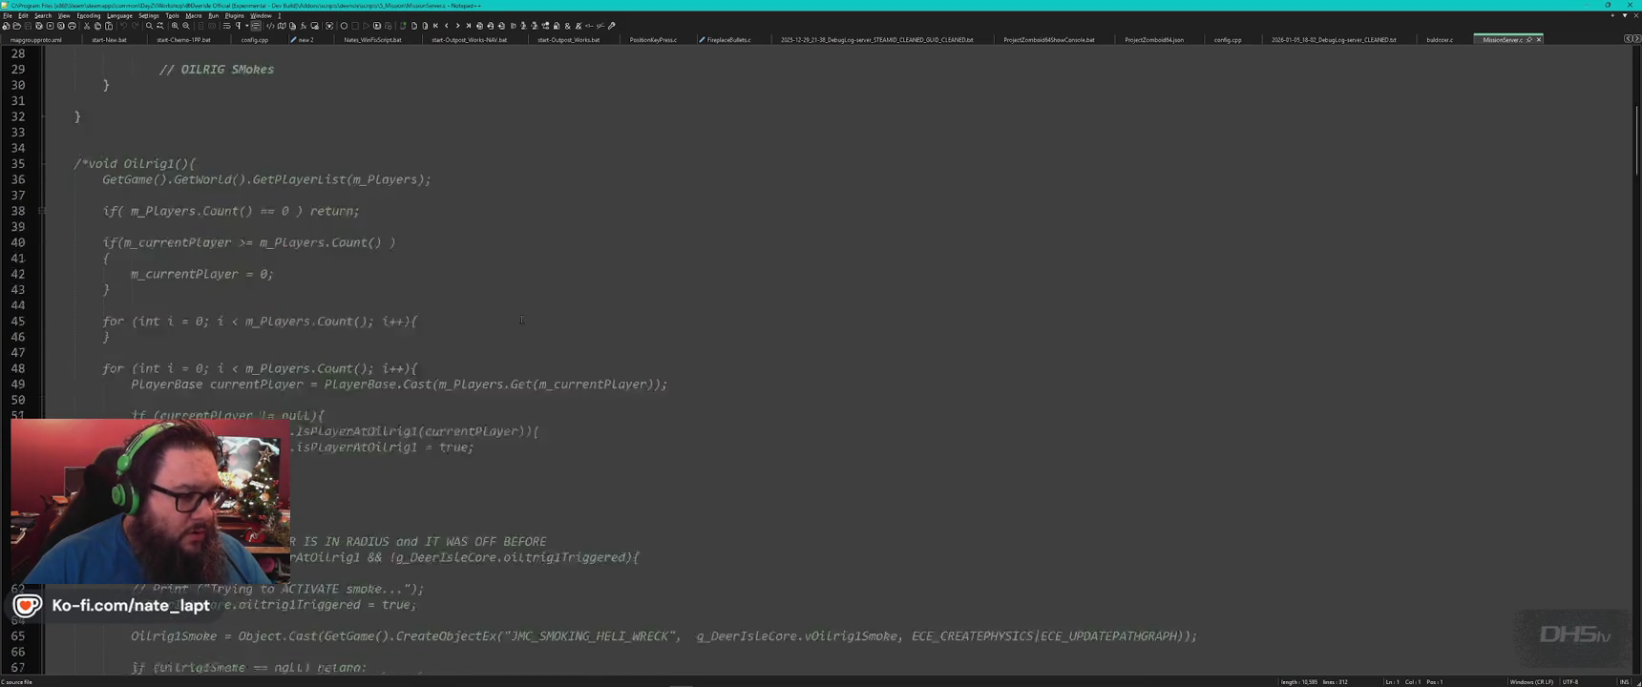
{"action": "scroll", "coordinate": [521, 320], "scroll_direction": "down", "scroll_amount": 6}
{"action": "scroll", "coordinate": [524, 319], "scroll_direction": "down", "scroll_amount": 11}
{"action": "scroll", "coordinate": [523, 320], "scroll_direction": "down", "scroll_amount": 11}
{"action": "scroll", "coordinate": [523, 320], "scroll_direction": "down", "scroll_amount": 12}
{"action": "scroll", "coordinate": [524, 320], "scroll_direction": "down", "scroll_amount": 8}
{"action": "scroll", "coordinate": [523, 320], "scroll_direction": "down", "scroll_amount": 8}
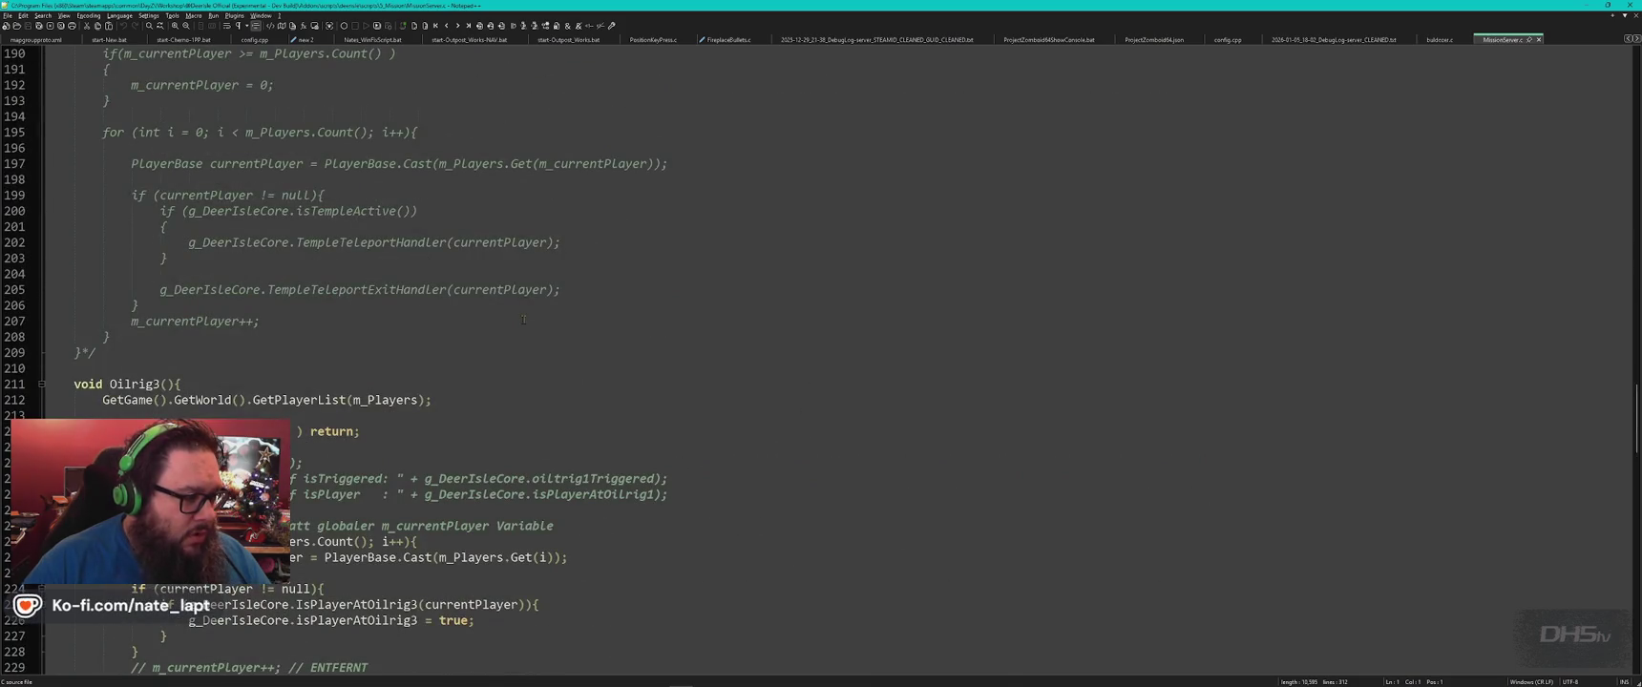
{"action": "scroll", "coordinate": [523, 319], "scroll_direction": "down", "scroll_amount": 16}
{"action": "scroll", "coordinate": [535, 329], "scroll_direction": "down", "scroll_amount": 14}
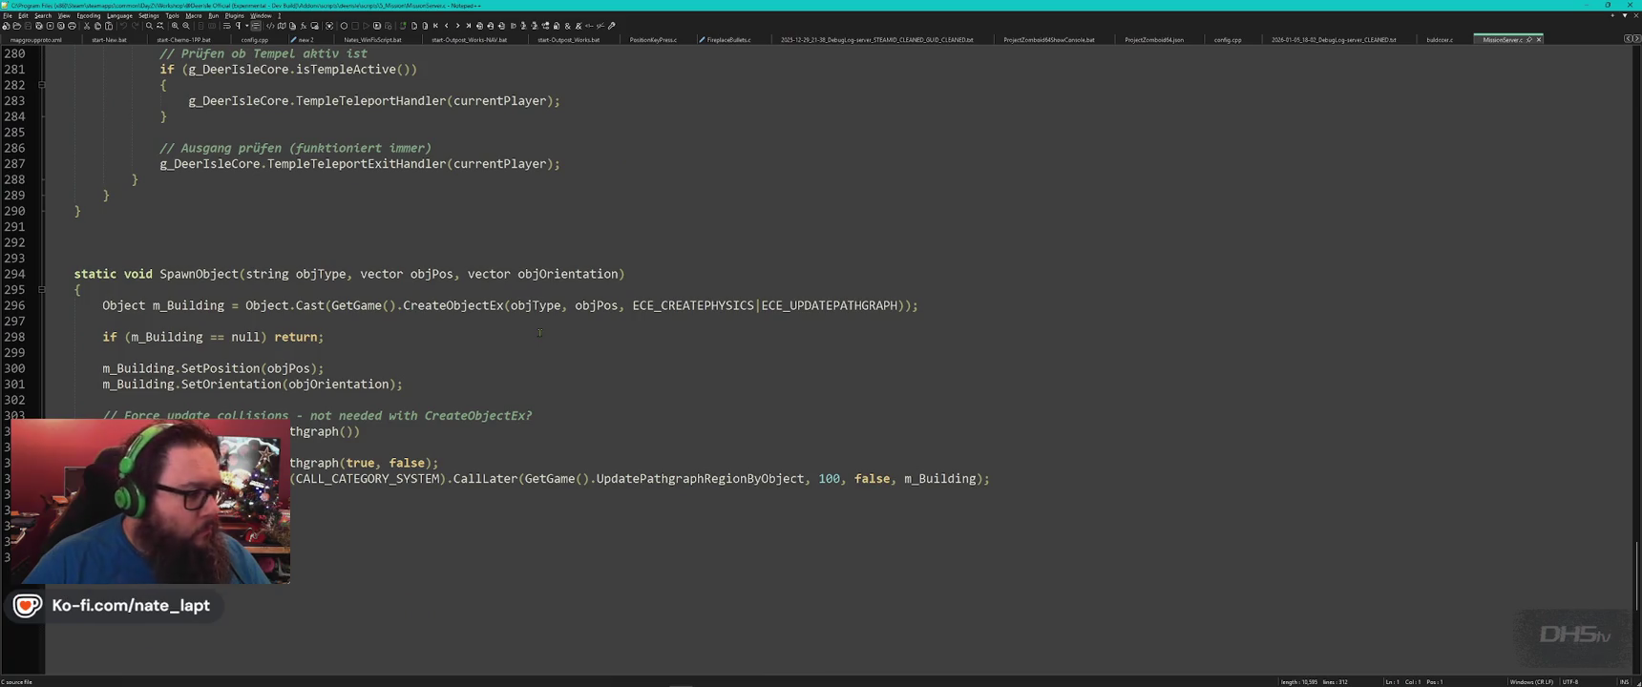
{"action": "left_click", "coordinate": [592, 369]}
{"action": "key", "text": "ctrl+w"}
{"action": "key", "text": "alt+Tab"}
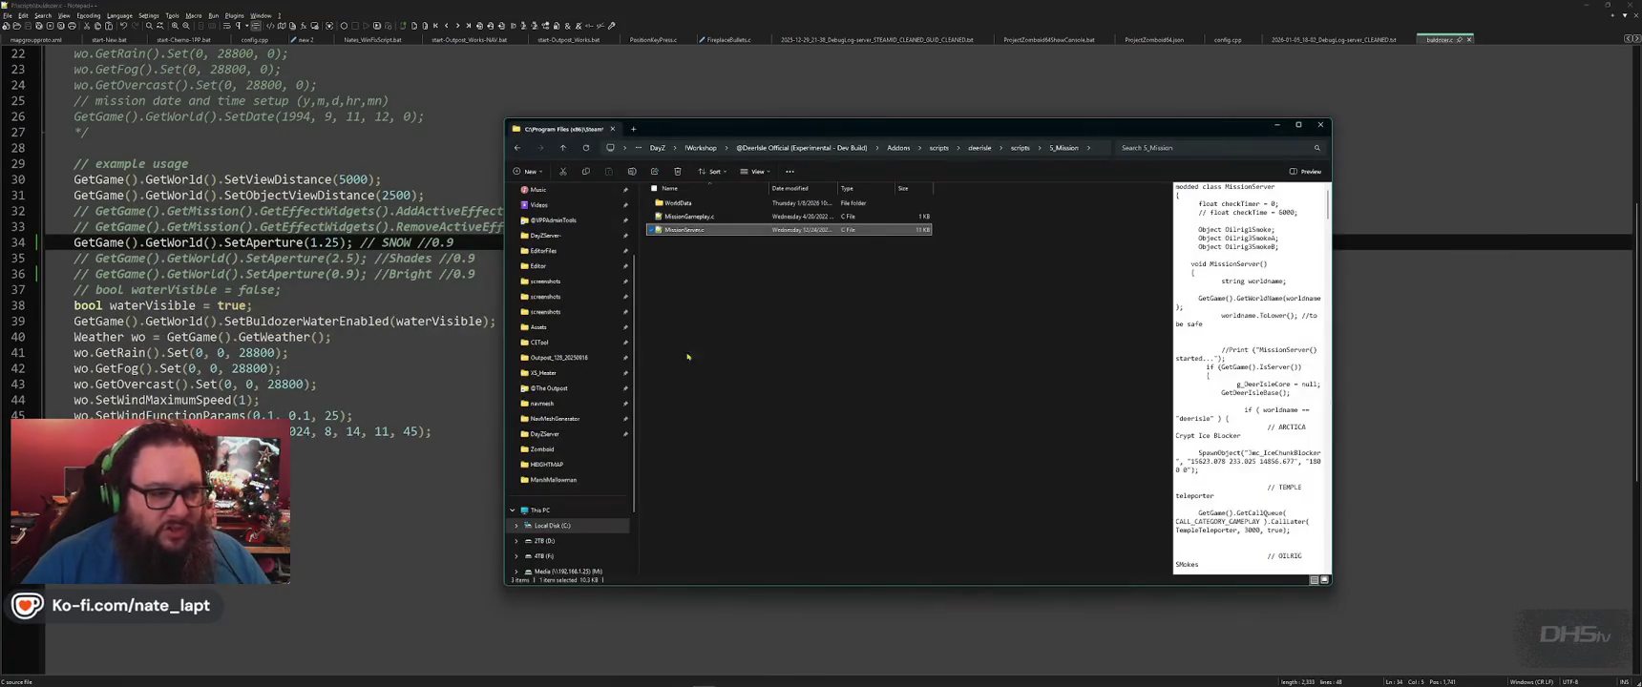
{"action": "double_click", "coordinate": [687, 217]}
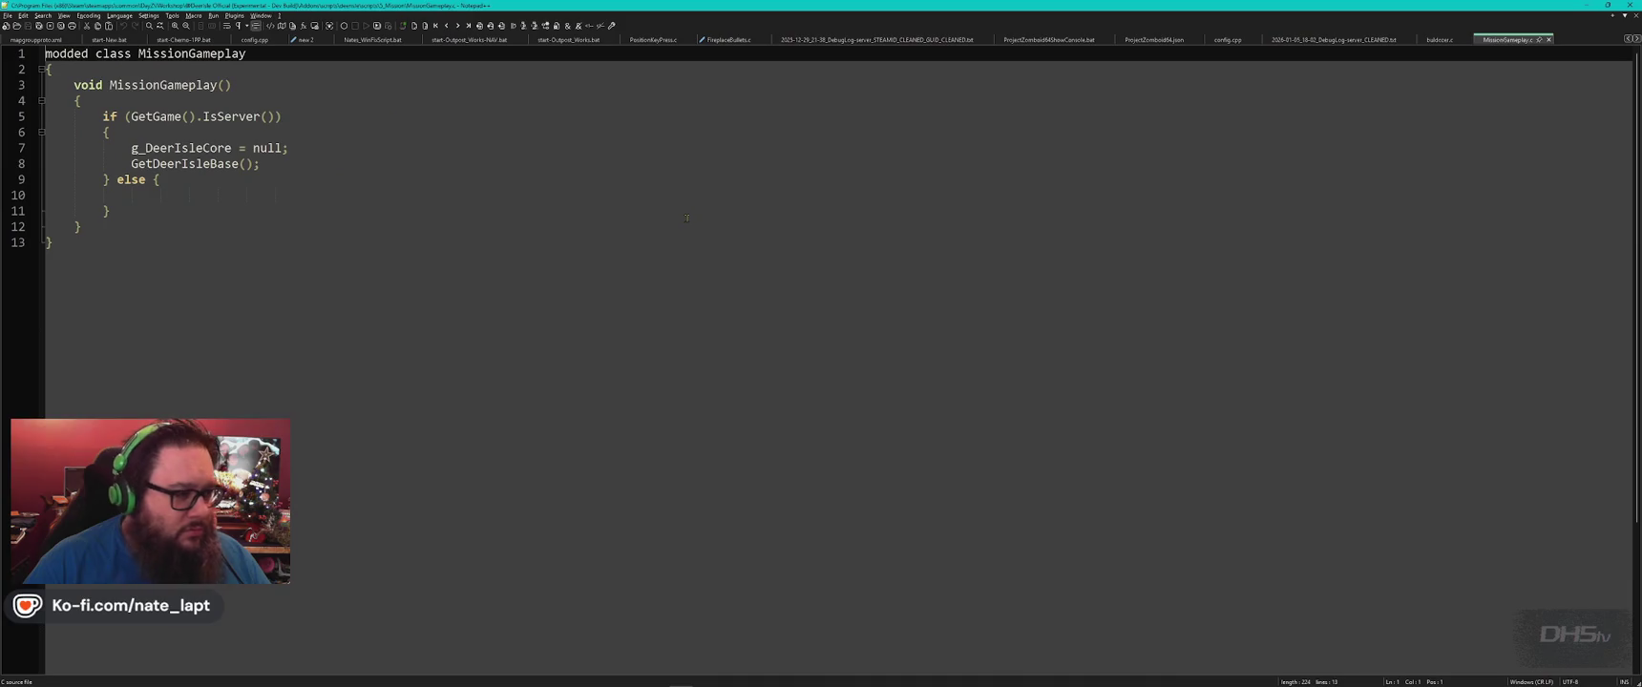
{"action": "key", "text": "ctrl+w"}
{"action": "key", "text": "alt+Tab"}
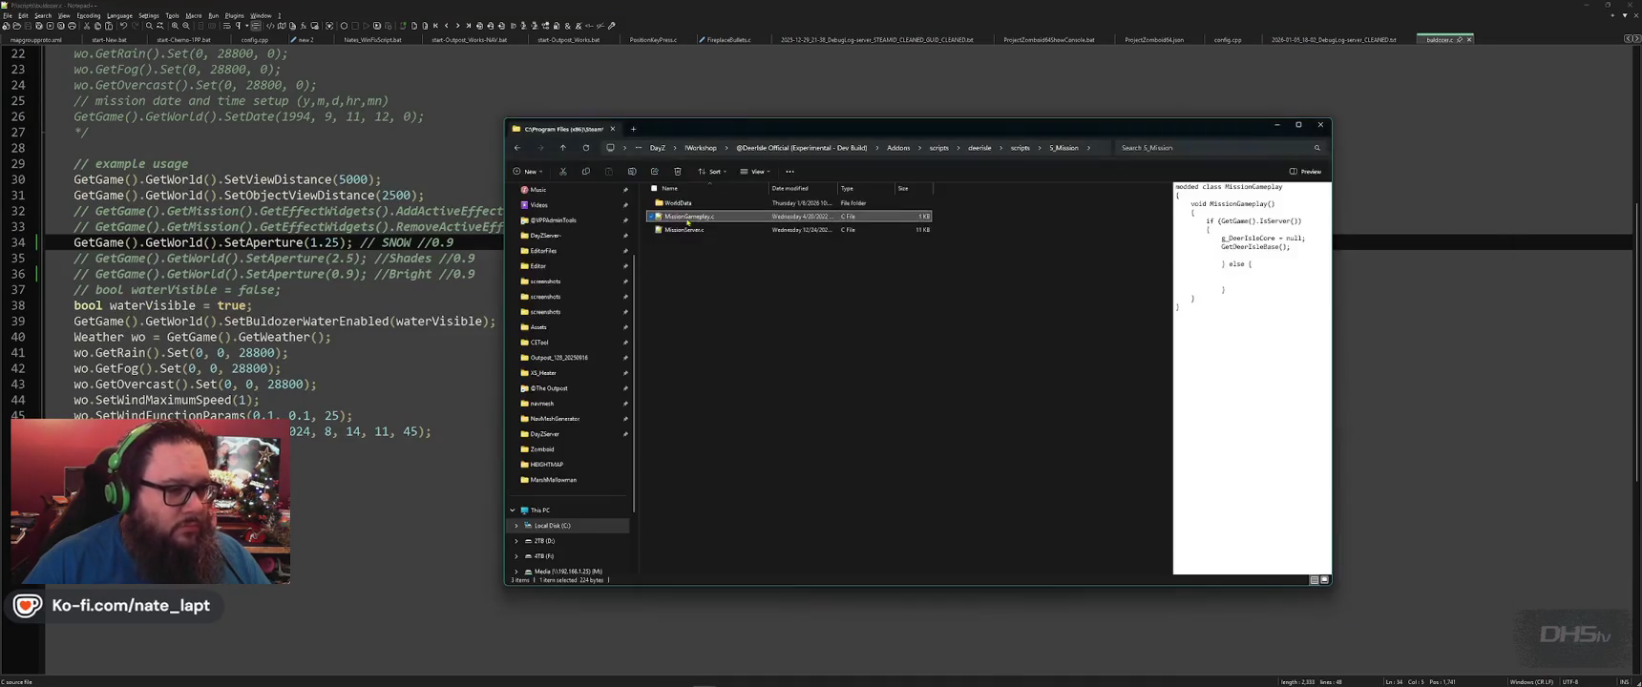
{"action": "double_click", "coordinate": [681, 207]}
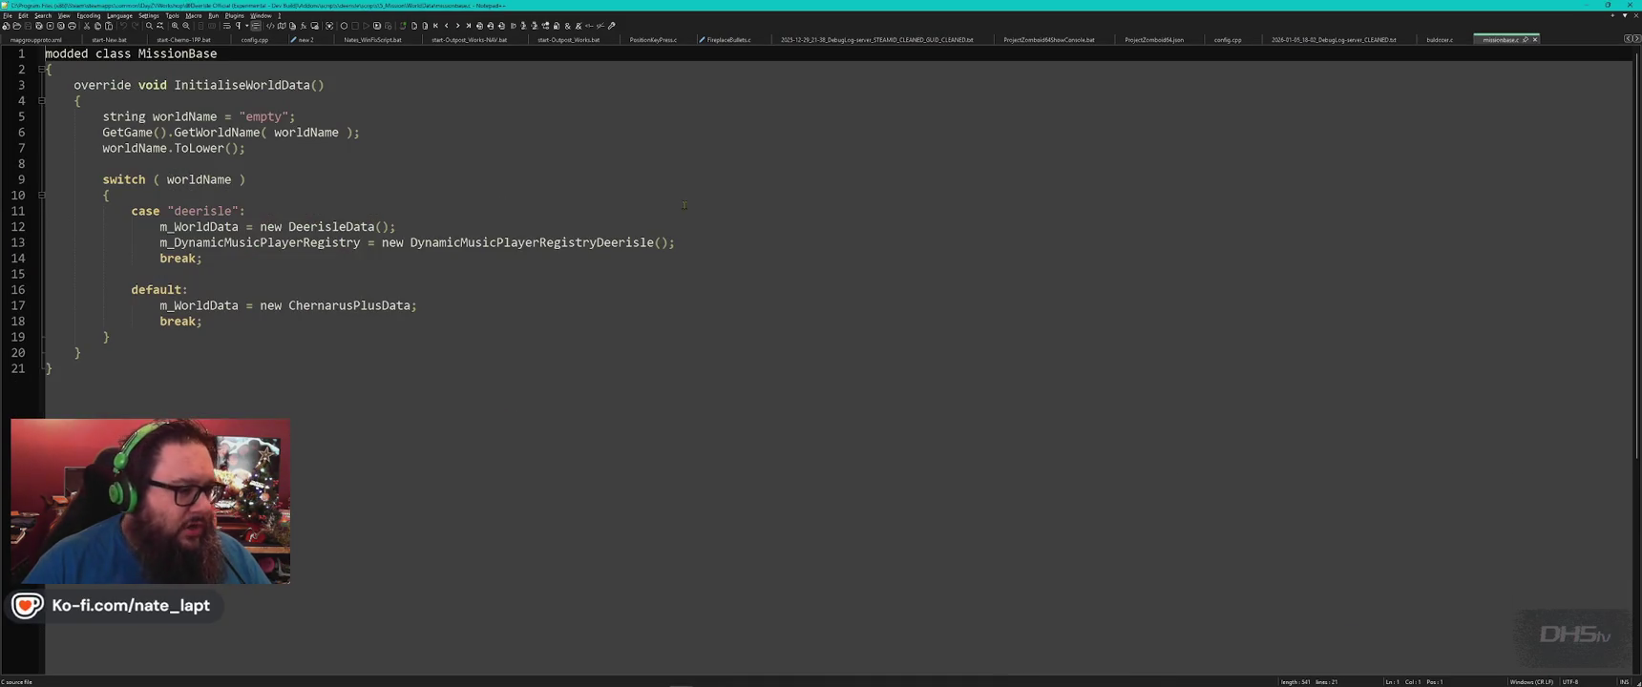
{"action": "key", "text": "ctrl+w"}
{"action": "key", "text": "alt+Tab"}
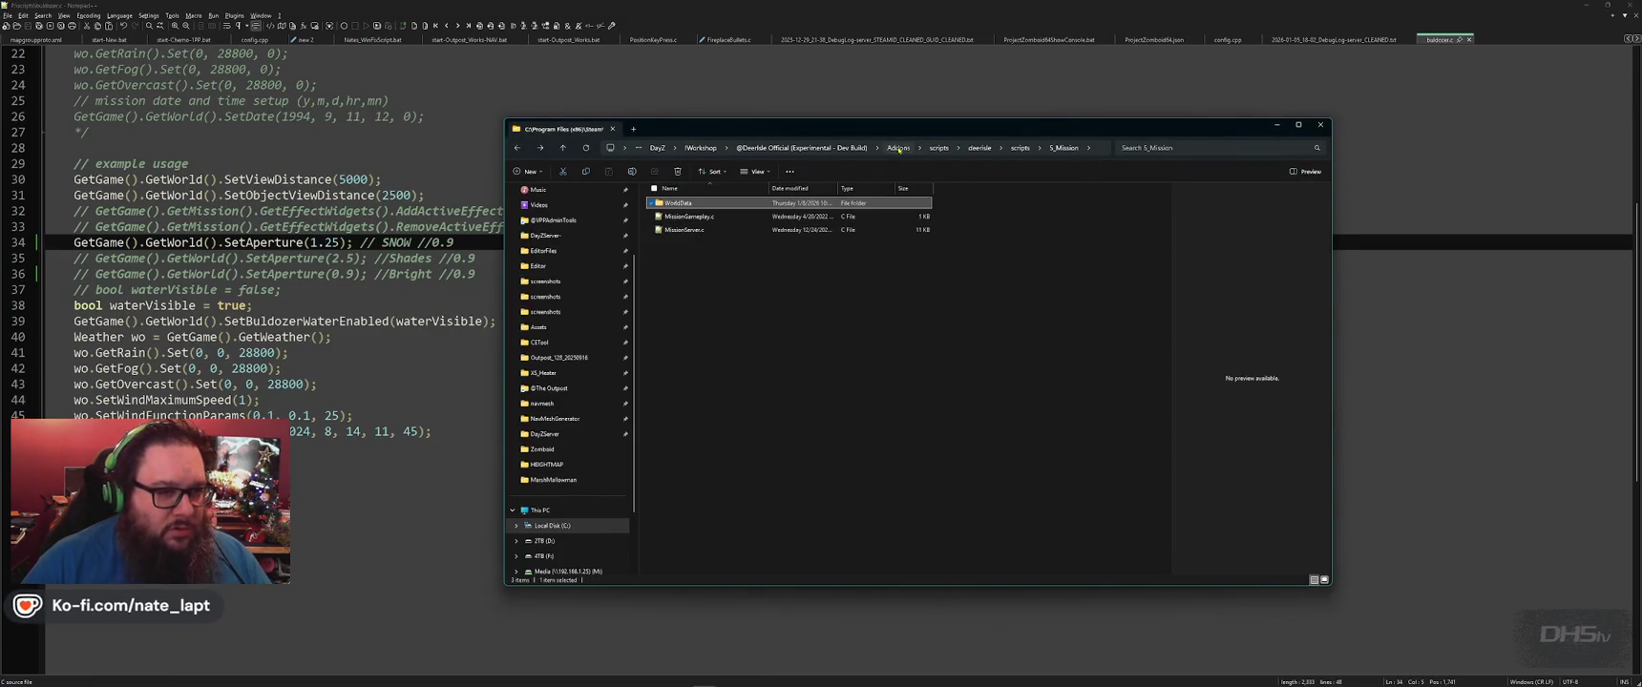
In the Addons folder, extract JMC_ClassicWalk.pbo into a new folder.
{"action": "left_click", "coordinate": [898, 148]}
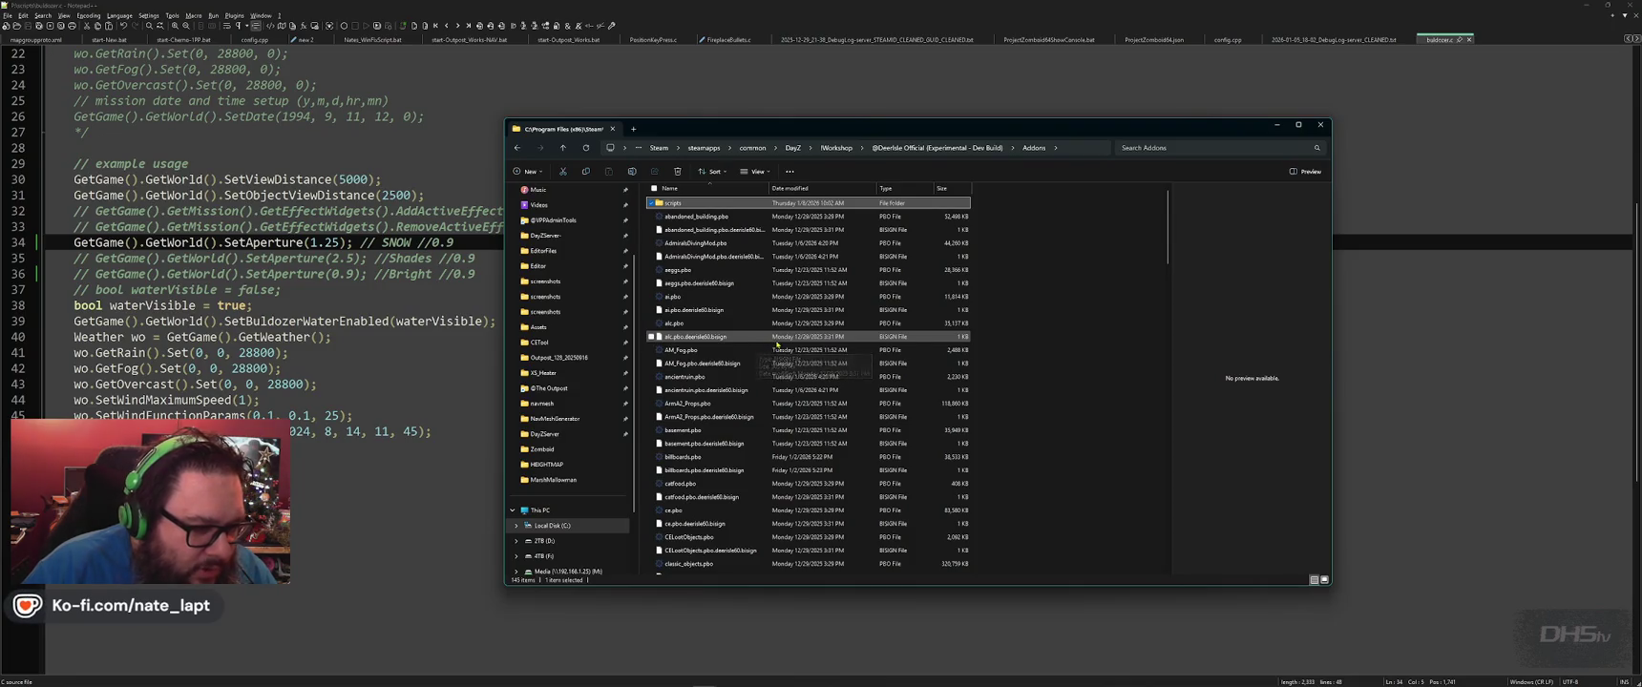
{"action": "scroll", "coordinate": [768, 344], "scroll_direction": "down", "scroll_amount": 5}
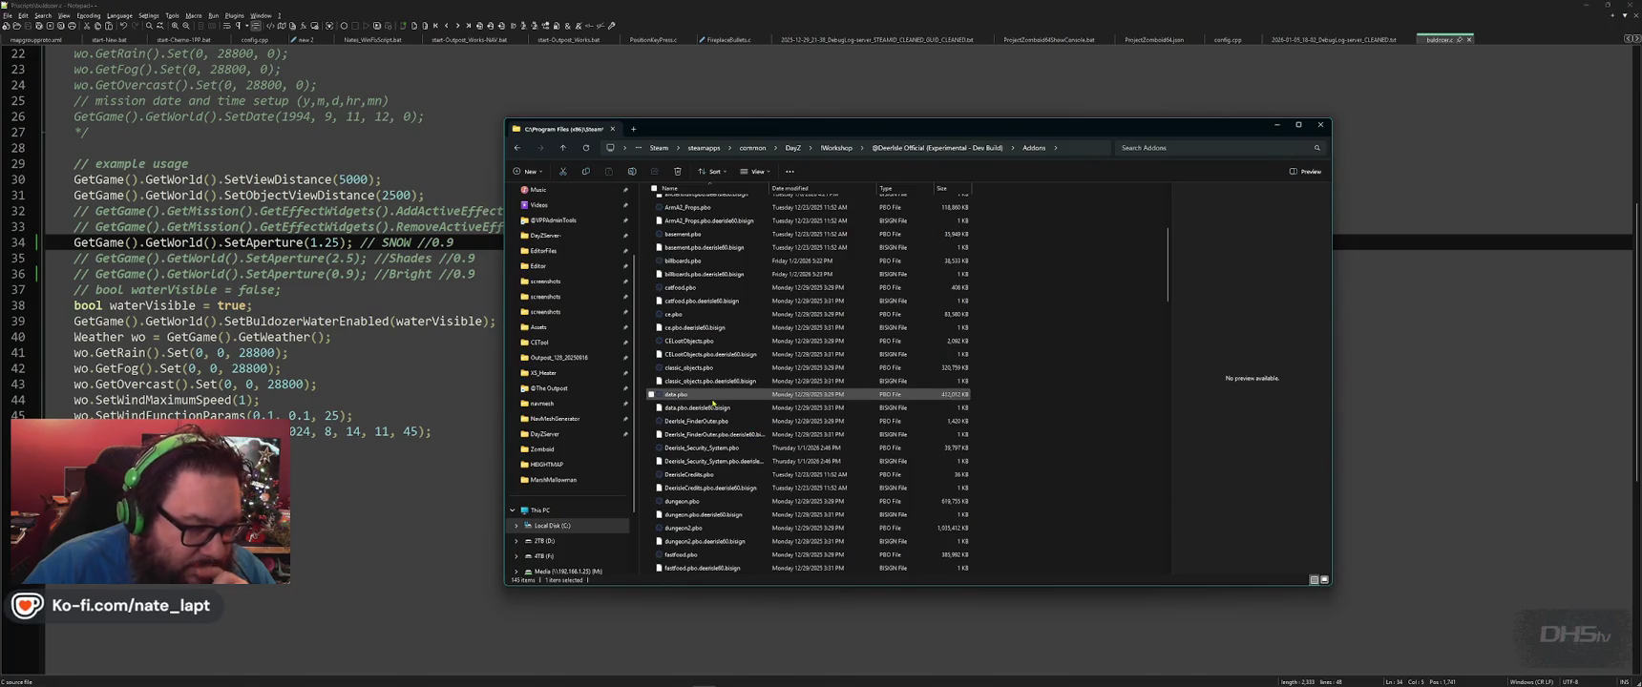
{"action": "left_click", "coordinate": [711, 370]}
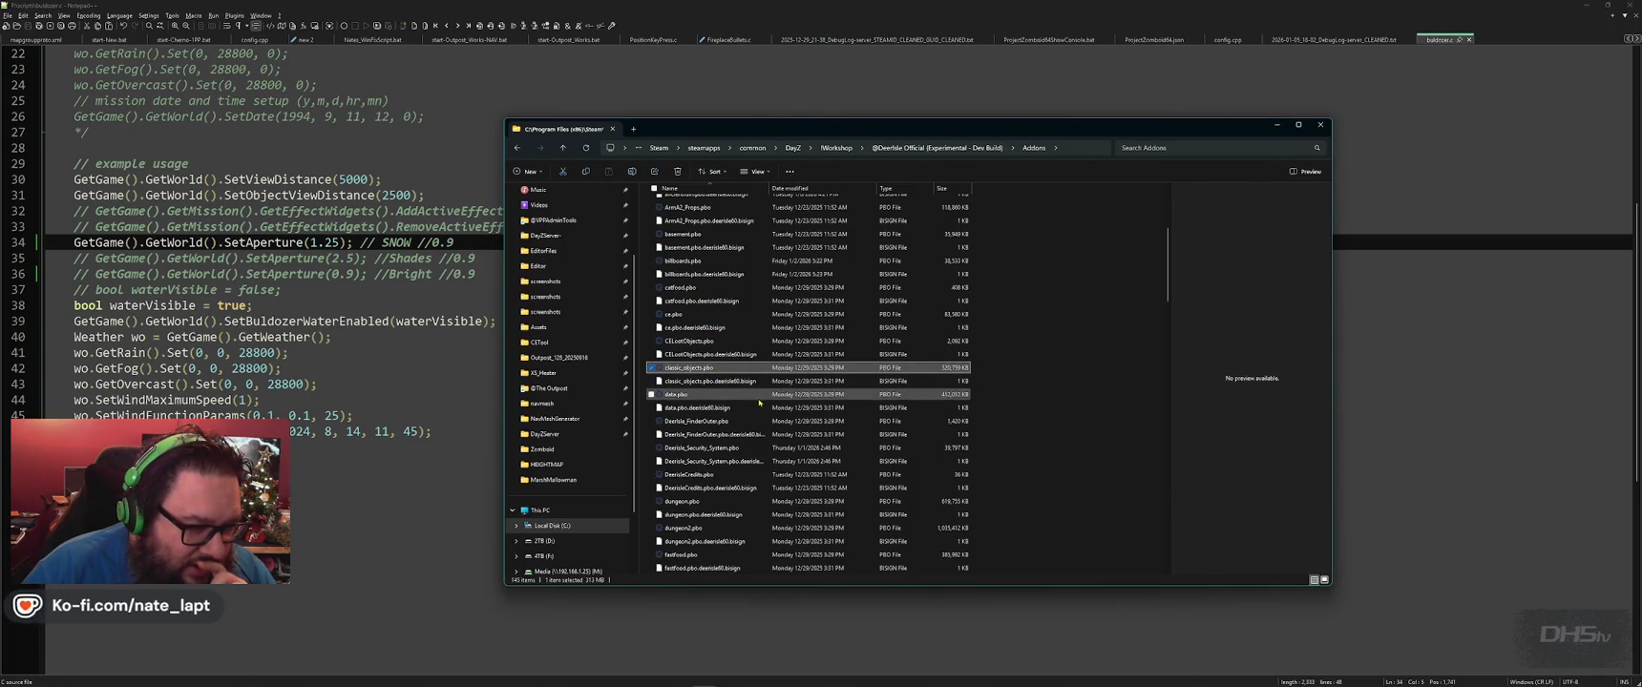
{"action": "scroll", "coordinate": [721, 401], "scroll_direction": "down", "scroll_amount": 1}
{"action": "mouse_move", "coordinate": [702, 448]}
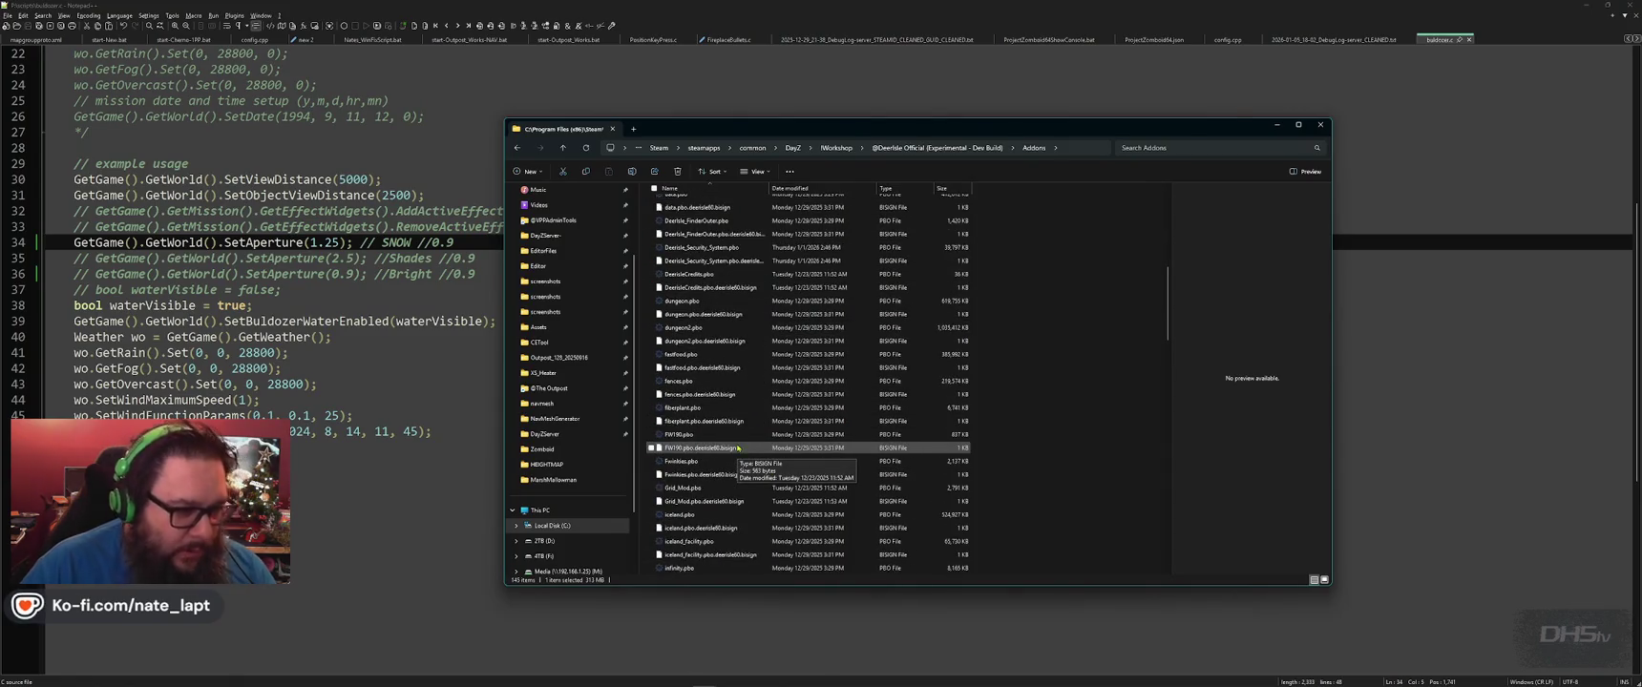
{"action": "scroll", "coordinate": [748, 411], "scroll_direction": "down", "scroll_amount": 4}
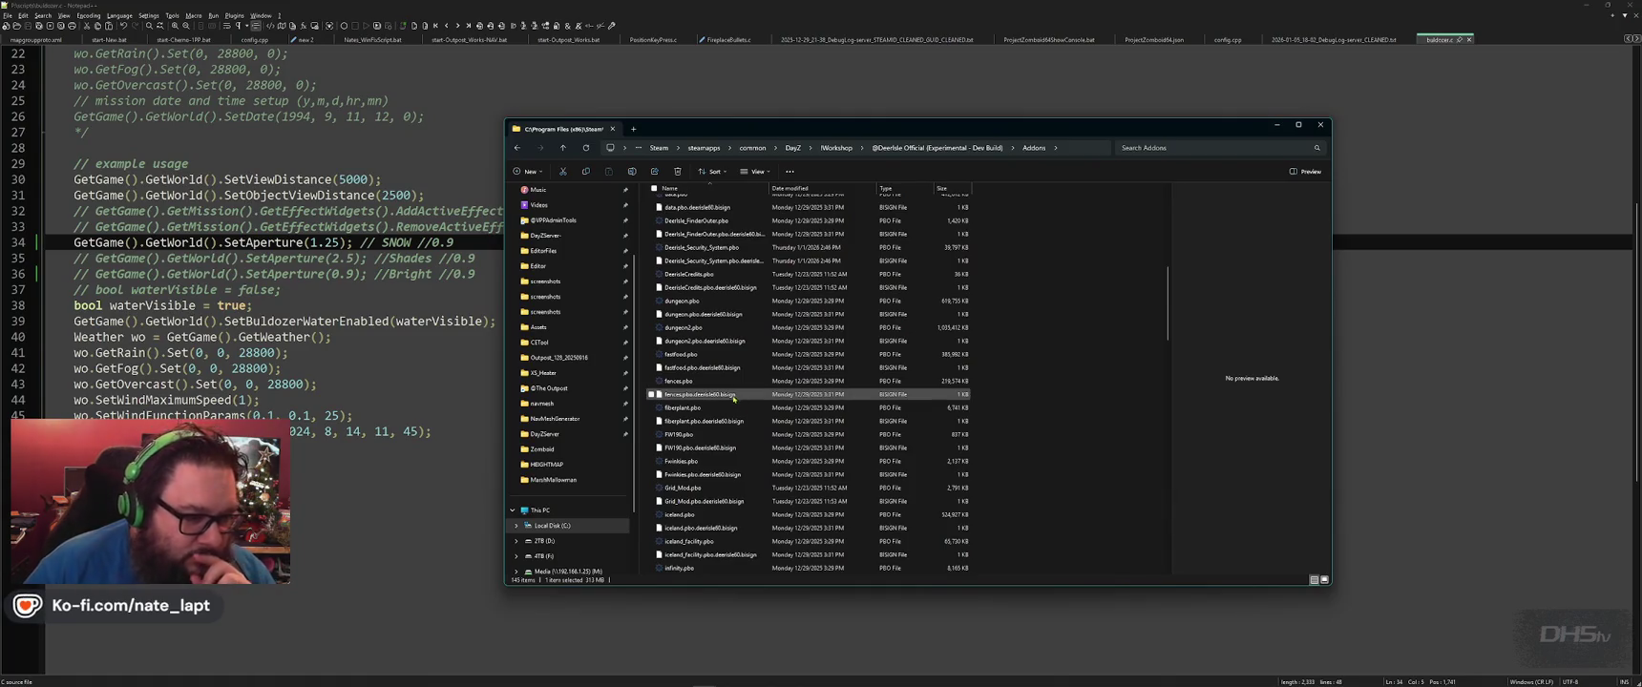
{"action": "mouse_move", "coordinate": [683, 327]}
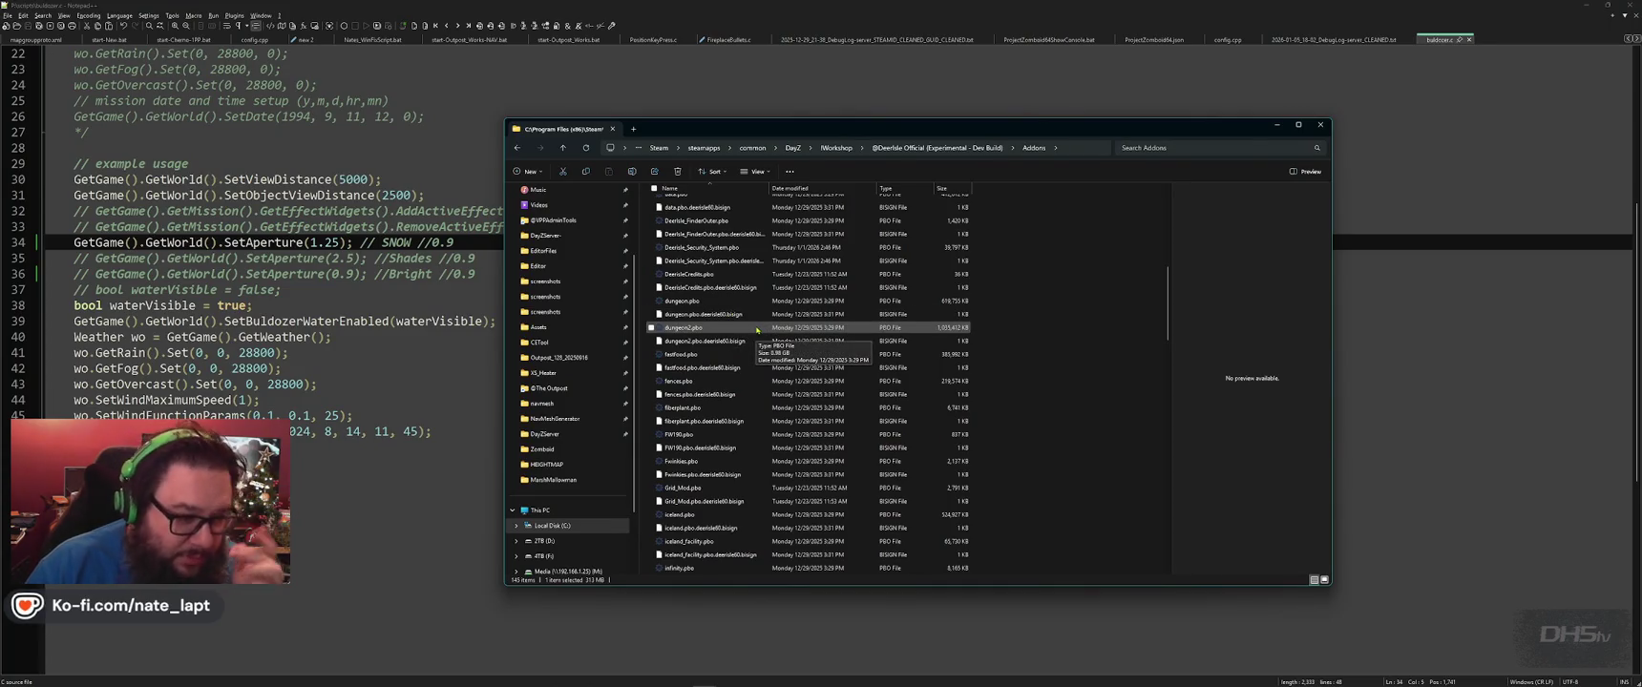
{"action": "scroll", "coordinate": [783, 440], "scroll_direction": "down", "scroll_amount": 5}
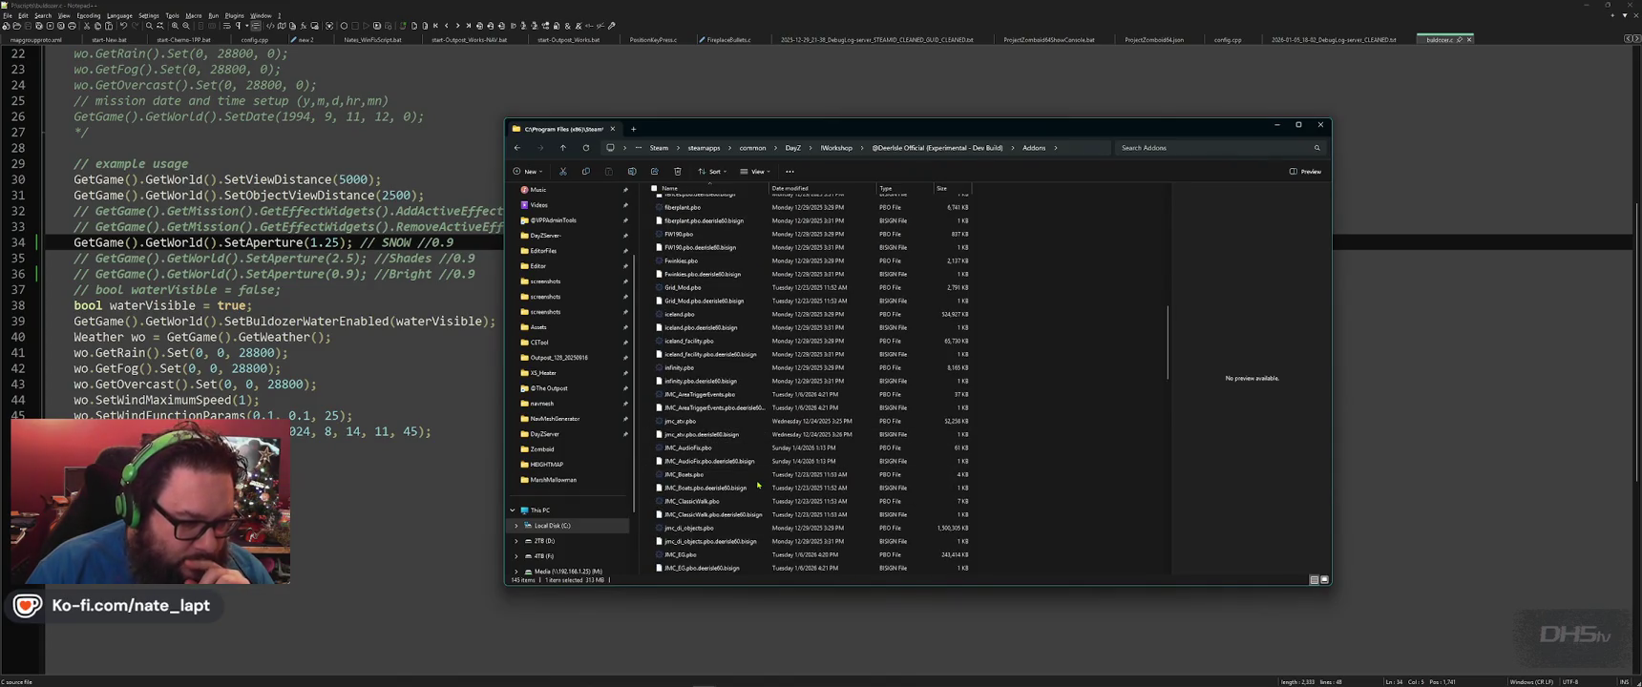
{"action": "double_click", "coordinate": [697, 502]}
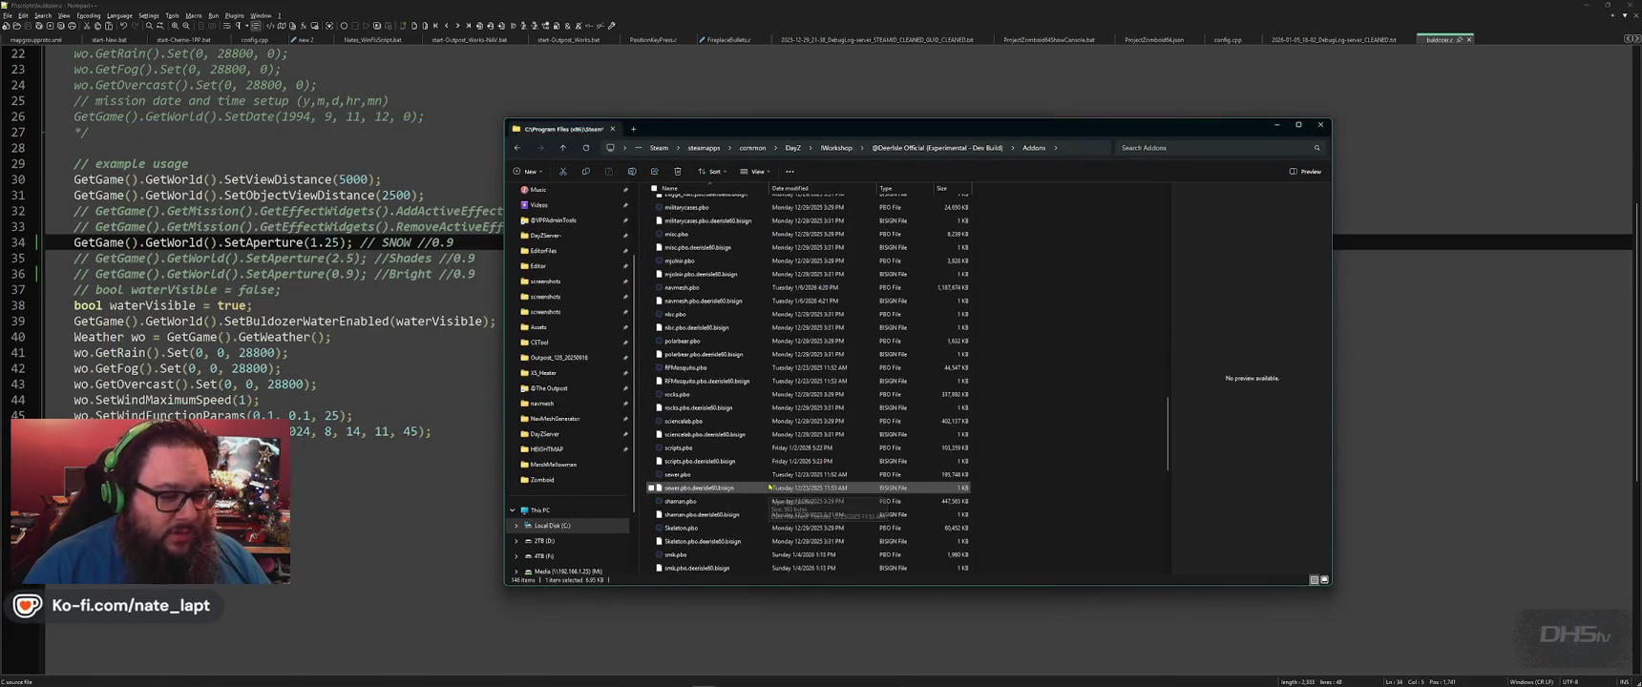
Open JMC_ClassicWalk > Scripts > 4_World > ClassicWalk > Playerbase > playerbase.c in Notepad++.
{"action": "double_click", "coordinate": [702, 570]}
{"action": "double_click", "coordinate": [695, 206]}
{"action": "double_click", "coordinate": [694, 204]}
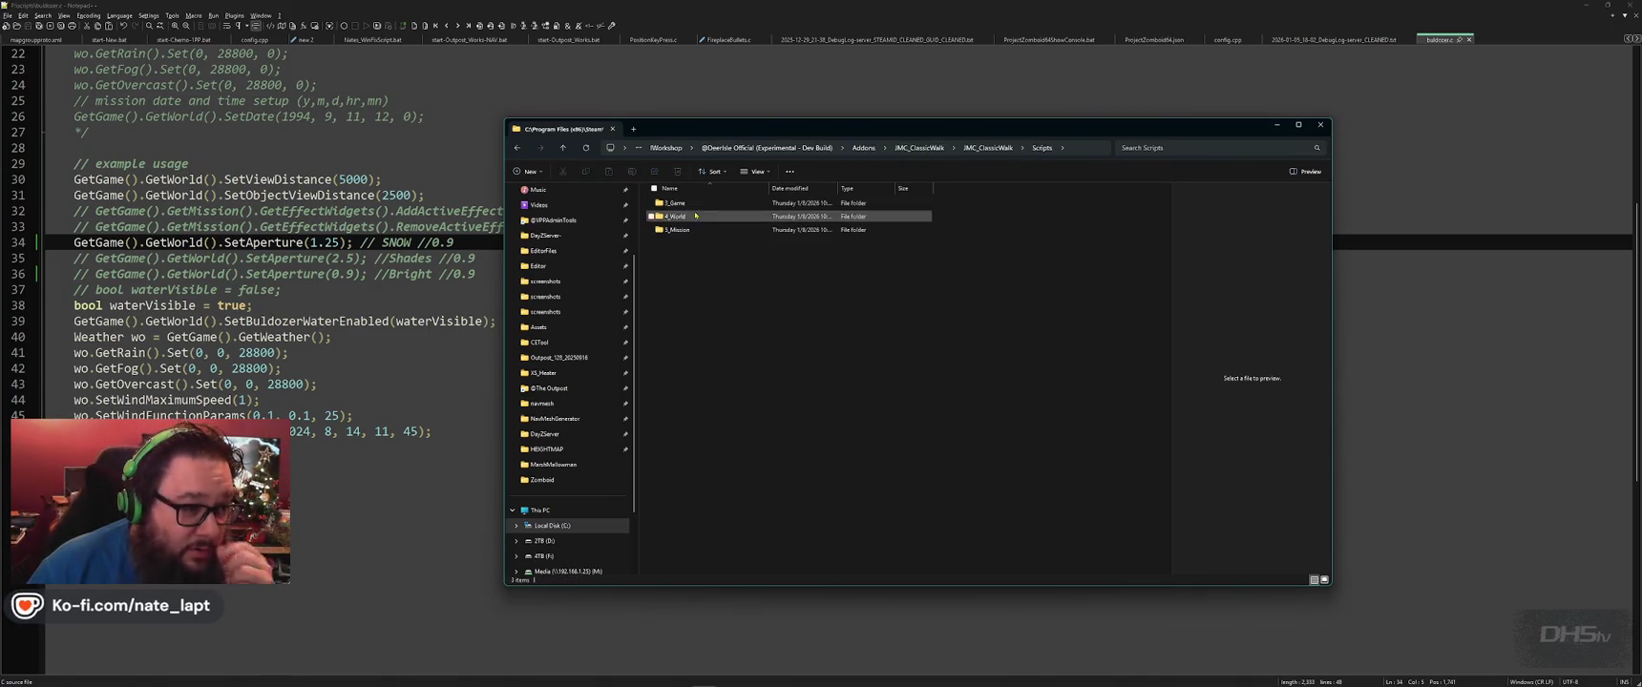
{"action": "double_click", "coordinate": [690, 216]}
{"action": "double_click", "coordinate": [685, 205]}
{"action": "double_click", "coordinate": [678, 216]}
{"action": "double_click", "coordinate": [678, 203]}
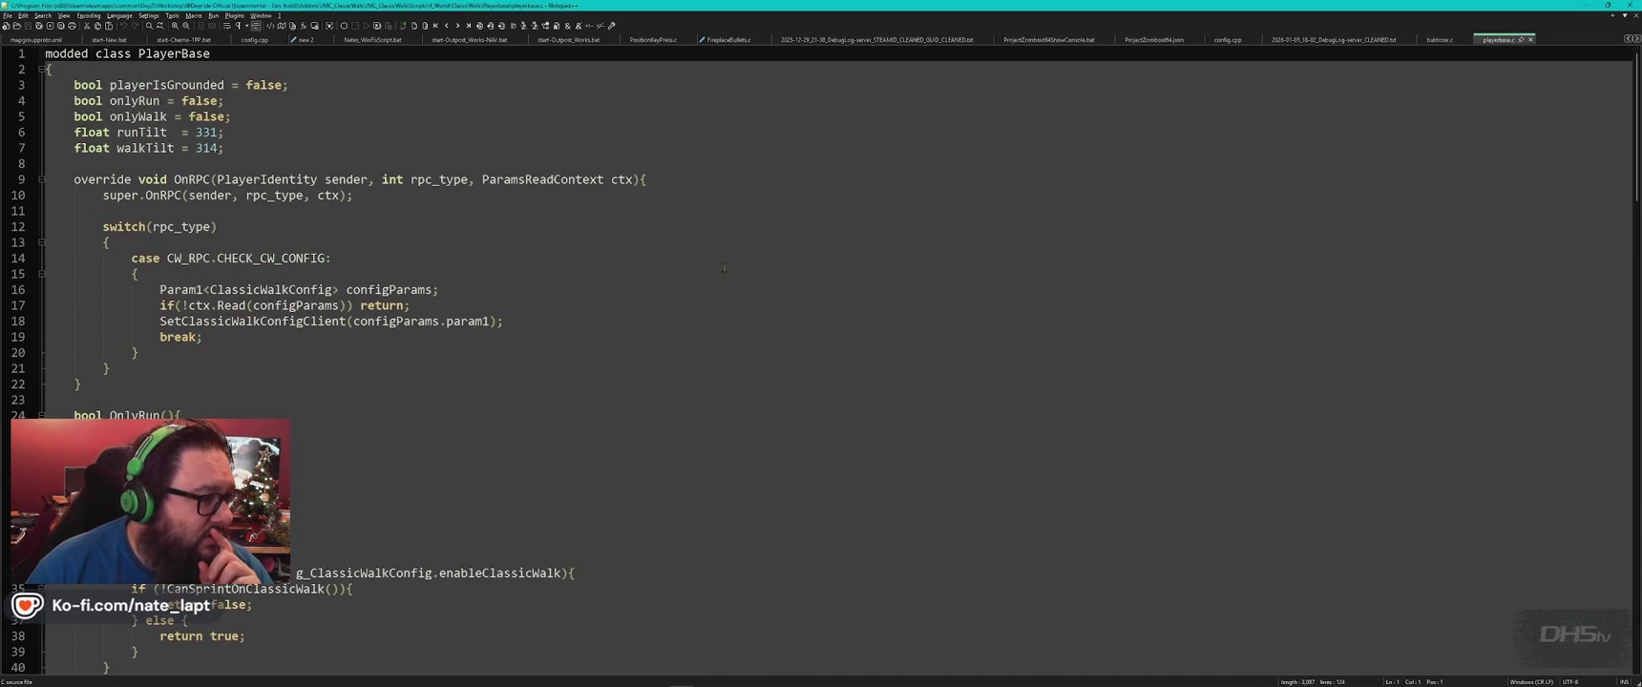
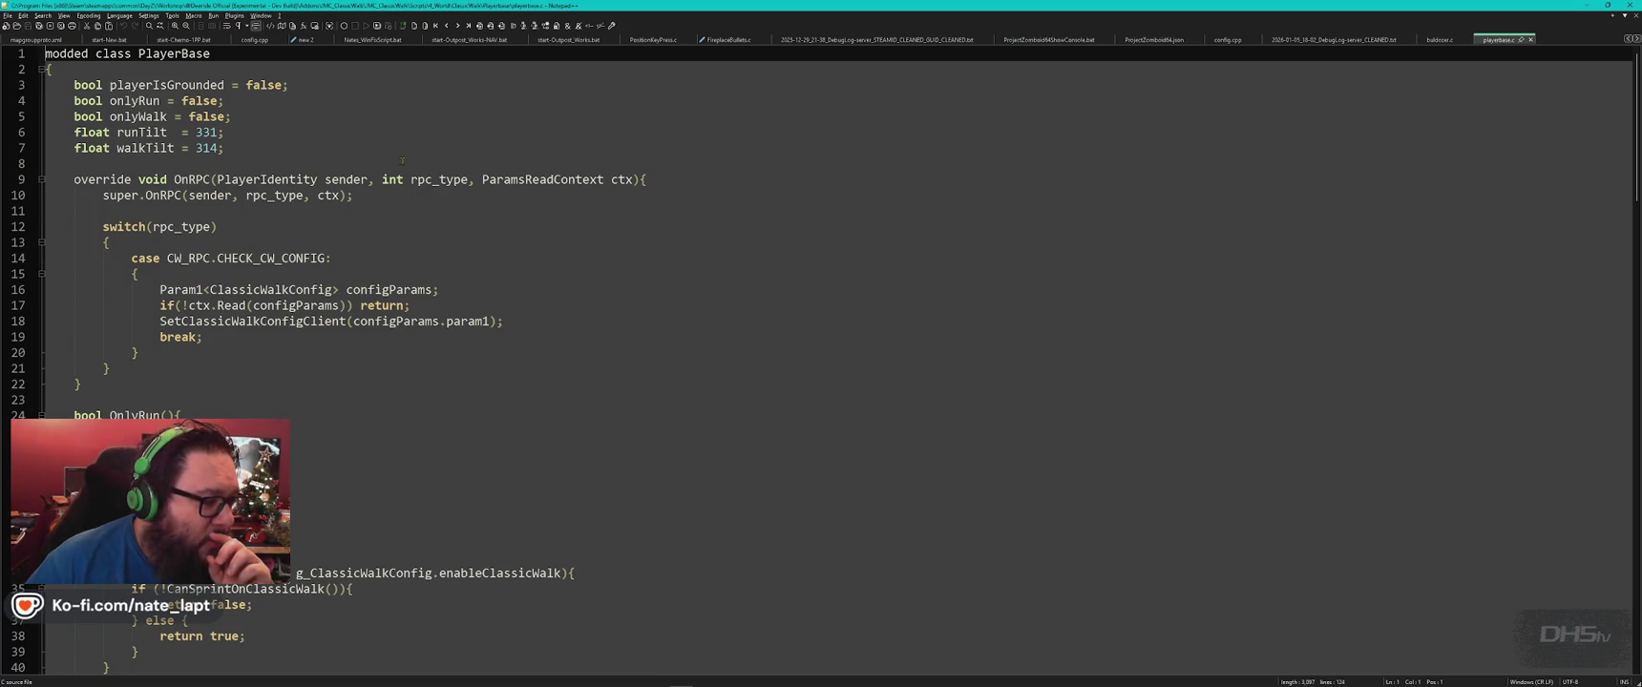
Review playerbase.c, marking the playerIsGrounded = false line and highlighting runTilt's uses.
{"action": "scroll", "coordinate": [402, 160], "scroll_direction": "down", "scroll_amount": 10}
{"action": "scroll", "coordinate": [430, 219], "scroll_direction": "down", "scroll_amount": 10}
{"action": "scroll", "coordinate": [462, 278], "scroll_direction": "down", "scroll_amount": 1}
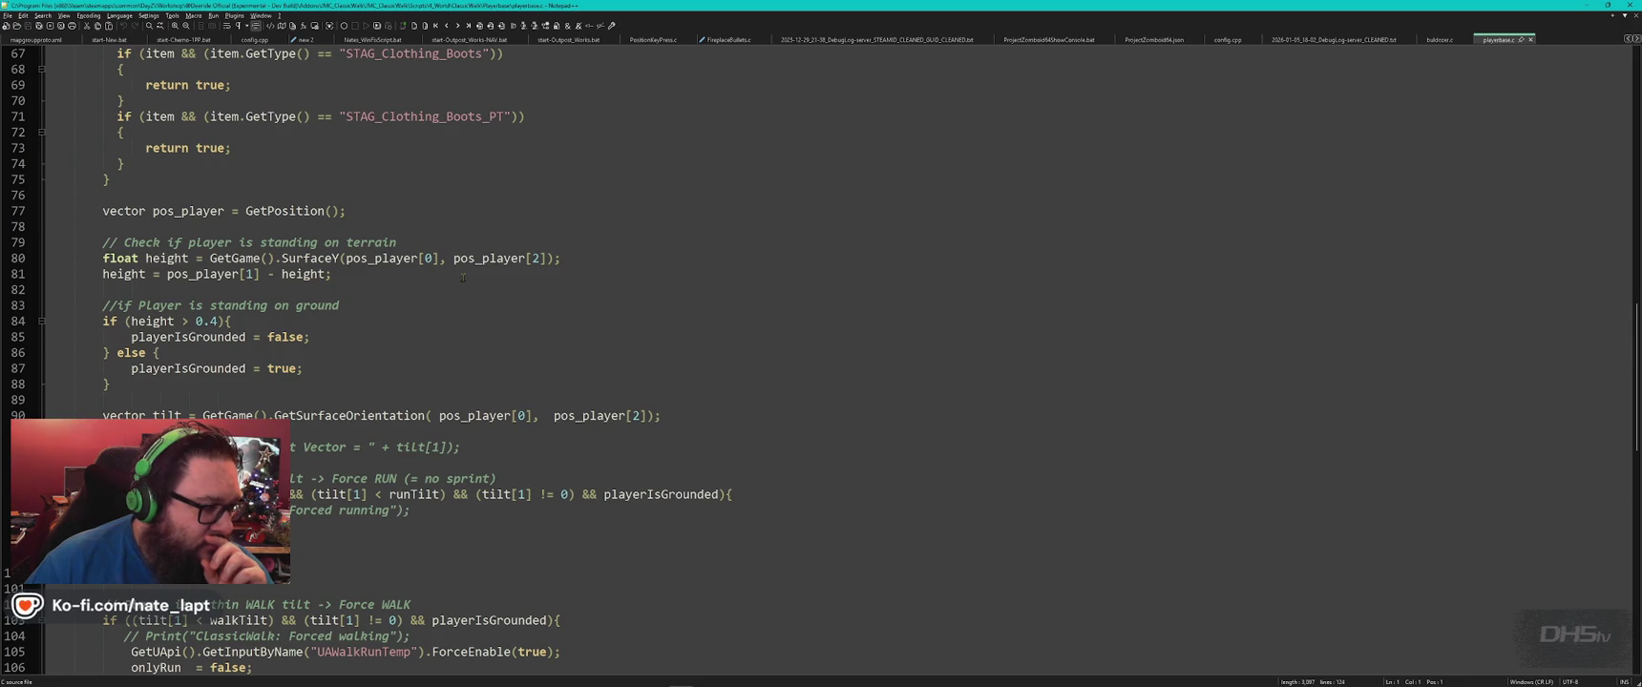
{"action": "left_click", "coordinate": [392, 340]}
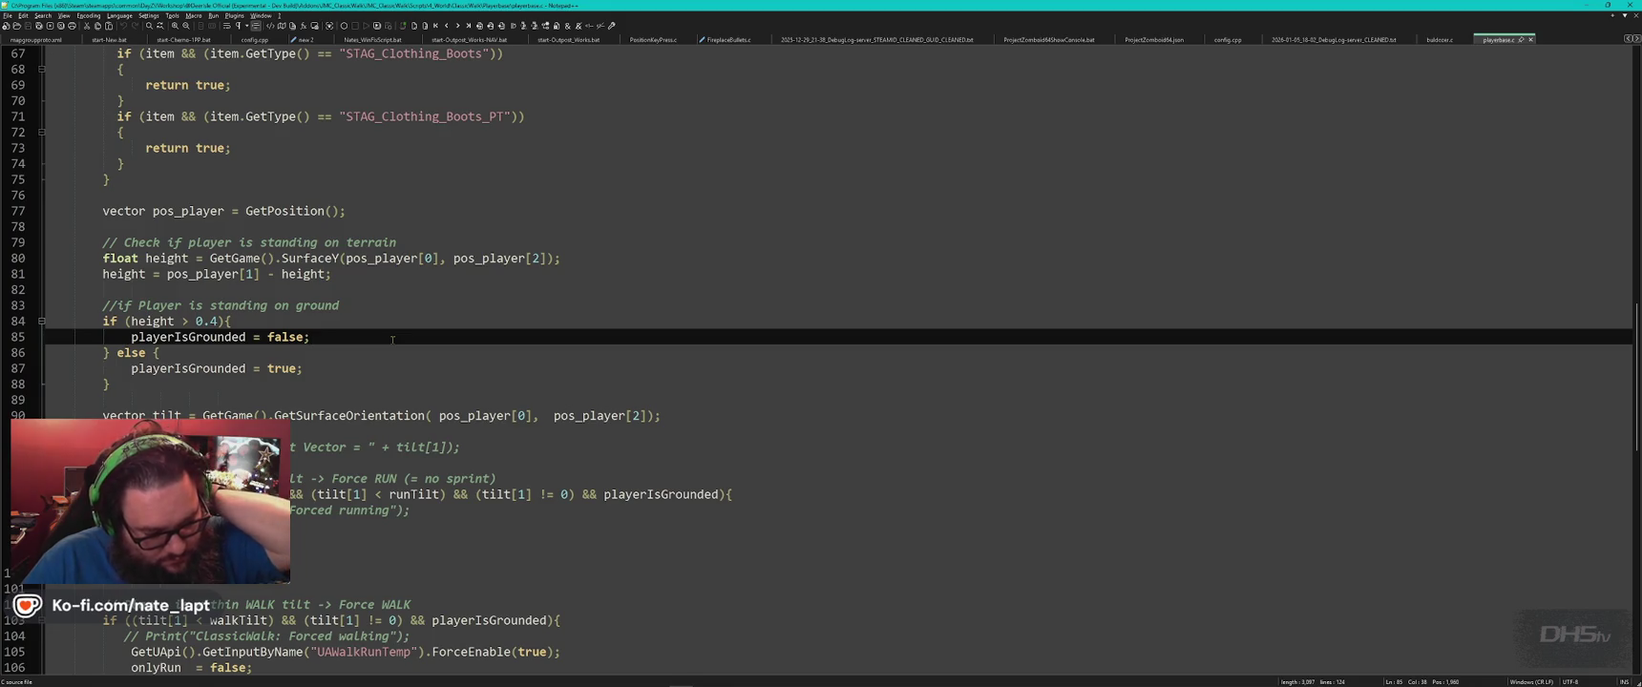
{"action": "scroll", "coordinate": [392, 340], "scroll_direction": "down", "scroll_amount": 3}
{"action": "scroll", "coordinate": [392, 340], "scroll_direction": "down", "scroll_amount": 3}
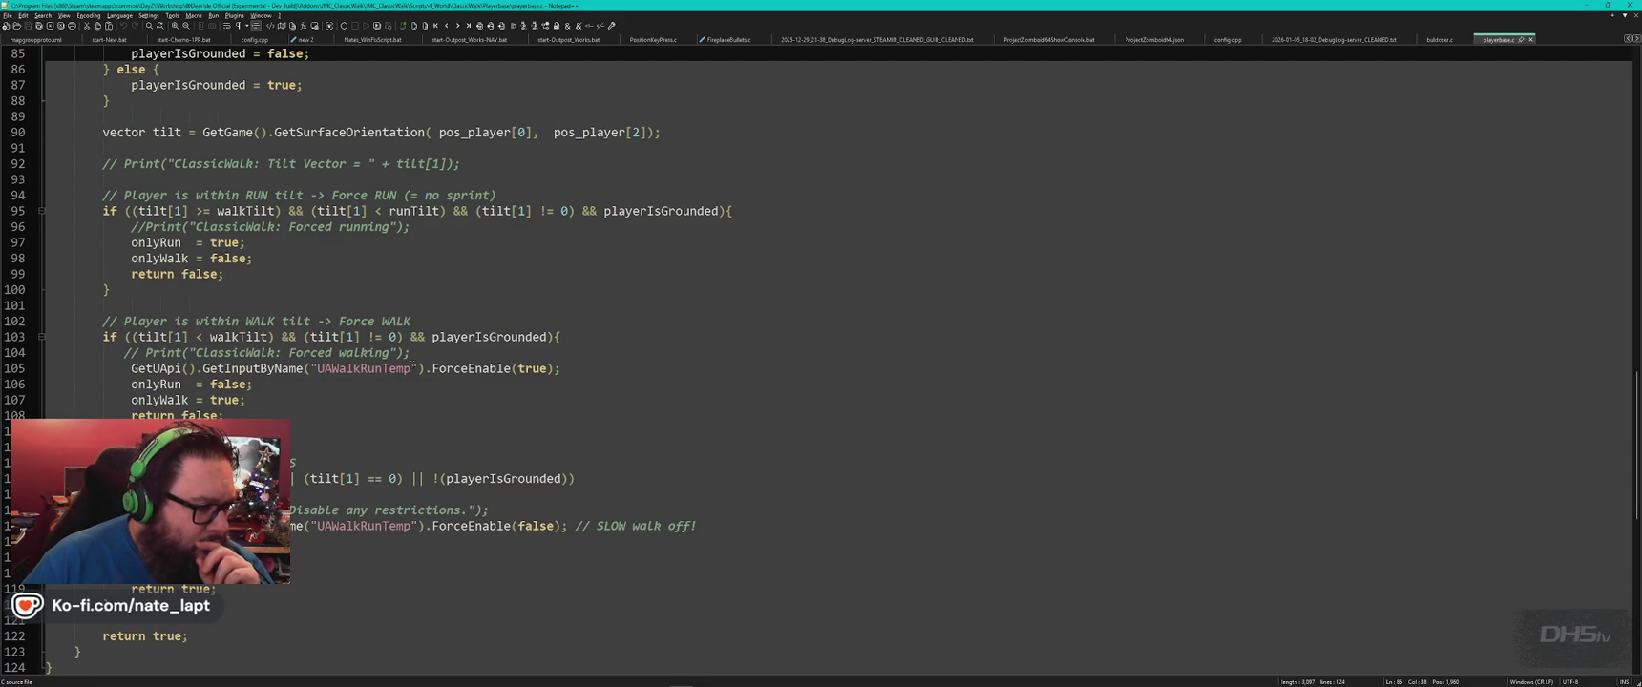
{"action": "scroll", "coordinate": [439, 383], "scroll_direction": "down", "scroll_amount": 9}
{"action": "scroll", "coordinate": [439, 383], "scroll_direction": "up", "scroll_amount": 8}
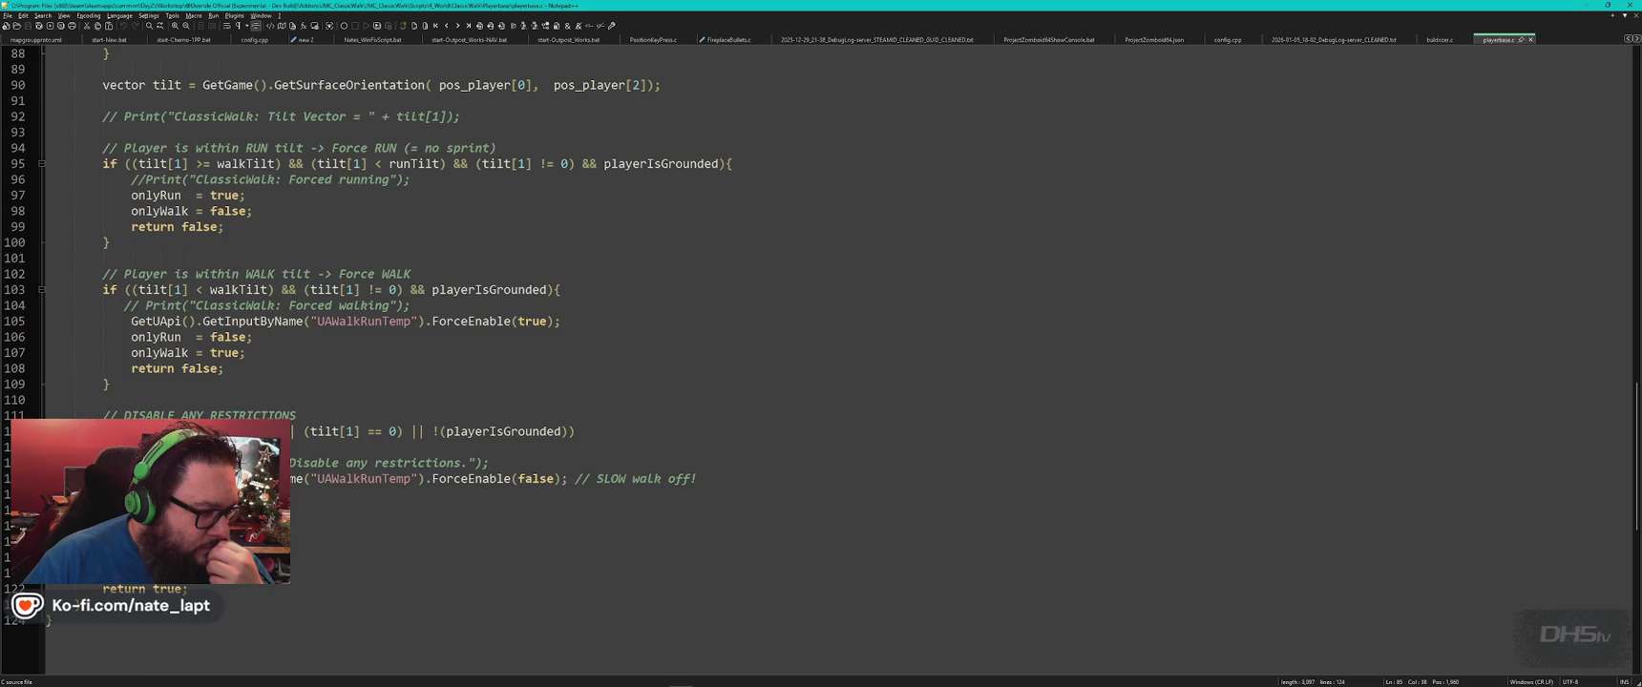
{"action": "double_click", "coordinate": [257, 431]}
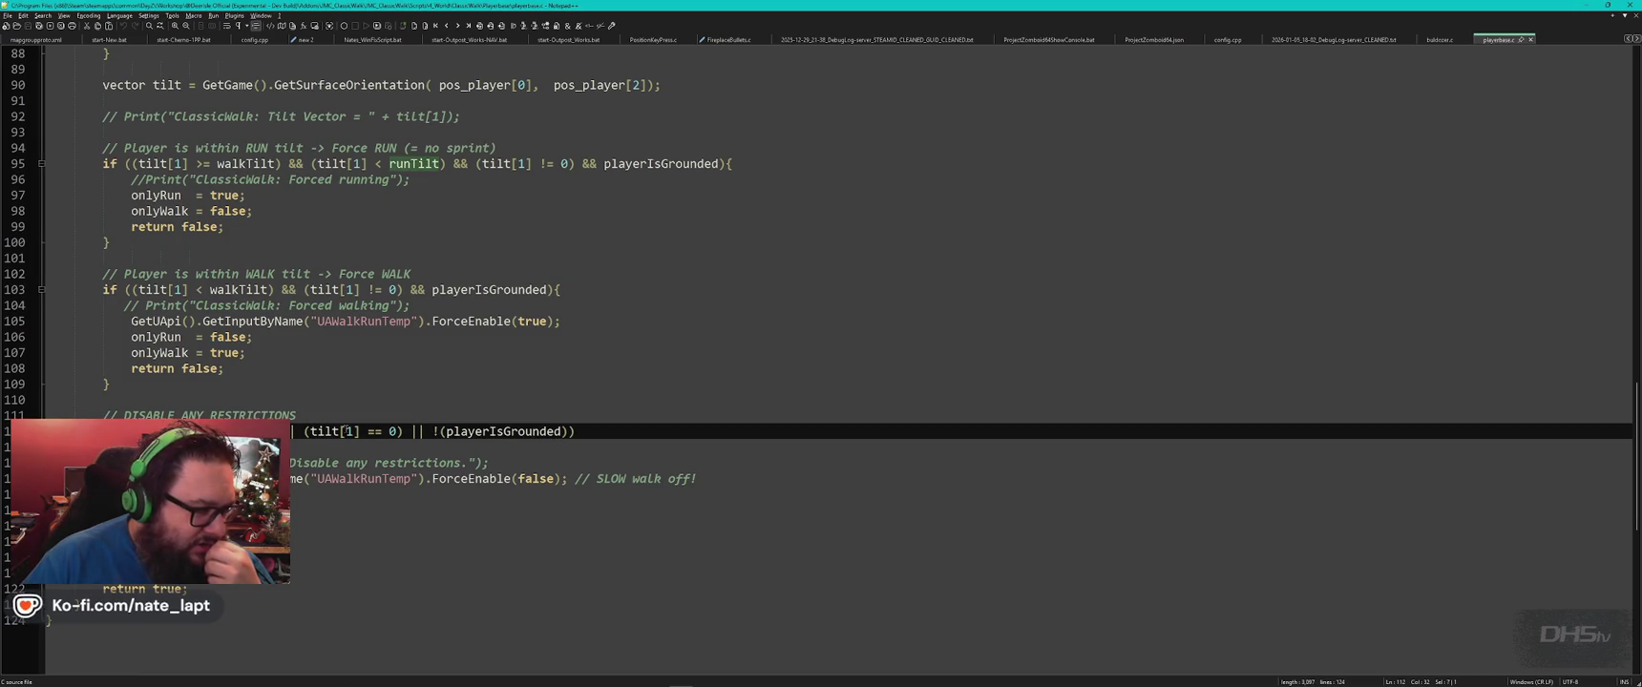
{"action": "scroll", "coordinate": [346, 429], "scroll_direction": "up", "scroll_amount": 9}
{"action": "scroll", "coordinate": [346, 429], "scroll_direction": "up", "scroll_amount": 10}
{"action": "scroll", "coordinate": [346, 428], "scroll_direction": "up", "scroll_amount": 10}
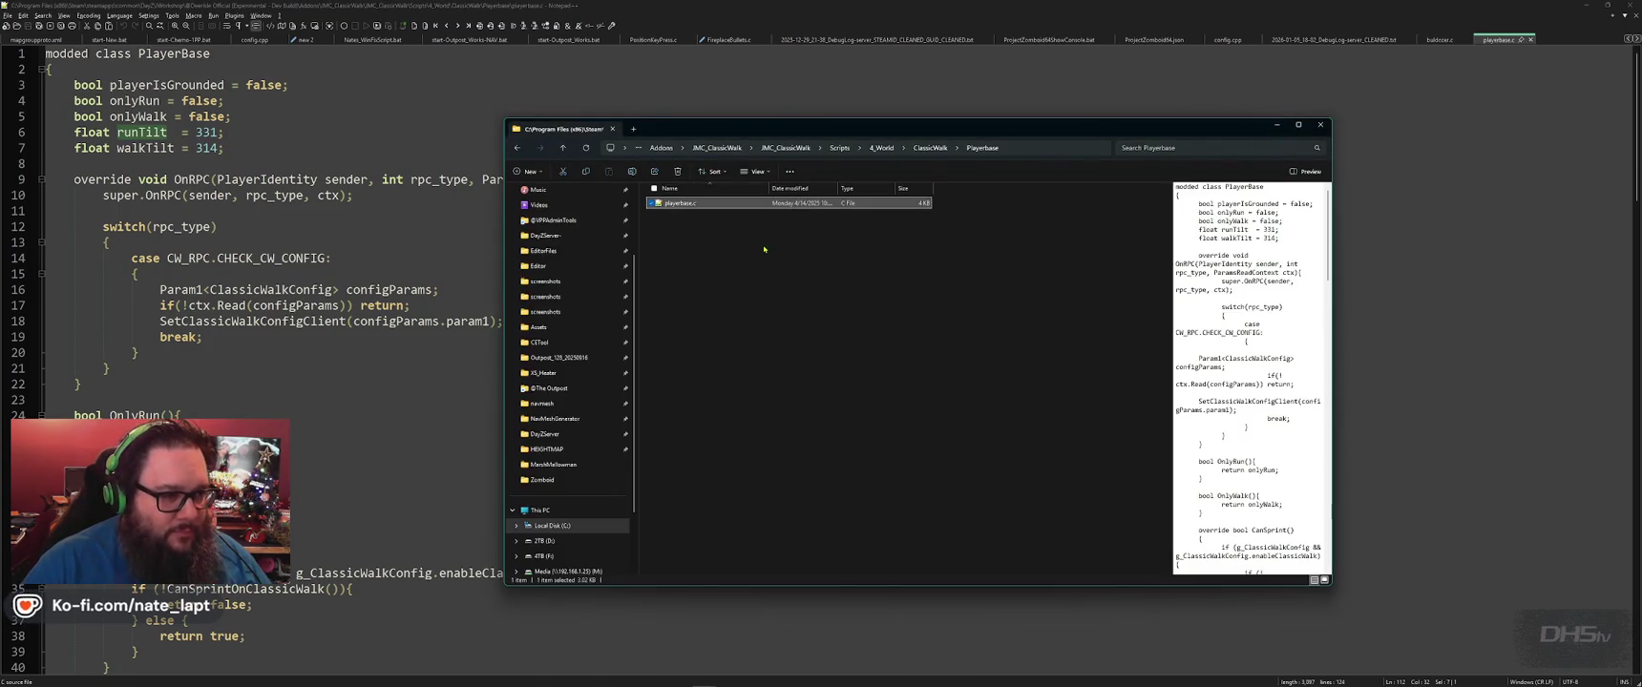
View classicWalkConfig.c from the ClassicWalk Config folder, then close it.
{"action": "key", "text": "alt+Up"}
{"action": "double_click", "coordinate": [688, 203]}
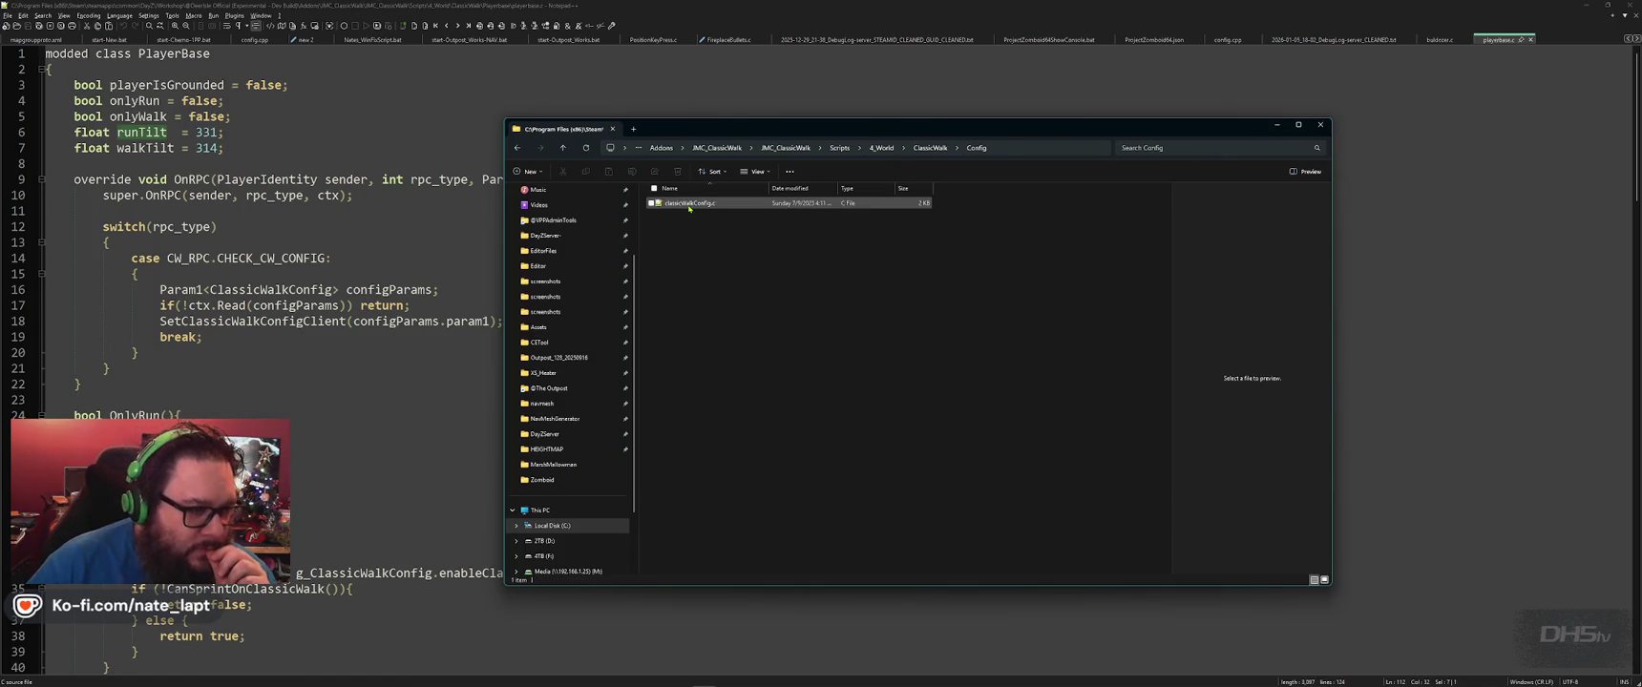
{"action": "double_click", "coordinate": [689, 205]}
{"action": "scroll", "coordinate": [688, 204], "scroll_direction": "down", "scroll_amount": 9}
{"action": "scroll", "coordinate": [688, 205], "scroll_direction": "up", "scroll_amount": 2}
{"action": "scroll", "coordinate": [688, 205], "scroll_direction": "up", "scroll_amount": 7}
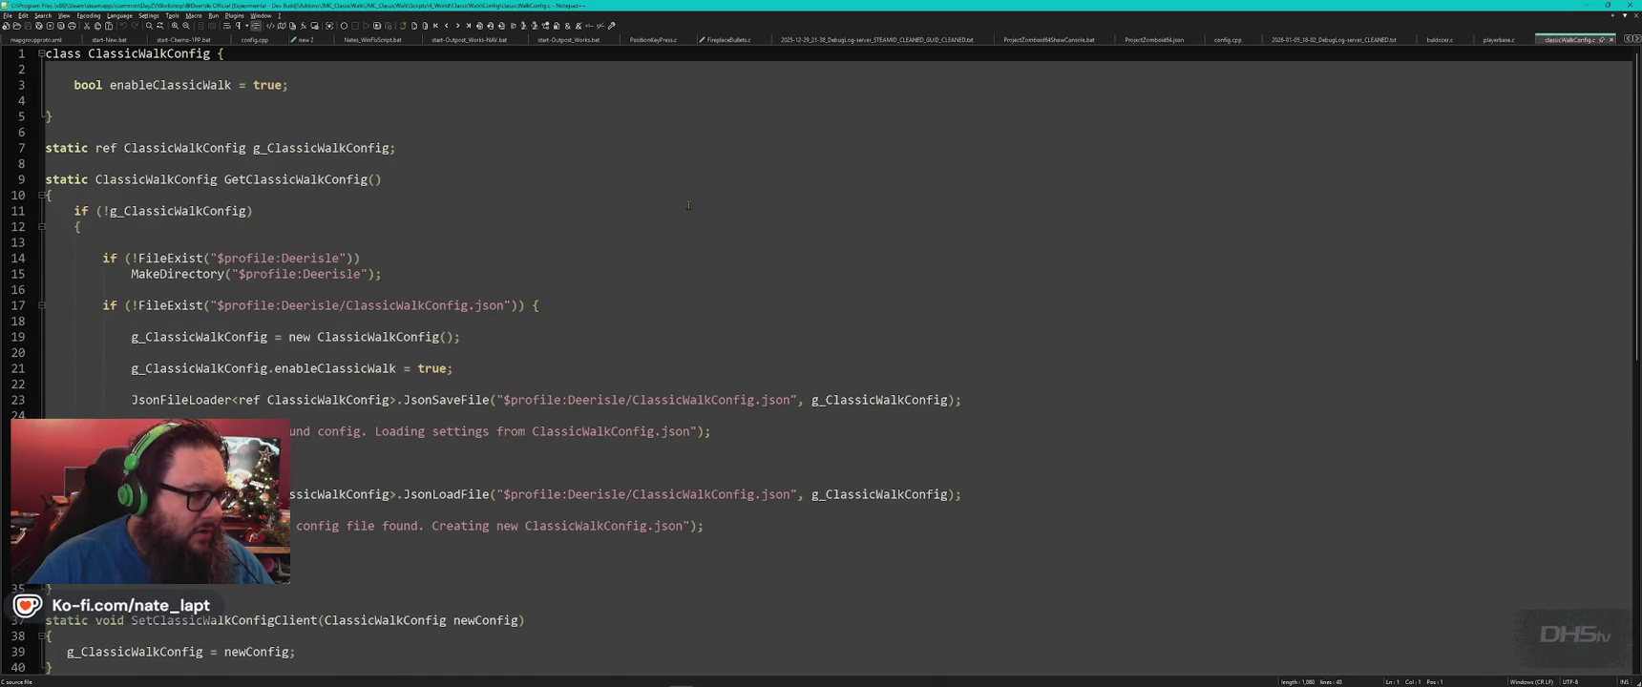
{"action": "scroll", "coordinate": [688, 204], "scroll_direction": "down", "scroll_amount": 3}
{"action": "key", "text": "ctrl+w"}
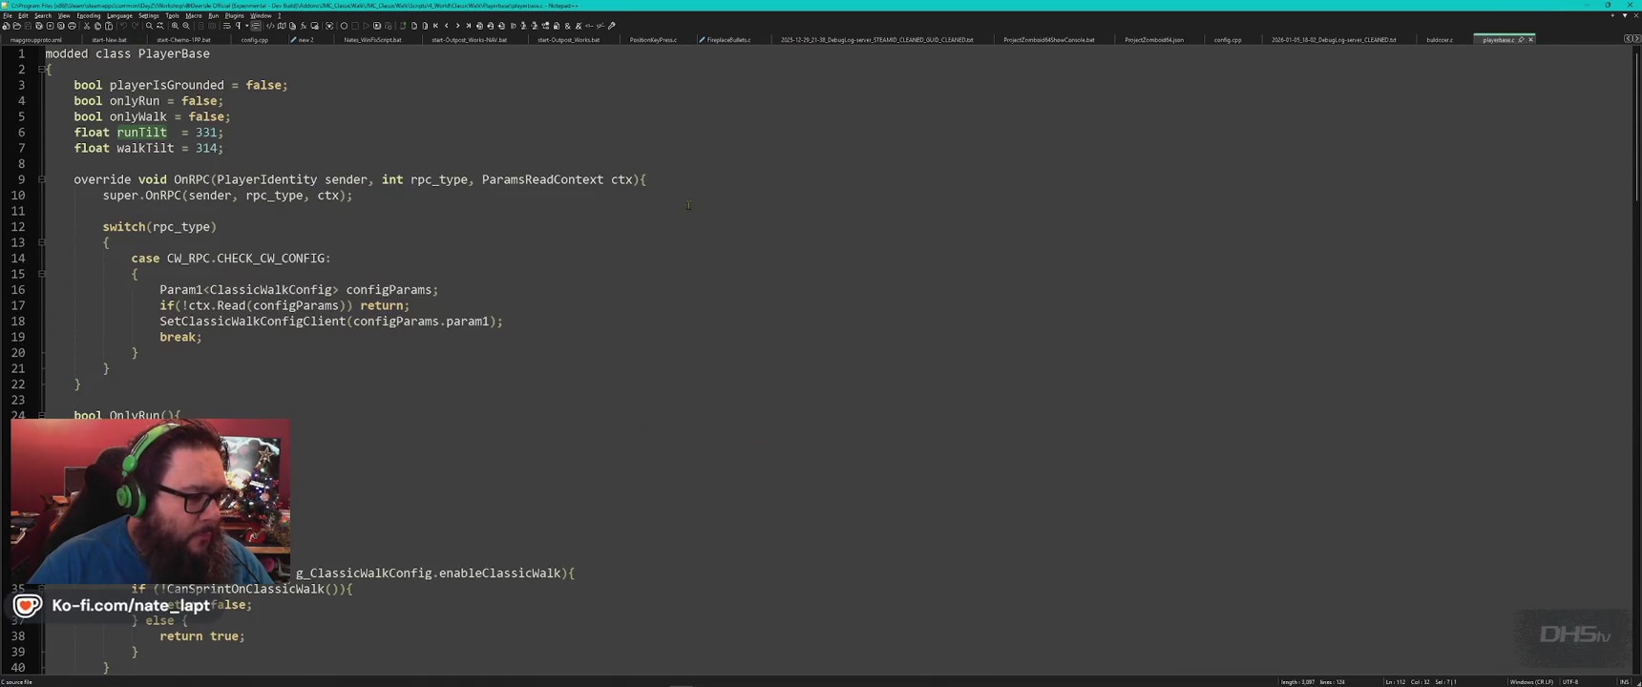
View config.cpp in the ClassicWalk folder, then close it.
{"action": "key", "text": "alt+Tab"}
{"action": "key", "text": "BackSpace"}
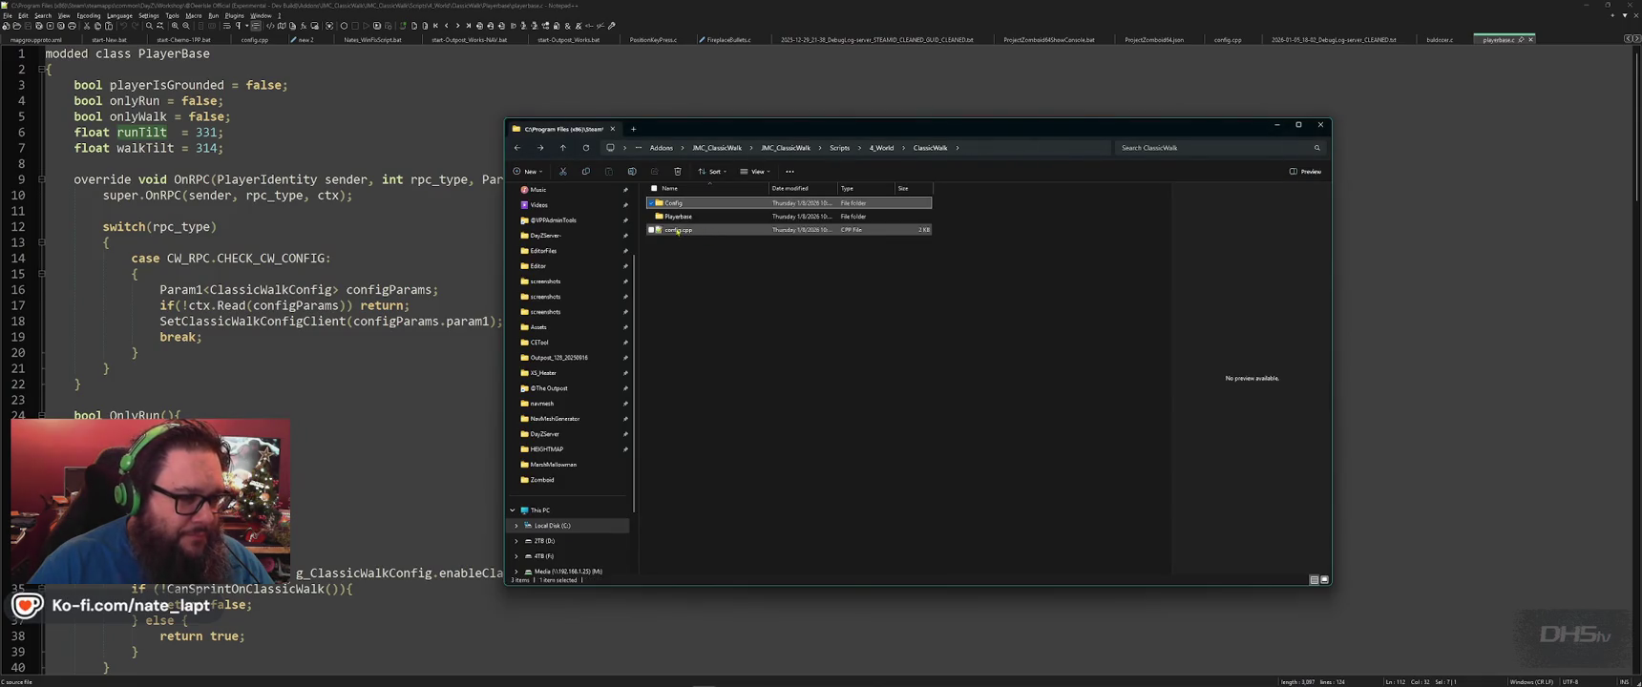
{"action": "double_click", "coordinate": [678, 231]}
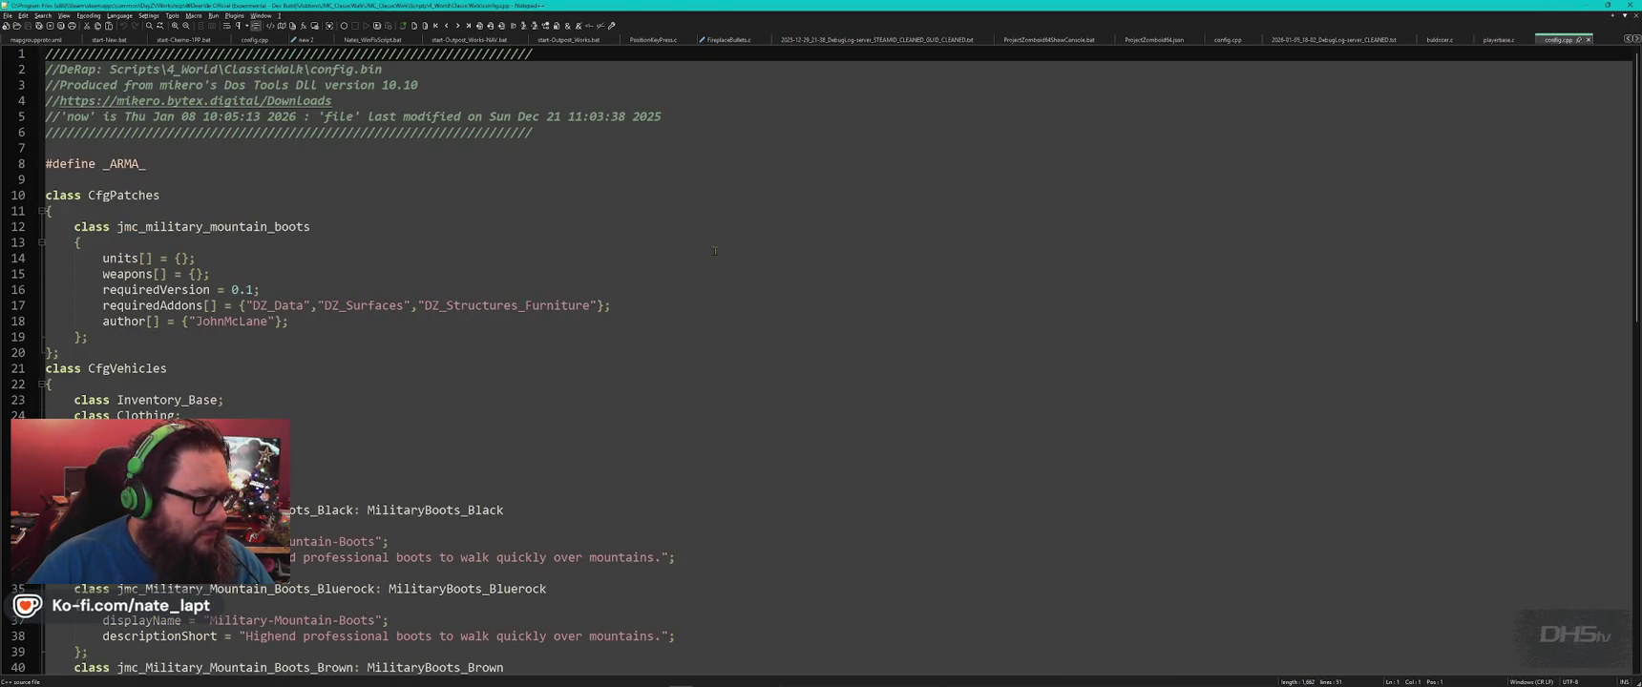
{"action": "scroll", "coordinate": [714, 251], "scroll_direction": "down", "scroll_amount": 5}
{"action": "key", "text": "ctrl+w"}
View missionServer.c from the Scripts 5_Mission folder, then close it.
{"action": "key", "text": "alt+Tab"}
{"action": "key", "text": "BackSpace"}
{"action": "left_click", "coordinate": [993, 149]}
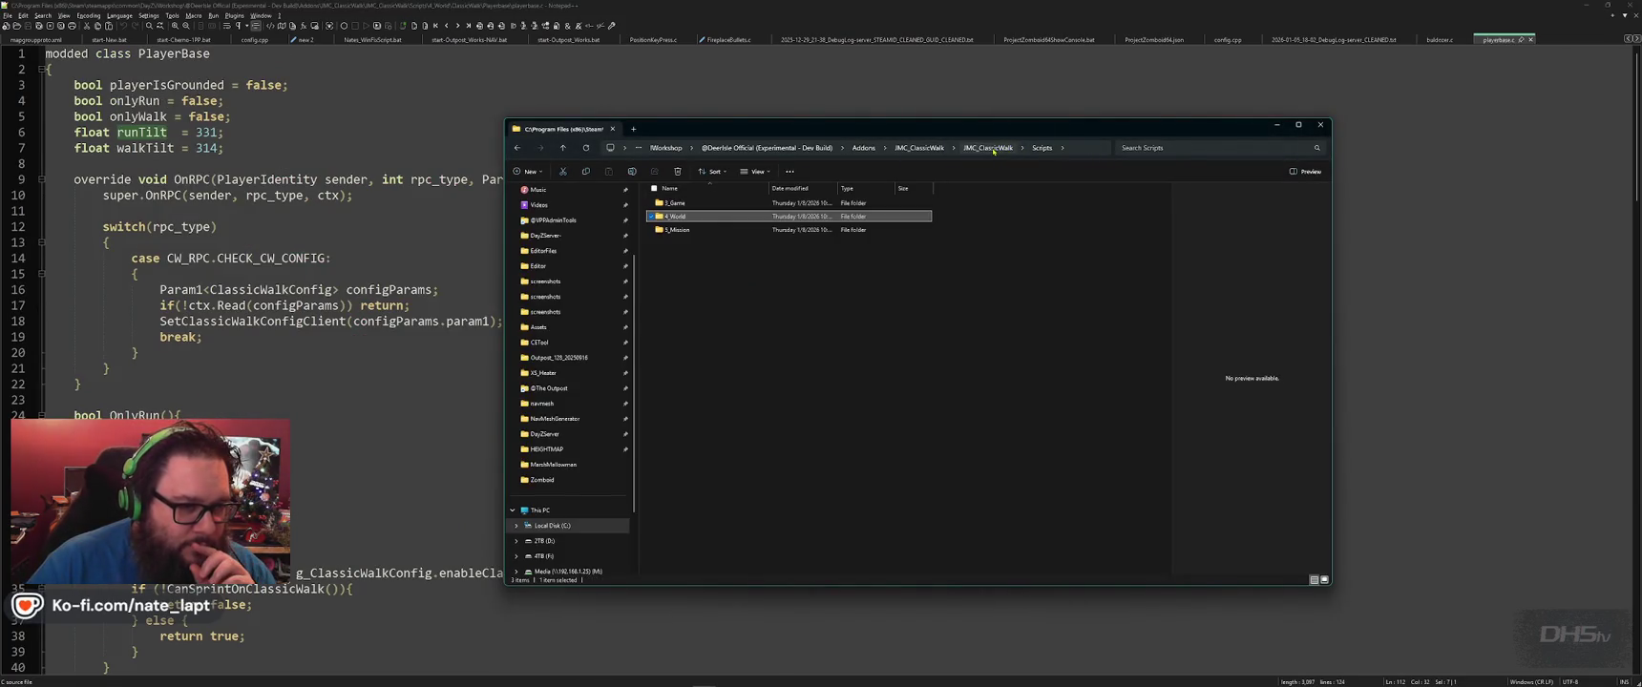
{"action": "double_click", "coordinate": [677, 230]}
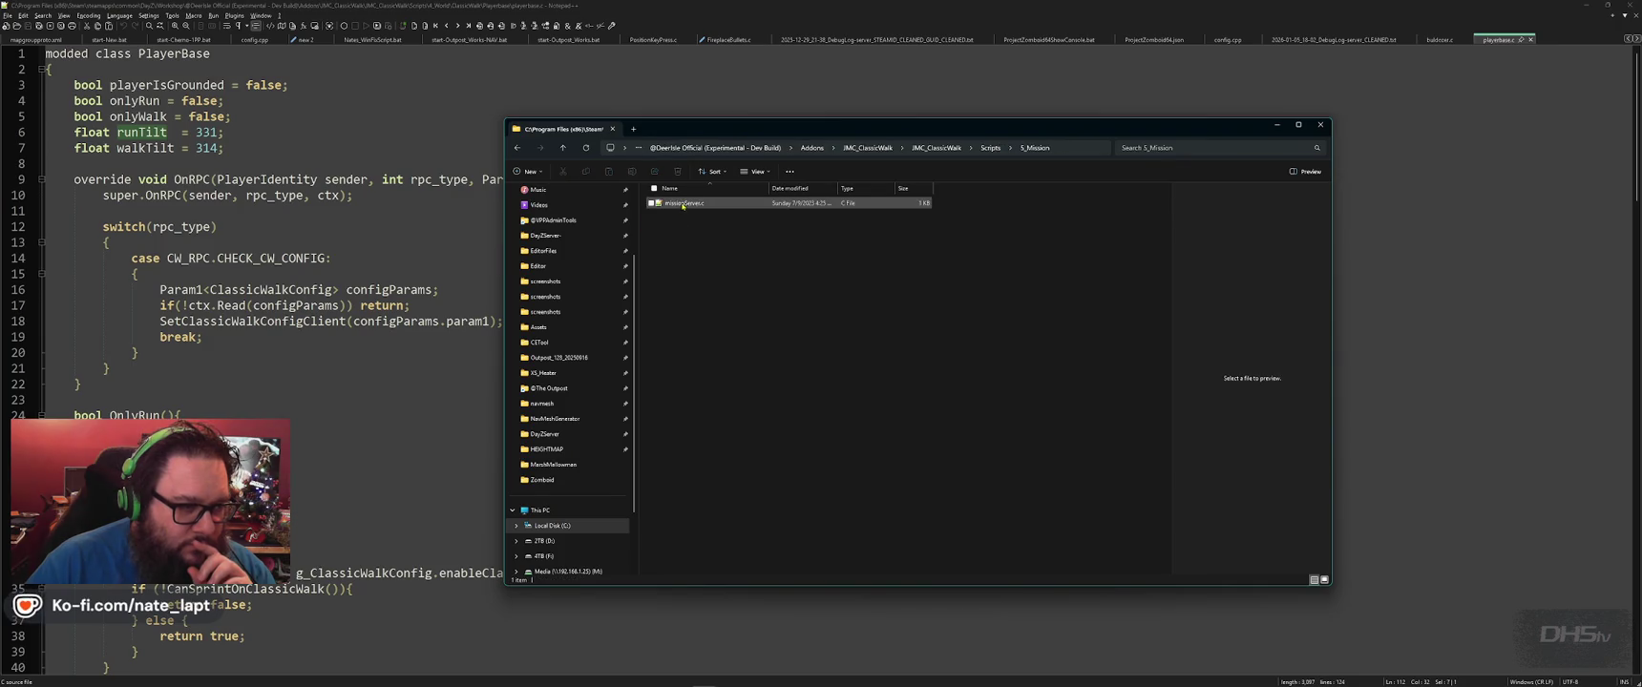
{"action": "double_click", "coordinate": [683, 203]}
{"action": "left_click", "coordinate": [709, 228]}
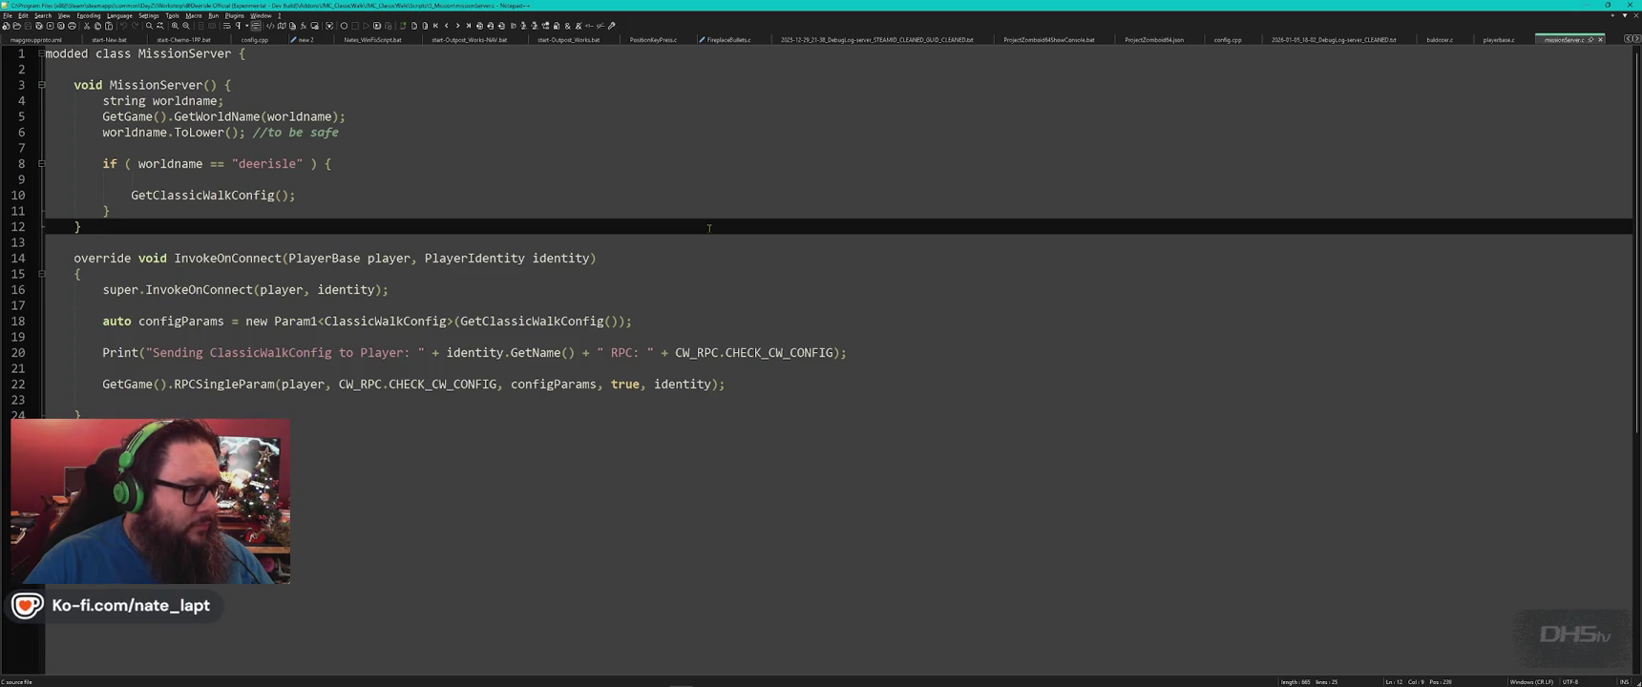
{"action": "key", "text": "ctrl+w"}
View the CW_RPC enum in cw_enum.c from the 3_Game folder, then close it.
{"action": "key", "text": "alt+Tab"}
{"action": "key", "text": "alt+Left"}
{"action": "double_click", "coordinate": [684, 204]}
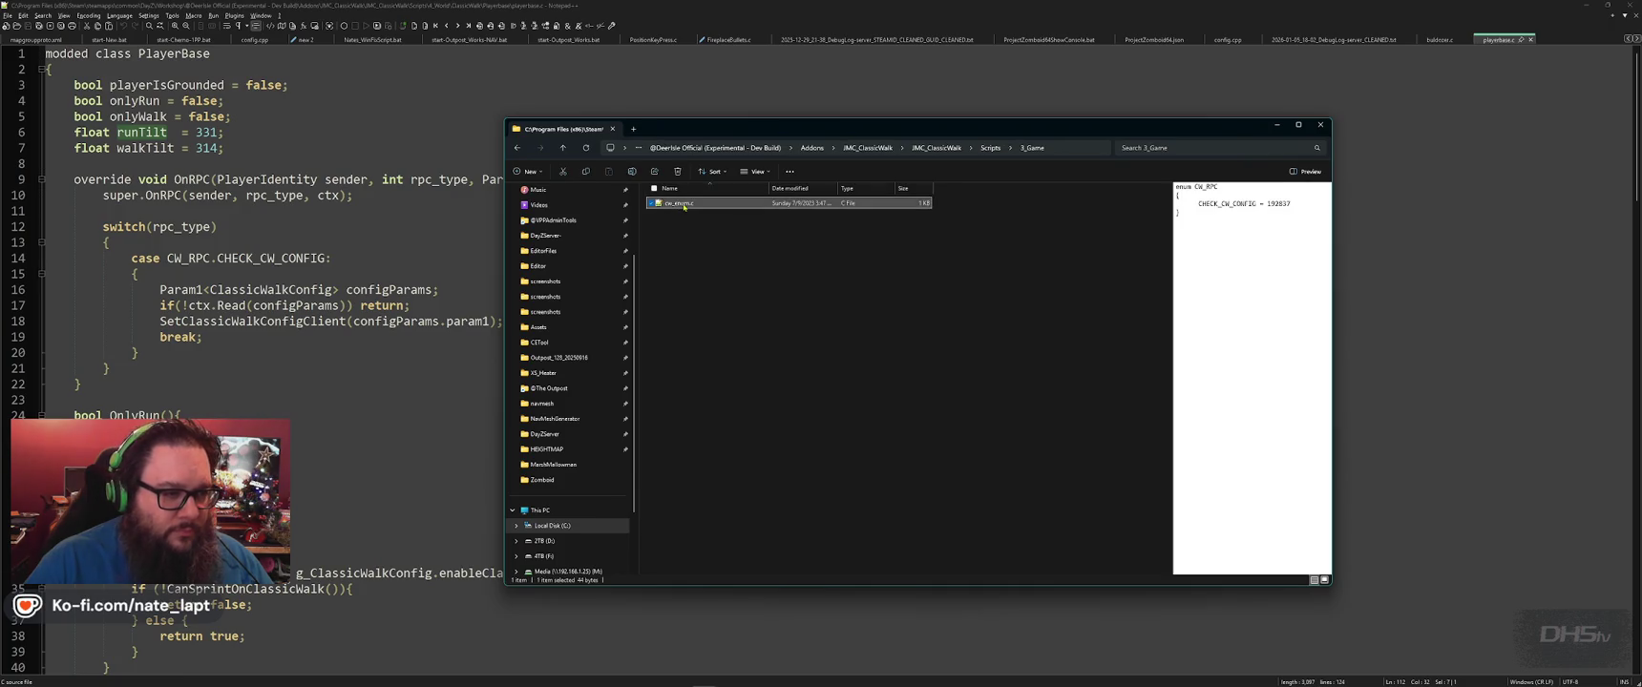
{"action": "double_click", "coordinate": [683, 204]}
{"action": "left_click", "coordinate": [684, 203]}
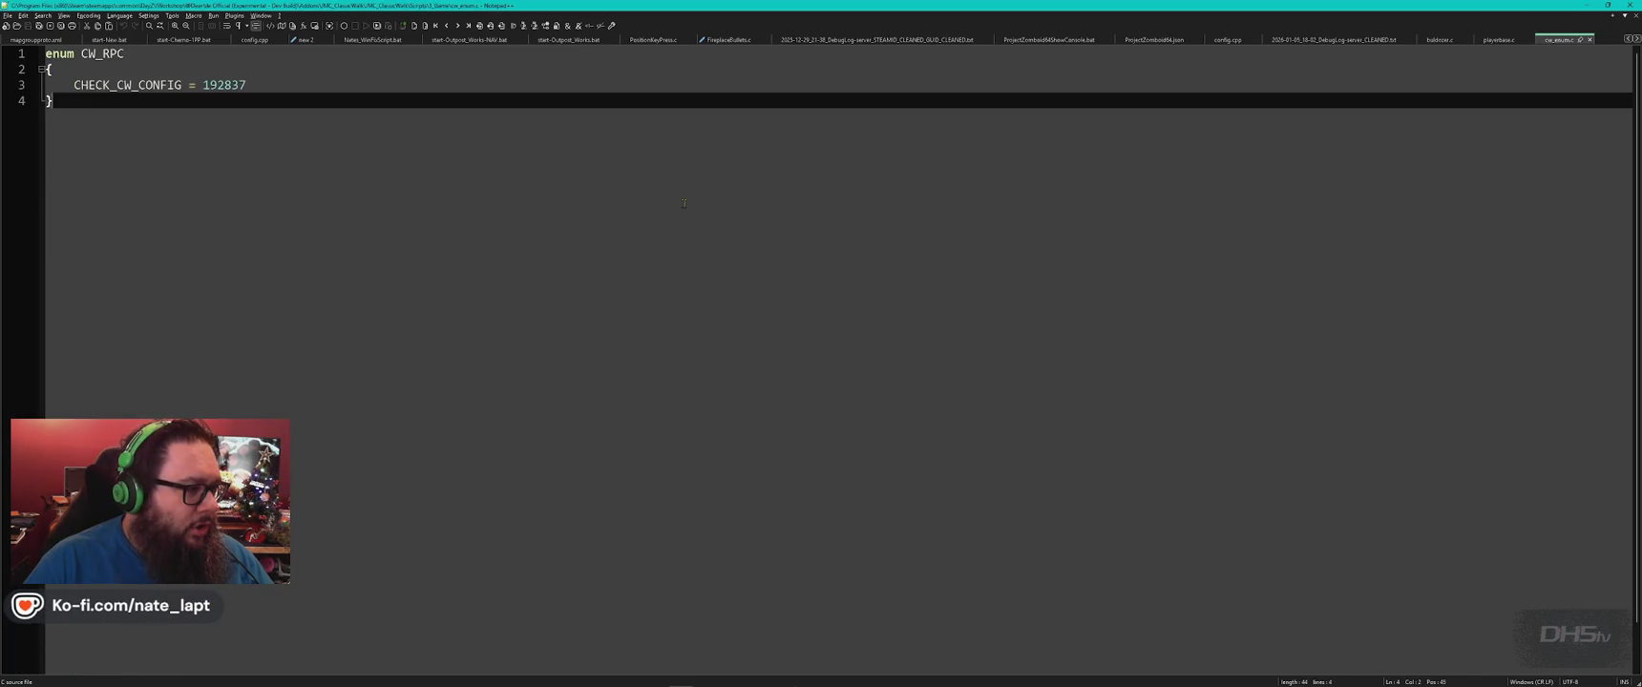
{"action": "key", "text": "ctrl+w"}
Return to playerbase.c and locate the walkTilt and runTilt value lines.
{"action": "key", "text": "alt+Tab"}
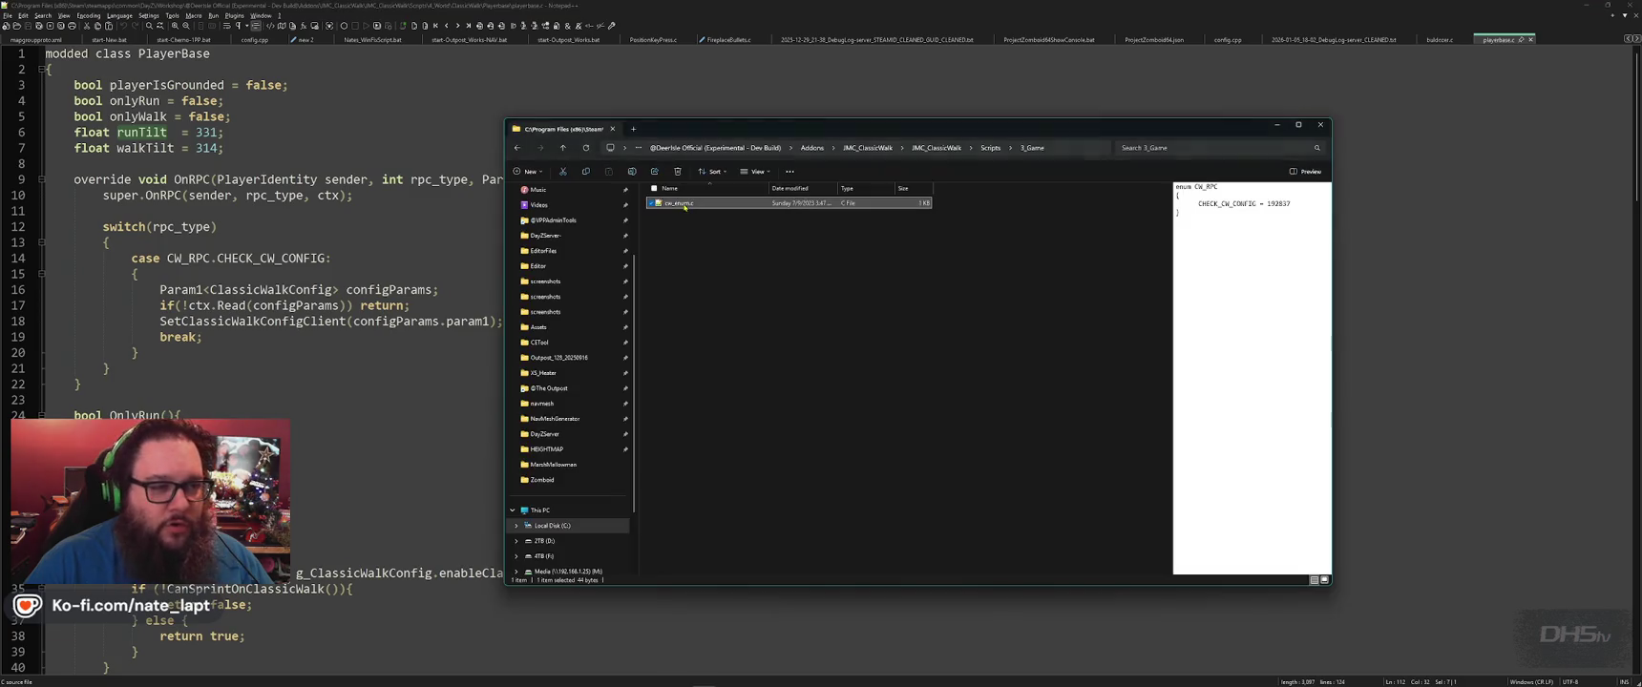
{"action": "left_click", "coordinate": [396, 178]}
{"action": "left_click", "coordinate": [249, 145]}
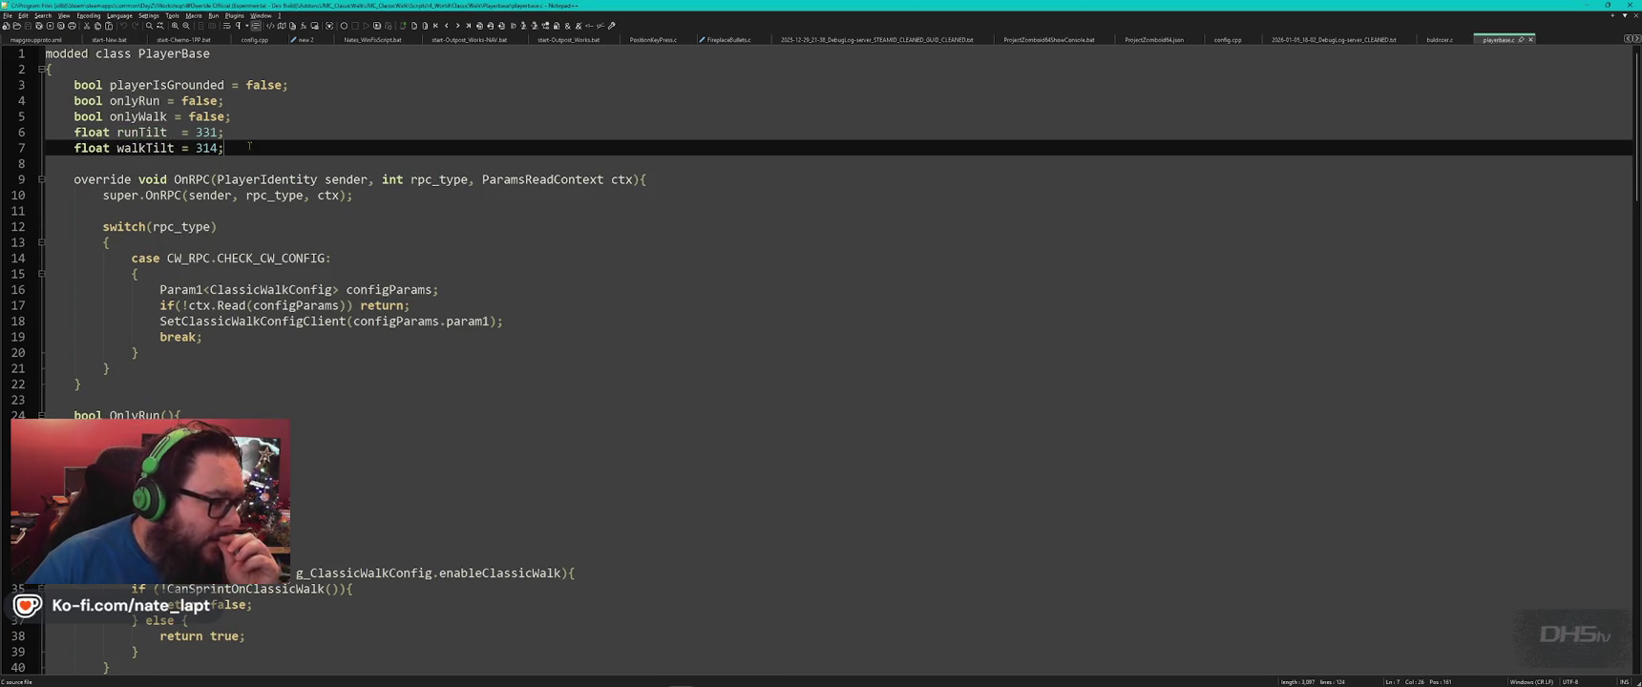
{"action": "left_click", "coordinate": [239, 135]}
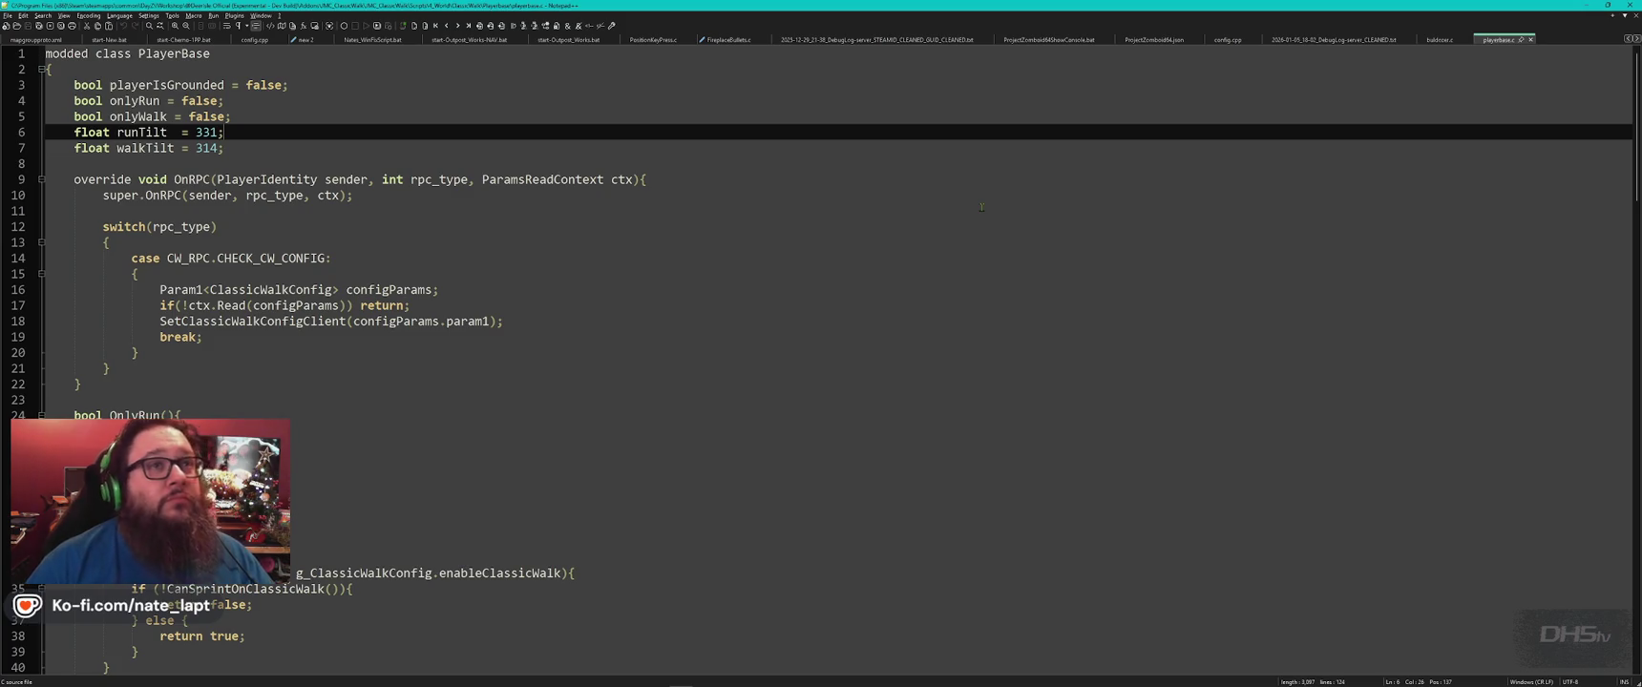
Bring up the overview of open windows from the PlayerBase code.
{"action": "key", "text": "alt+Tab"}
{"action": "key", "text": "alt+Tab"}
Search Google Images for 'angle 331 degrees' and preview the Mathleaks diagram.
{"action": "key", "text": "ctrl+t"}
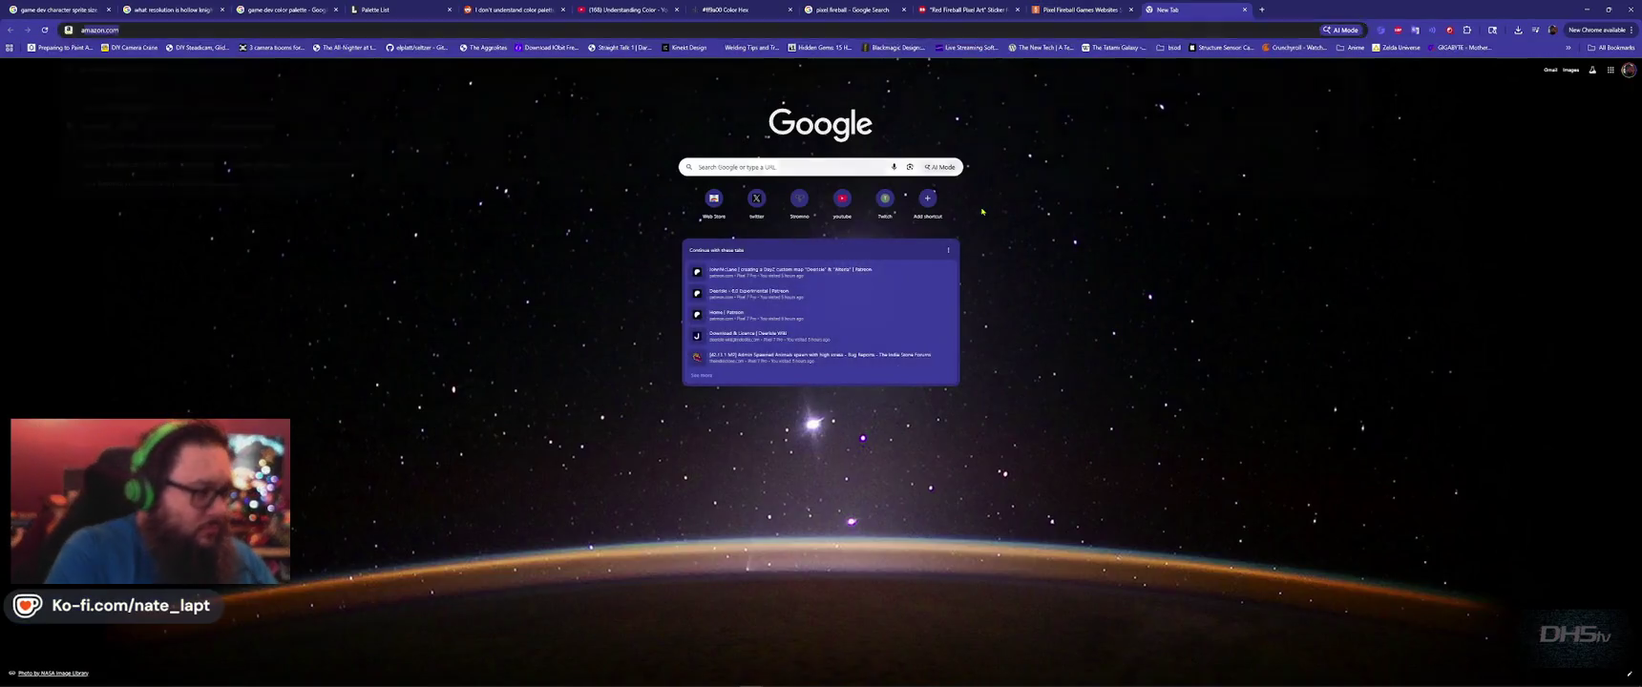
{"action": "type", "text": "angle 332"}
{"action": "key", "text": "BackSpace"}
{"action": "type", "text": "1 degrees"}
{"action": "key", "text": "Return"}
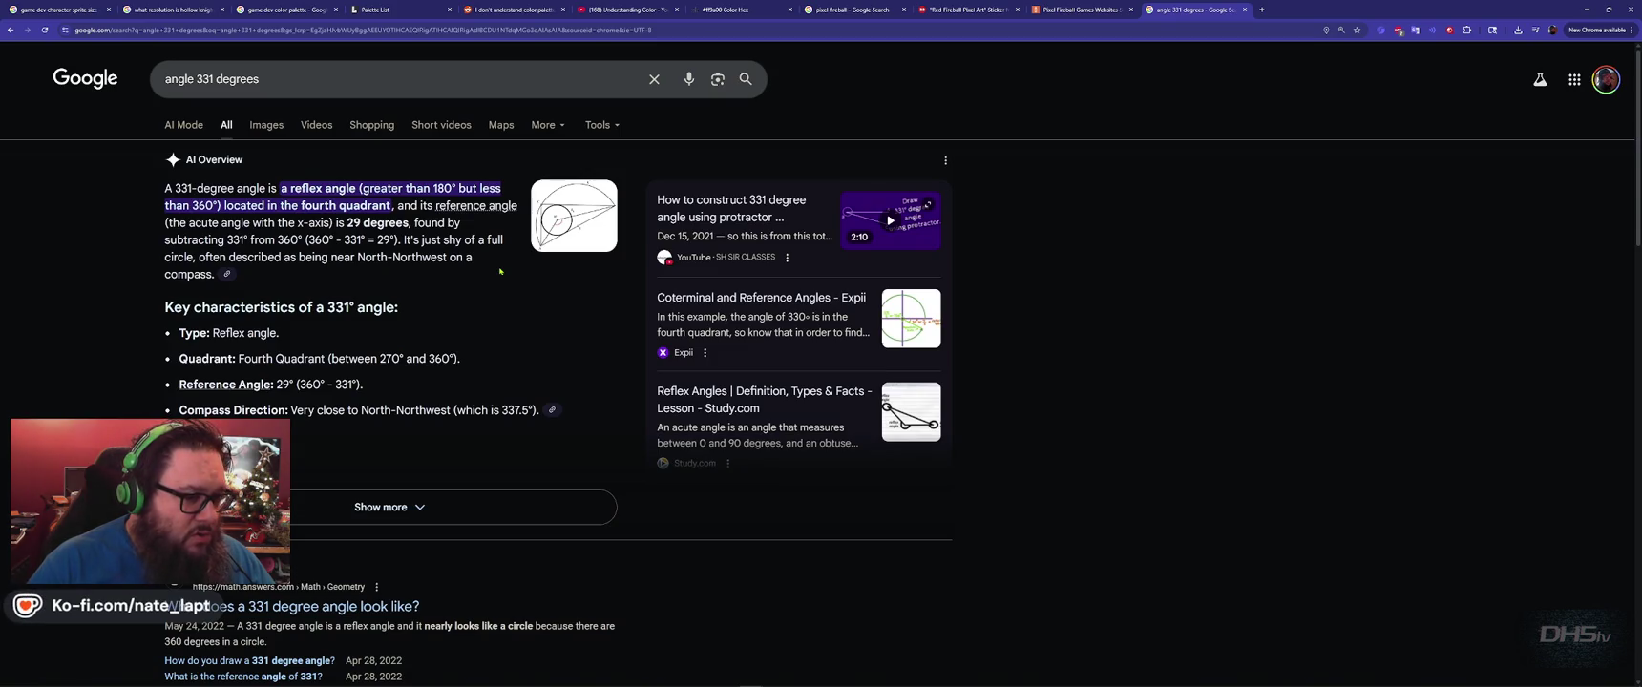
{"action": "left_click", "coordinate": [264, 129]}
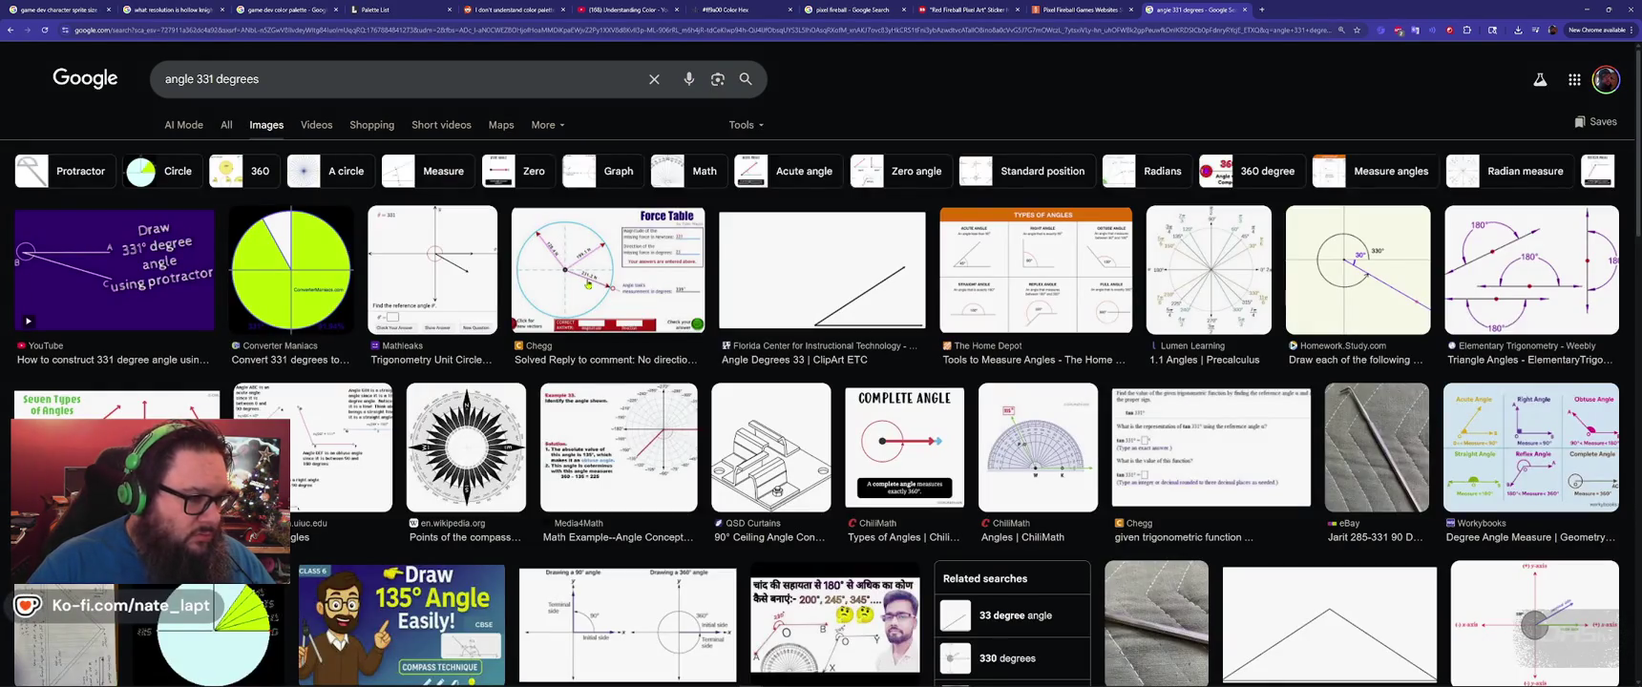
{"action": "left_click", "coordinate": [435, 261]}
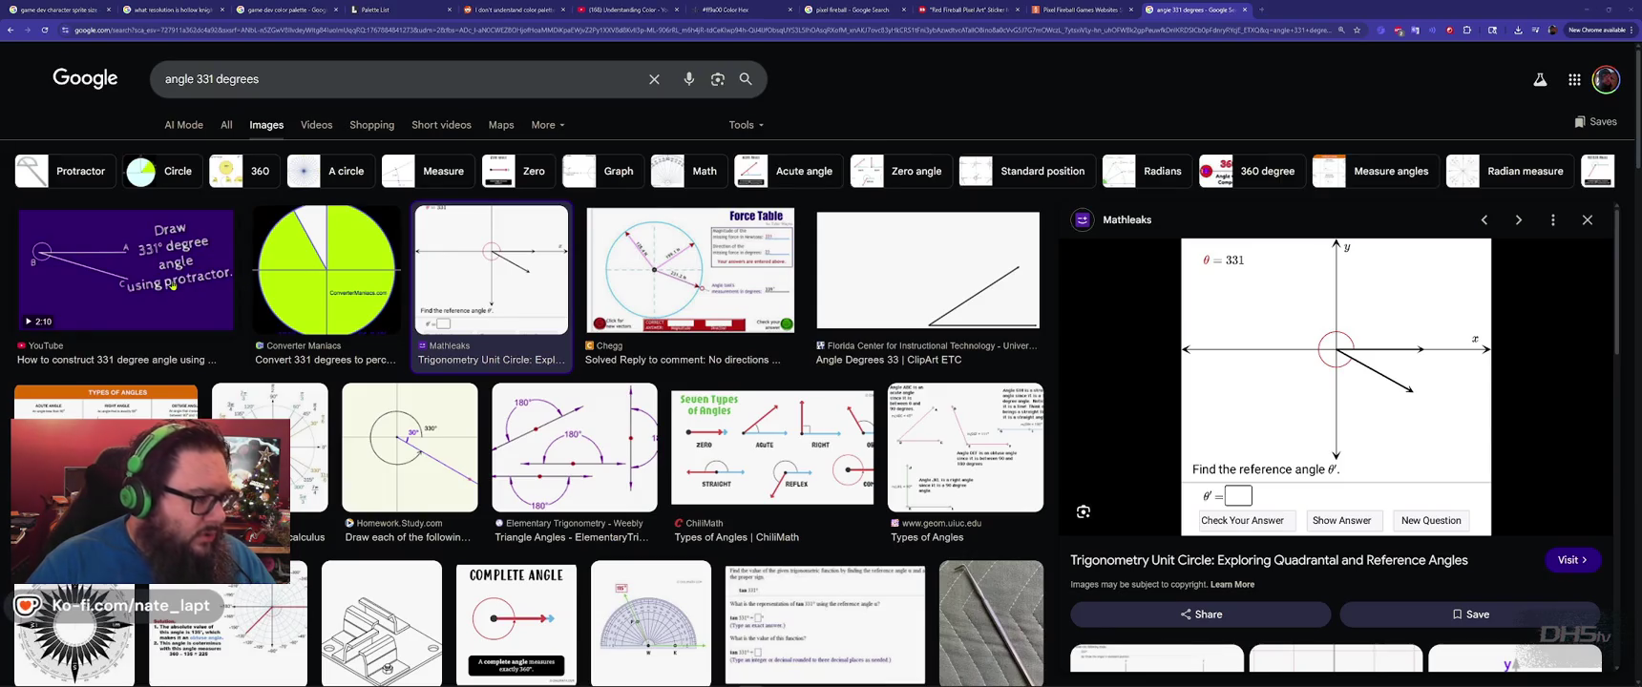
Compare with the PlayerBase code, search 'angle 314 degrees', then close that tab.
{"action": "key", "text": "alt+Tab"}
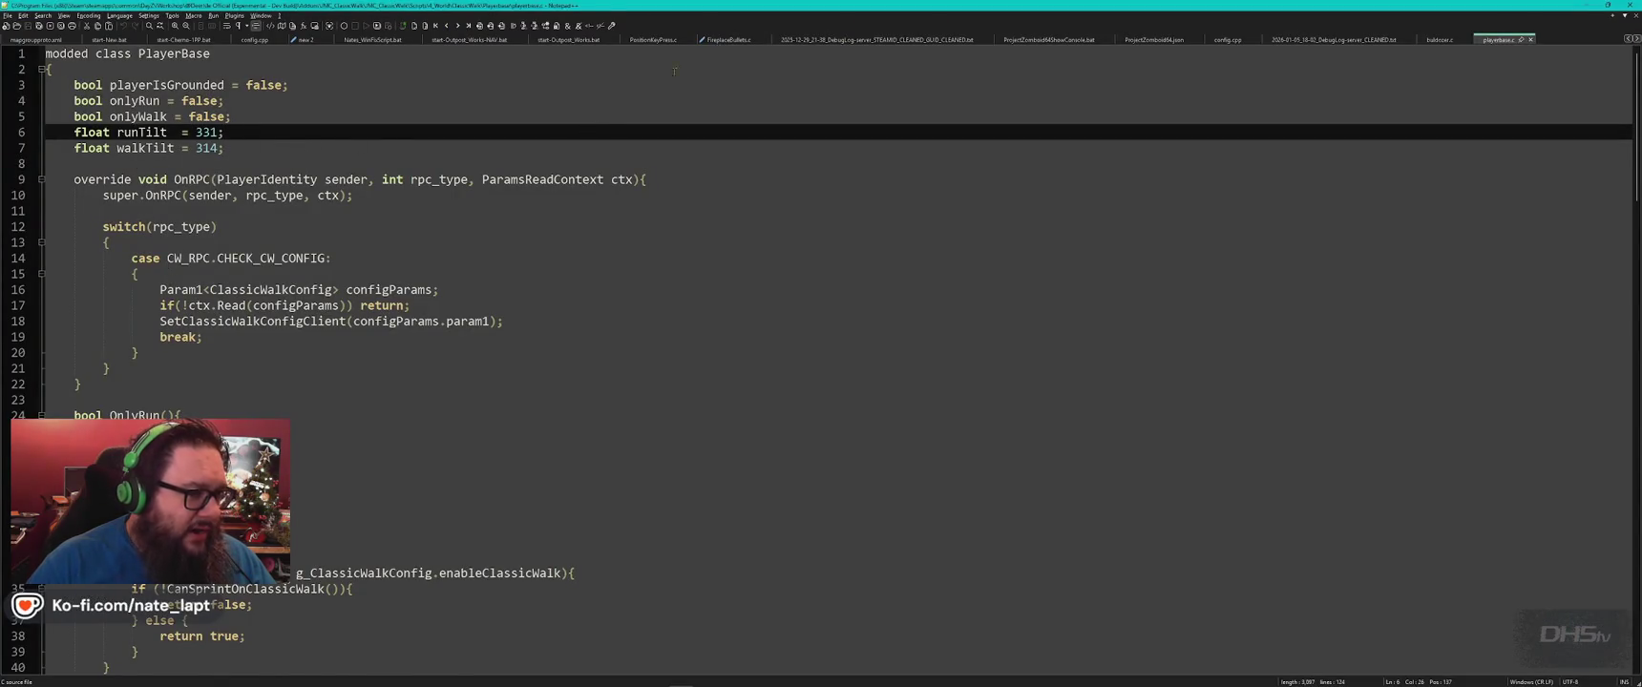
{"action": "key", "text": "alt+Tab"}
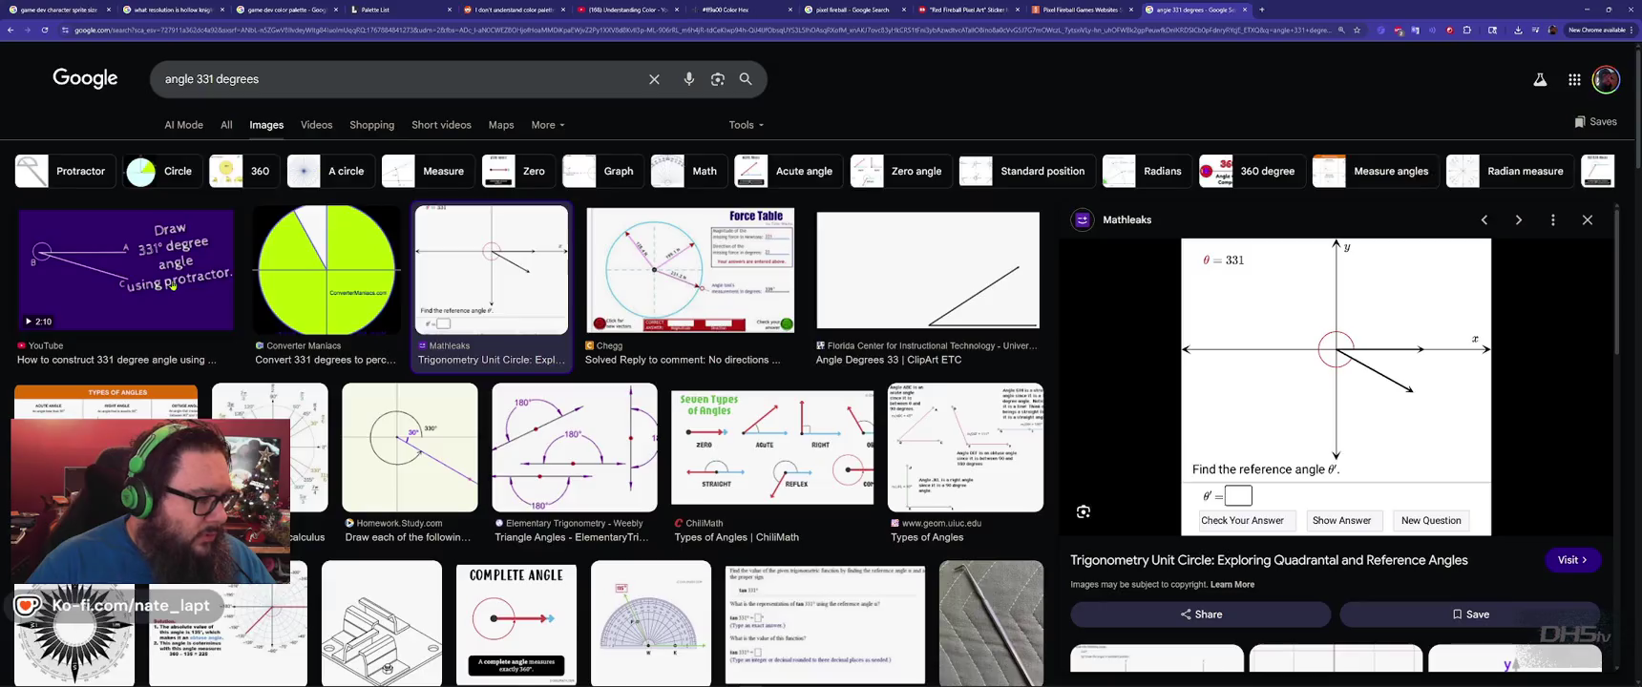
{"action": "key", "text": "alt+Tab"}
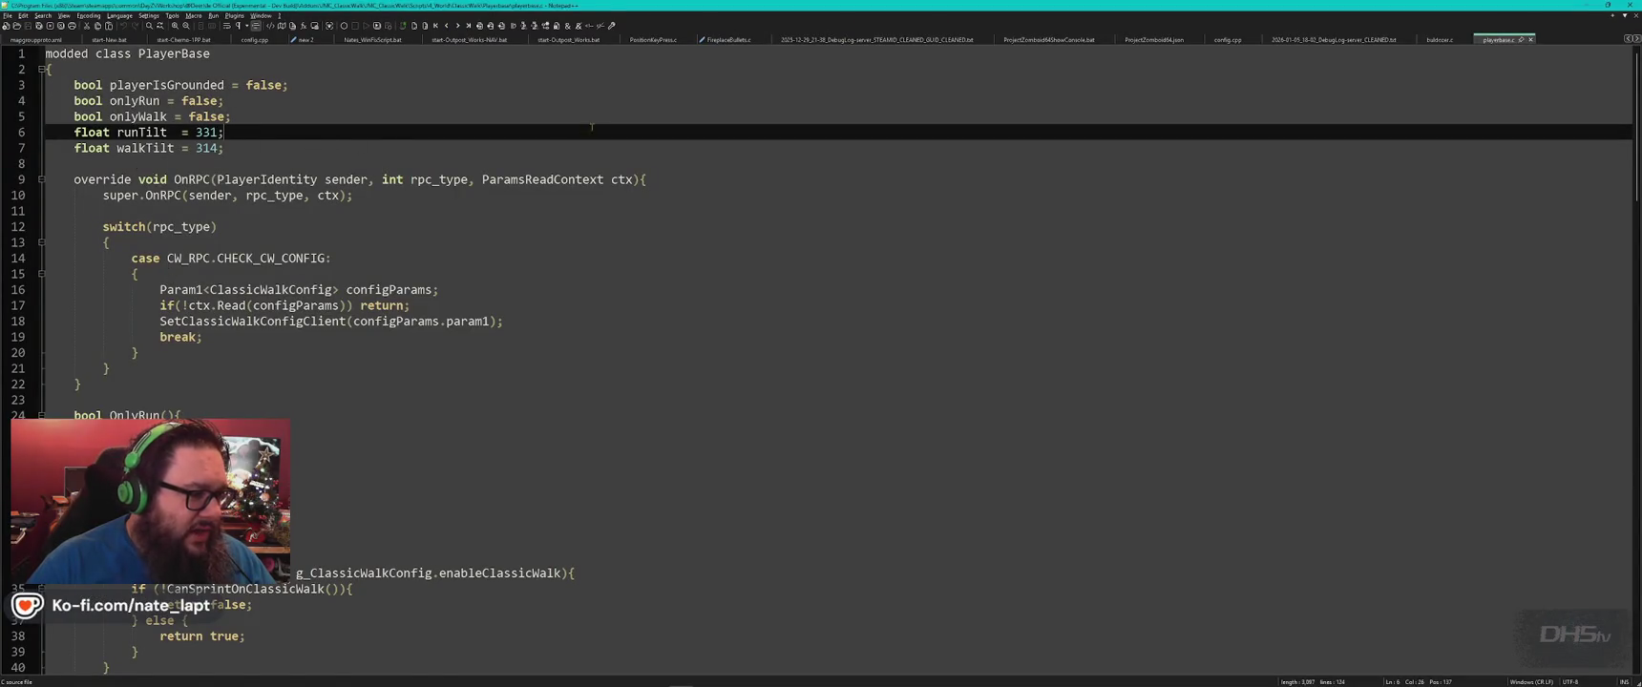
{"action": "key", "text": "alt+Tab"}
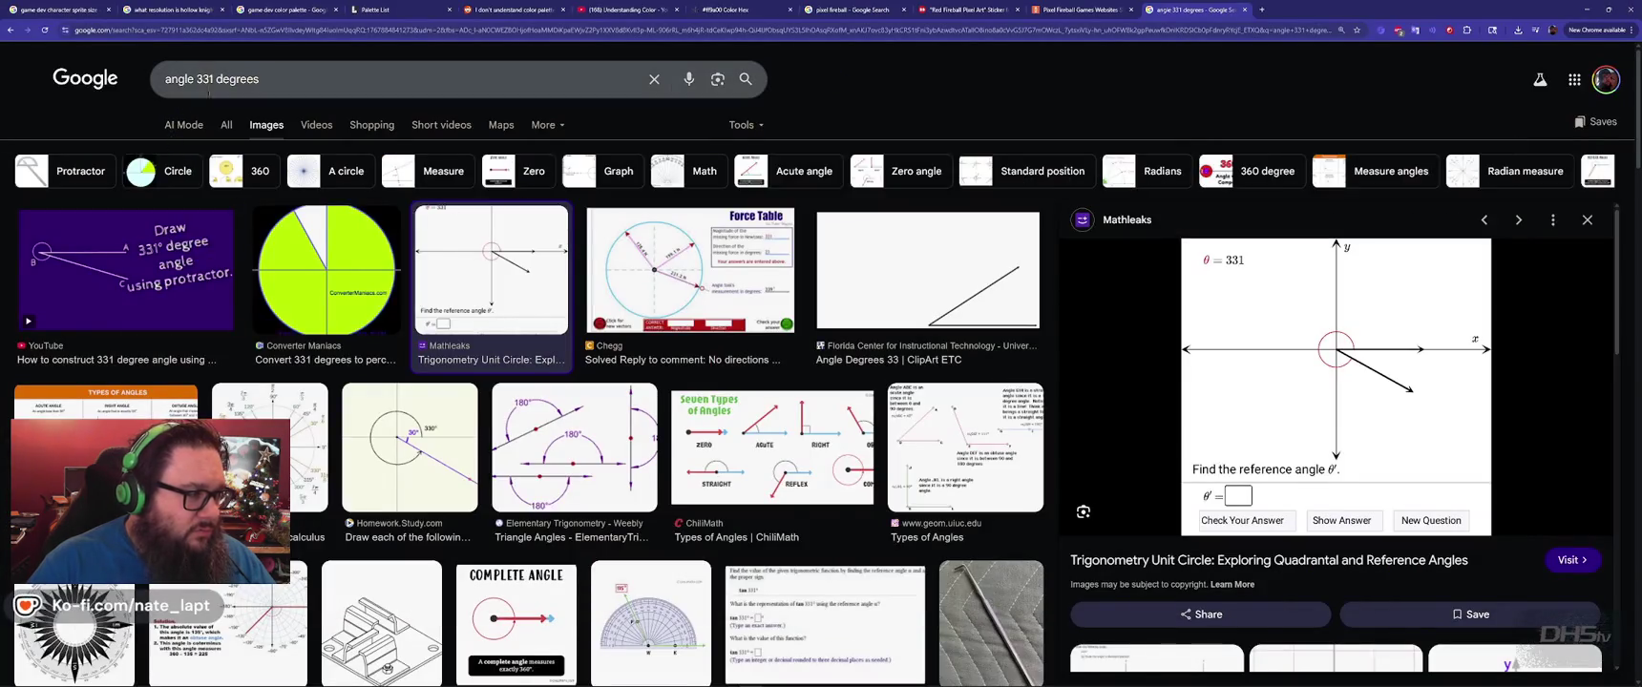
{"action": "type", "text": "314"}
{"action": "key", "text": "Return"}
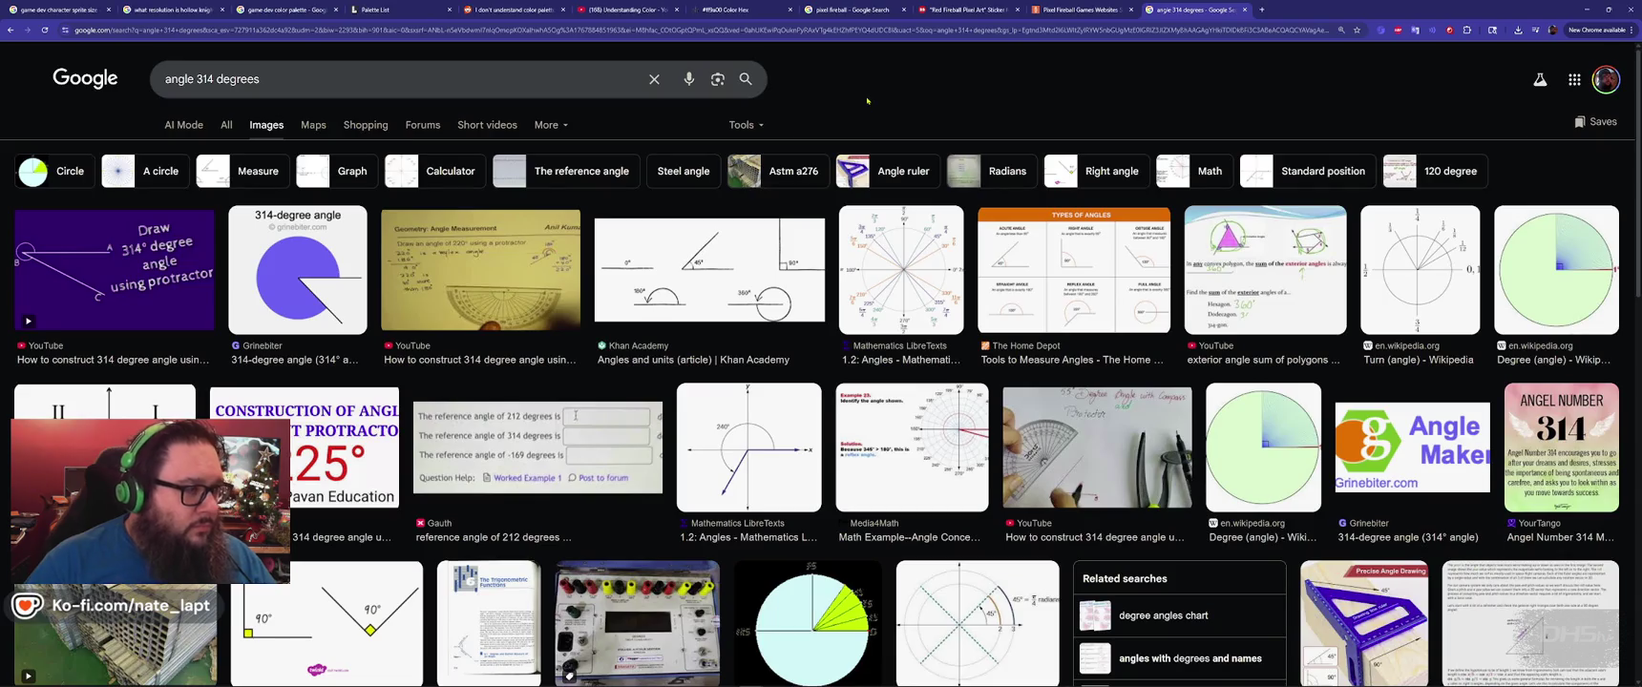
{"action": "key", "text": "ctrl+w"}
Compare the Shutterstock fireball with the sprite, then delete the orange ellipse from Sprite-0006.
{"action": "key", "text": "alt+Tab"}
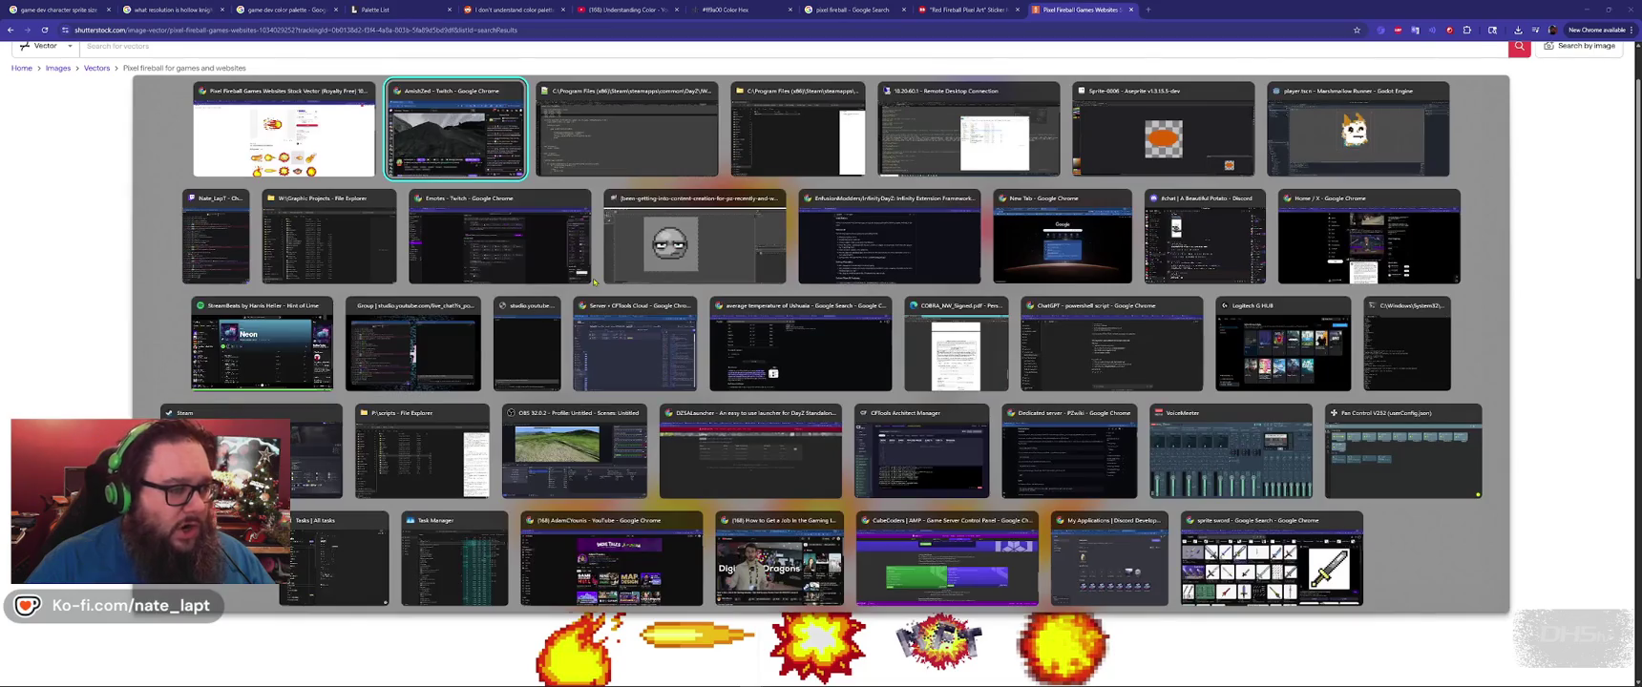
{"action": "key", "text": "alt+Tab"}
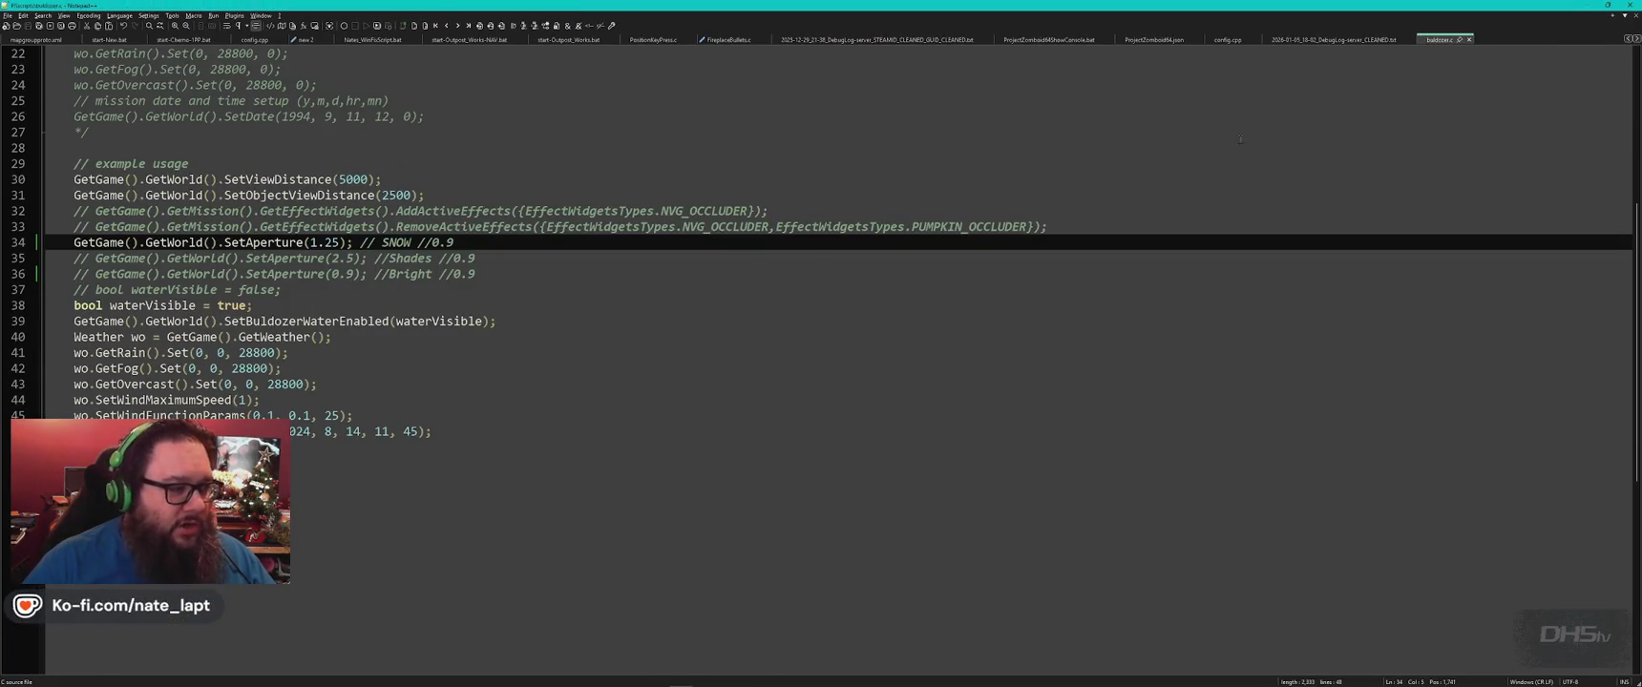
{"action": "key", "text": "alt+Tab"}
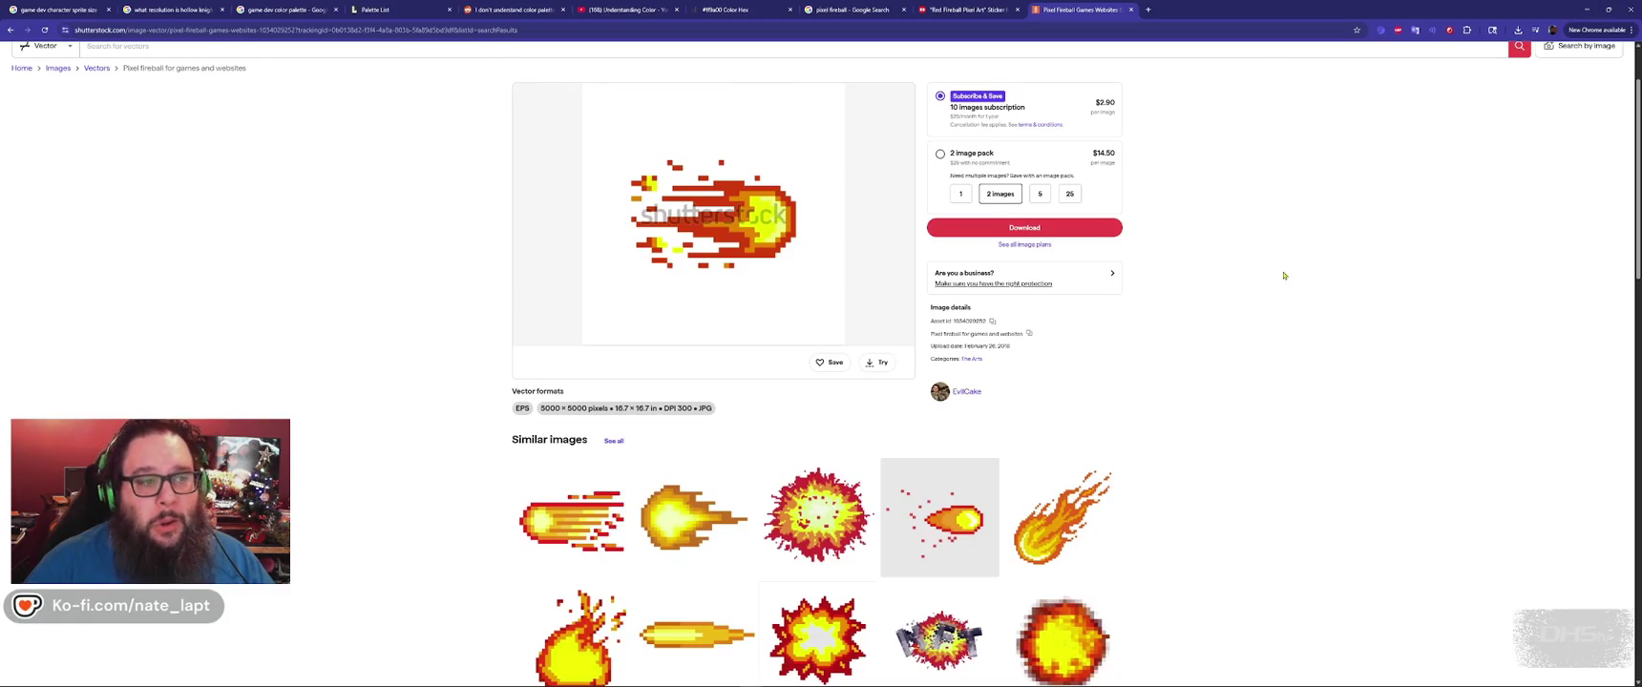
{"action": "key", "text": "alt+Tab"}
{"action": "key", "text": "alt+Tab"}
{"action": "key", "text": "alt+Tab"}
{"action": "key", "text": "alt+Tab"}
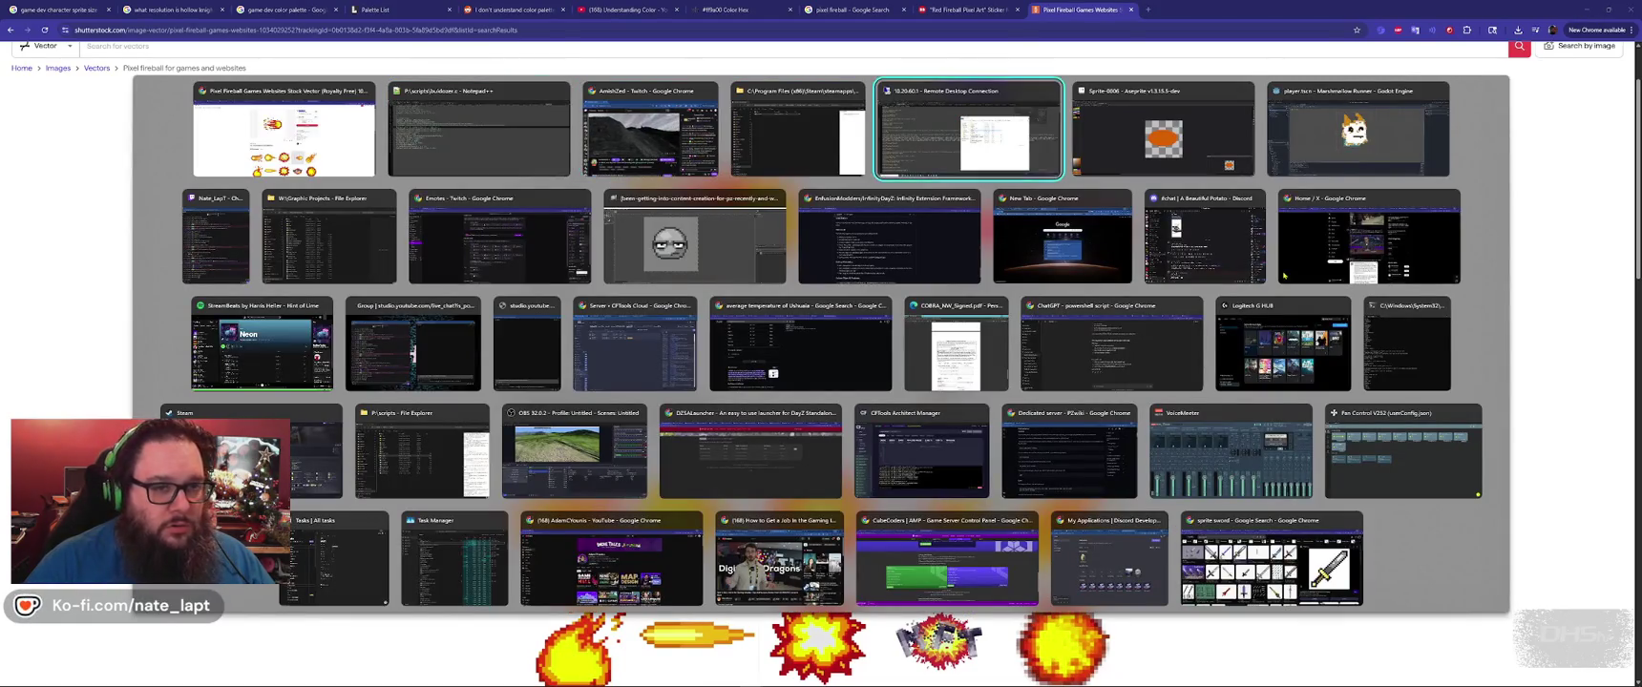
{"action": "key", "text": "alt+Tab"}
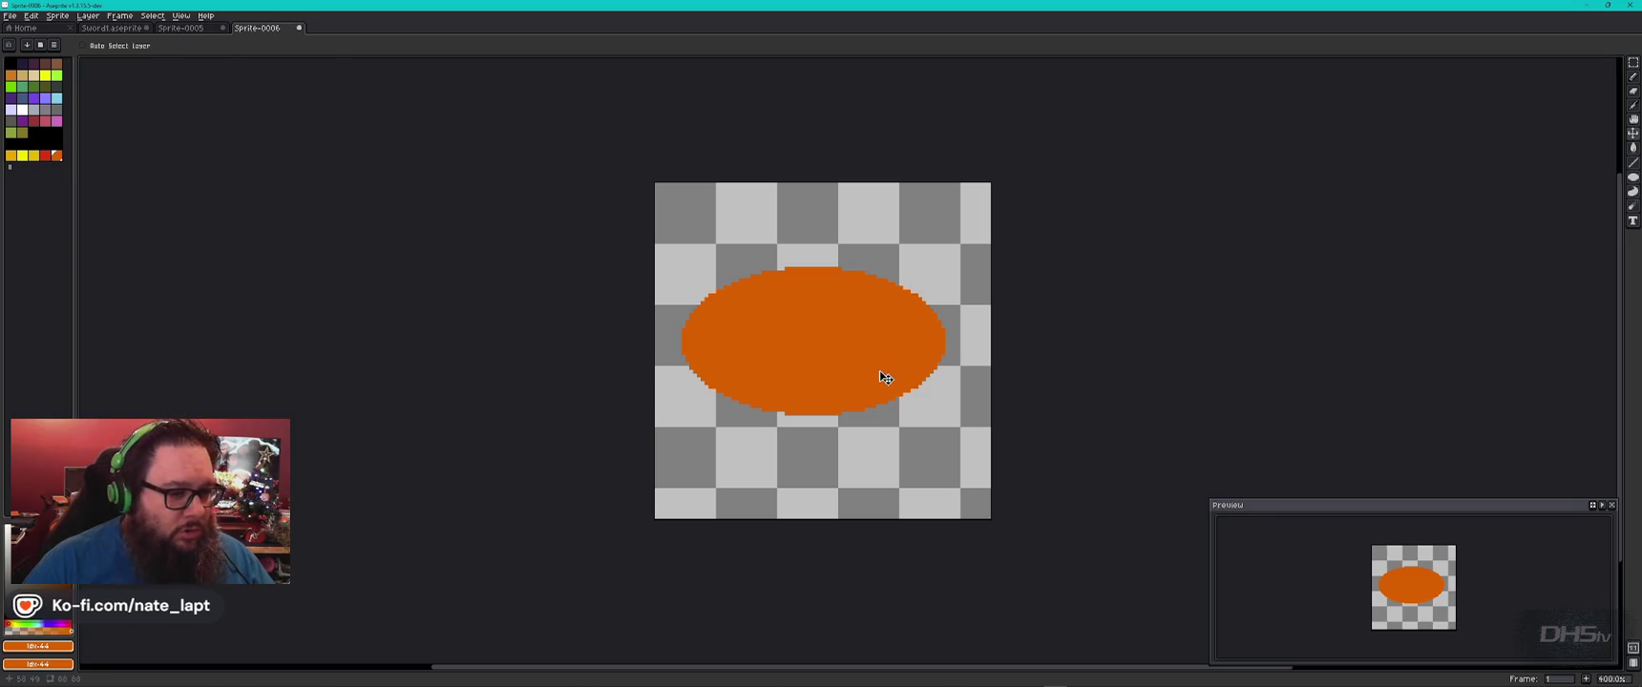
{"action": "key", "text": "alt+Tab"}
{"action": "mouse_move", "coordinate": [713, 216]}
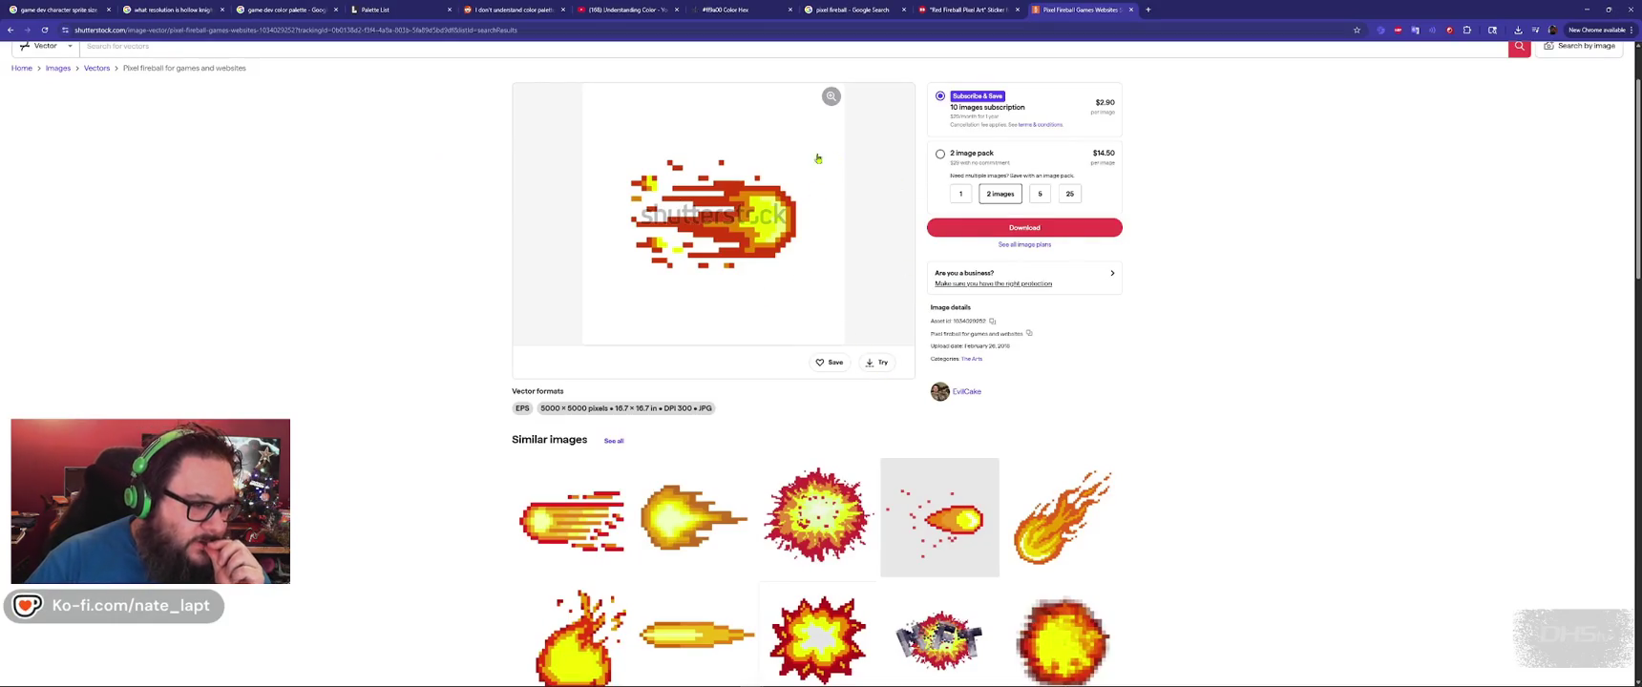
{"action": "key", "text": "alt+Tab"}
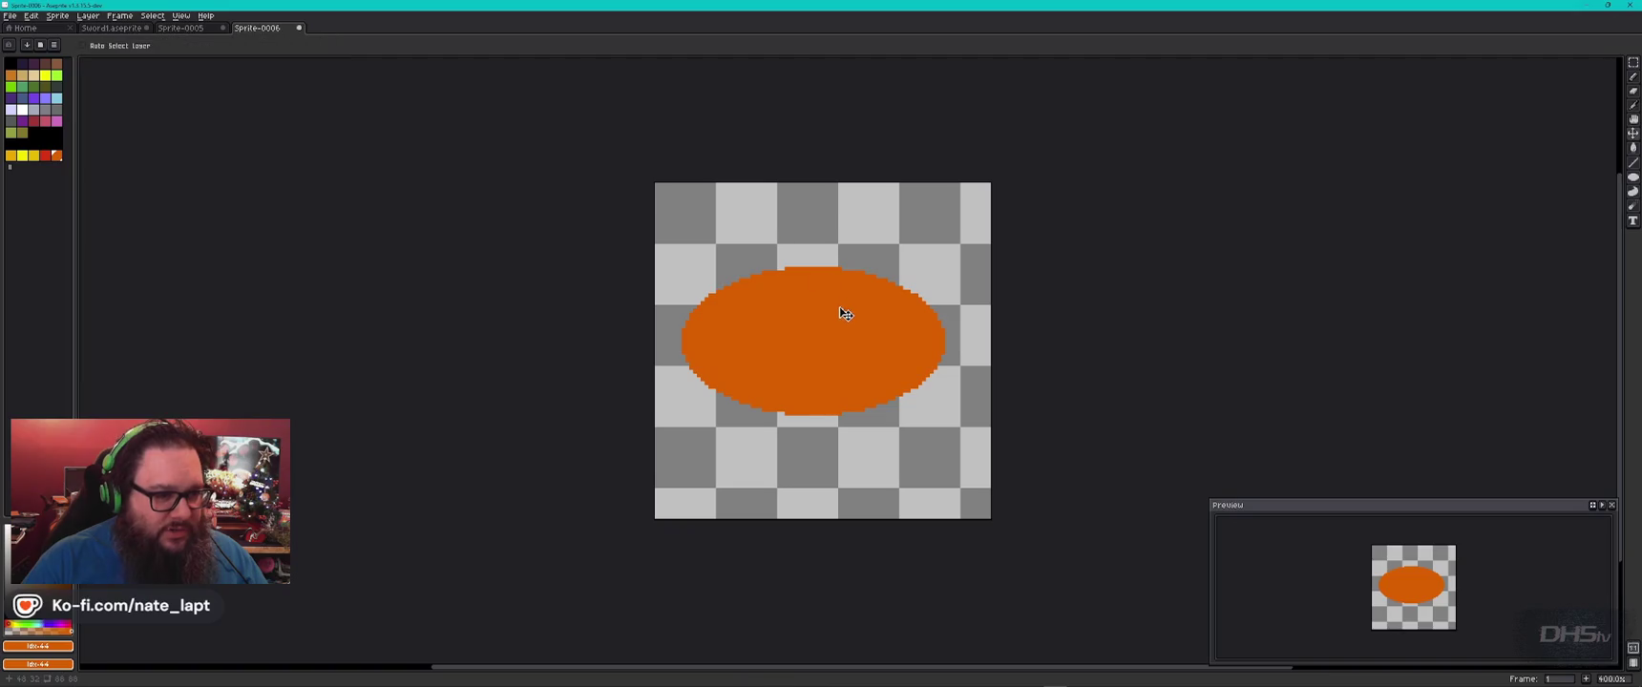
{"action": "left_click_drag", "start_coordinate": [771, 292], "coordinate": [858, 332]}
{"action": "key", "text": "Delete"}
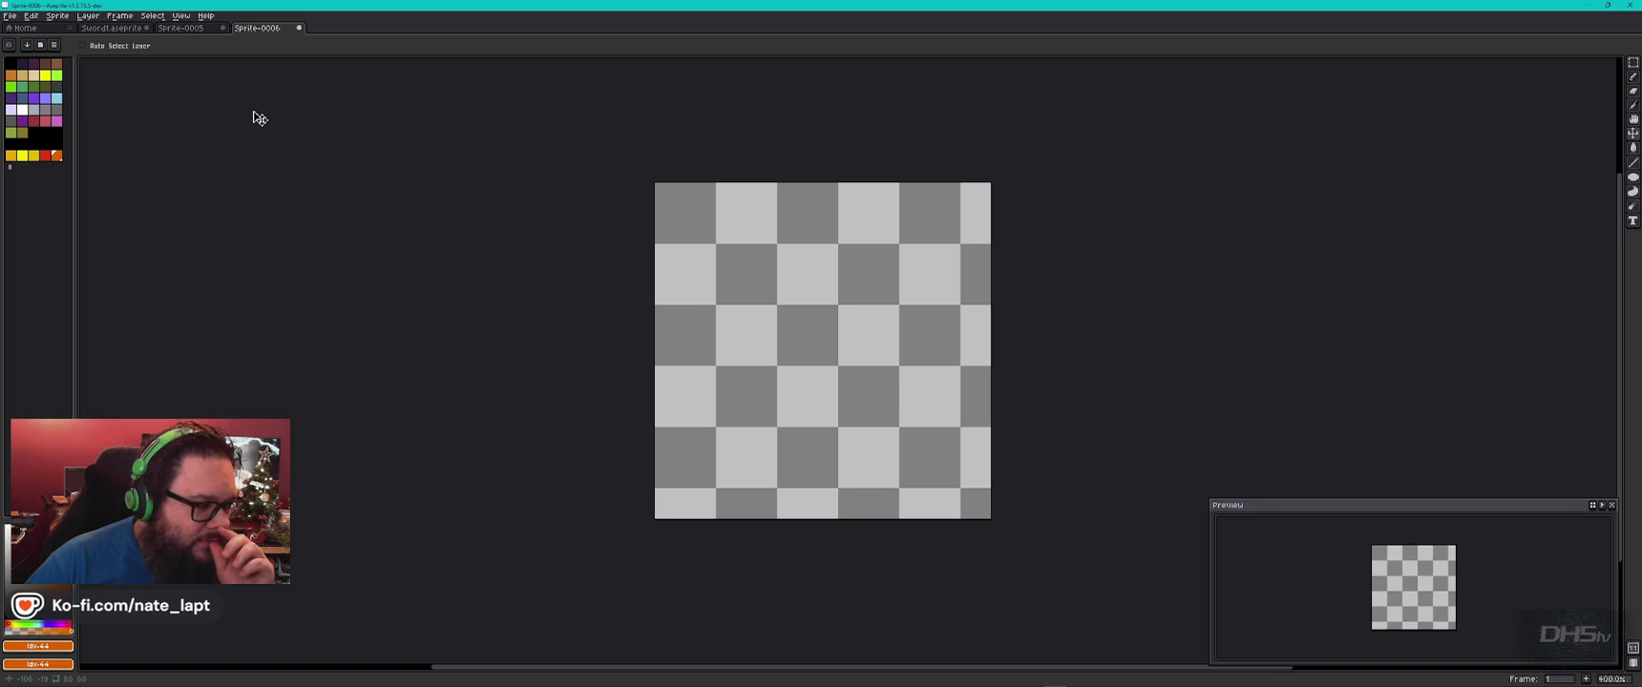
Draw a filled orange circle with the Filled Ellipse tool and move it up-left.
{"action": "left_click", "coordinate": [1638, 178]}
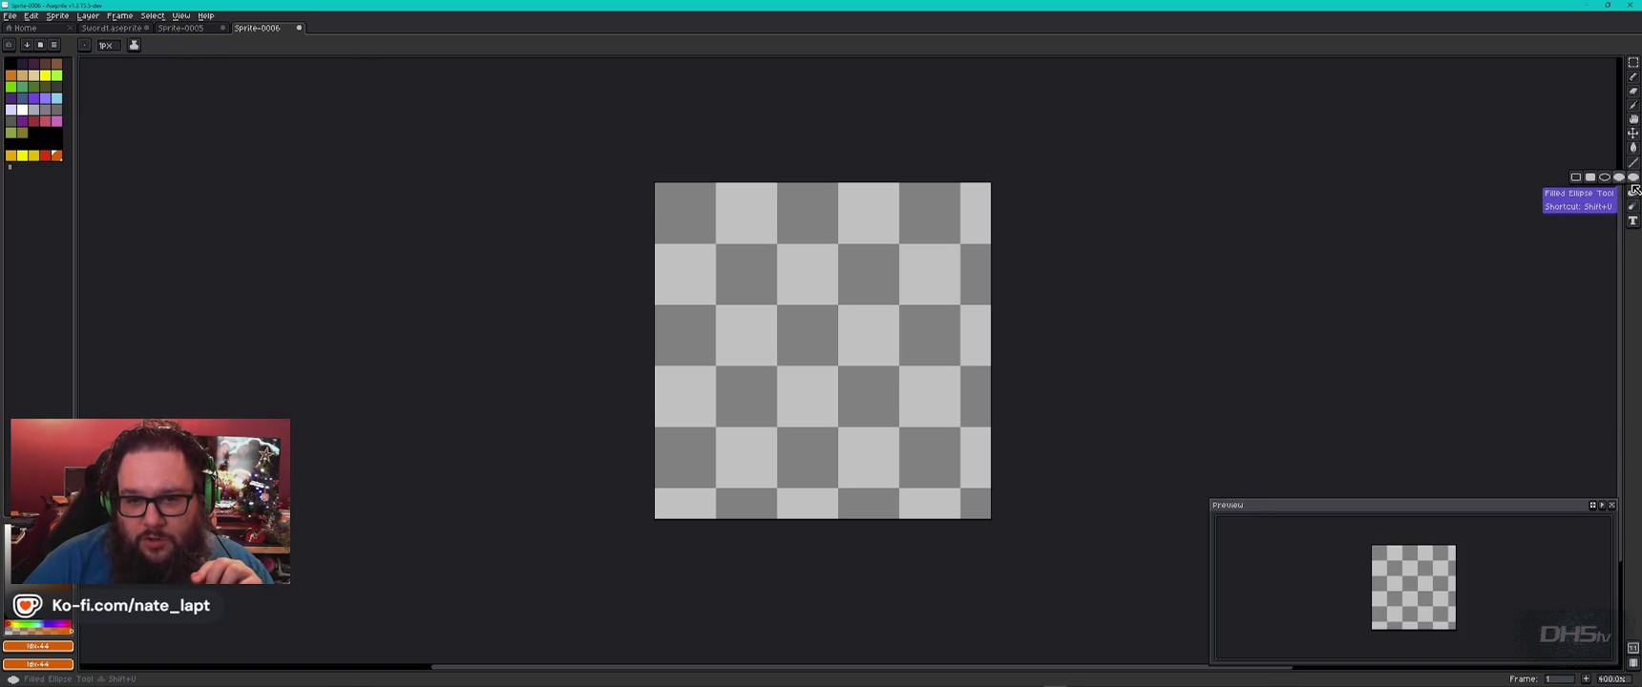
{"action": "left_click", "coordinate": [1620, 178]}
{"action": "left_click_drag", "start_coordinate": [716, 307], "coordinate": [857, 447]}
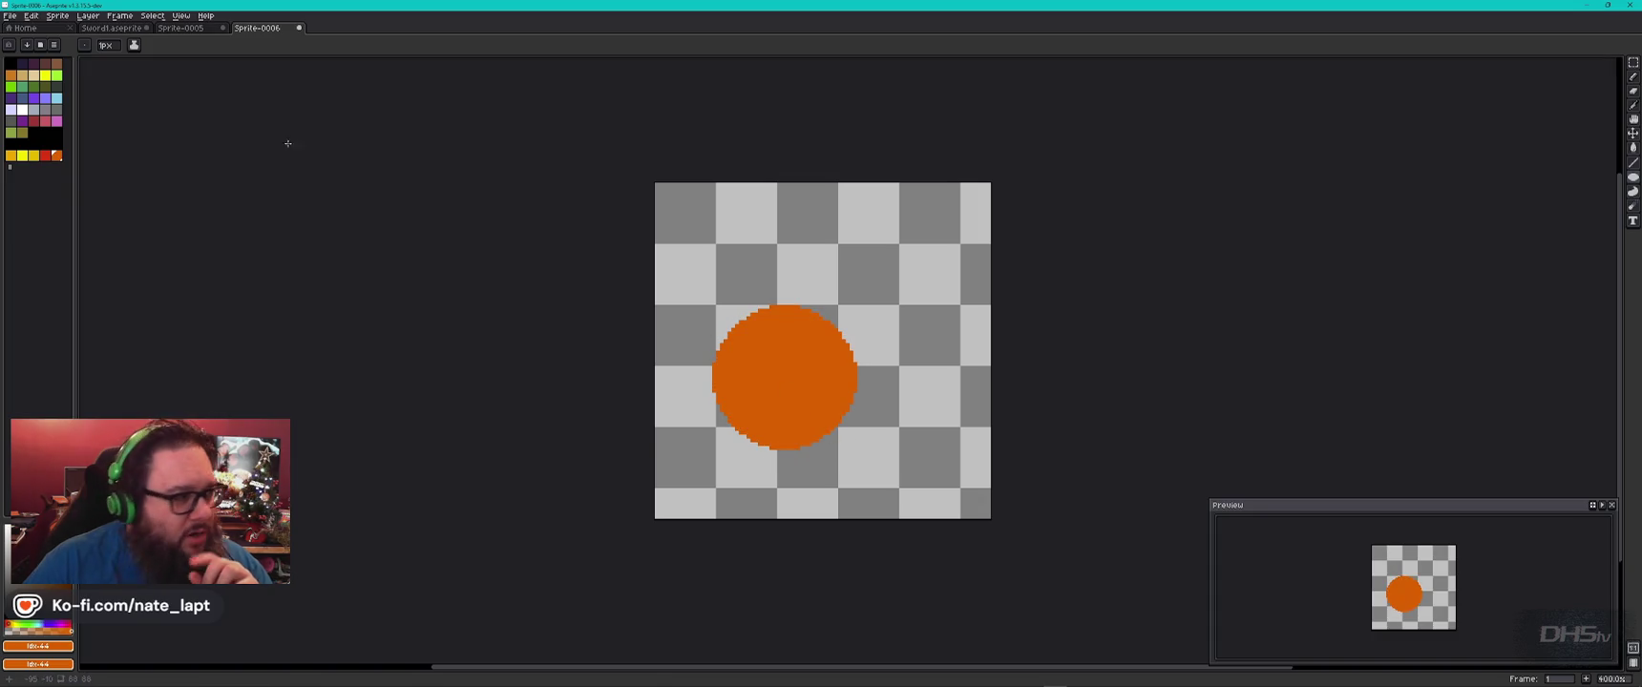
{"action": "left_click", "coordinate": [1633, 135]}
{"action": "left_click_drag", "start_coordinate": [807, 395], "coordinate": [771, 364]}
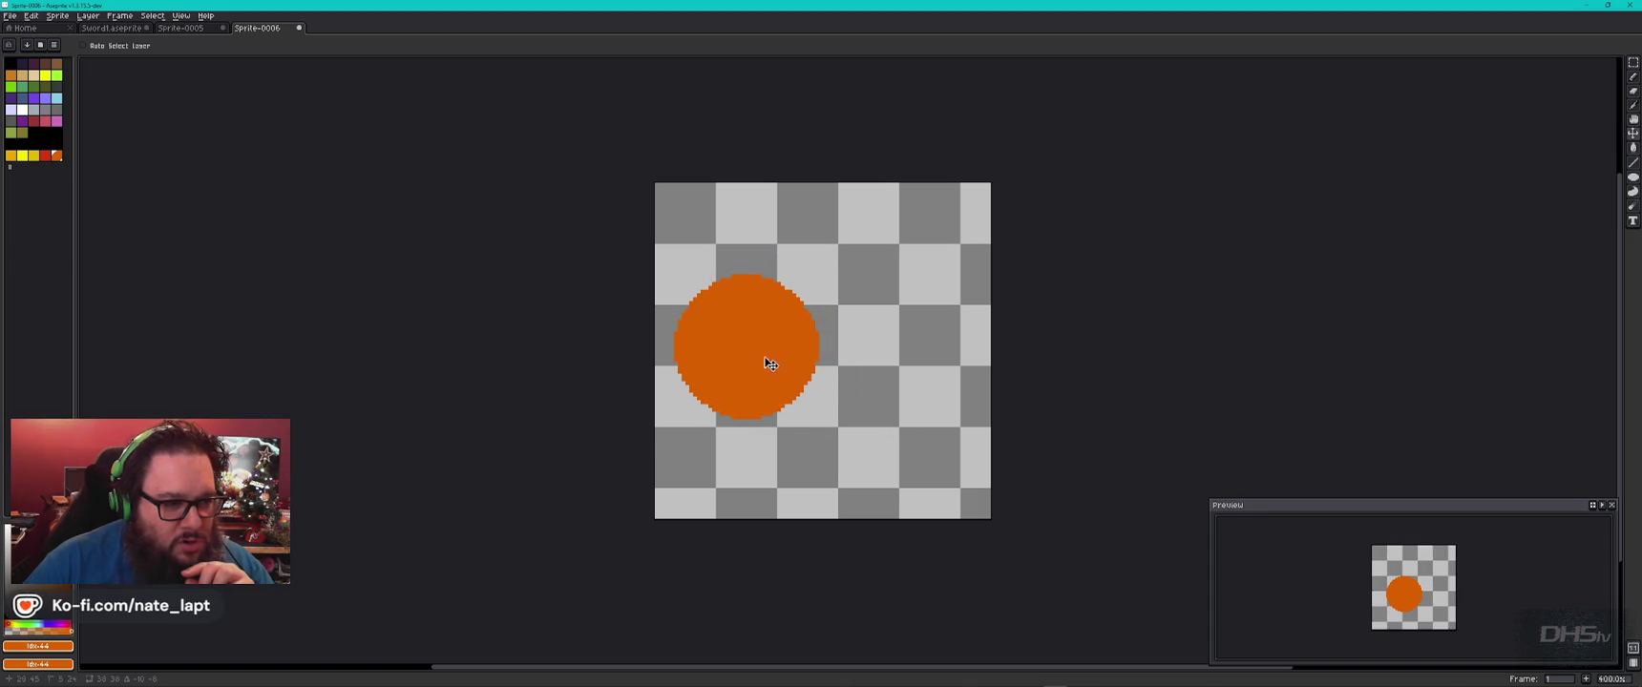
{"action": "key", "text": "alt+Tab"}
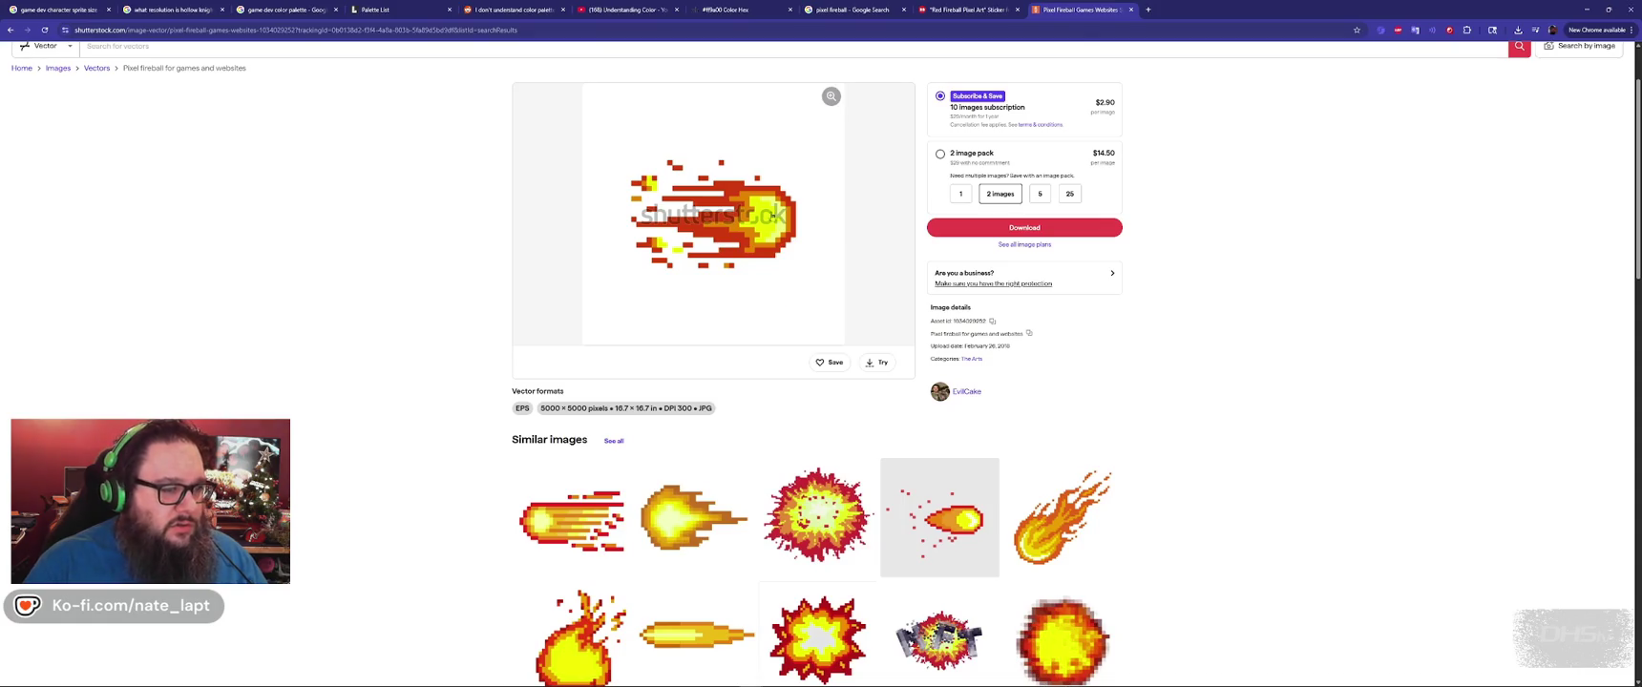
{"action": "key", "text": "alt+Tab"}
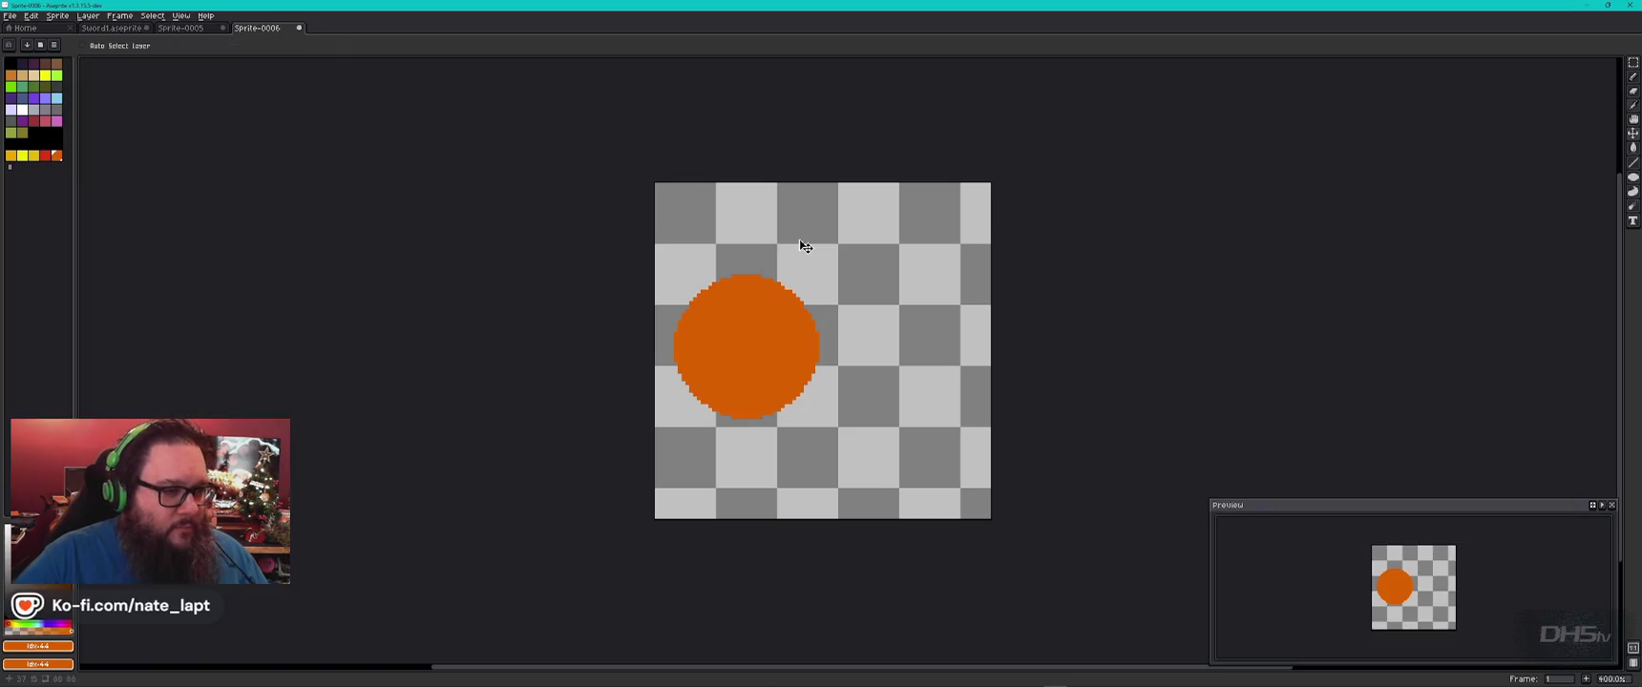
Pencil a short orange streak off the circle's top and join one to its bottom.
{"action": "key", "text": "alt+Tab"}
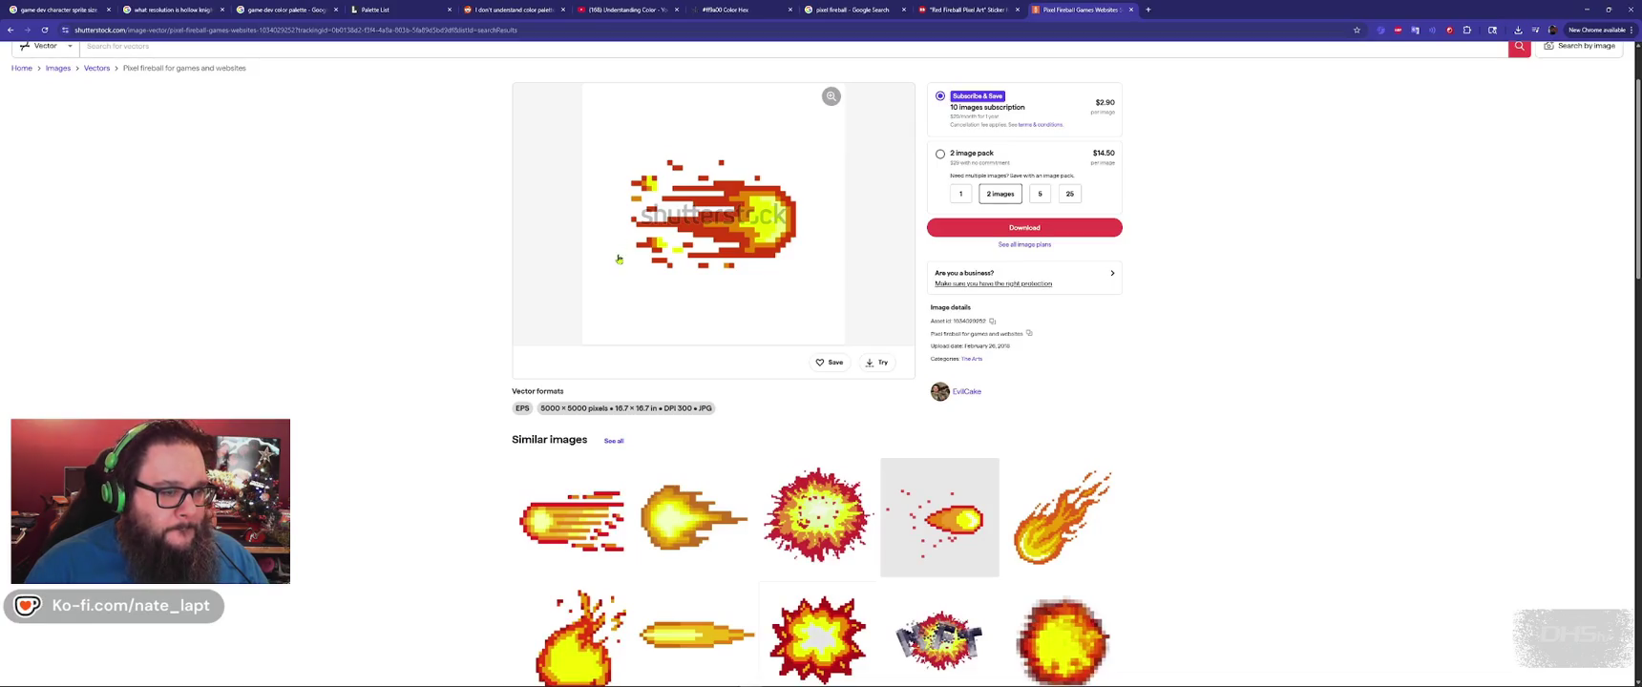
{"action": "key", "text": "alt+Tab"}
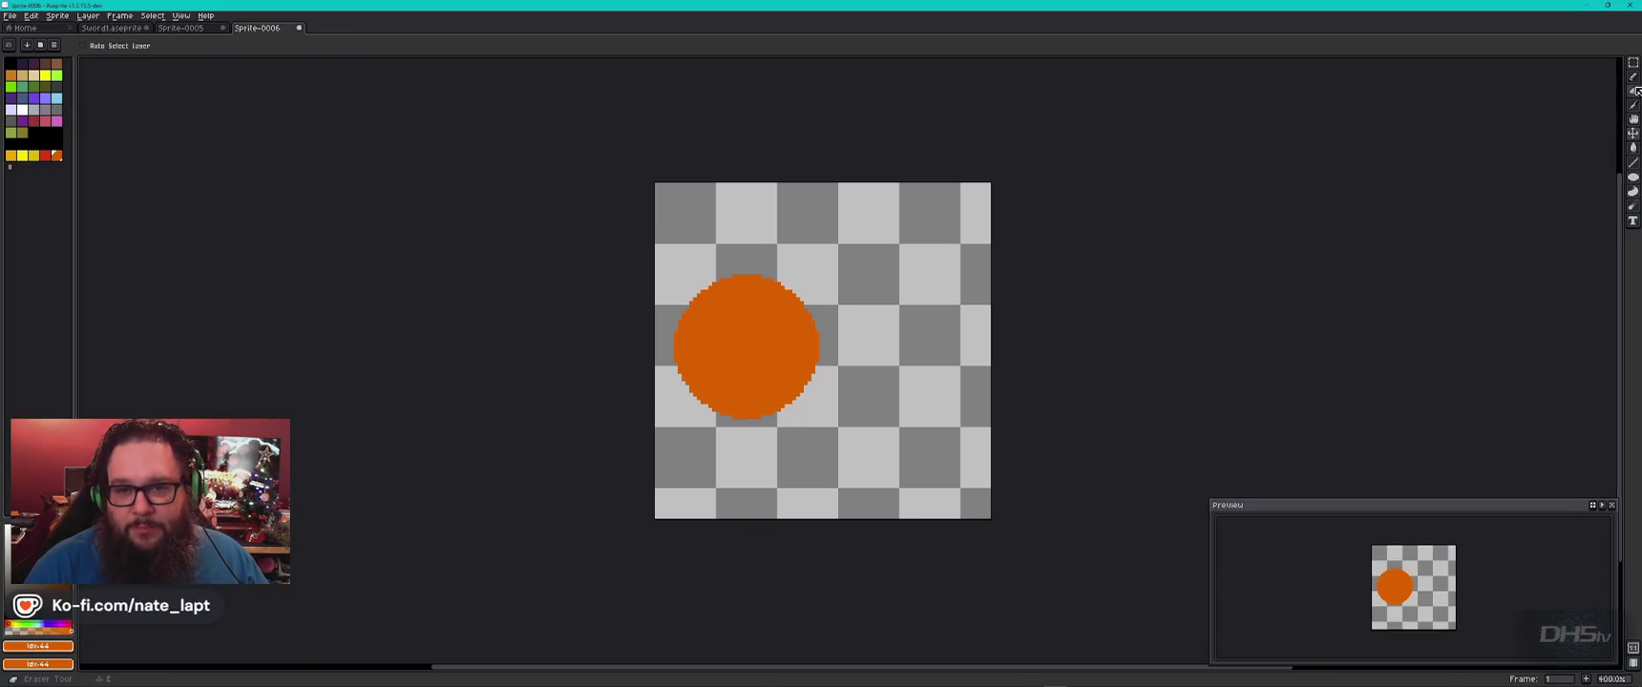
{"action": "left_click", "coordinate": [1633, 77]}
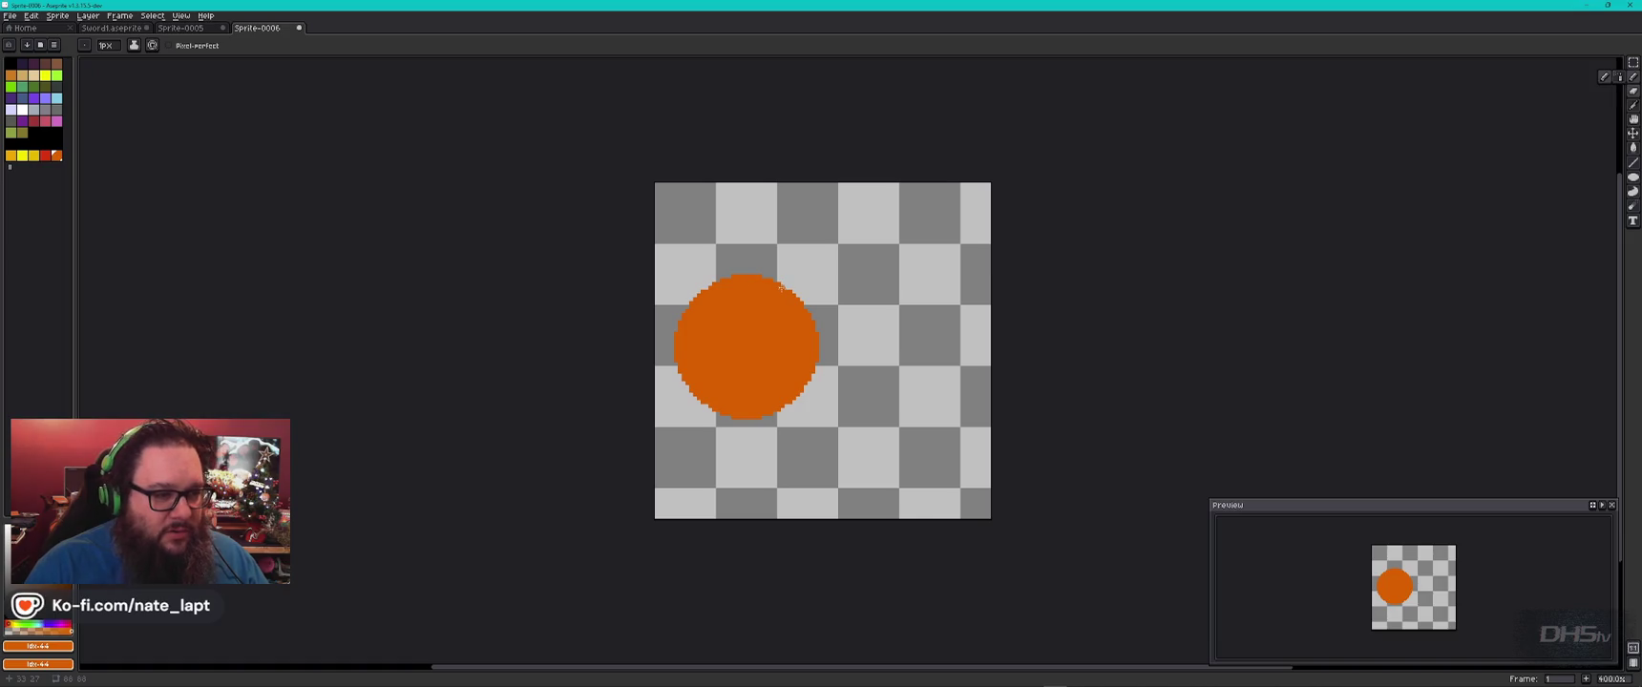
{"action": "left_click_drag", "start_coordinate": [770, 279], "coordinate": [815, 284]}
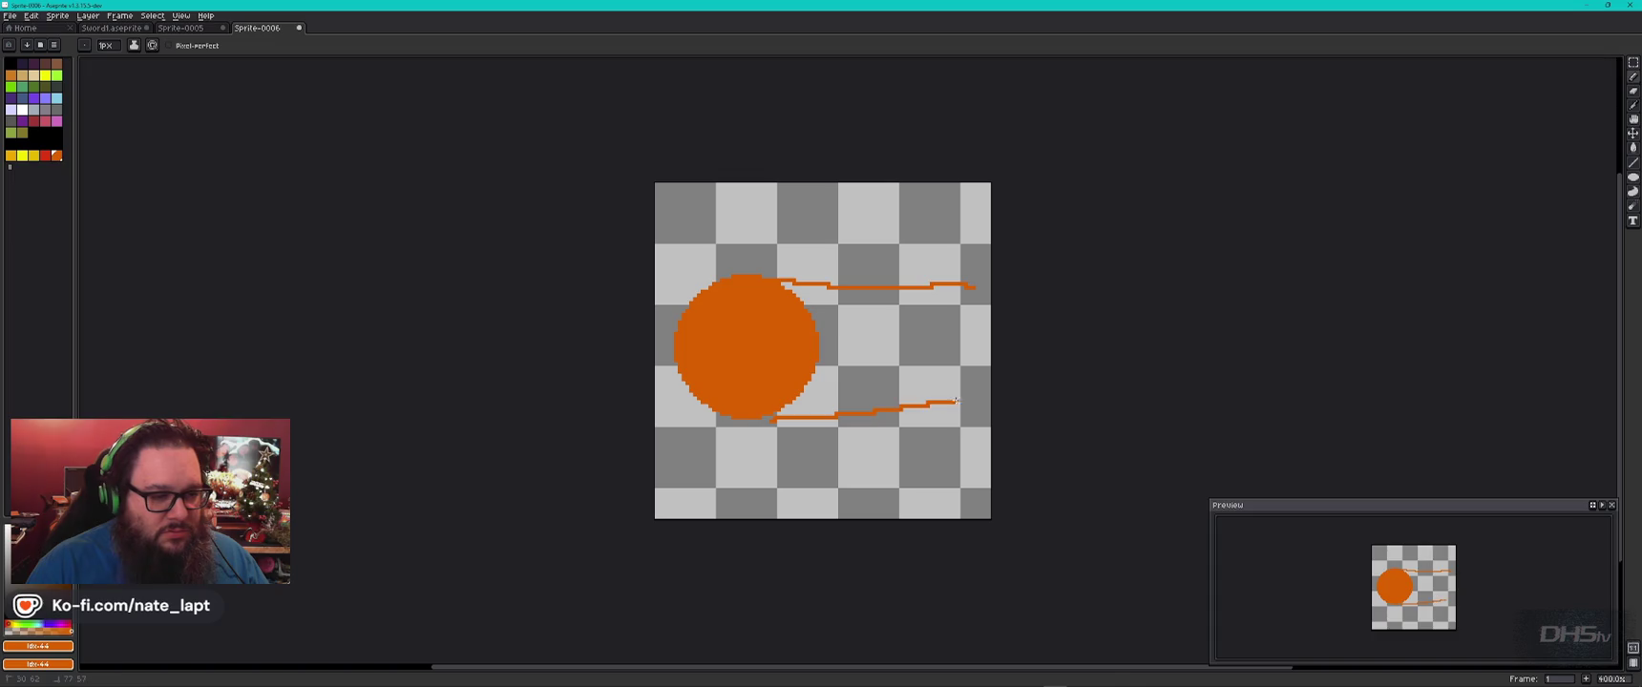
{"action": "left_click_drag", "start_coordinate": [777, 420], "coordinate": [771, 421]}
{"action": "key", "text": "alt+Tab"}
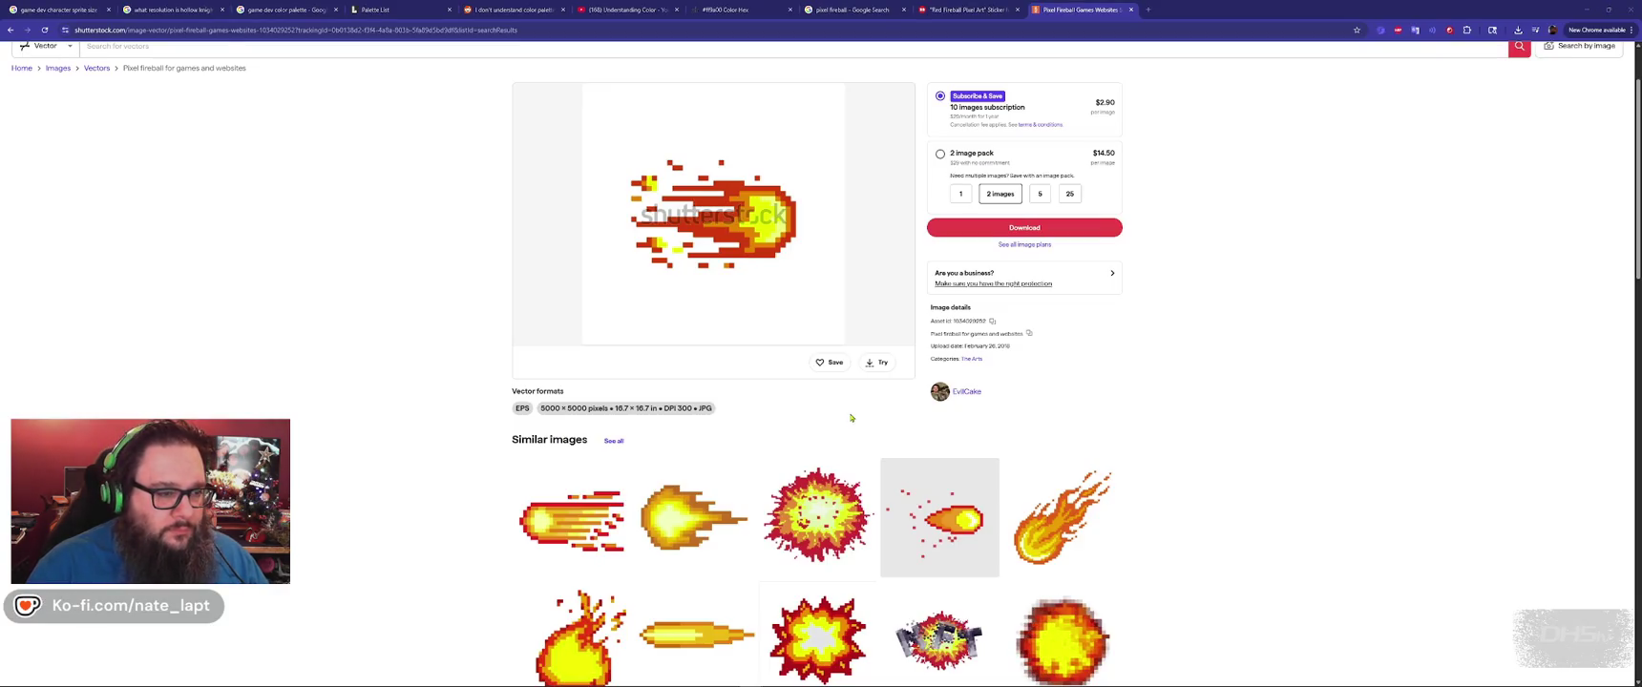
{"action": "key", "text": "alt+Tab"}
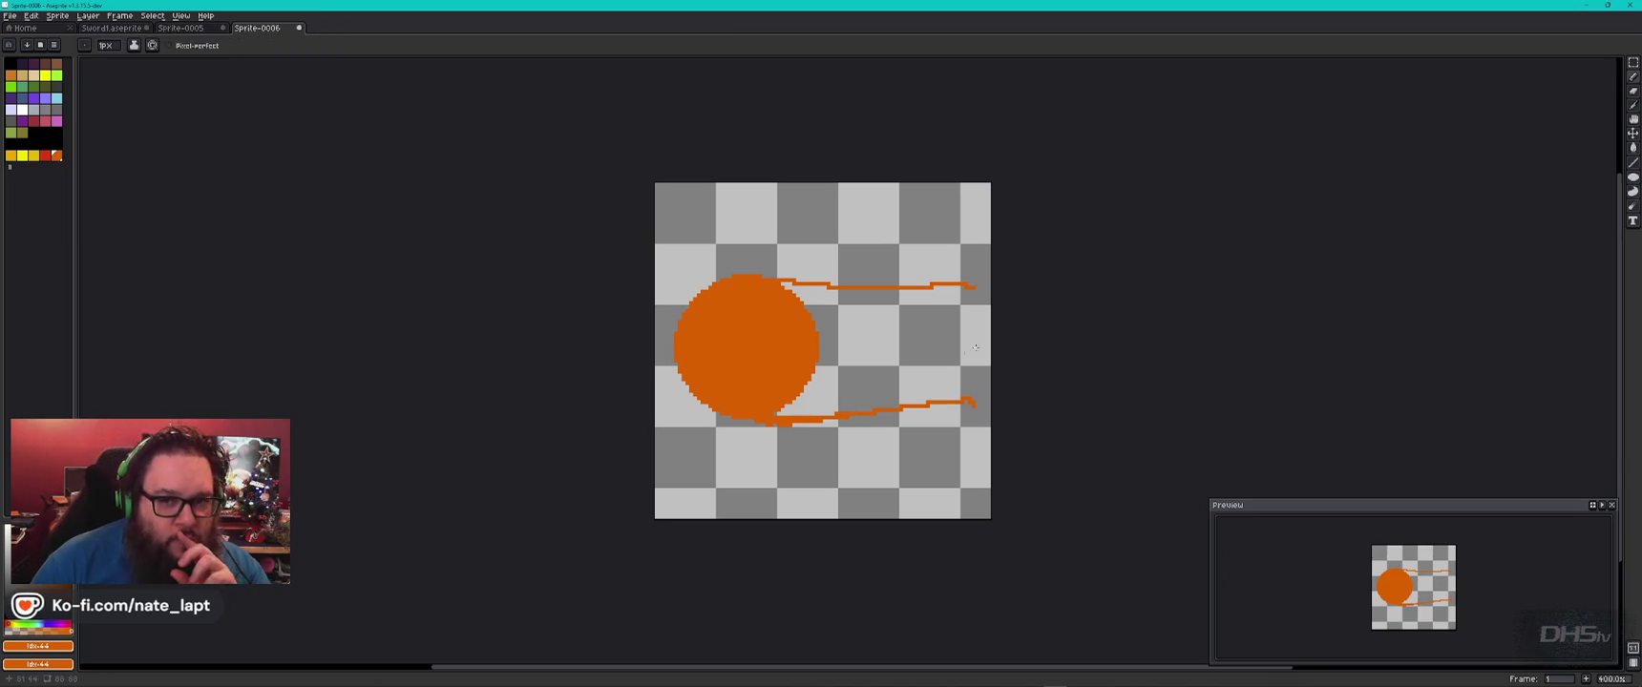
Draw straight orange streaks running right from the circle's top and bottom edges.
{"action": "left_click", "coordinate": [1632, 162]}
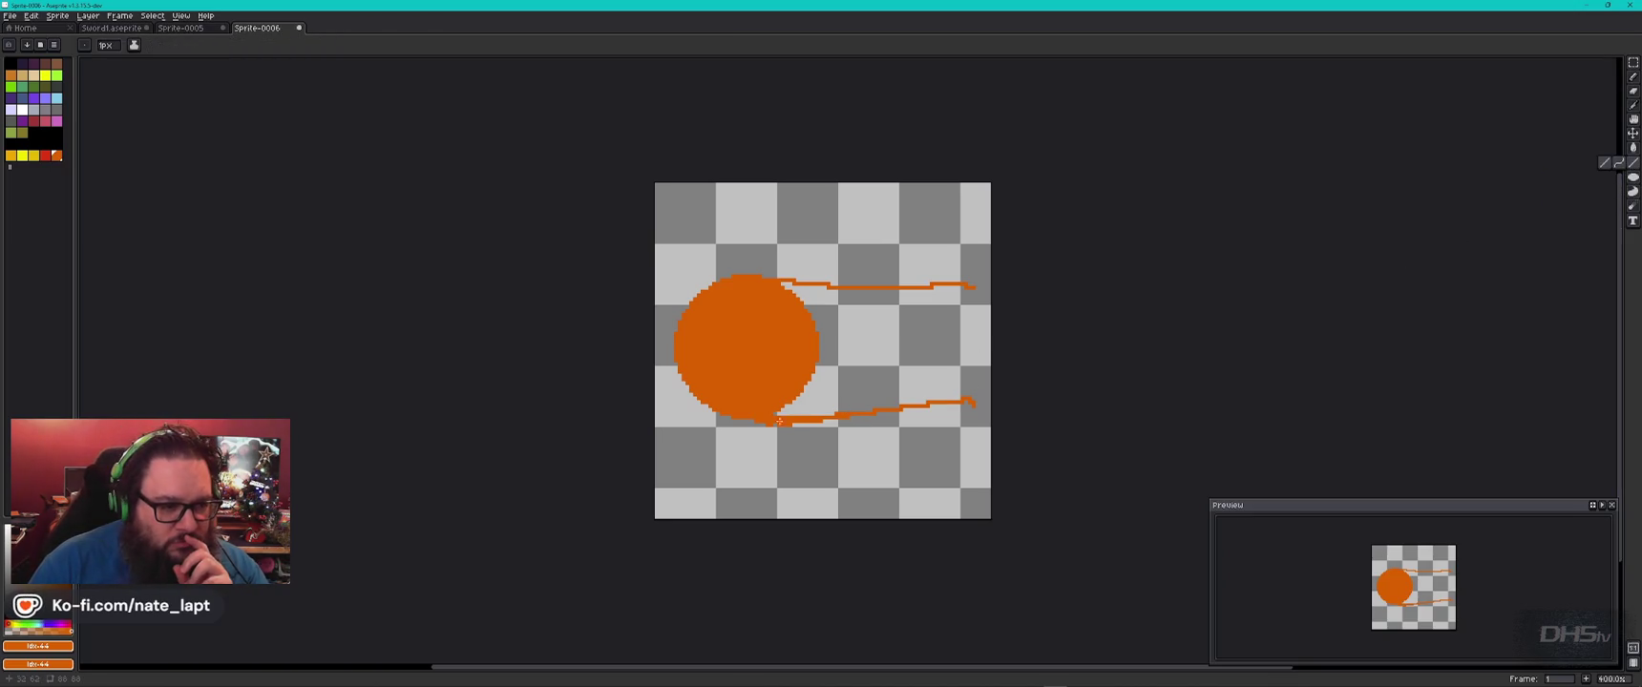
{"action": "left_click_drag", "start_coordinate": [948, 417], "coordinate": [792, 419]}
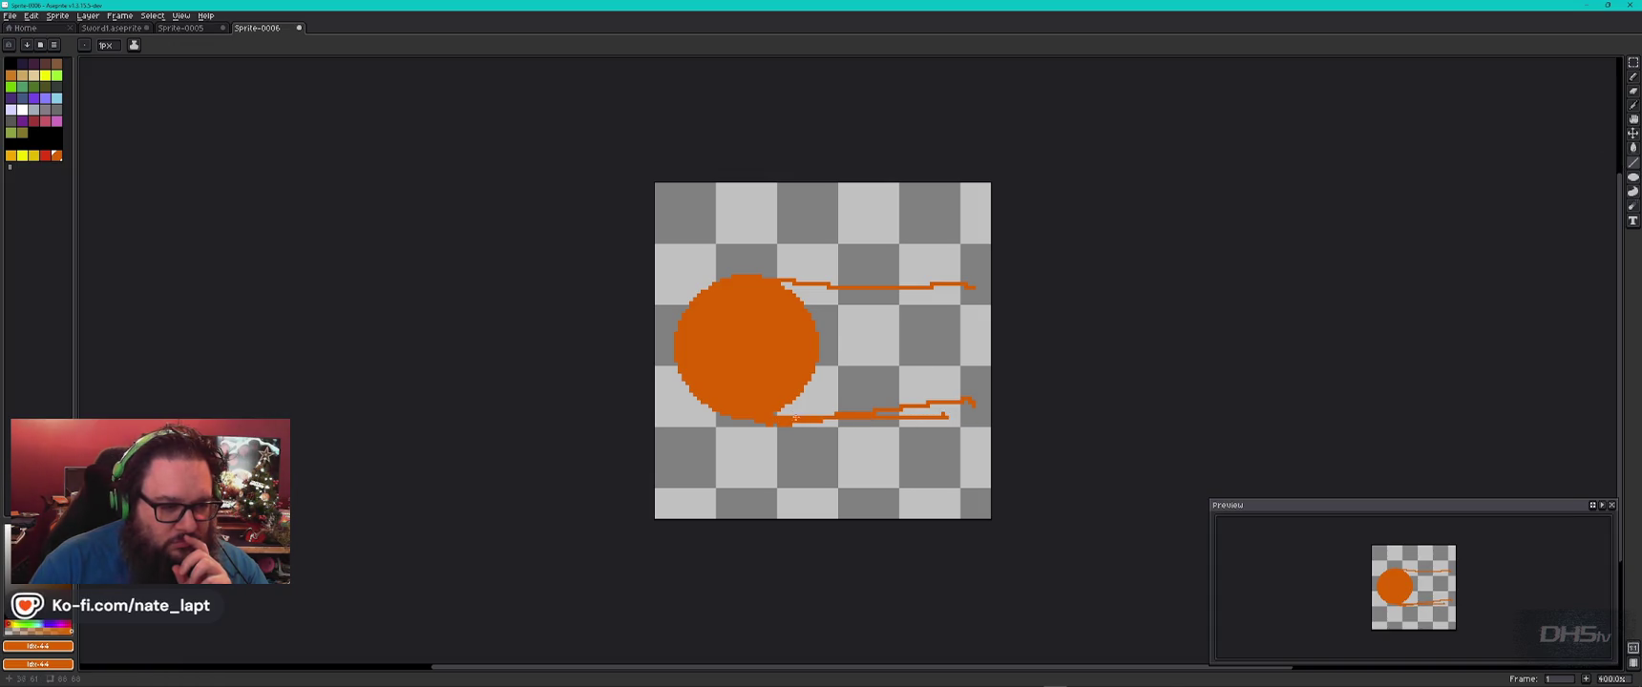
{"action": "left_click_drag", "start_coordinate": [786, 288], "coordinate": [972, 287]}
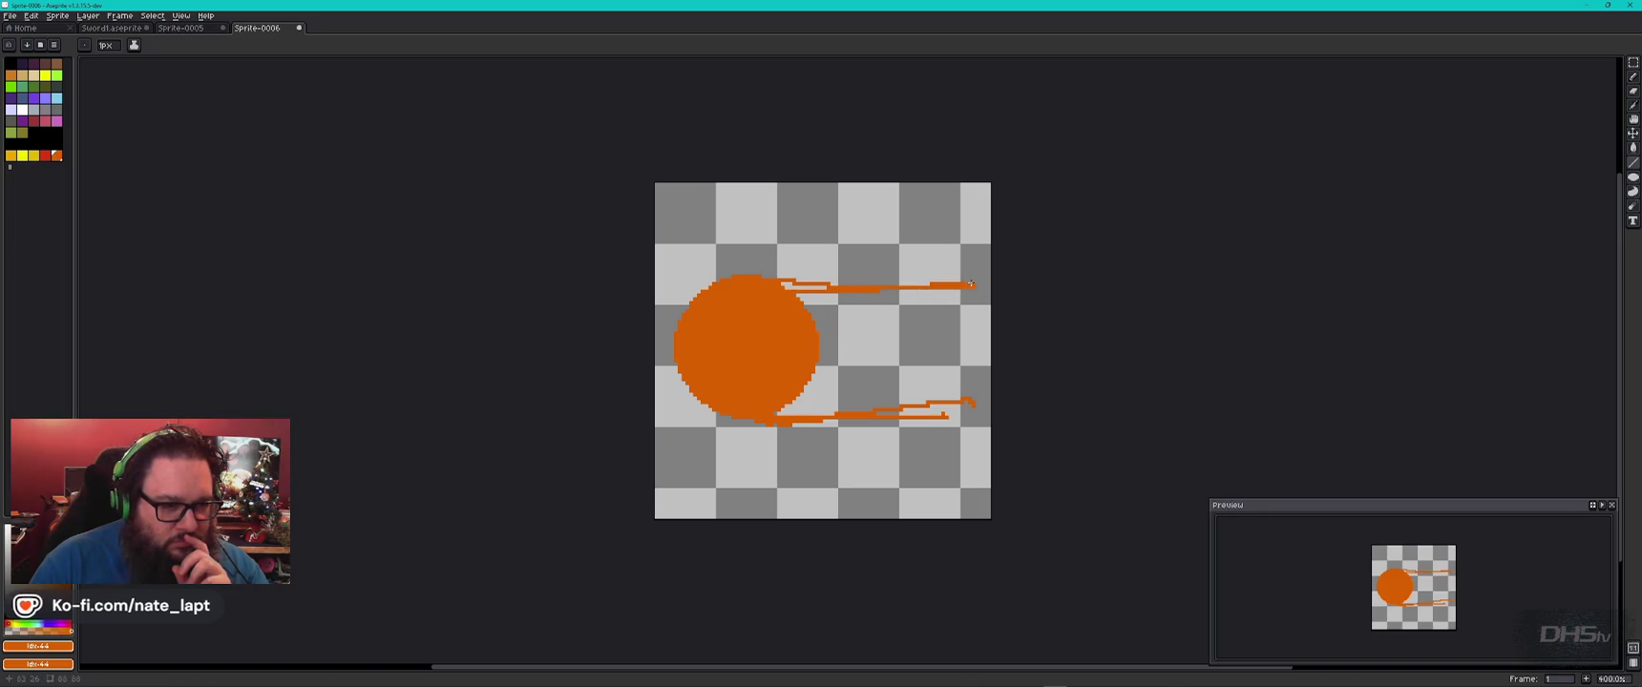
{"action": "left_click_drag", "start_coordinate": [778, 279], "coordinate": [953, 281]}
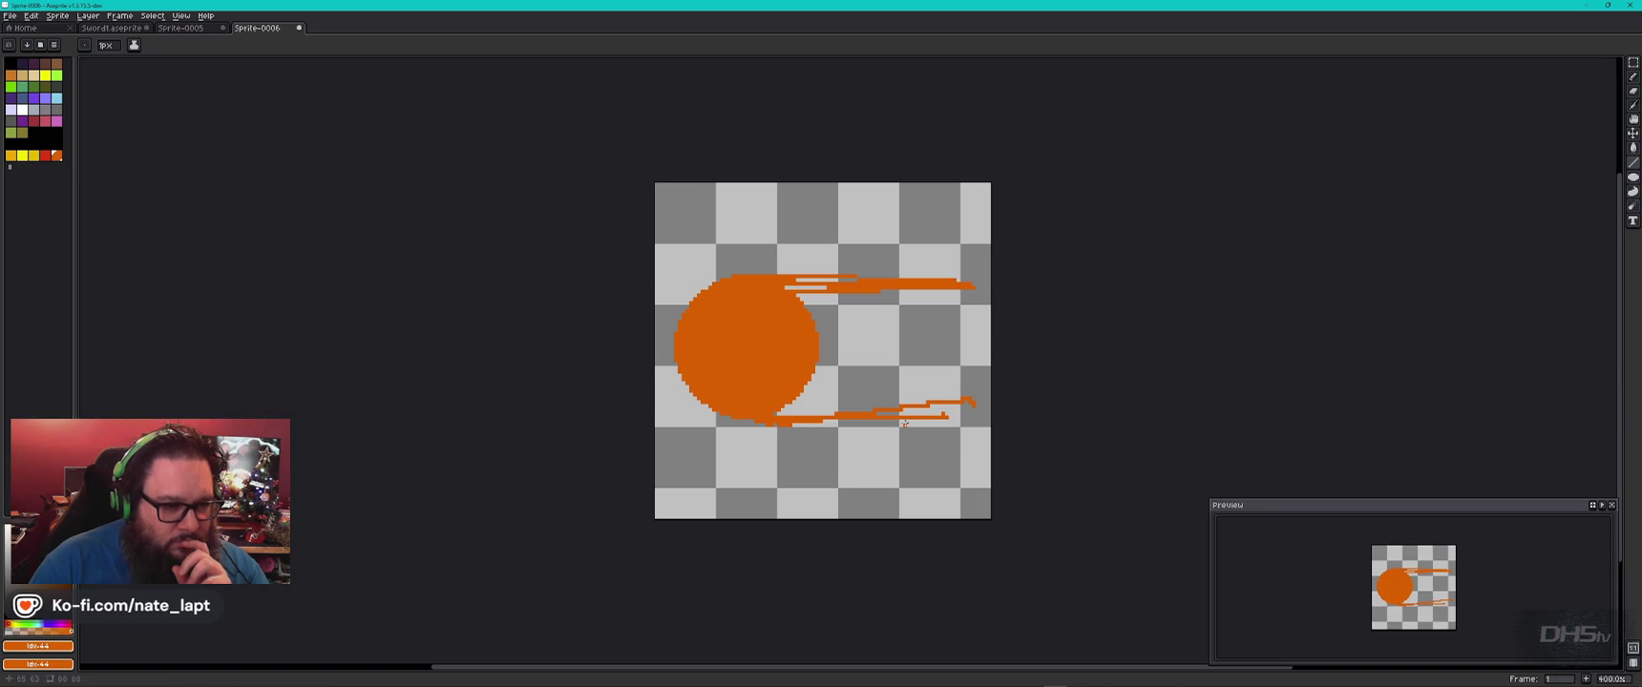
{"action": "left_click_drag", "start_coordinate": [779, 413], "coordinate": [971, 406]}
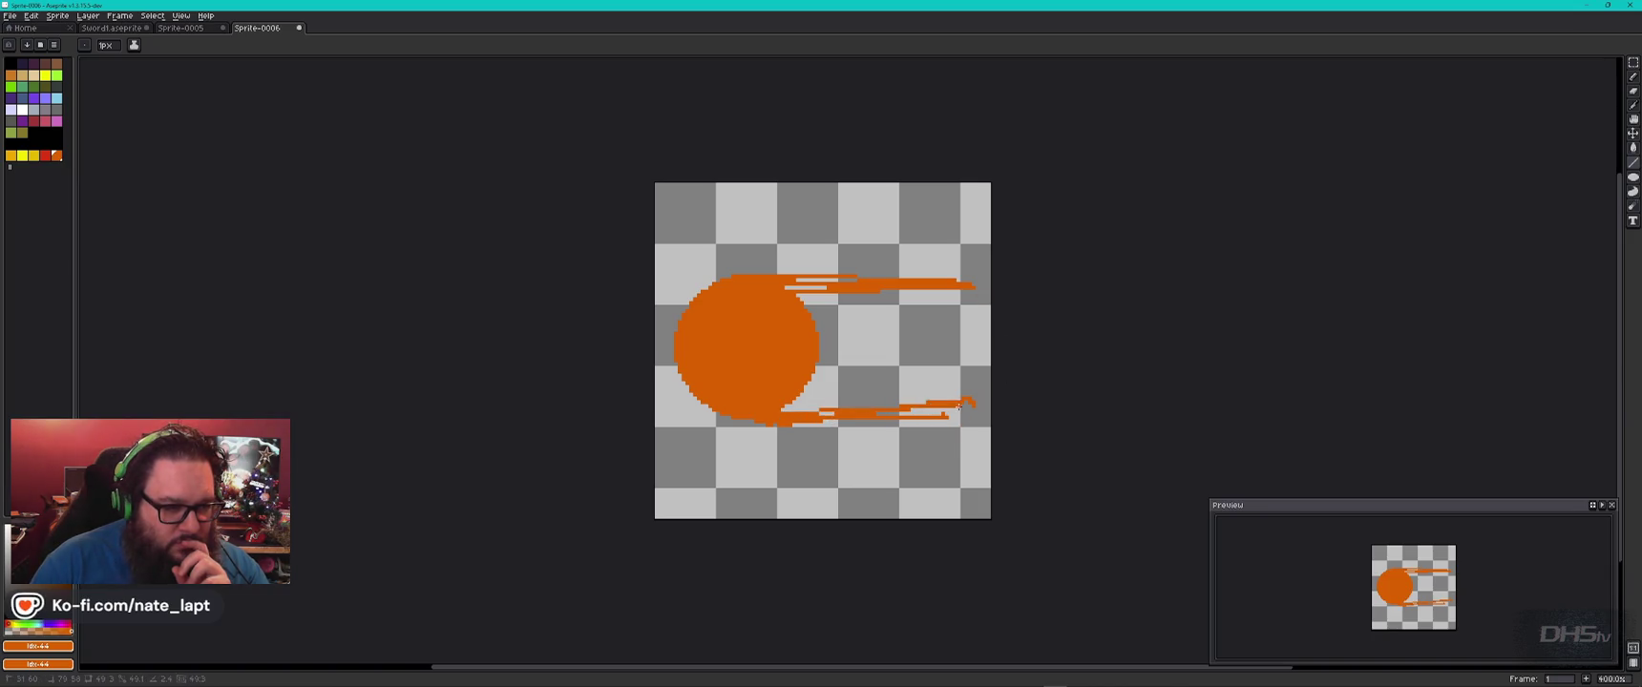
{"action": "key", "text": "alt+Tab"}
View the pixel fireball reference at full size, then return to Aseprite and pick yellow.
{"action": "left_click", "coordinate": [856, 293]}
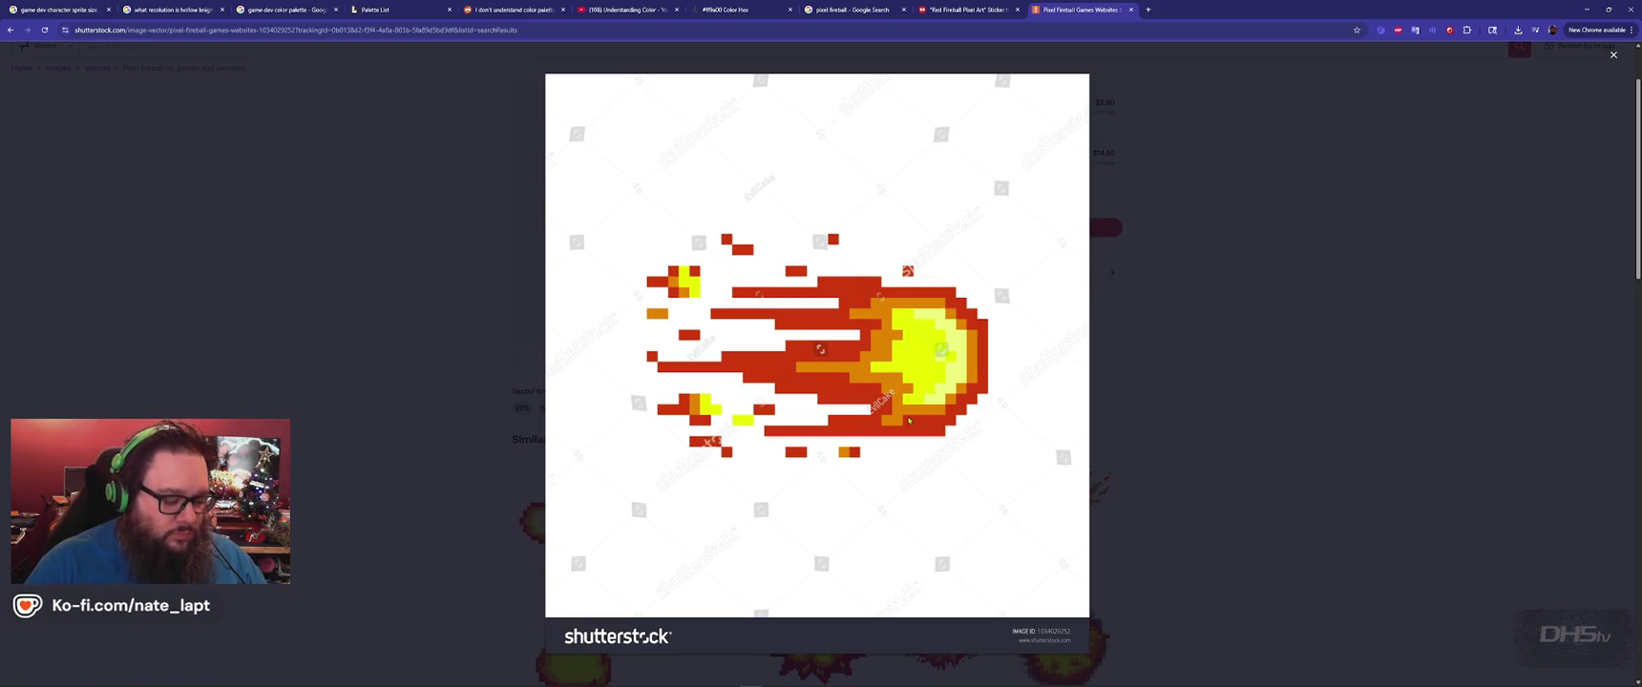
{"action": "key", "text": "alt+Tab"}
{"action": "key", "text": "alt+Tab"}
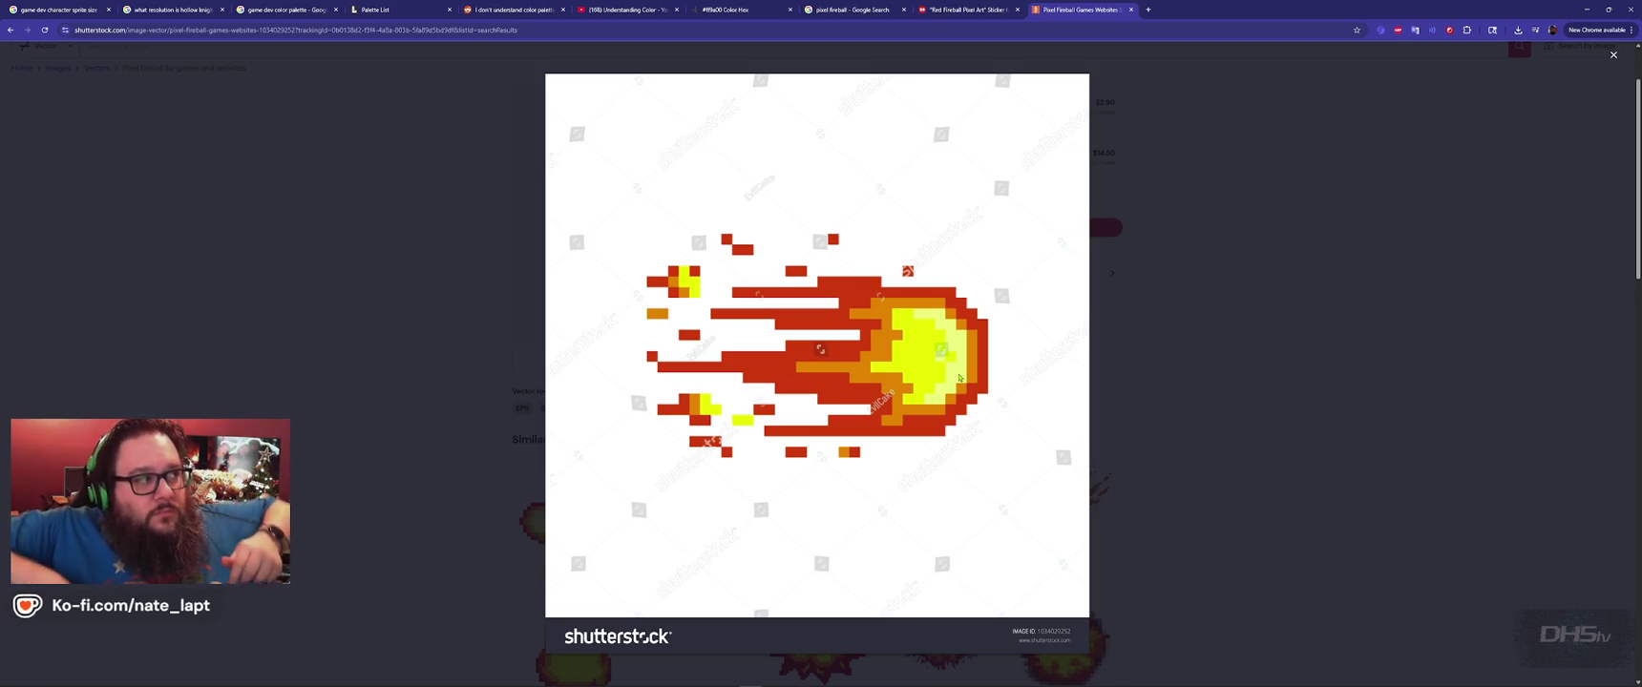
{"action": "key", "text": "alt+Tab"}
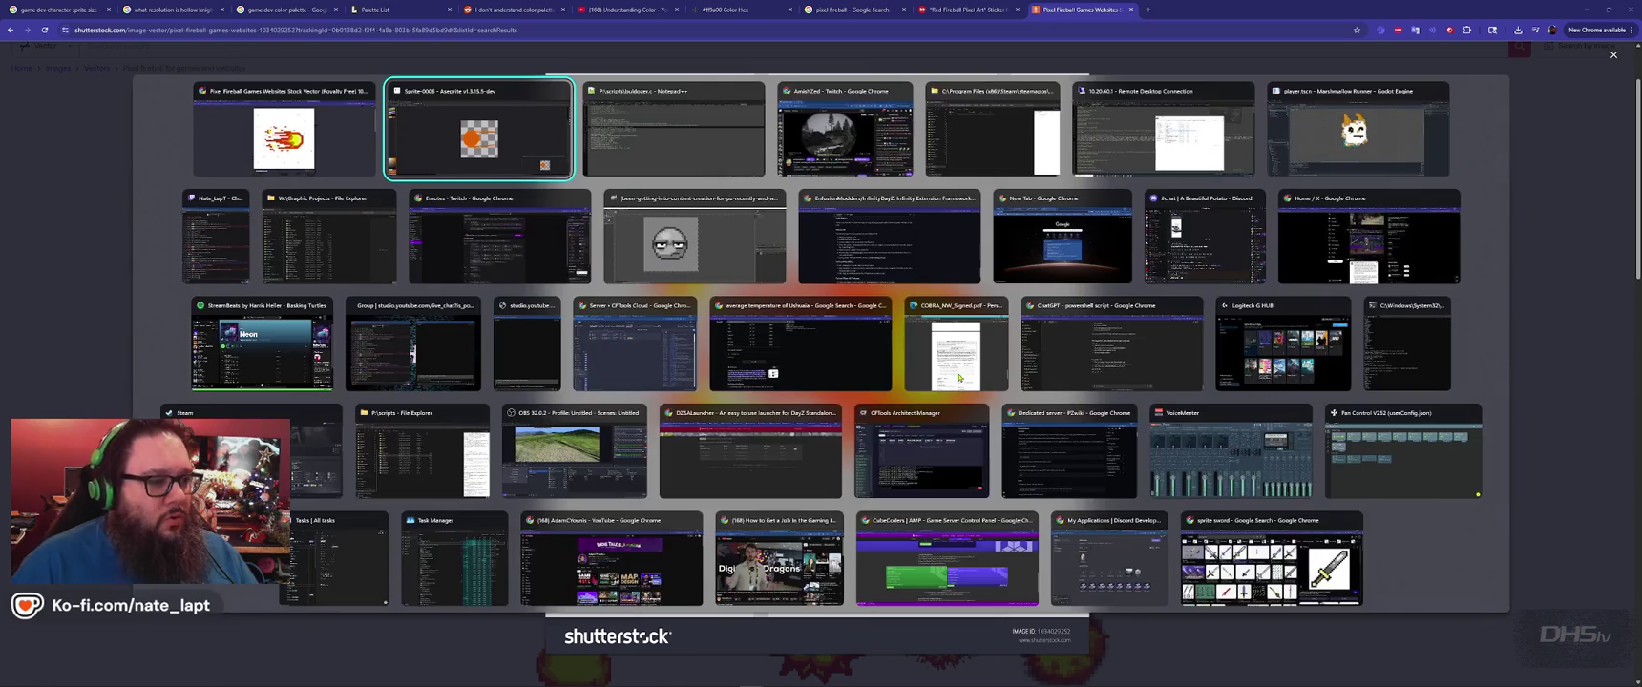
{"action": "key", "text": "alt+Tab"}
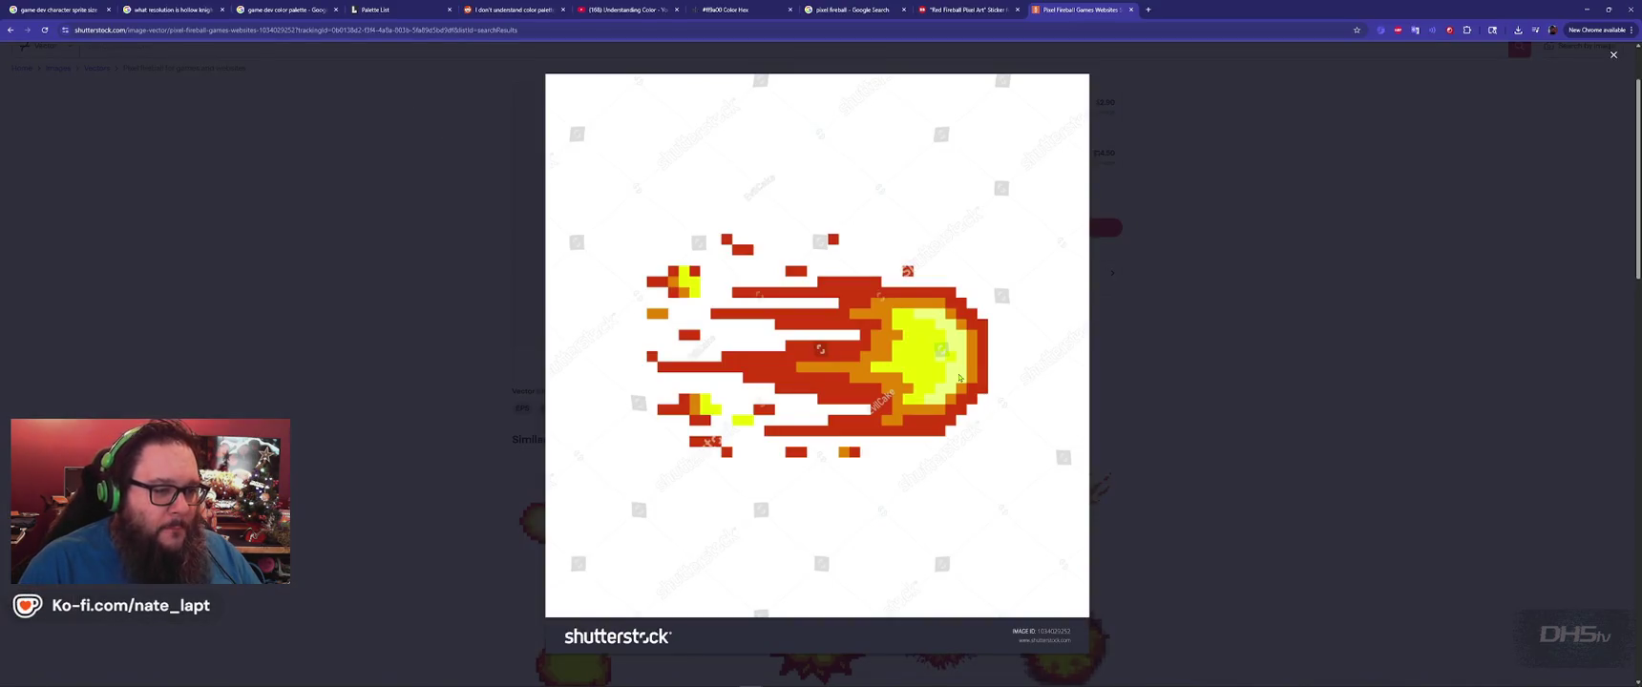
{"action": "key", "text": "alt+Tab"}
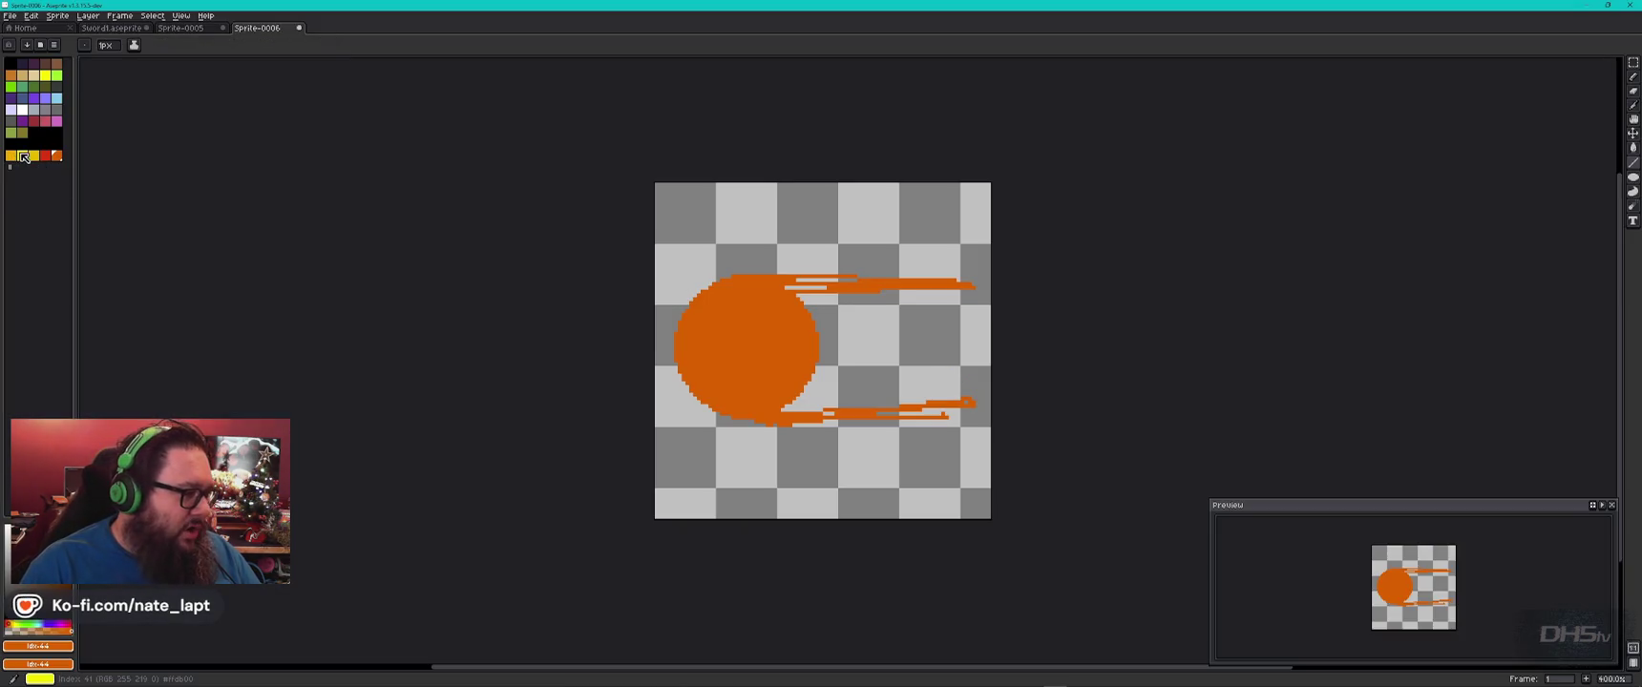
{"action": "left_click", "coordinate": [29, 156]}
Pencil a darker yellow crescent up the inside of the ball's left edge.
{"action": "key", "text": "alt+Tab"}
{"action": "key", "text": "alt+Tab"}
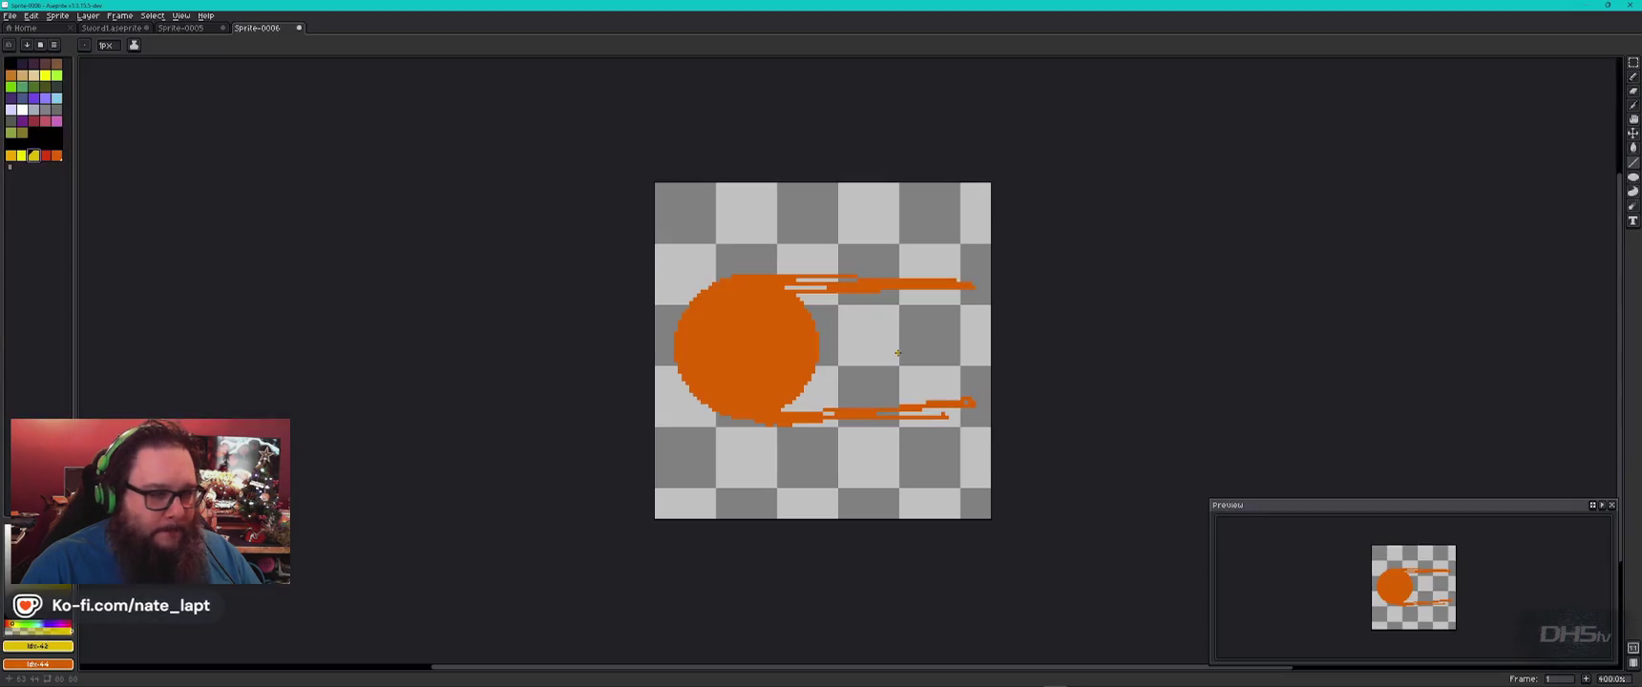
{"action": "left_click", "coordinate": [11, 155]}
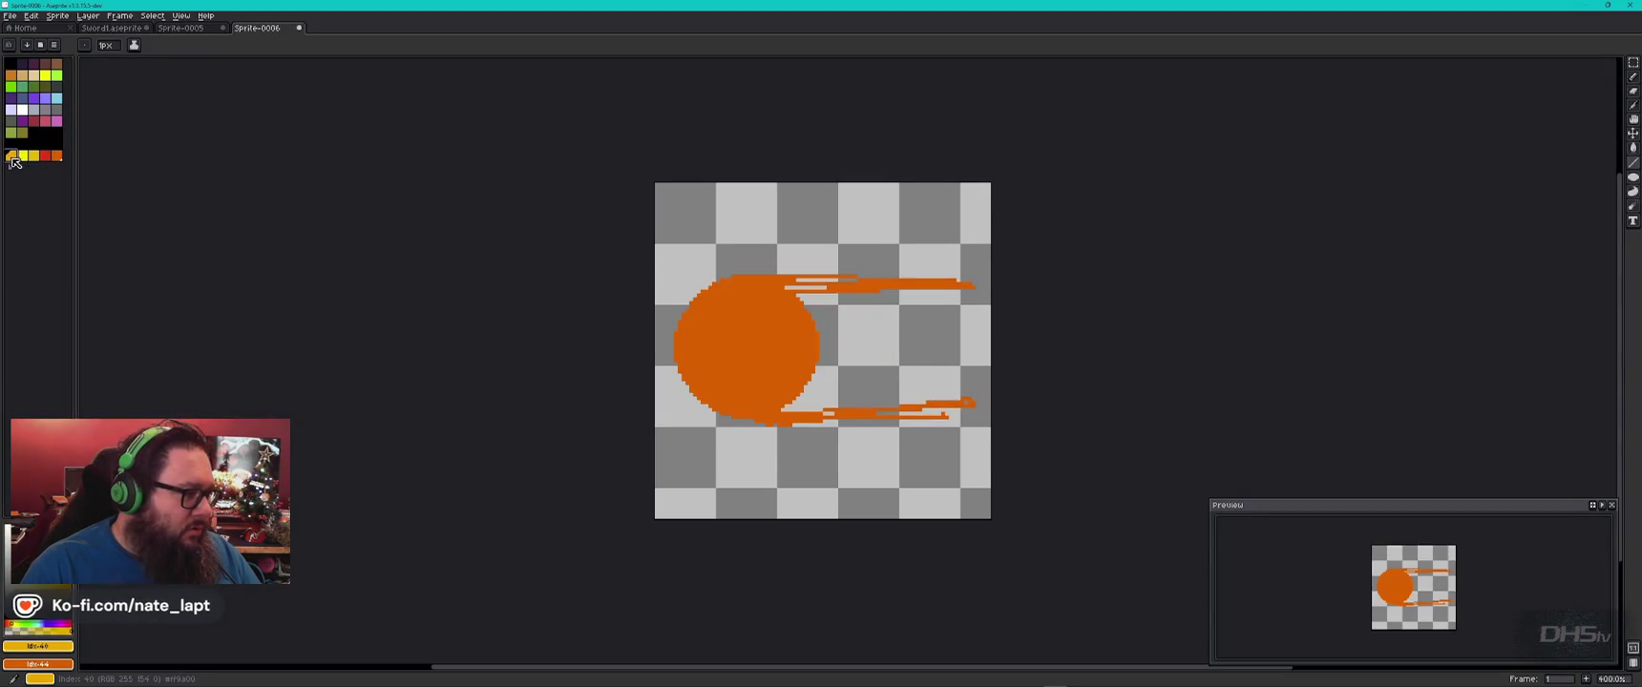
{"action": "left_click", "coordinate": [1634, 76]}
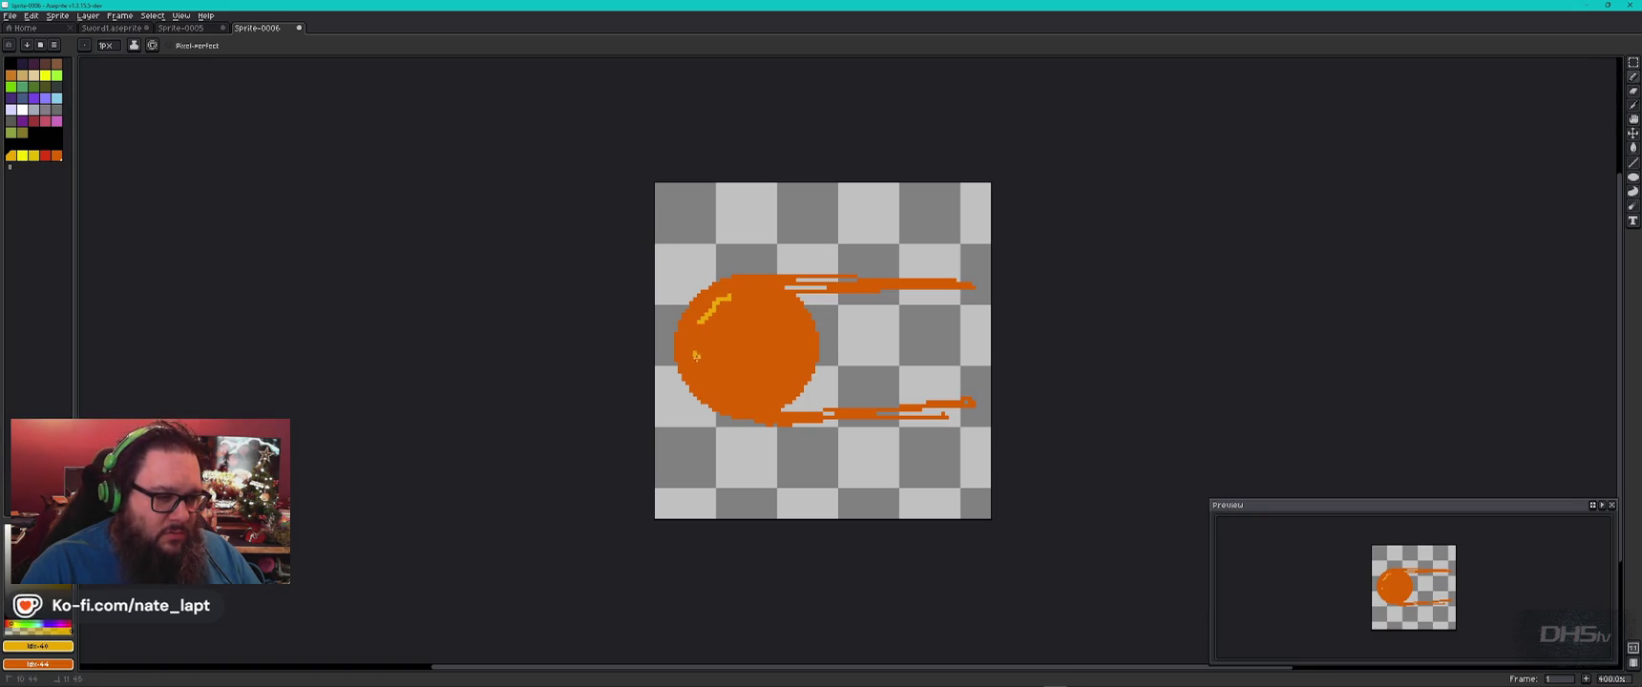
{"action": "left_click_drag", "start_coordinate": [727, 389], "coordinate": [741, 399]}
{"action": "key", "text": "i"}
{"action": "key", "text": "alt+Tab"}
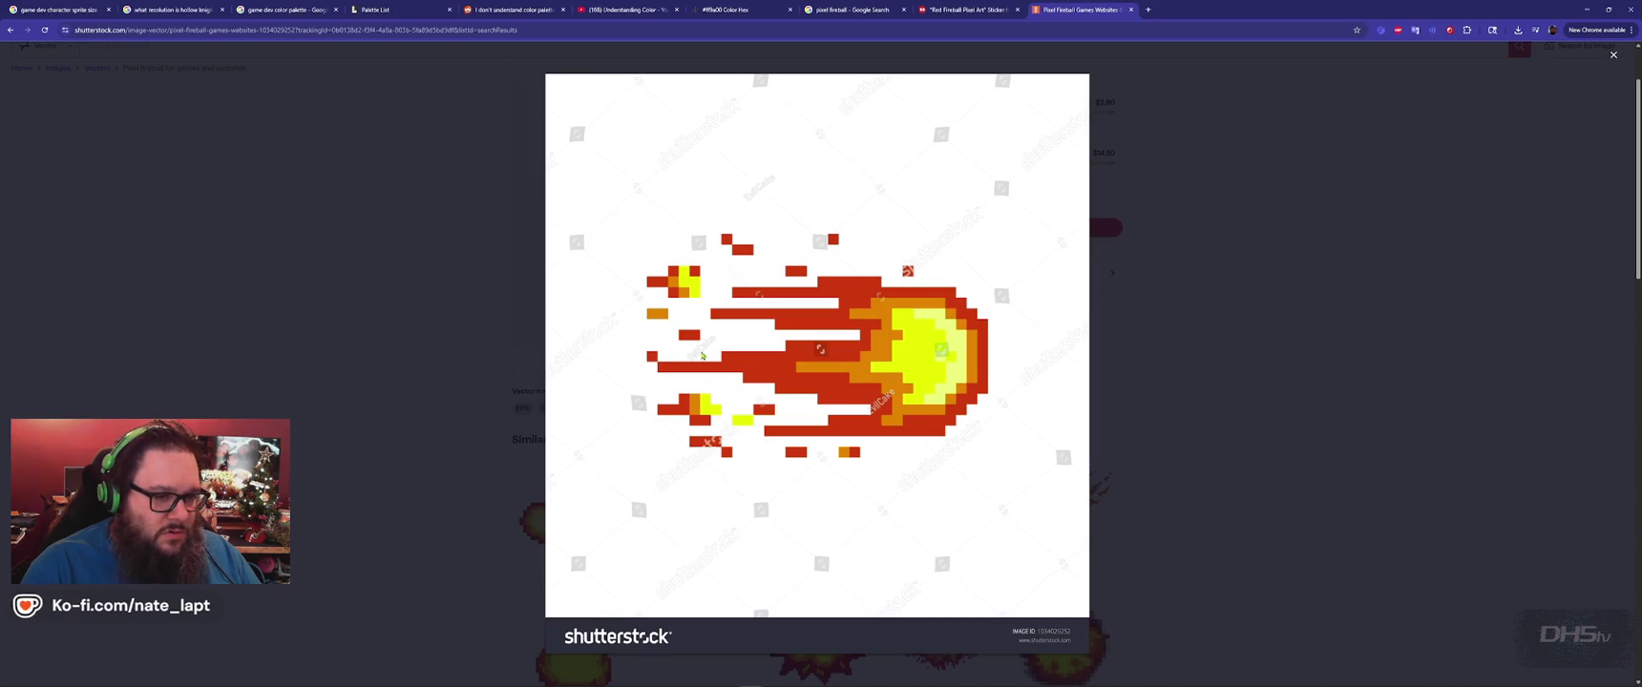
{"action": "key", "text": "alt+Tab"}
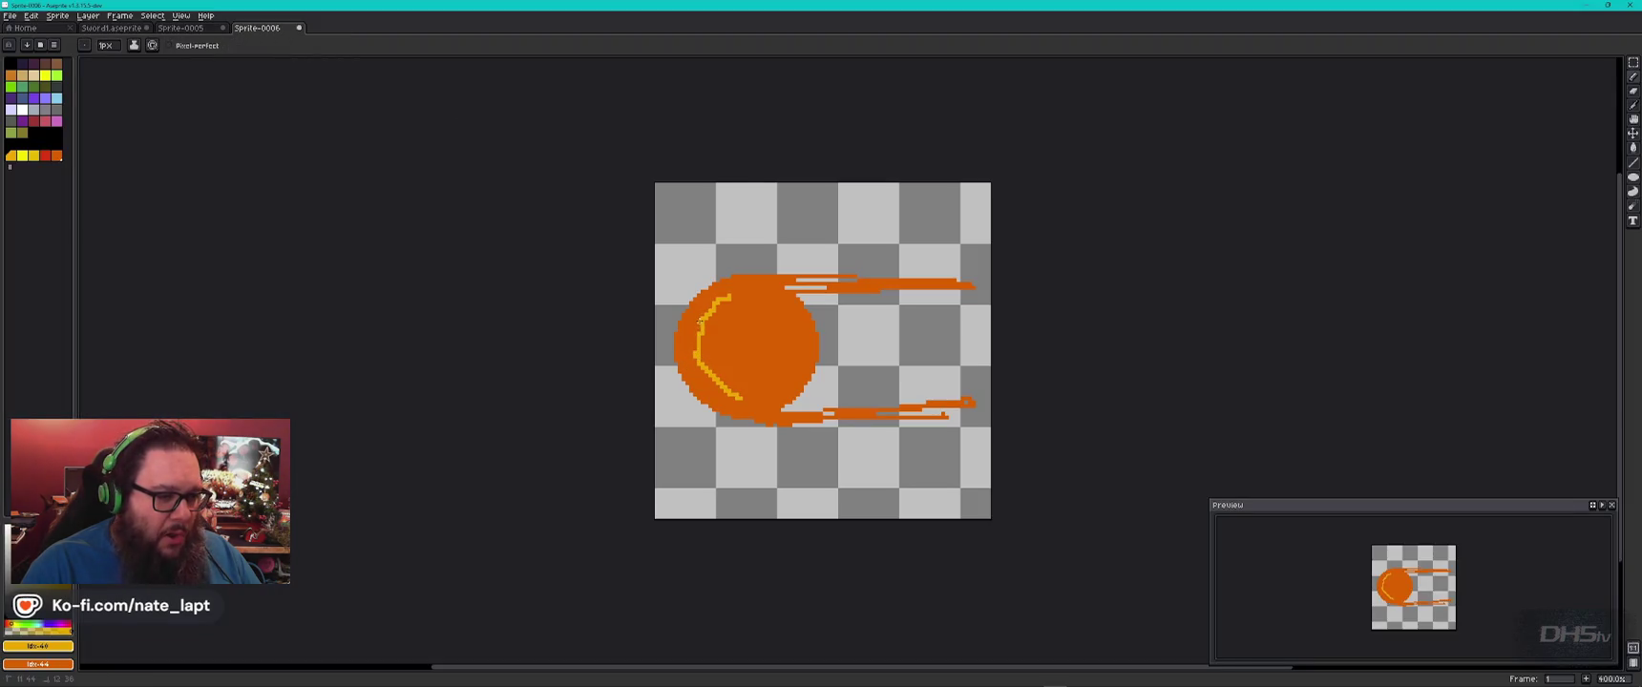
{"action": "left_click_drag", "start_coordinate": [690, 358], "coordinate": [726, 297]}
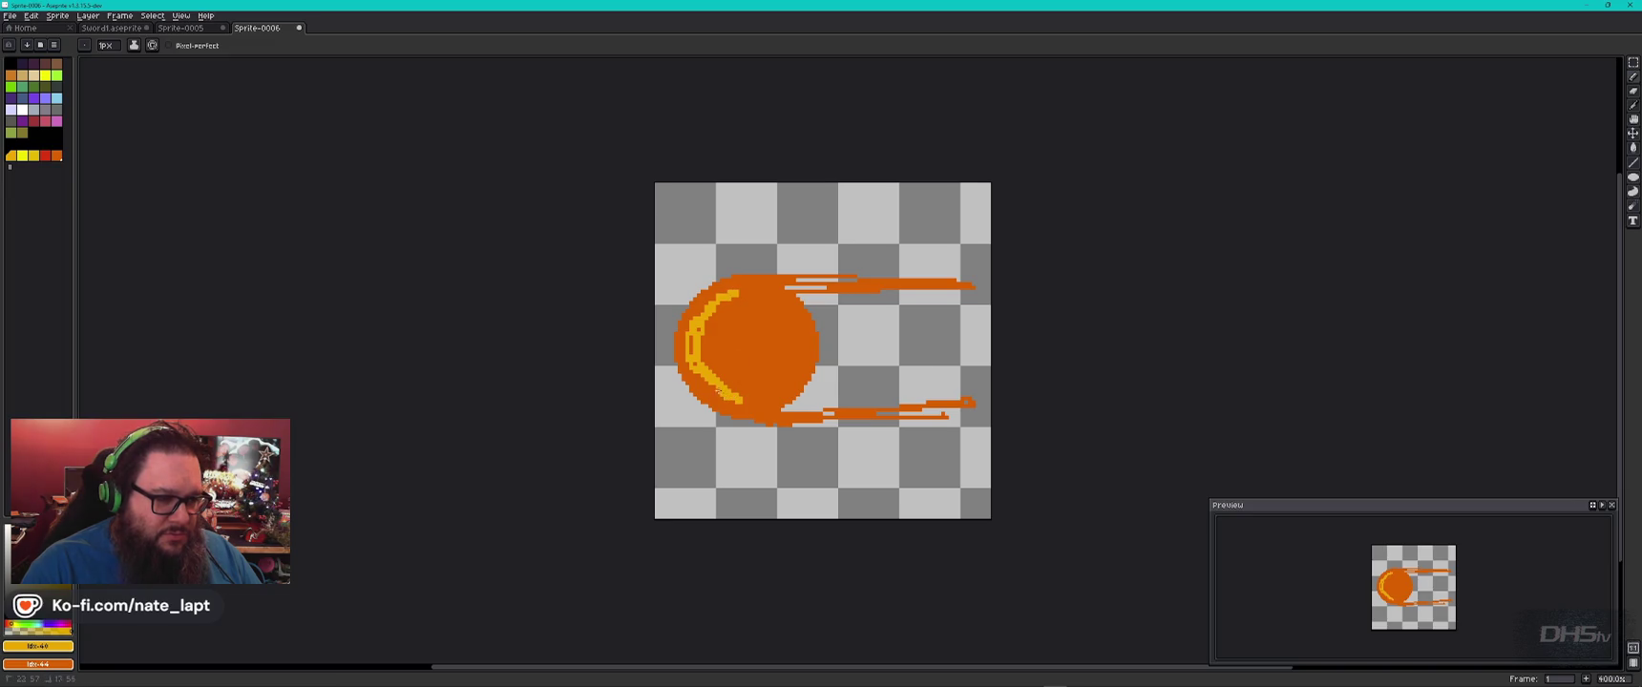
{"action": "key", "text": "alt+Tab"}
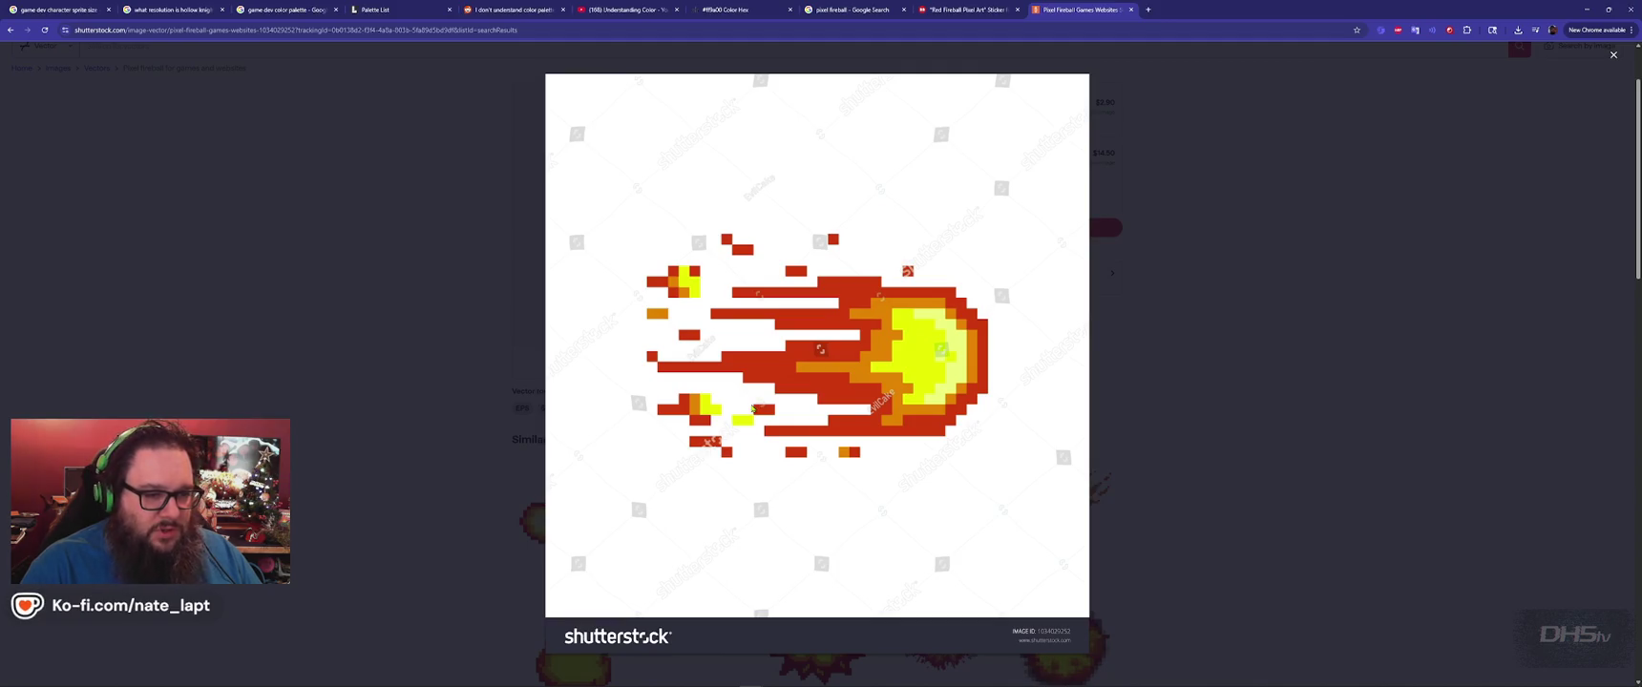
{"action": "key", "text": "alt+Tab"}
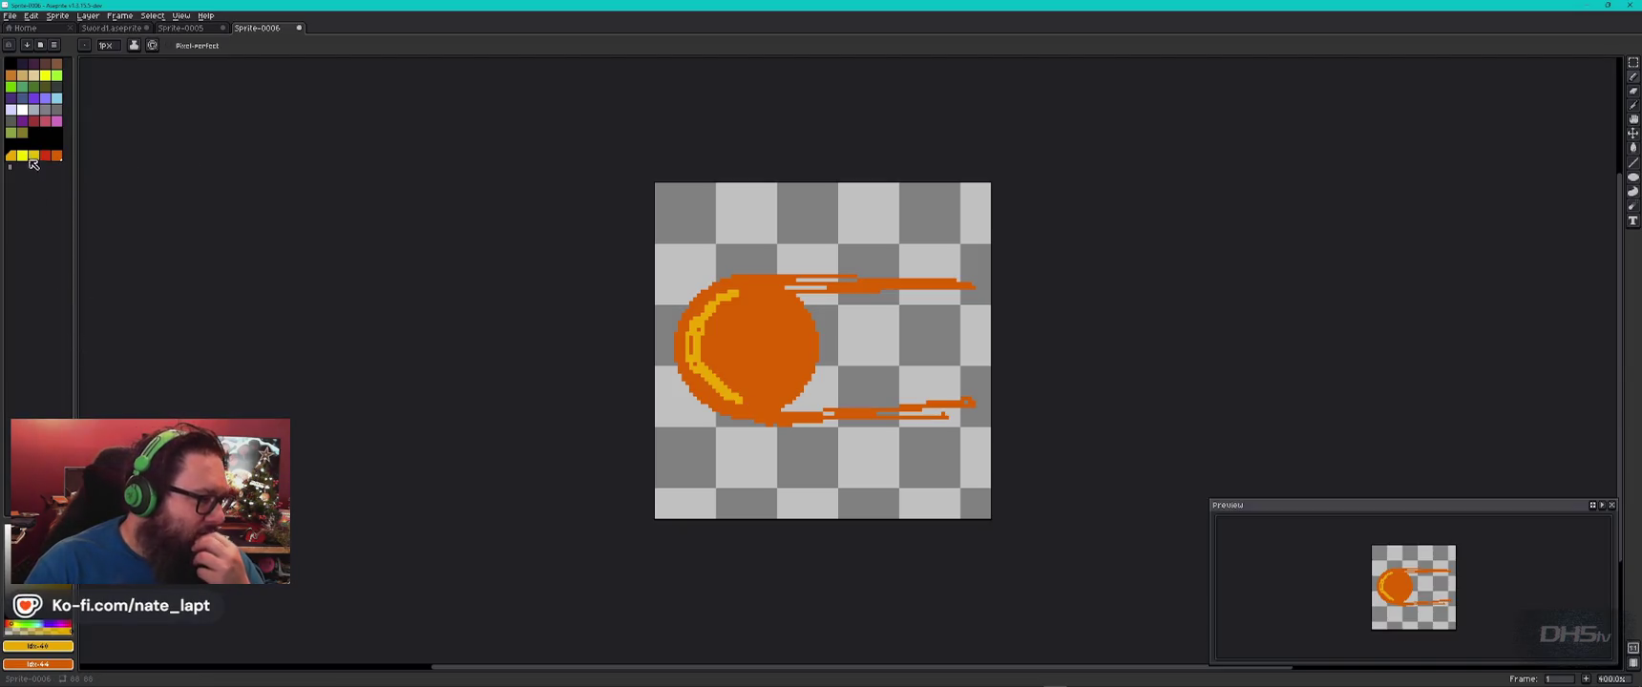
{"action": "left_click", "coordinate": [33, 157]}
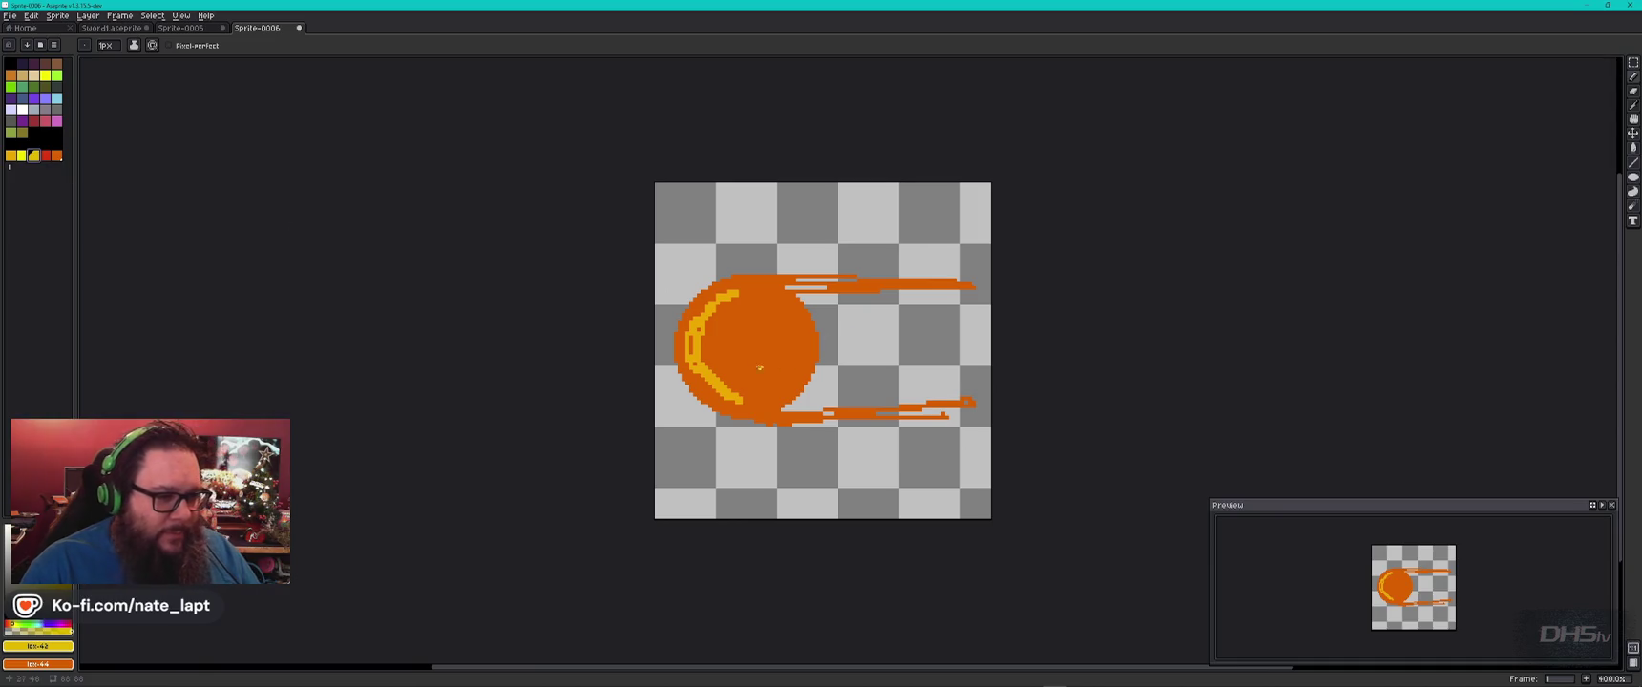
Layer brighter yellow over the crescent, widening it up the ball's left edge.
{"action": "scroll", "coordinate": [747, 385], "scroll_direction": "up", "scroll_amount": 5}
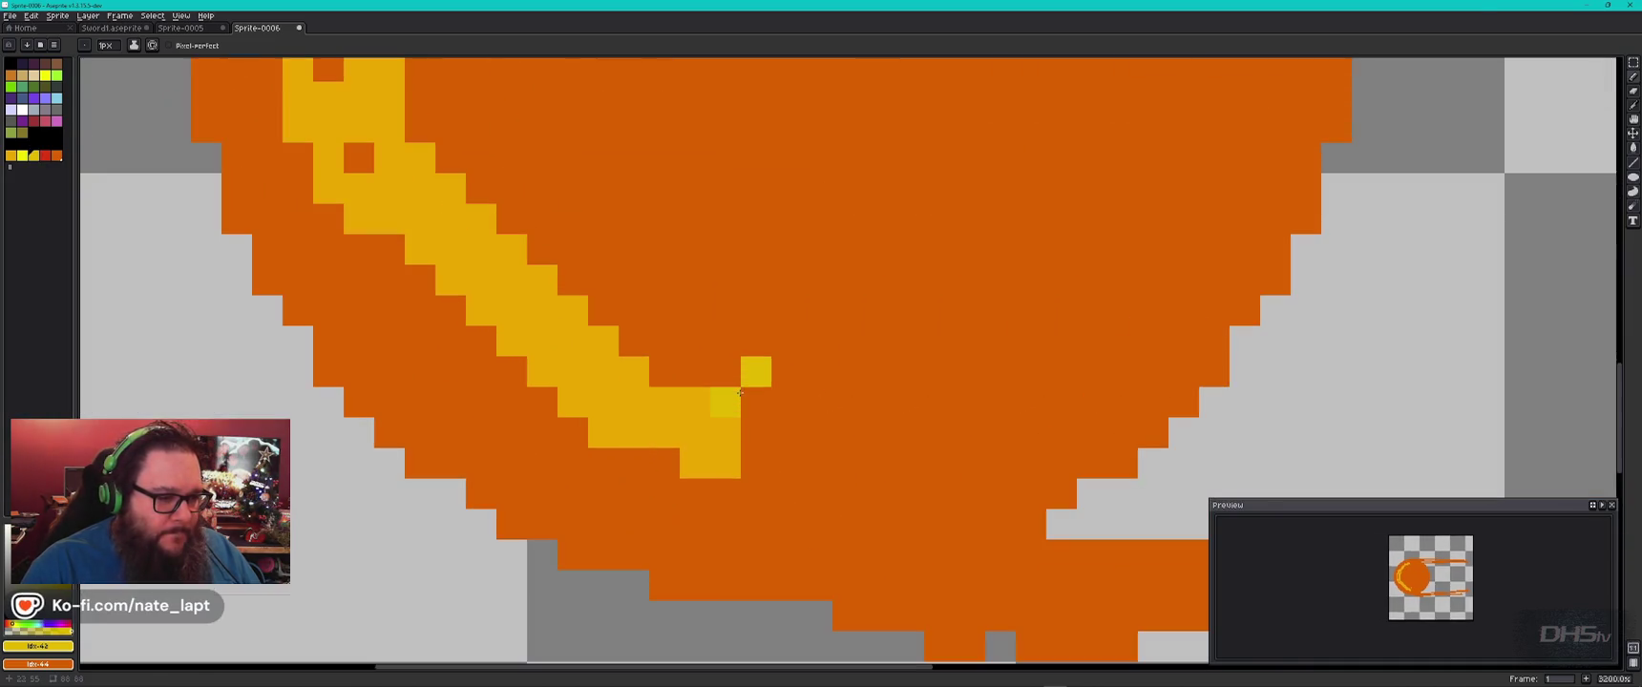
{"action": "scroll", "coordinate": [743, 382], "scroll_direction": "down", "scroll_amount": 3}
{"action": "left_click_drag", "start_coordinate": [742, 383], "coordinate": [586, 240]}
{"action": "left_click_drag", "start_coordinate": [584, 188], "coordinate": [623, 88]}
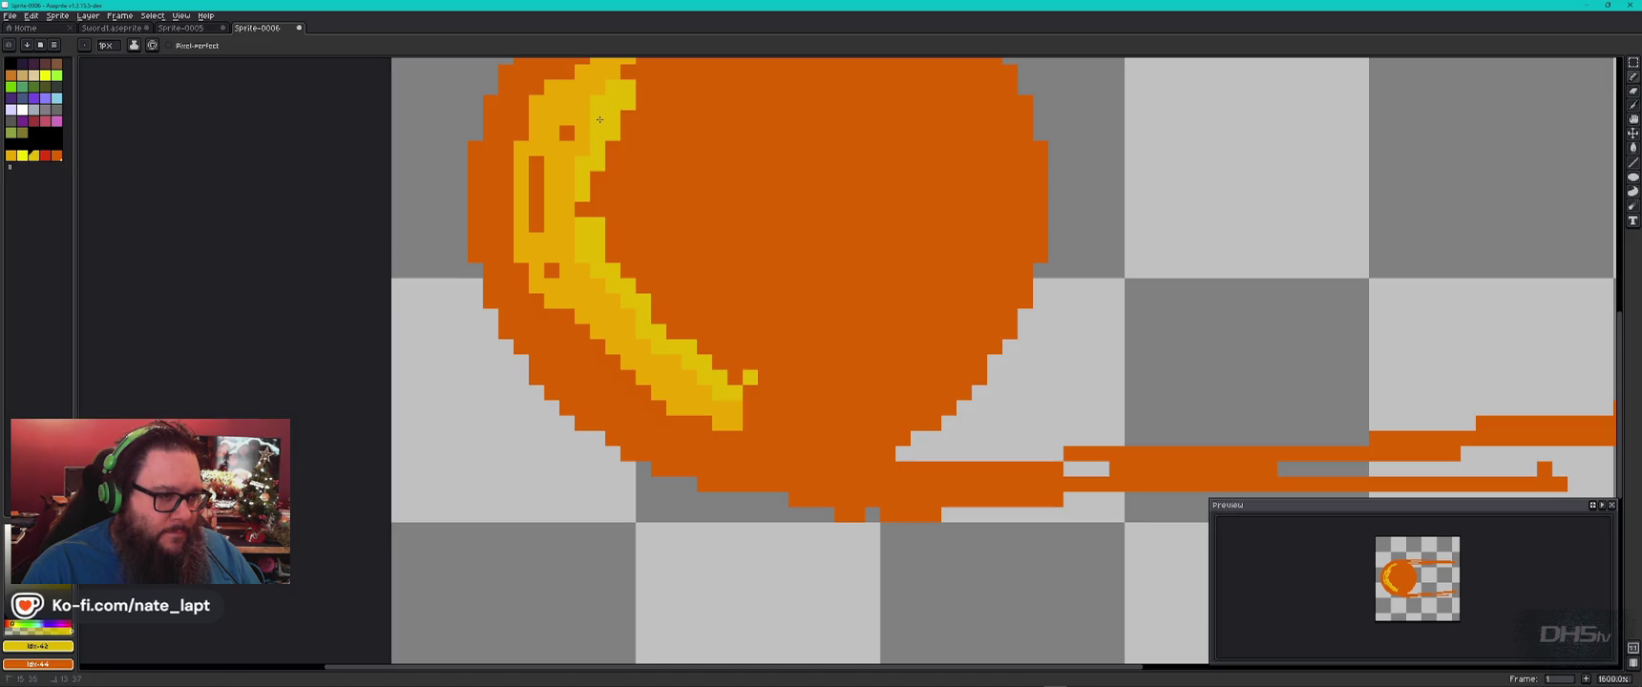
{"action": "left_click_drag", "start_coordinate": [585, 210], "coordinate": [647, 88]}
{"action": "scroll", "coordinate": [672, 134], "scroll_direction": "up", "scroll_amount": 1}
{"action": "scroll", "coordinate": [672, 134], "scroll_direction": "down", "scroll_amount": 1}
Extend the bright yellow highlight along the ball's top-left and bottom tip.
{"action": "left_click_drag", "start_coordinate": [688, 164], "coordinate": [699, 405]}
{"action": "mouse_move", "coordinate": [653, 298]}
{"action": "left_mouse_down"}
{"action": "mouse_move", "coordinate": [687, 263]}
{"action": "mouse_move", "coordinate": [773, 237]}
{"action": "mouse_move", "coordinate": [653, 306]}
{"action": "left_mouse_up"}
{"action": "left_click_drag", "start_coordinate": [754, 224], "coordinate": [771, 226]}
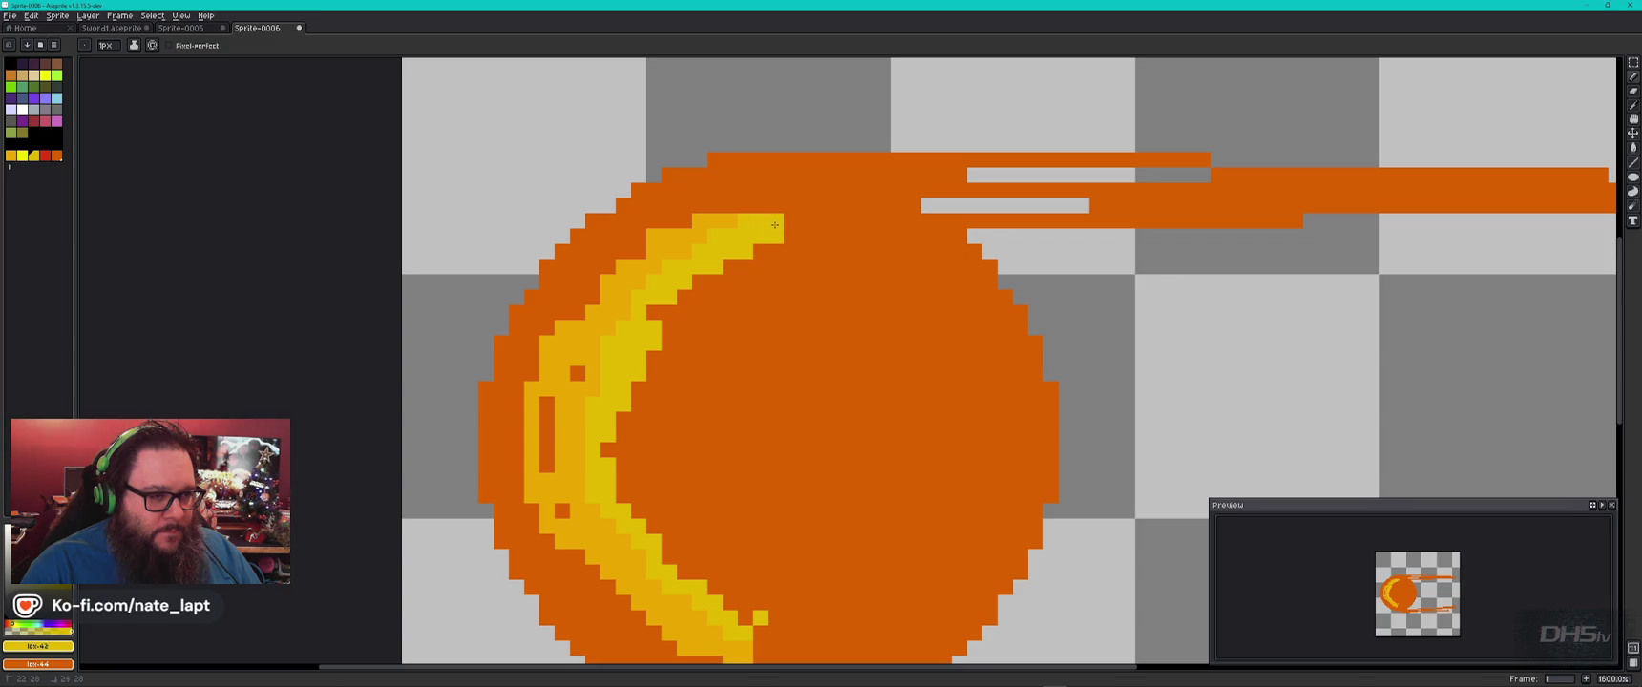
{"action": "scroll", "coordinate": [806, 494], "scroll_direction": "down", "scroll_amount": 1}
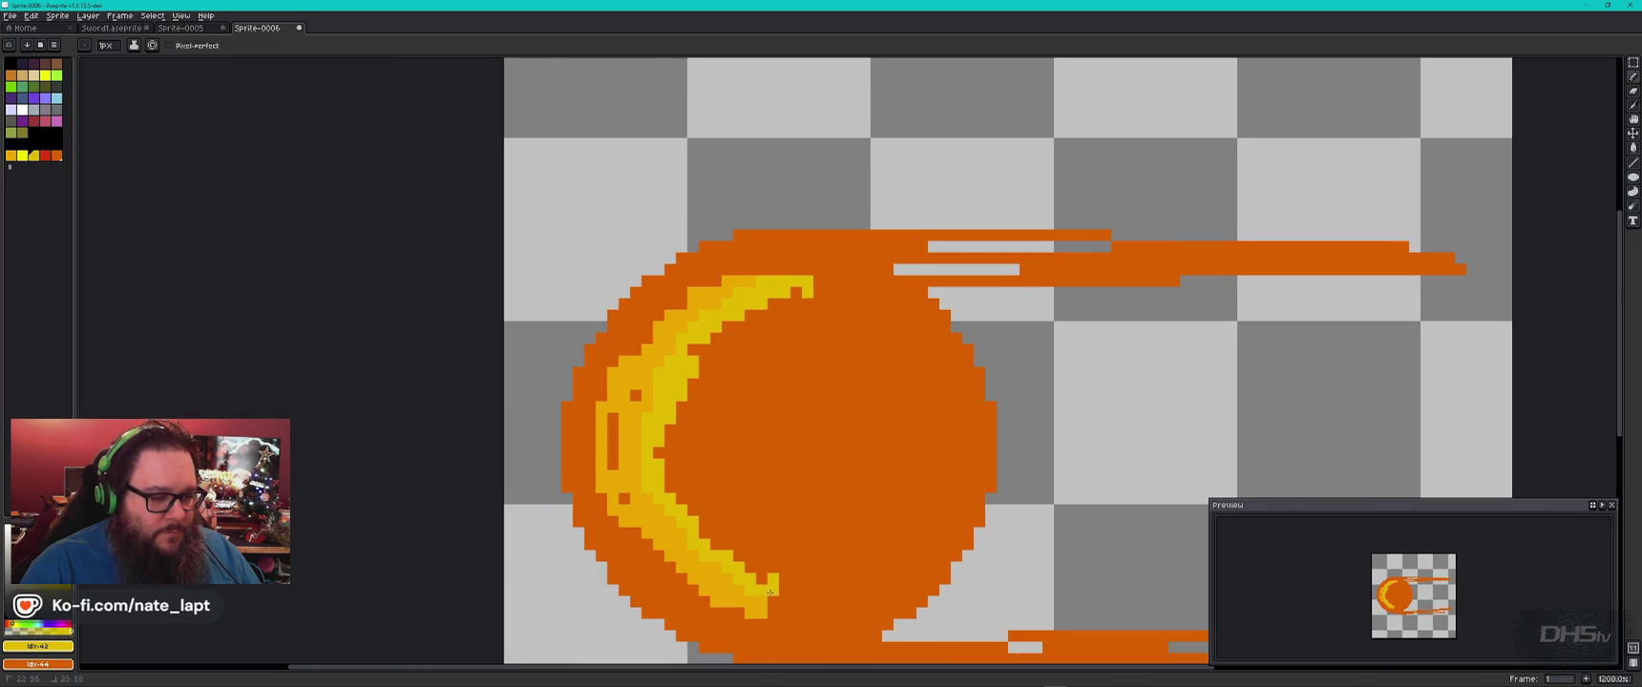
{"action": "left_click_drag", "start_coordinate": [798, 584], "coordinate": [796, 579]}
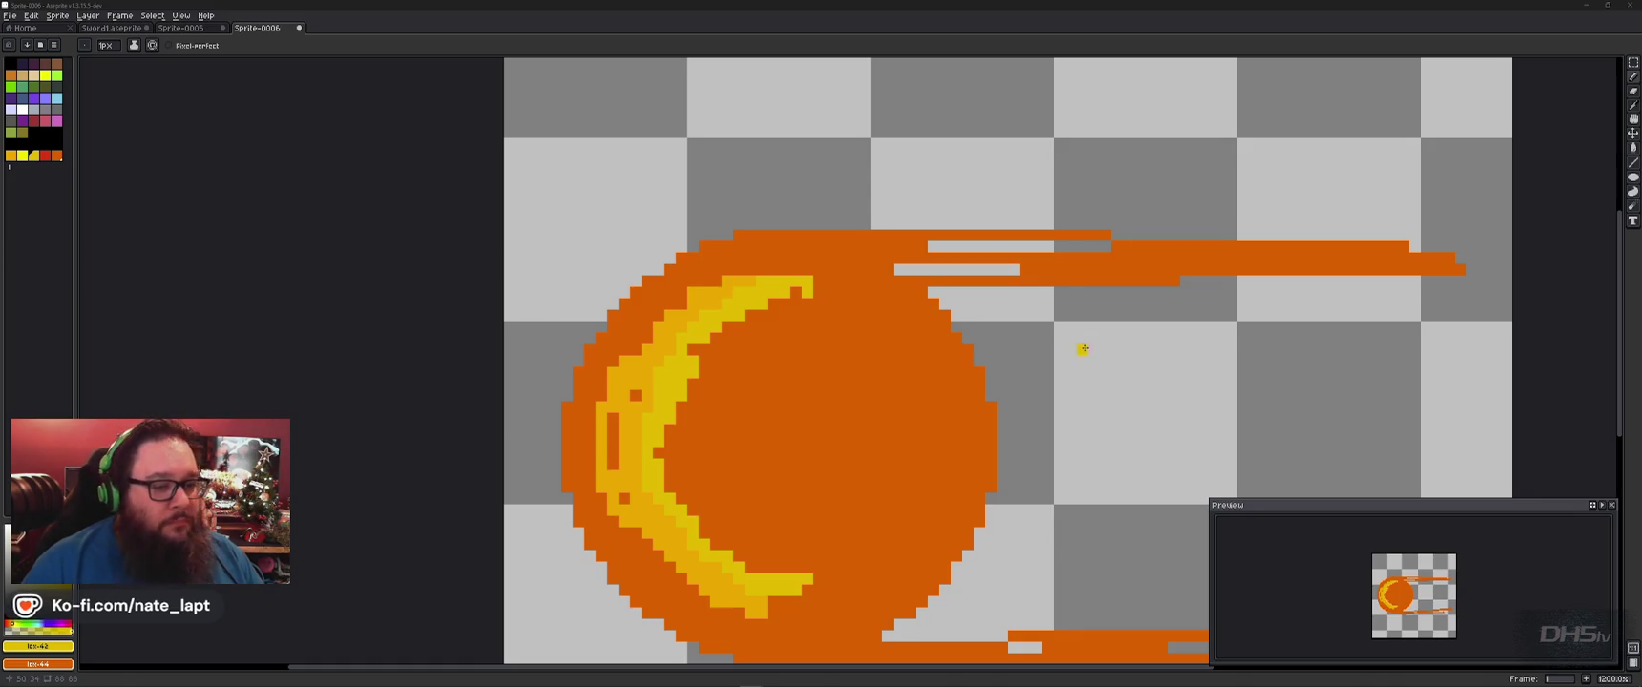
{"action": "scroll", "coordinate": [958, 361], "scroll_direction": "down", "scroll_amount": 2}
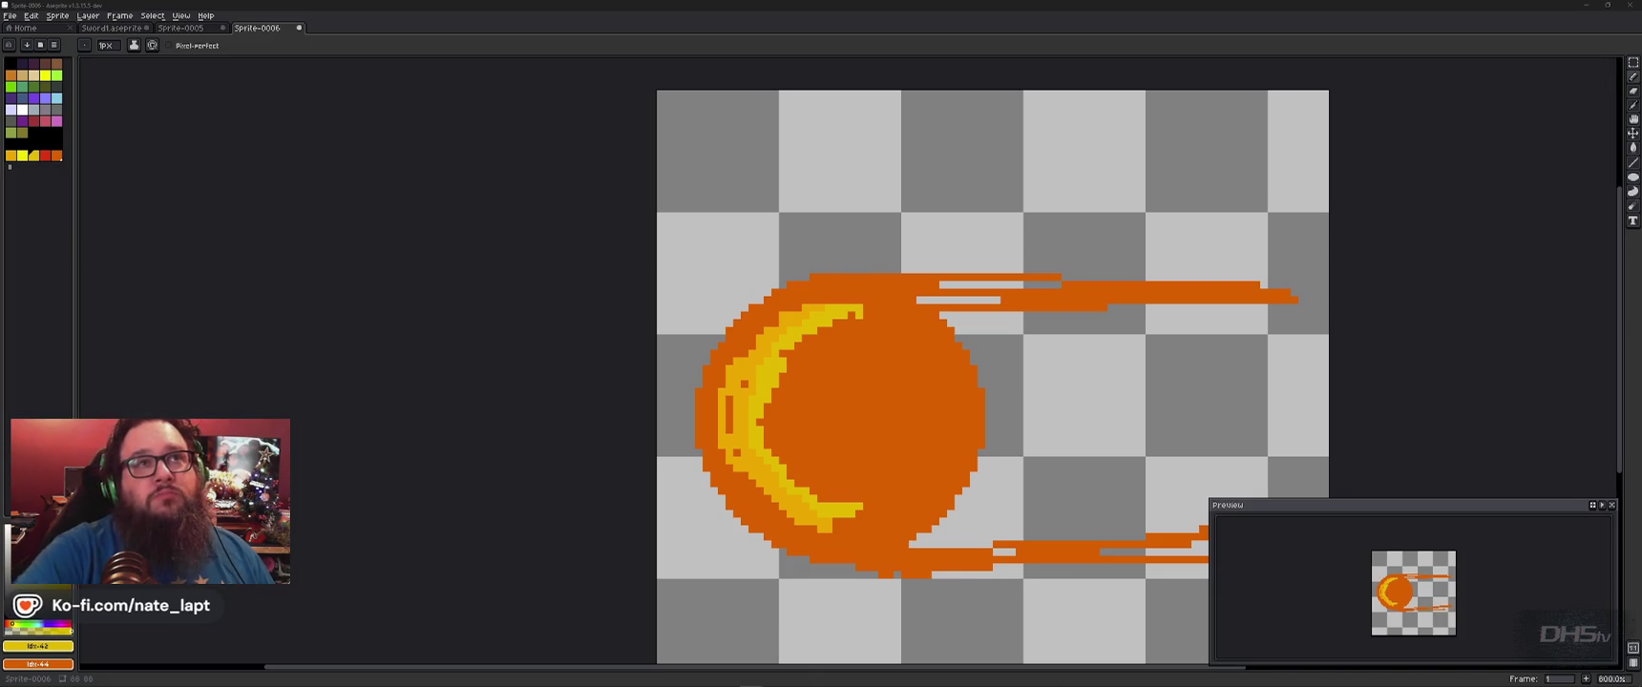
After checking the reference, erase stray orange pixels along the ball's left outline.
{"action": "key", "text": "alt+Tab"}
{"action": "key", "text": "Escape"}
{"action": "key", "text": "alt+Tab"}
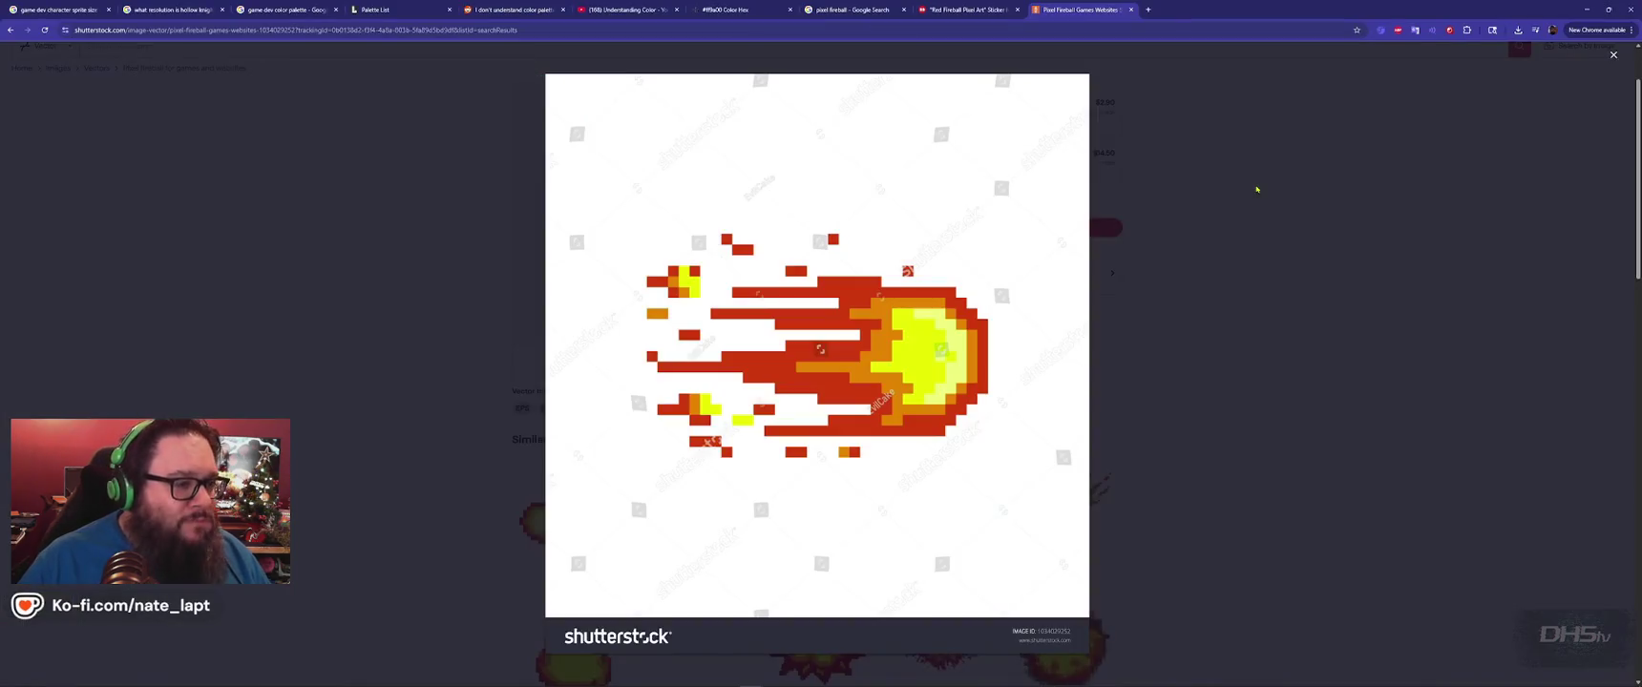
{"action": "key", "text": "alt+Tab"}
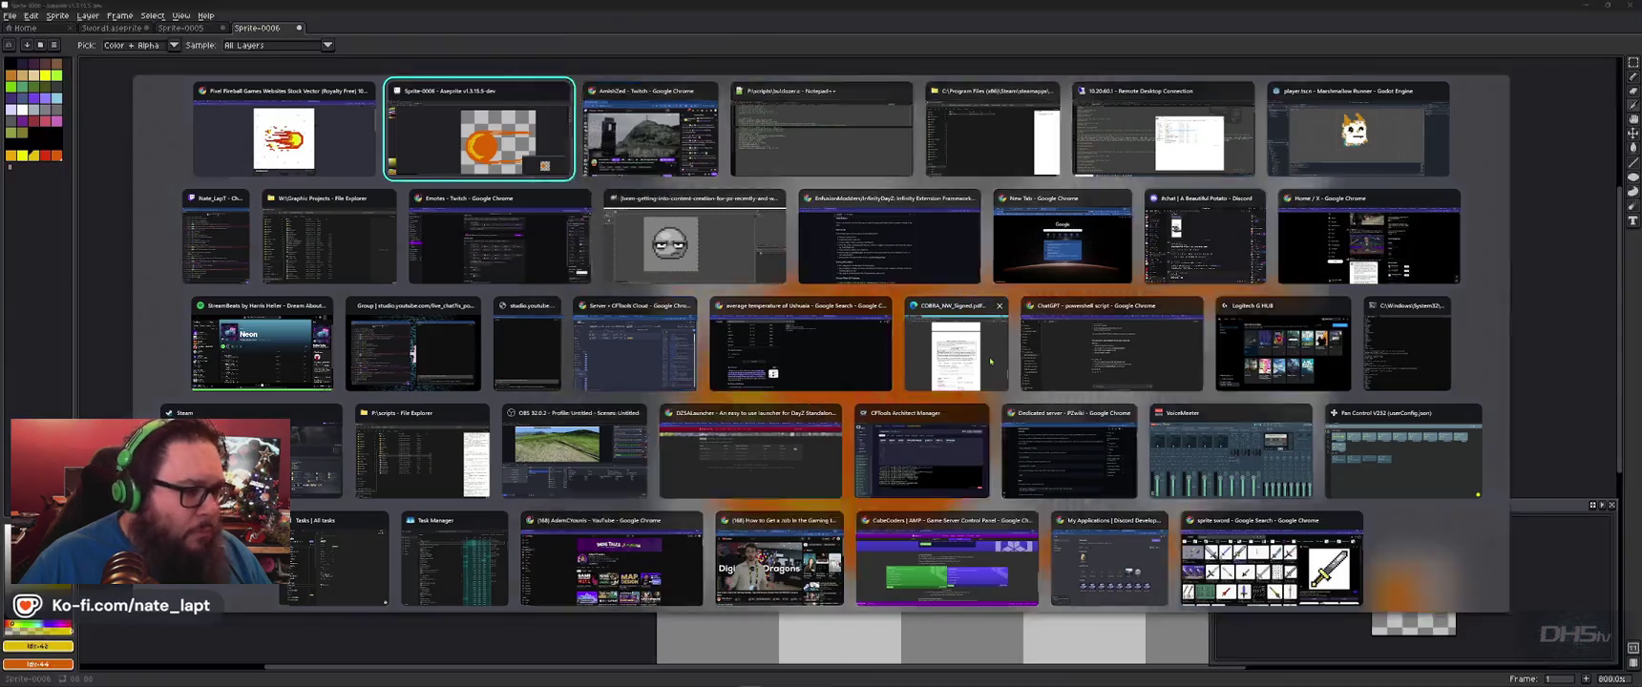
{"action": "left_click", "coordinate": [1633, 92]}
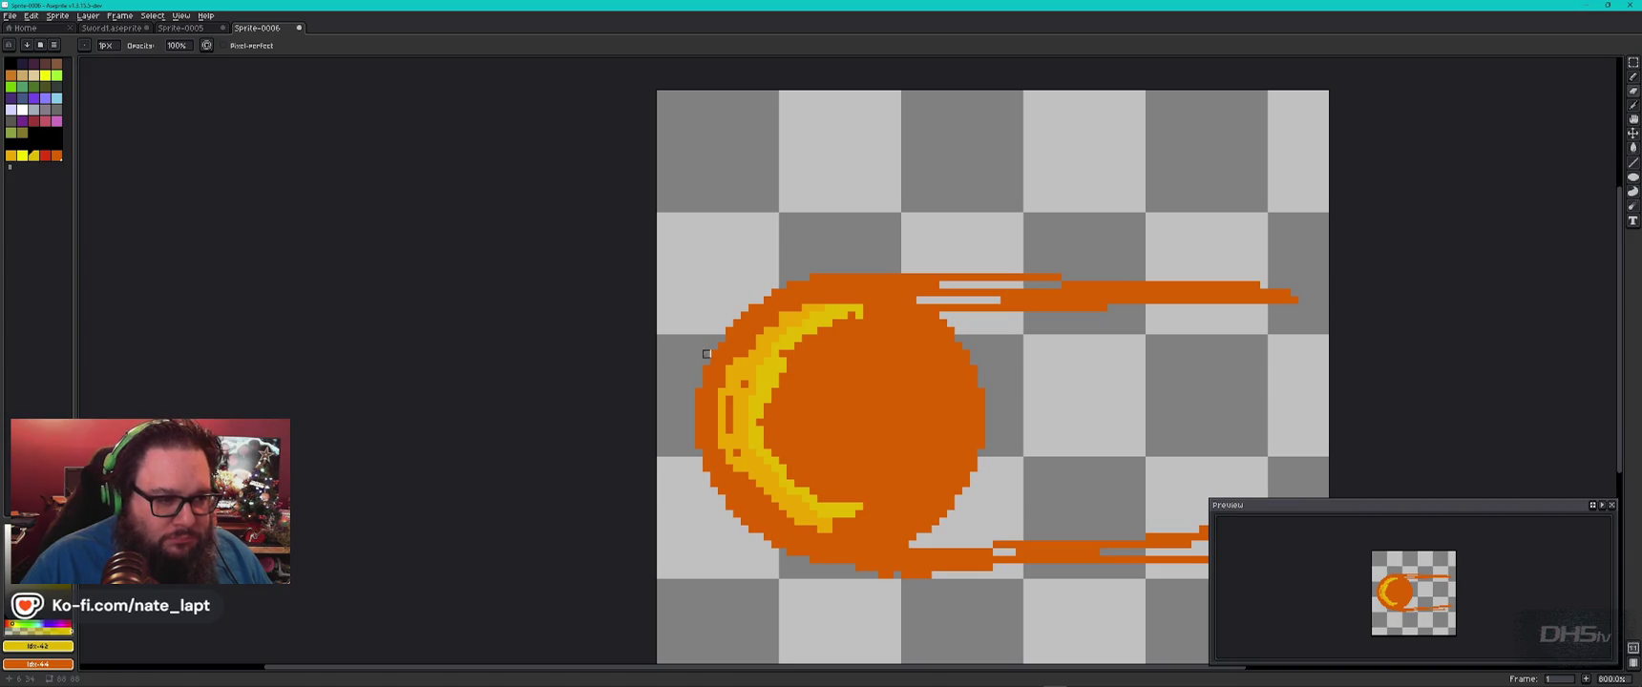
{"action": "left_click_drag", "start_coordinate": [729, 338], "coordinate": [783, 292]}
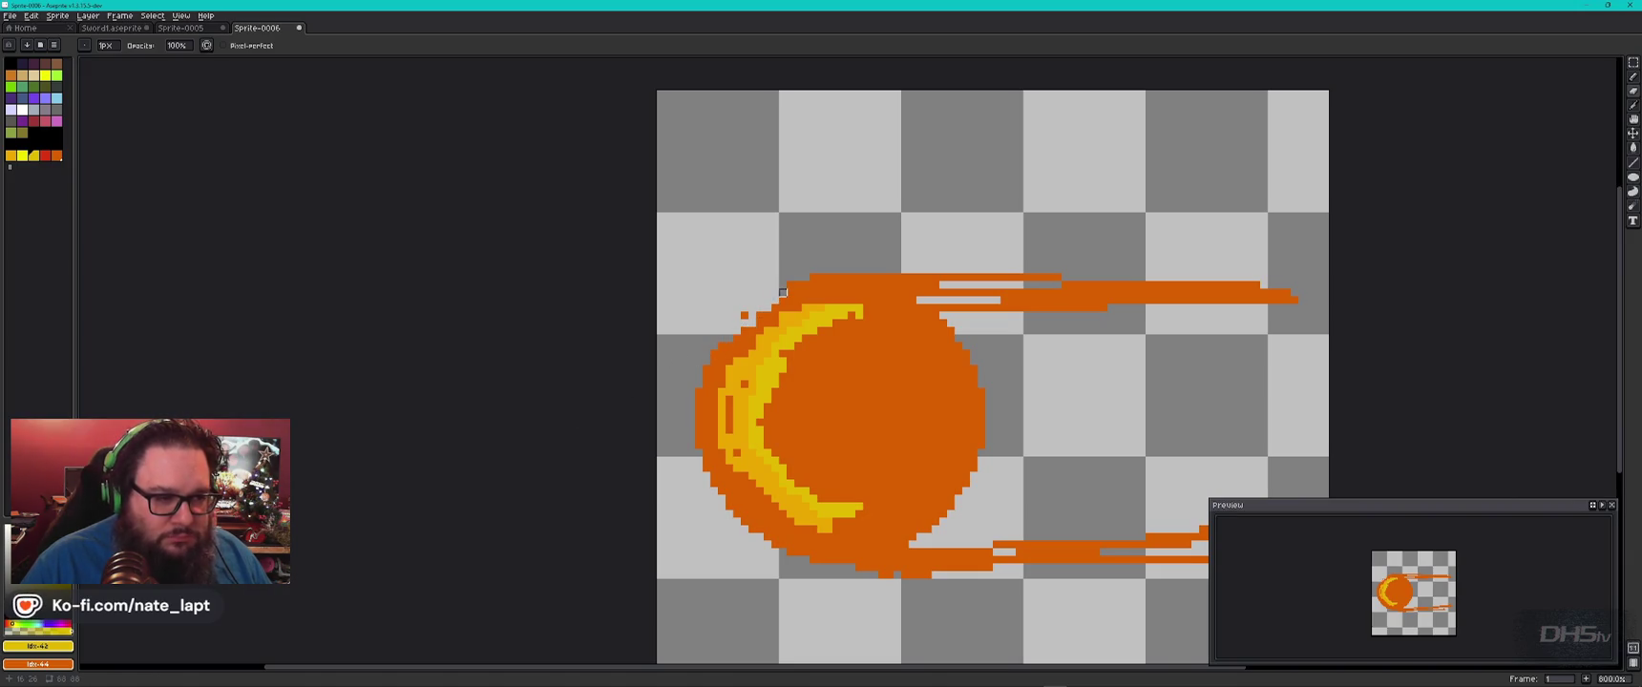
{"action": "mouse_move", "coordinate": [706, 361]}
{"action": "left_mouse_down"}
{"action": "mouse_move", "coordinate": [700, 439]}
{"action": "mouse_move", "coordinate": [760, 529]}
{"action": "left_mouse_up"}
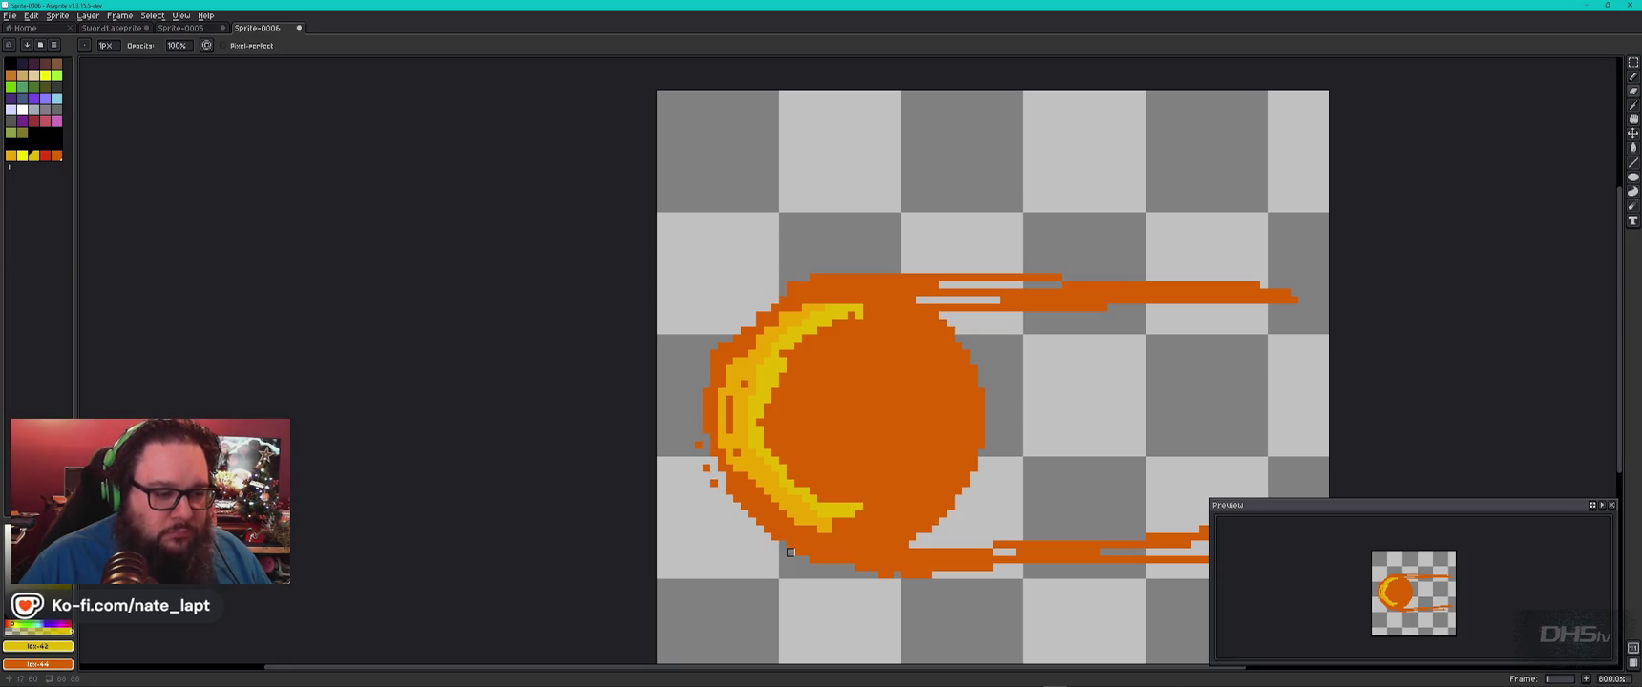
{"action": "left_click", "coordinate": [714, 483]}
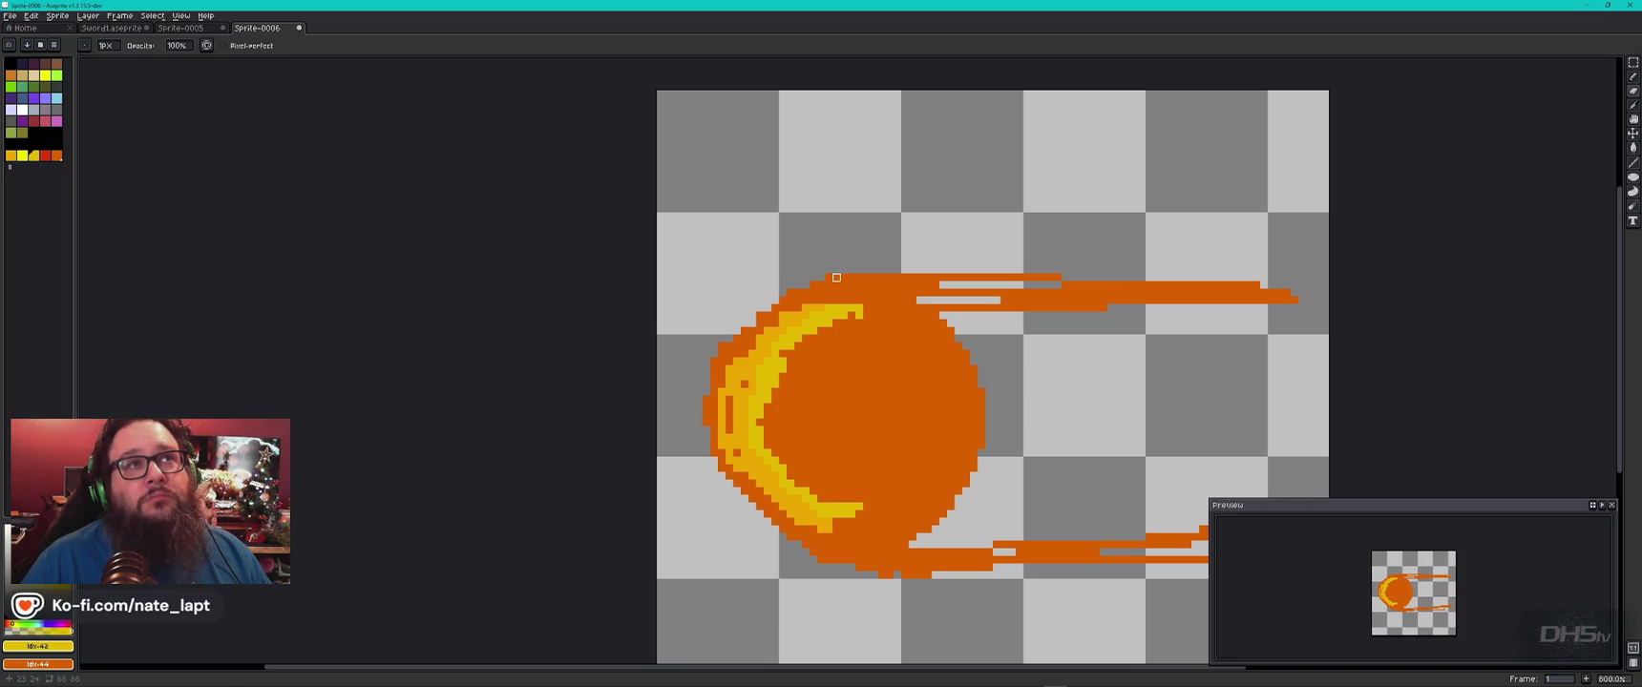
Clean up the ball's bottom edge and lower trail, then compare with the reference.
{"action": "left_click_drag", "start_coordinate": [829, 560], "coordinate": [951, 575]}
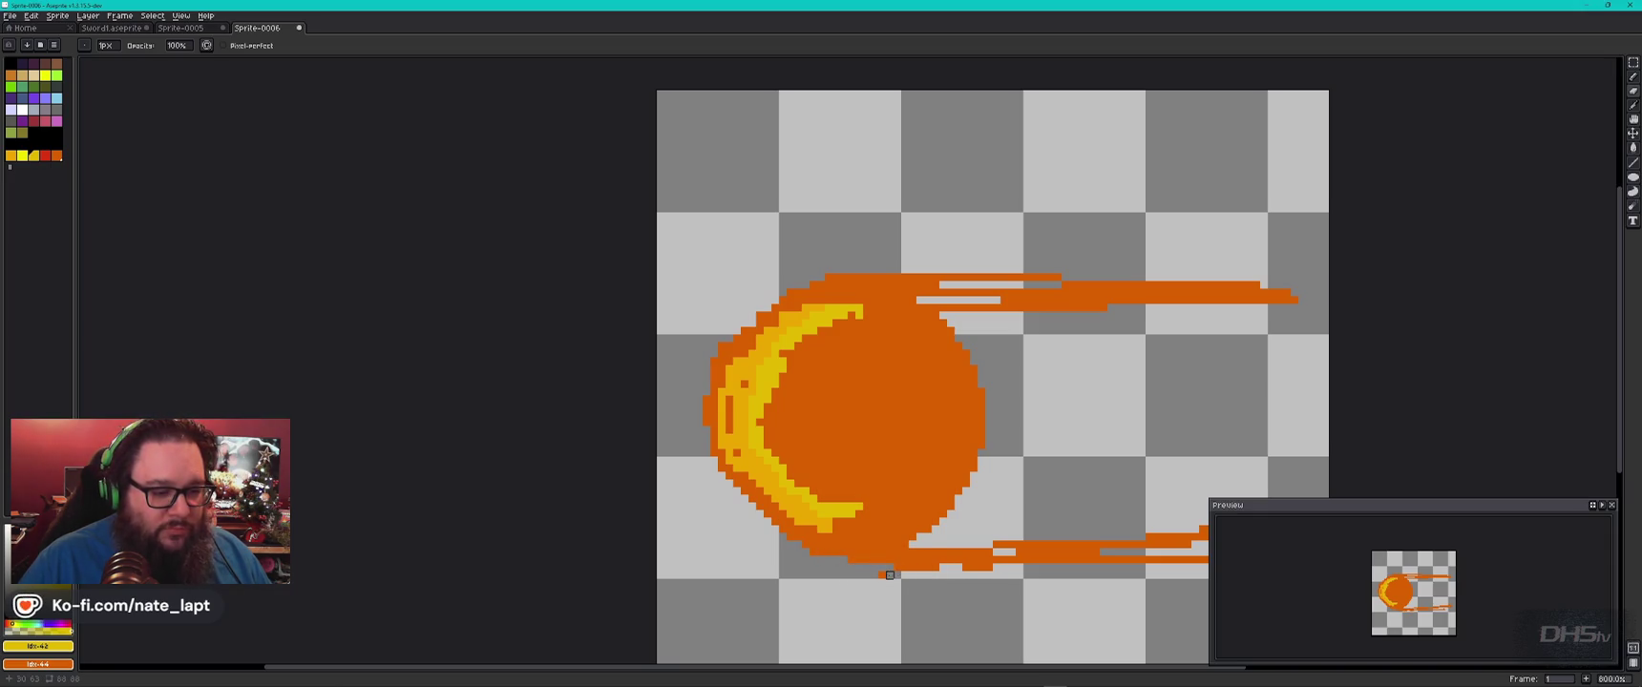
{"action": "mouse_move", "coordinate": [962, 565]}
{"action": "left_mouse_down"}
{"action": "mouse_move", "coordinate": [1028, 560]}
{"action": "mouse_move", "coordinate": [737, 575]}
{"action": "left_mouse_up"}
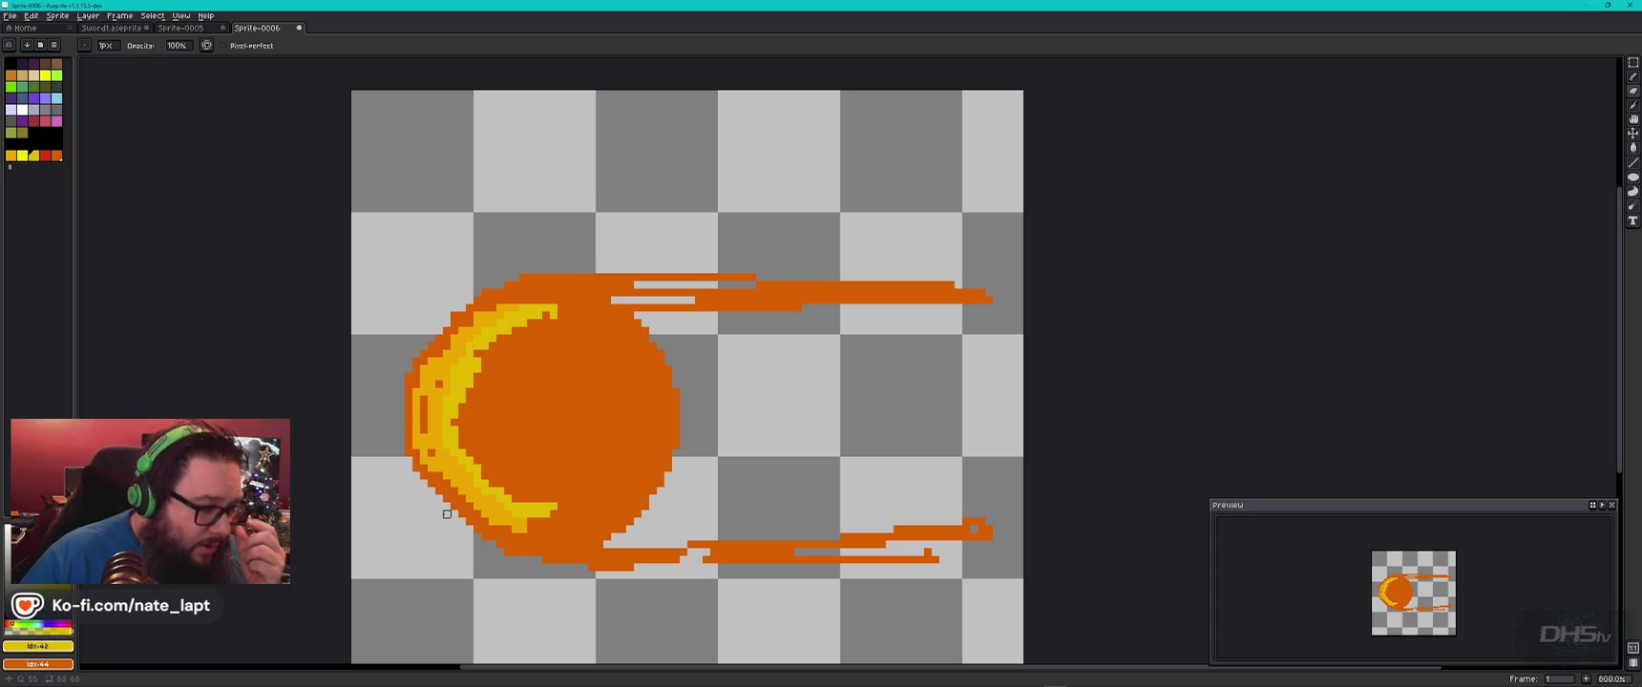
{"action": "key", "text": "alt+Tab"}
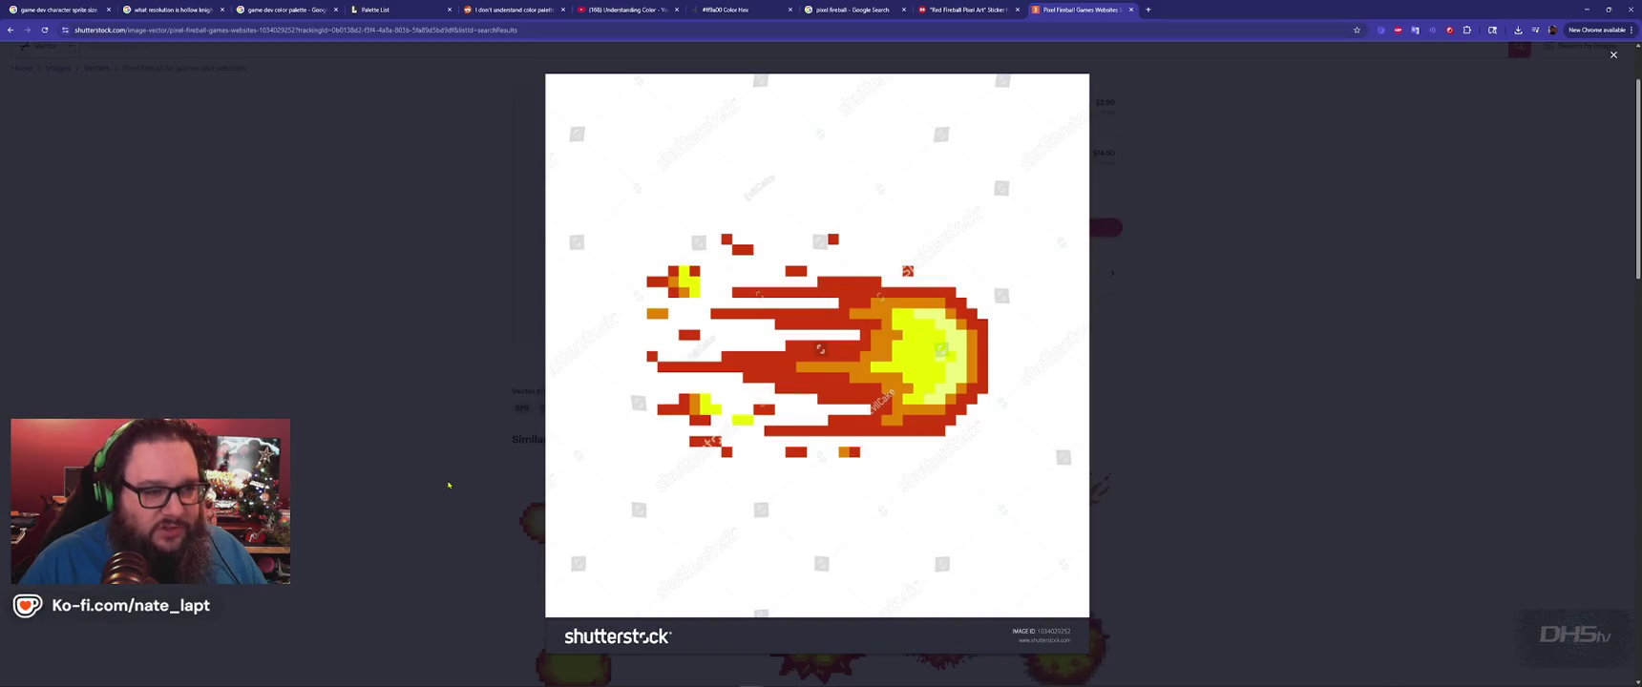
{"action": "key", "text": "alt+Tab"}
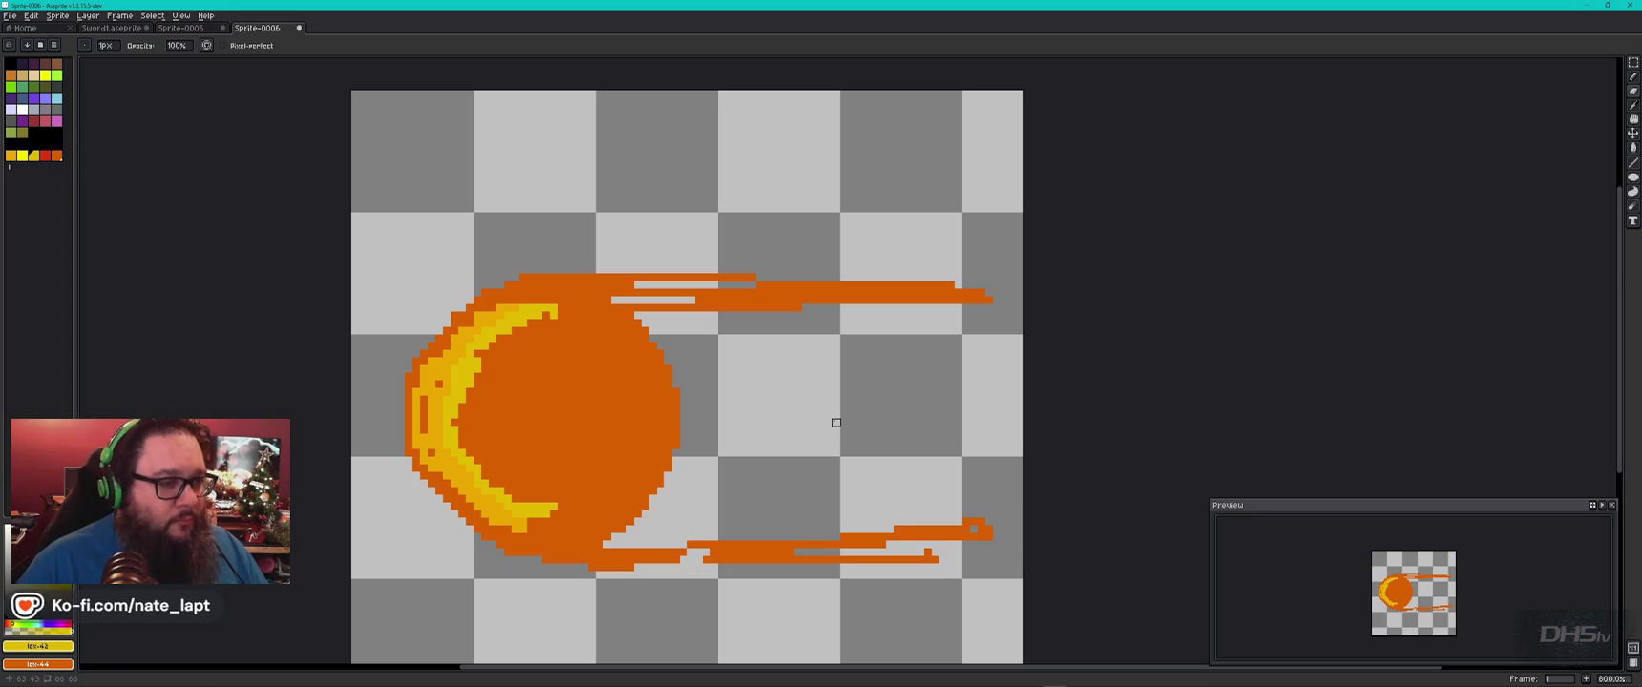
{"action": "key", "text": "alt+Tab"}
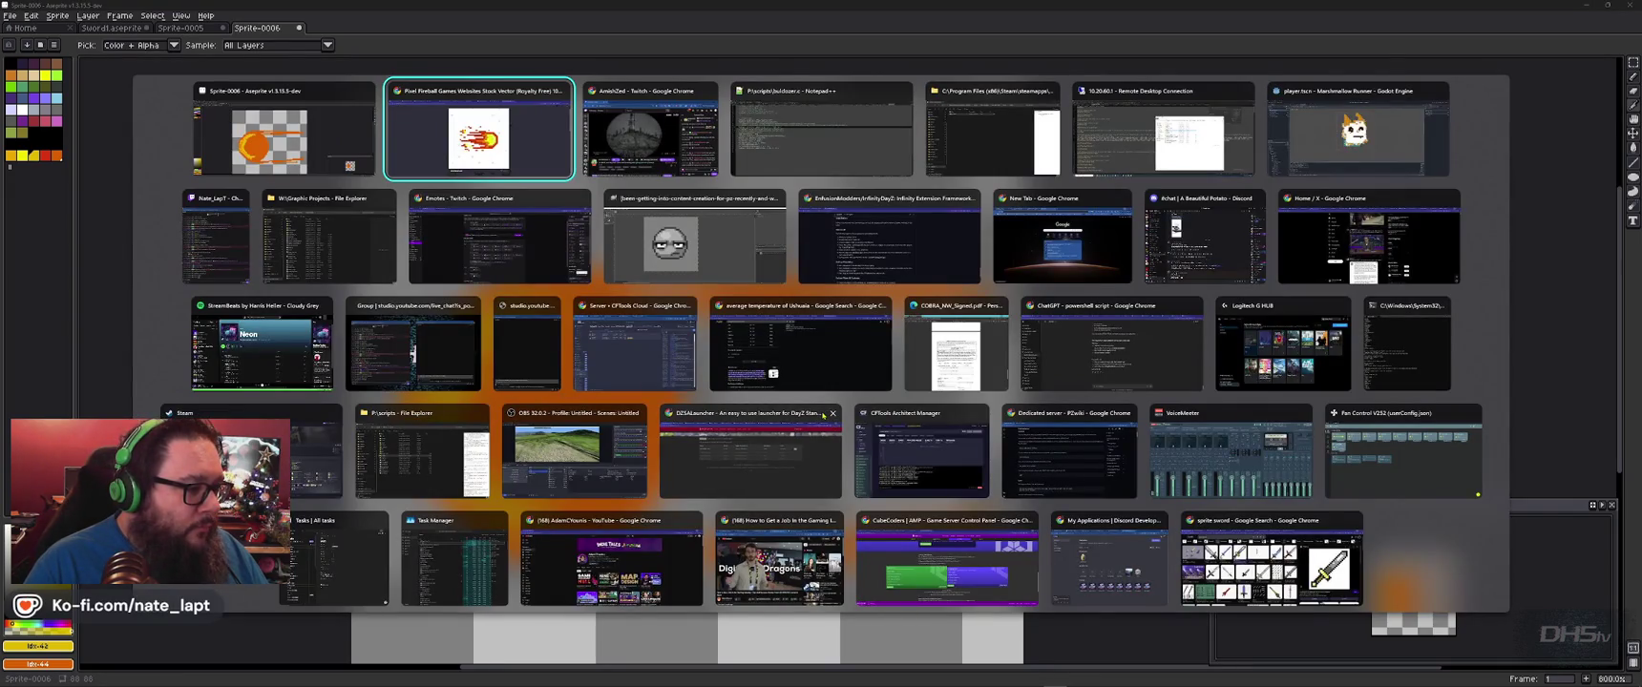
{"action": "key", "text": "alt+shift+Tab"}
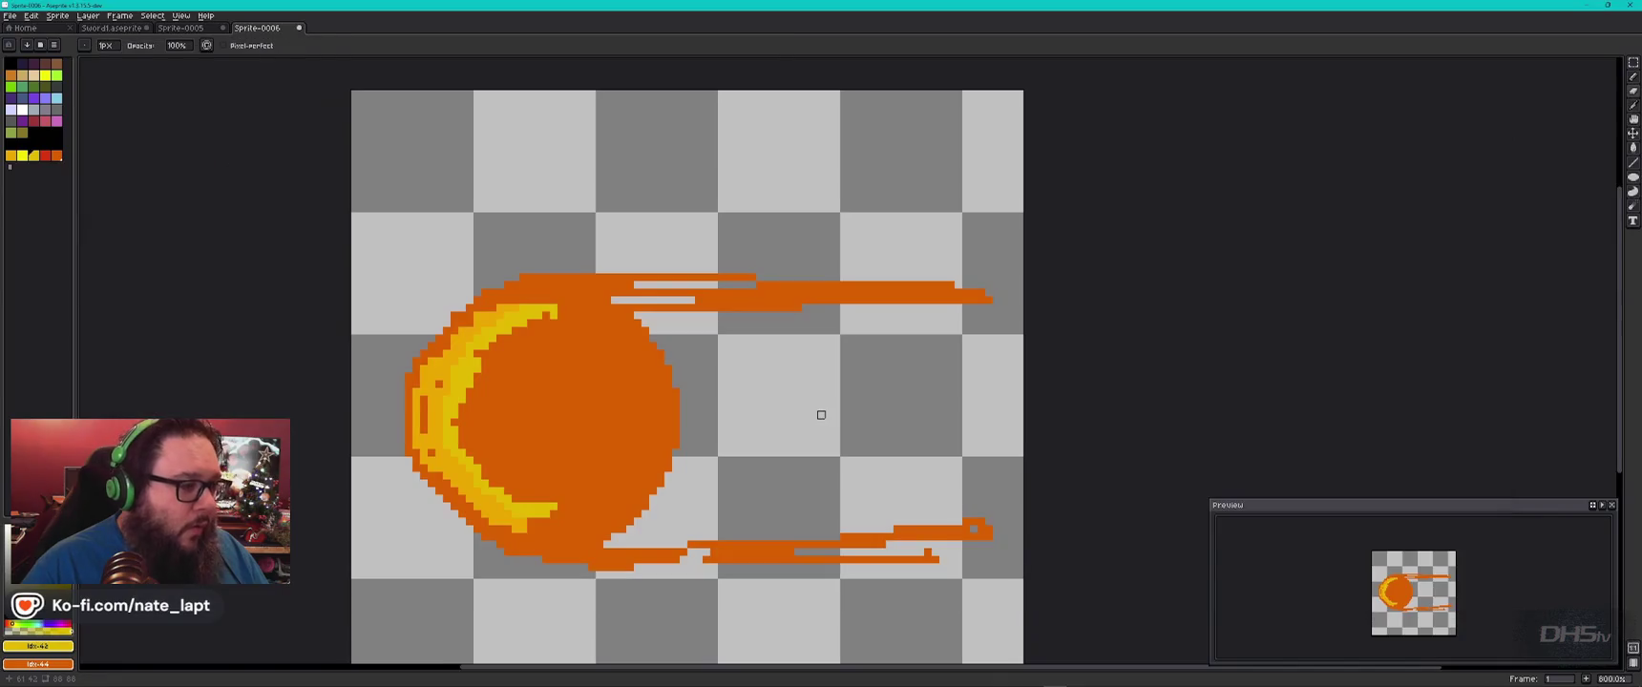
{"action": "key", "text": "alt+Tab"}
{"action": "key", "text": "Tab"}
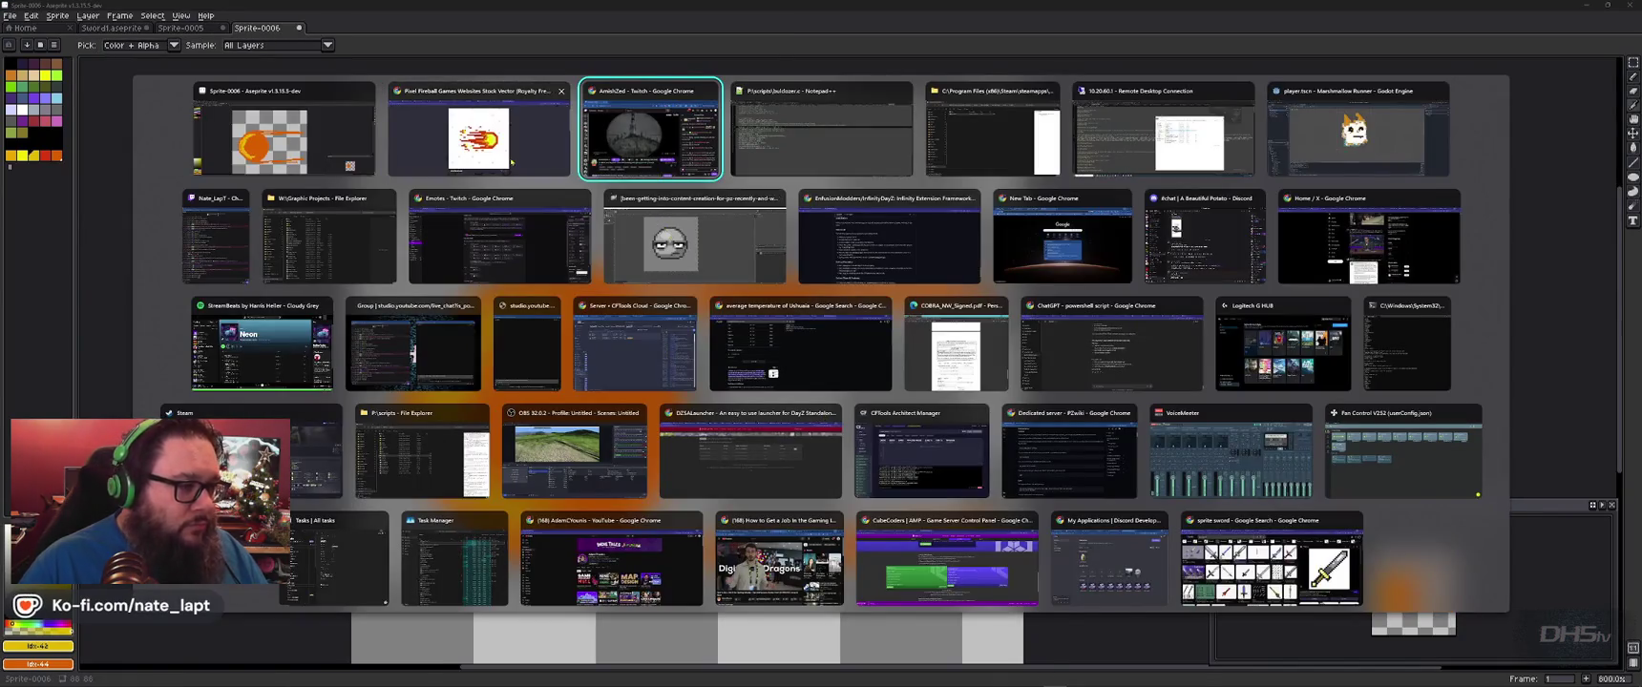
{"action": "left_click", "coordinate": [510, 162]}
{"action": "key", "text": "alt+Tab"}
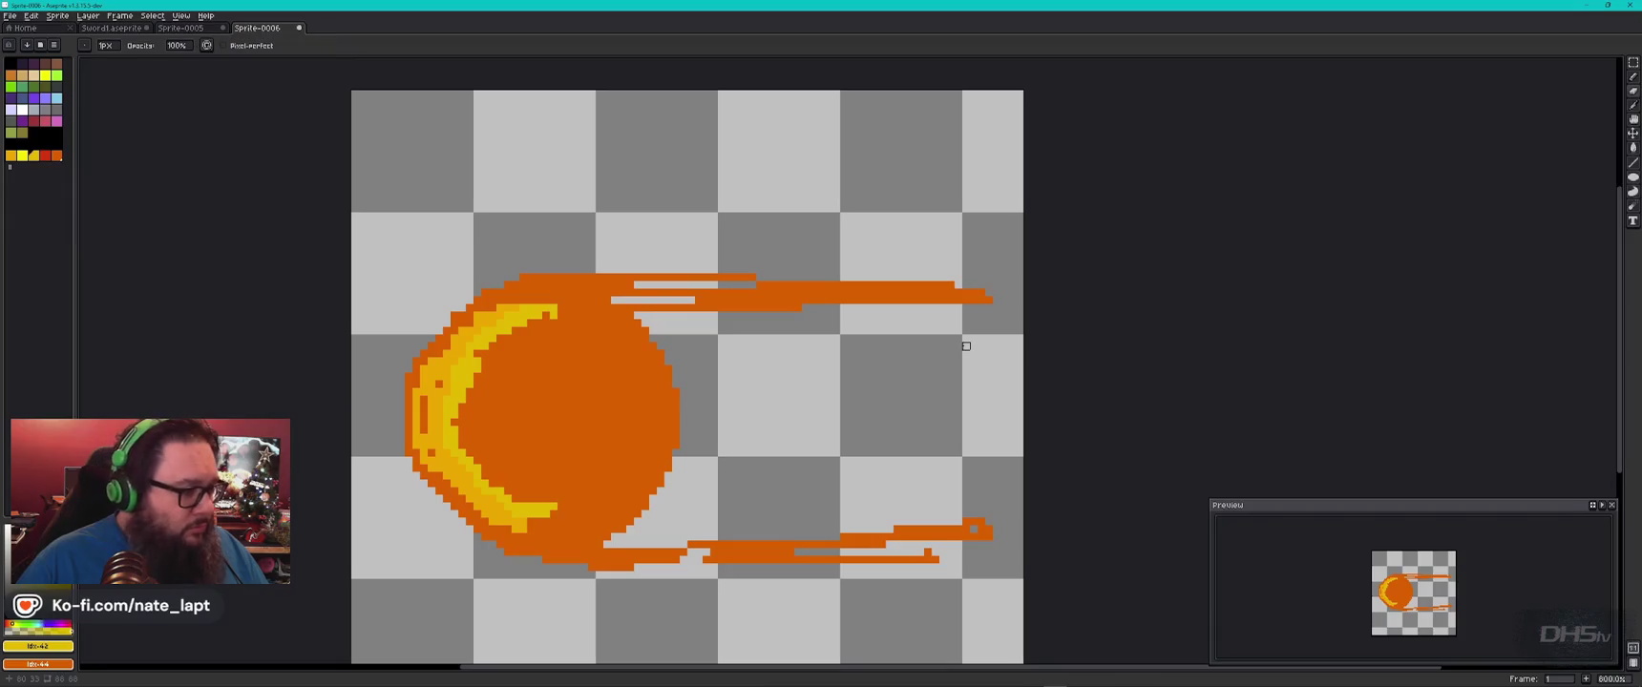
{"action": "key", "text": "alt+Tab"}
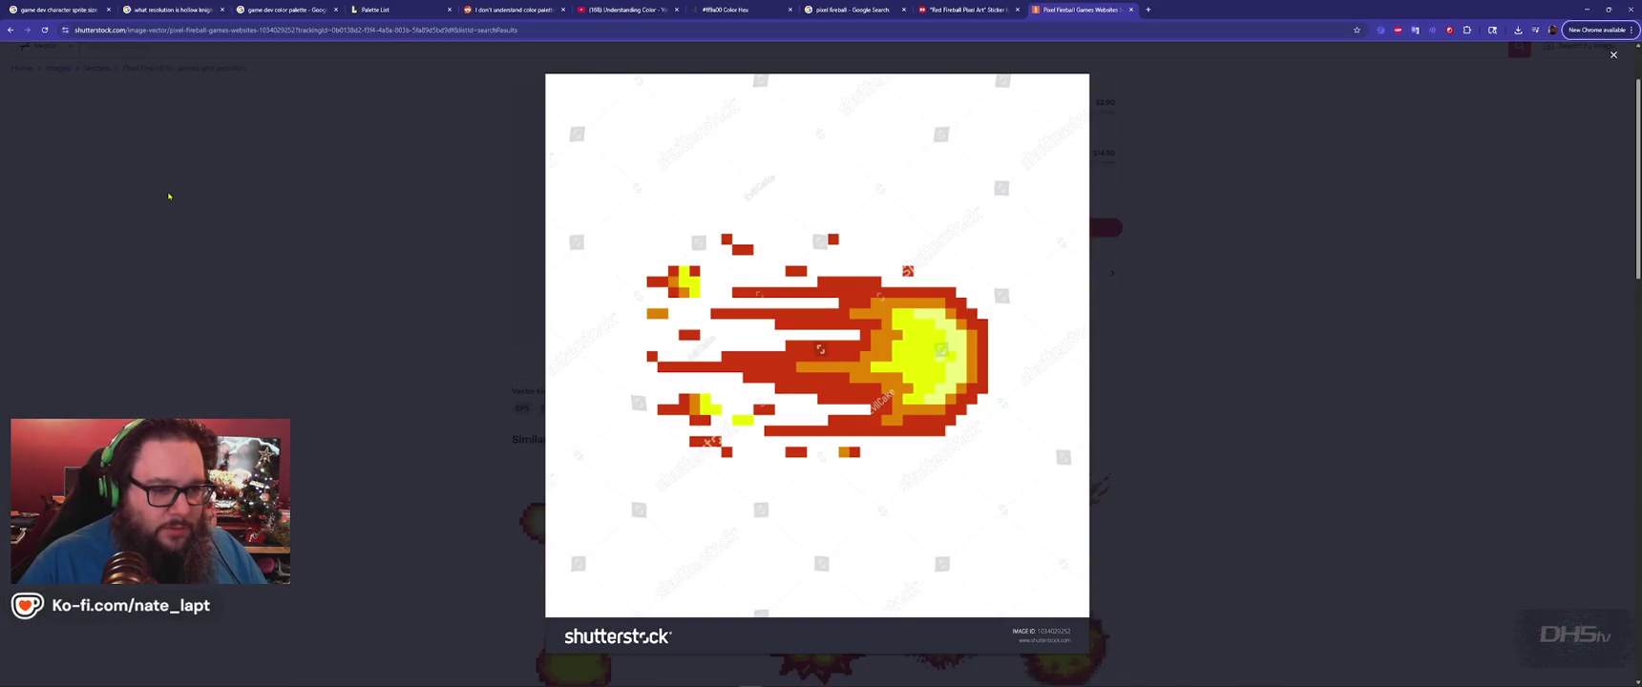
{"action": "key", "text": "alt+Tab"}
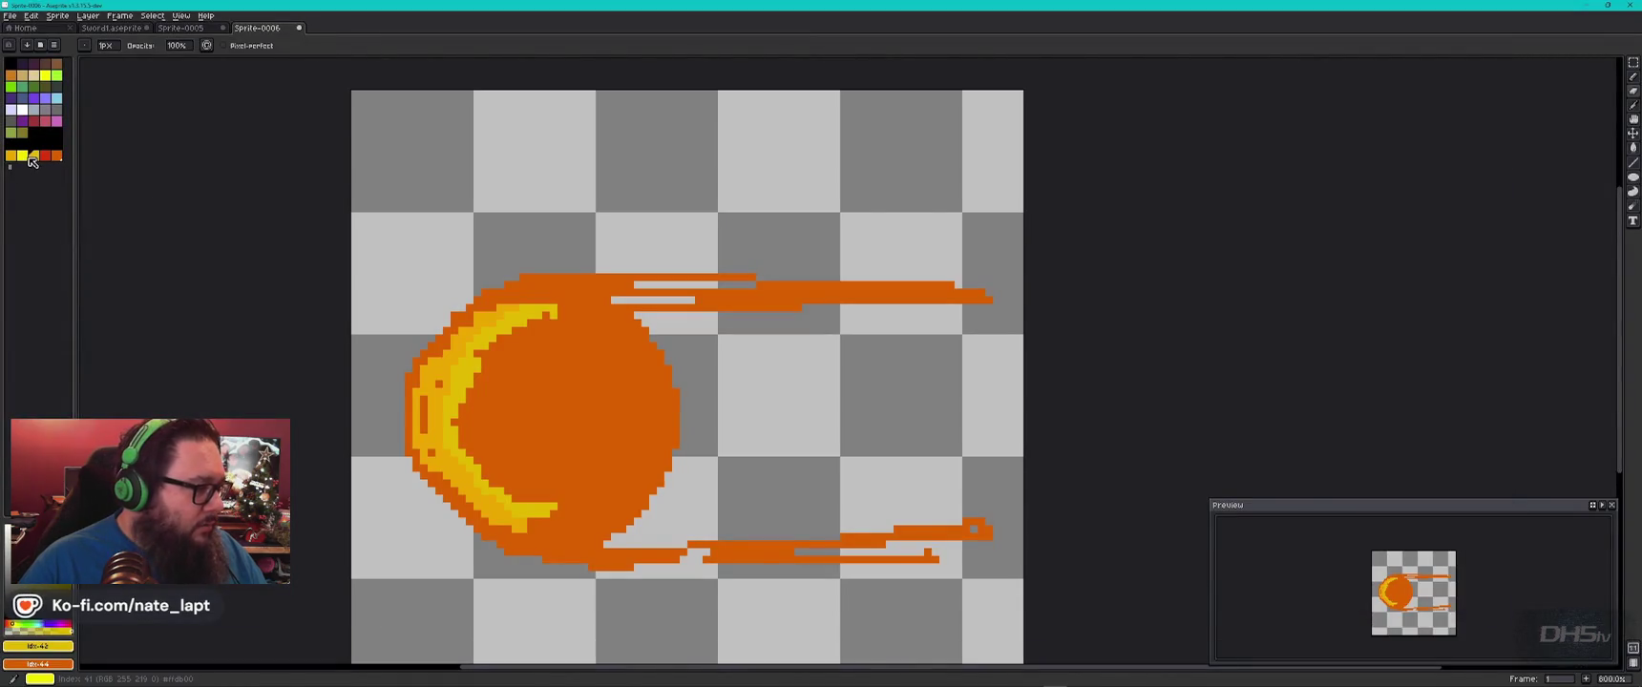
{"action": "left_click", "coordinate": [462, 429]}
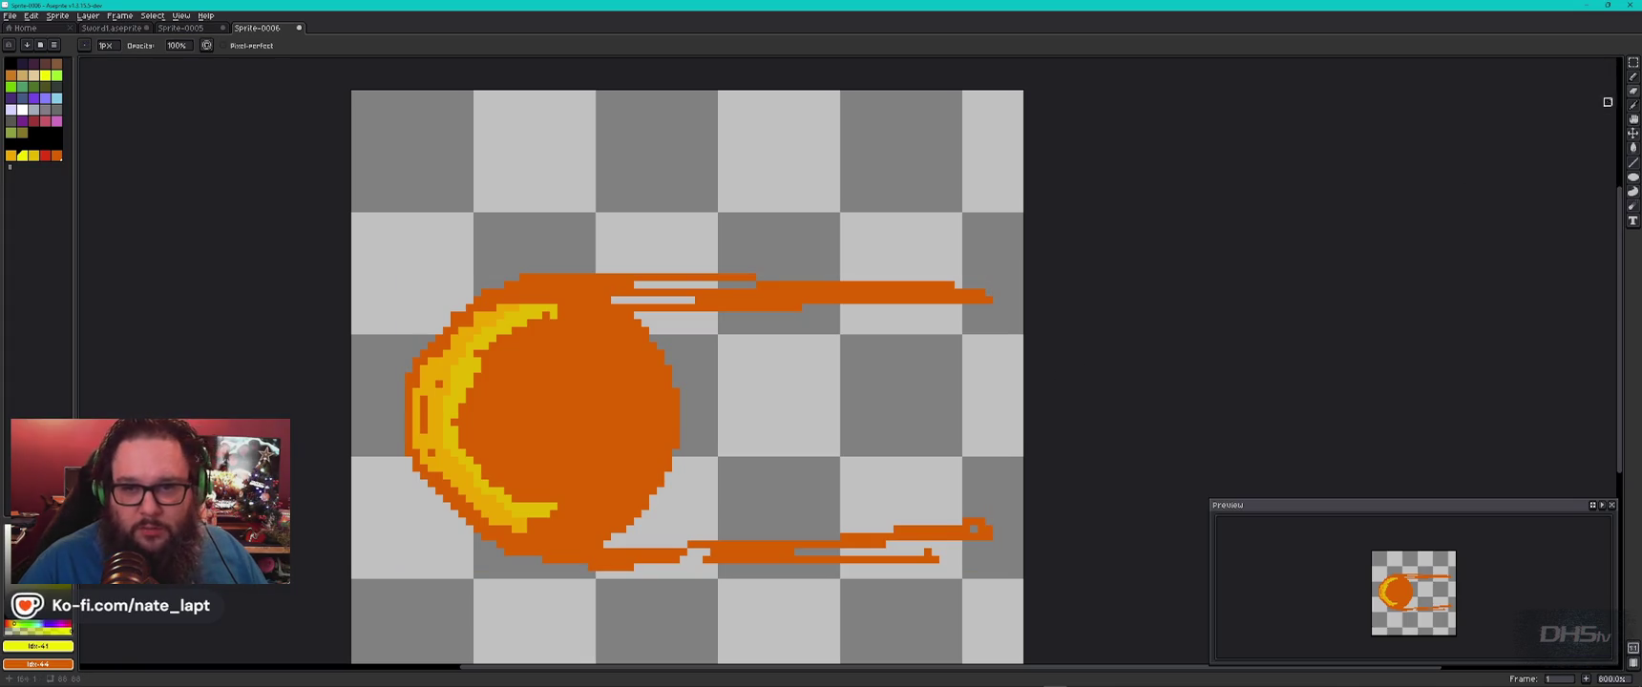
With the Pencil, place bright yellow pixels and strokes along the crescent's inner edge and rim gap.
{"action": "left_click", "coordinate": [1632, 77]}
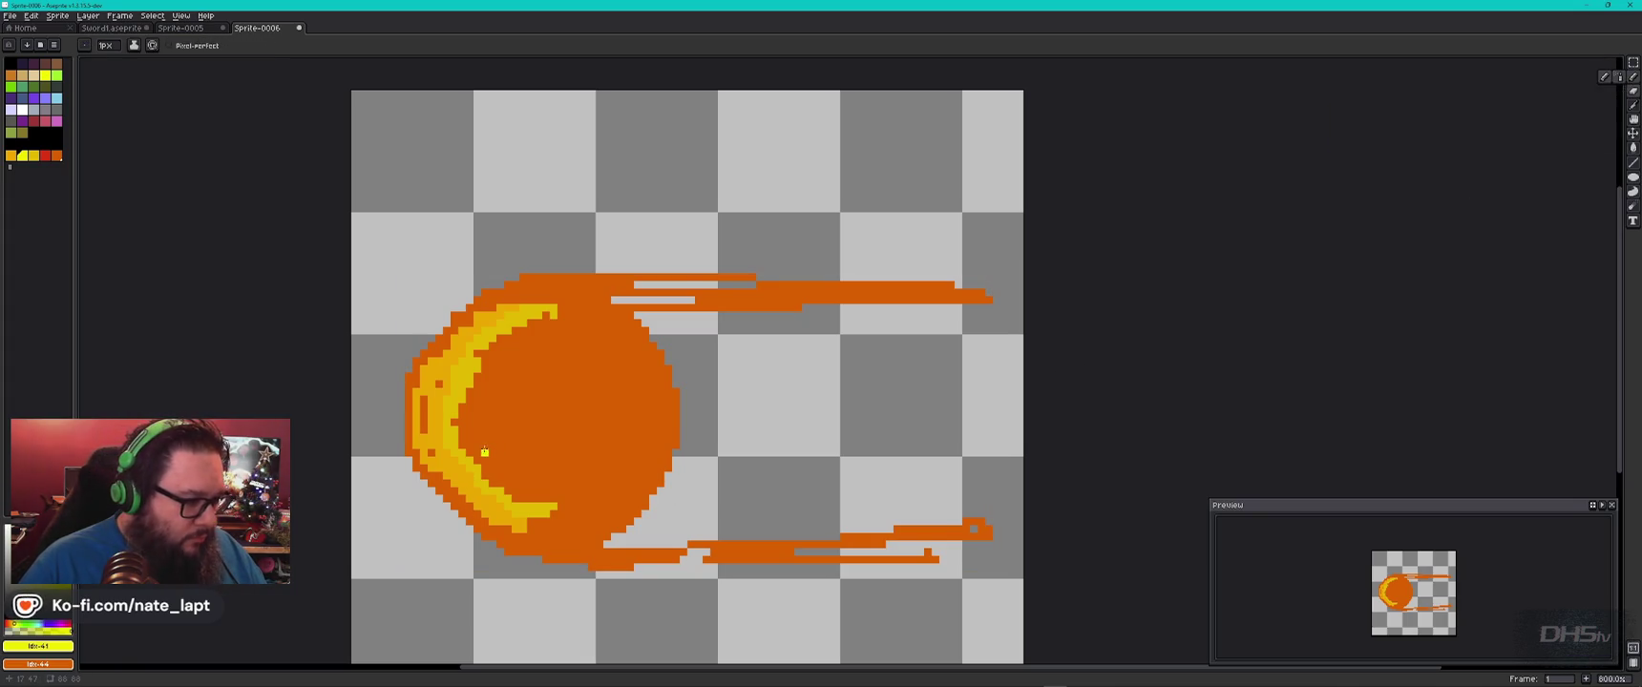
{"action": "left_click", "coordinate": [470, 446]}
{"action": "left_click", "coordinate": [462, 446]}
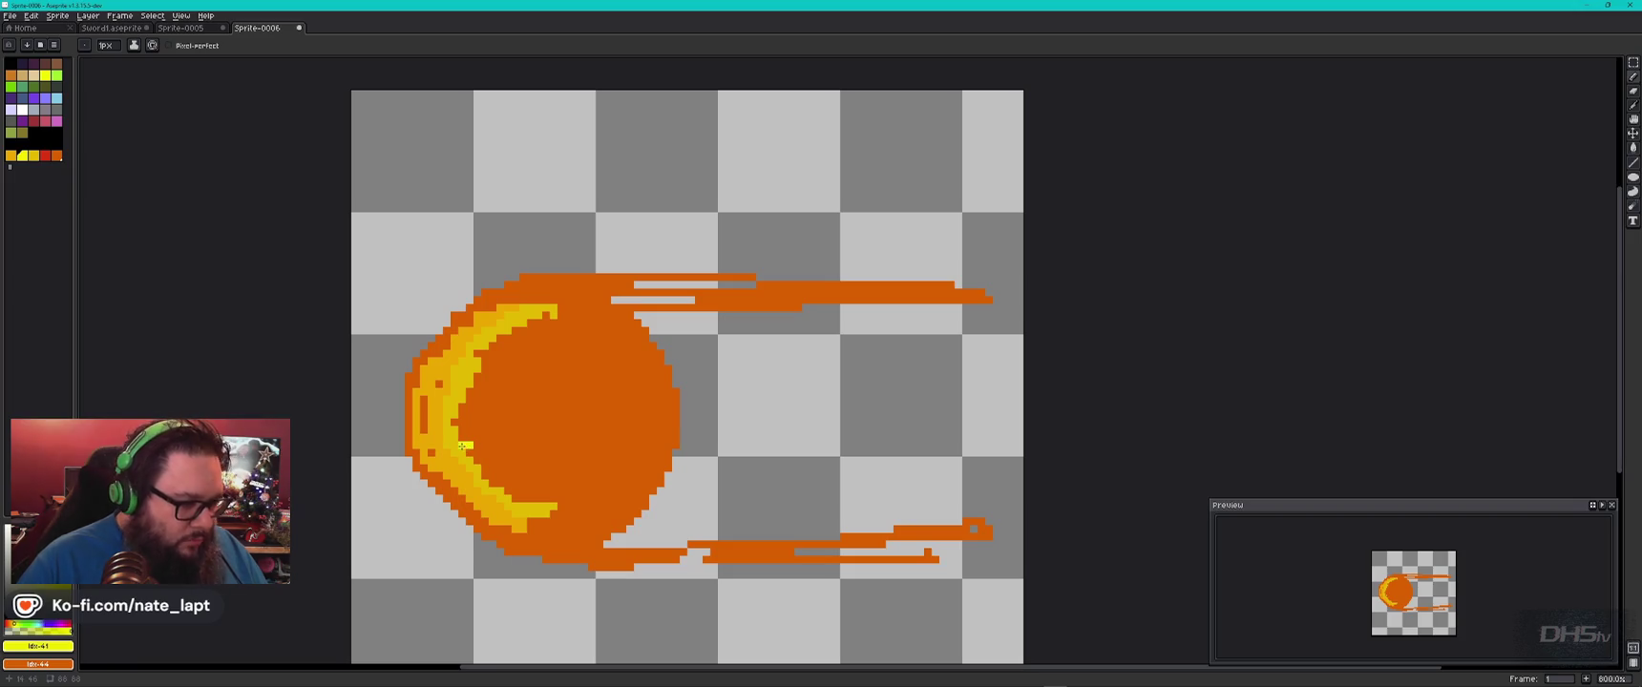
{"action": "left_click_drag", "start_coordinate": [460, 423], "coordinate": [469, 399]}
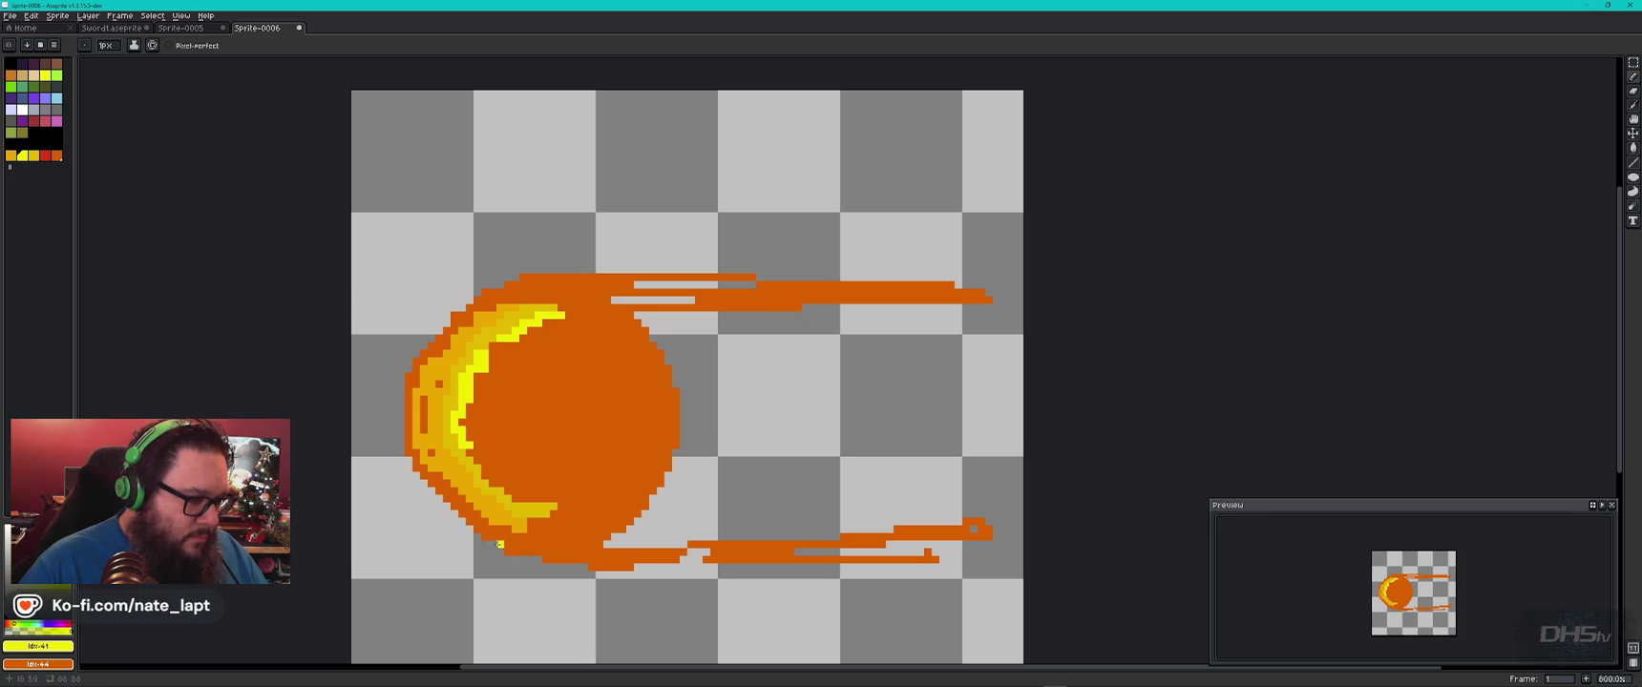
{"action": "mouse_move", "coordinate": [552, 499]}
{"action": "left_mouse_down"}
{"action": "mouse_move", "coordinate": [497, 487]}
{"action": "mouse_move", "coordinate": [476, 459]}
{"action": "left_mouse_up"}
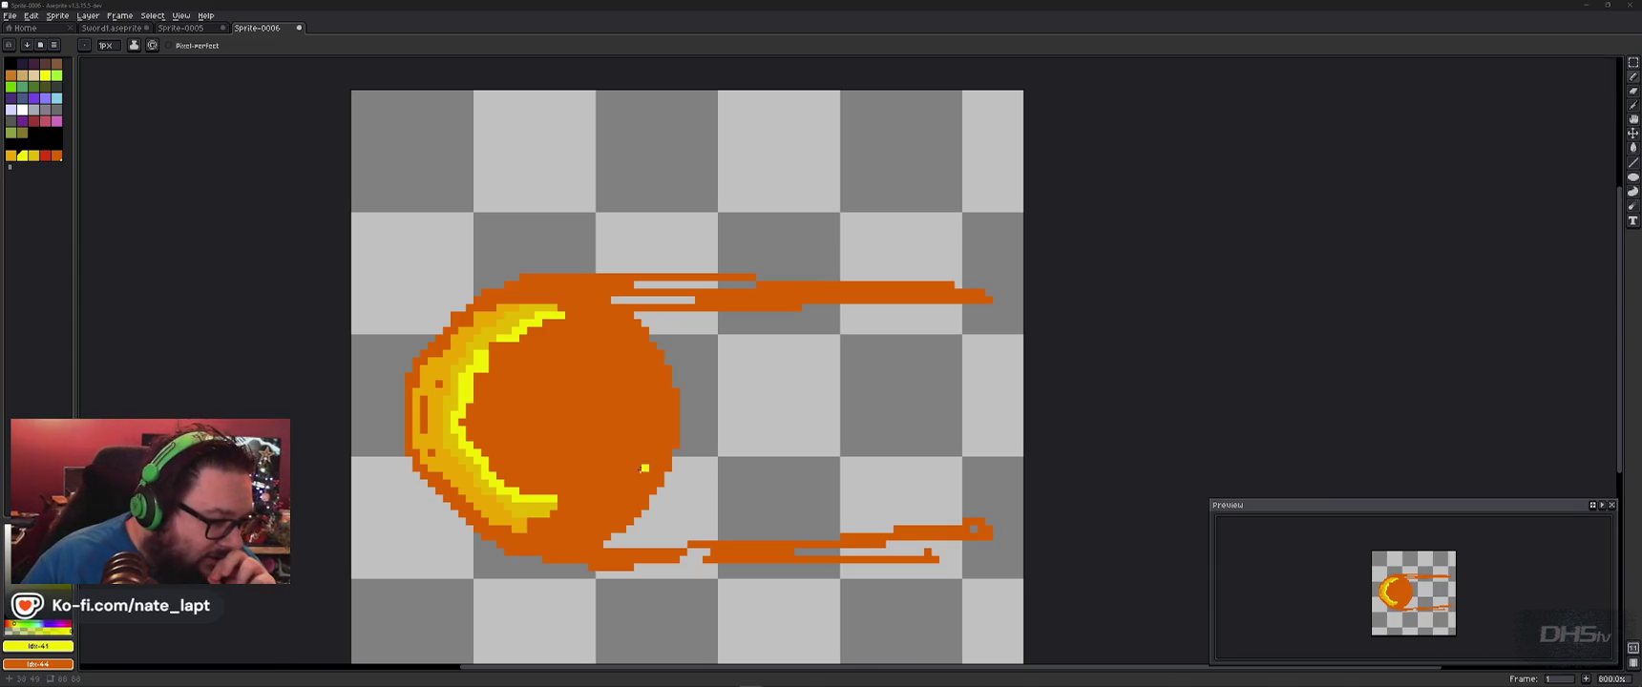
{"action": "left_click", "coordinate": [423, 430]}
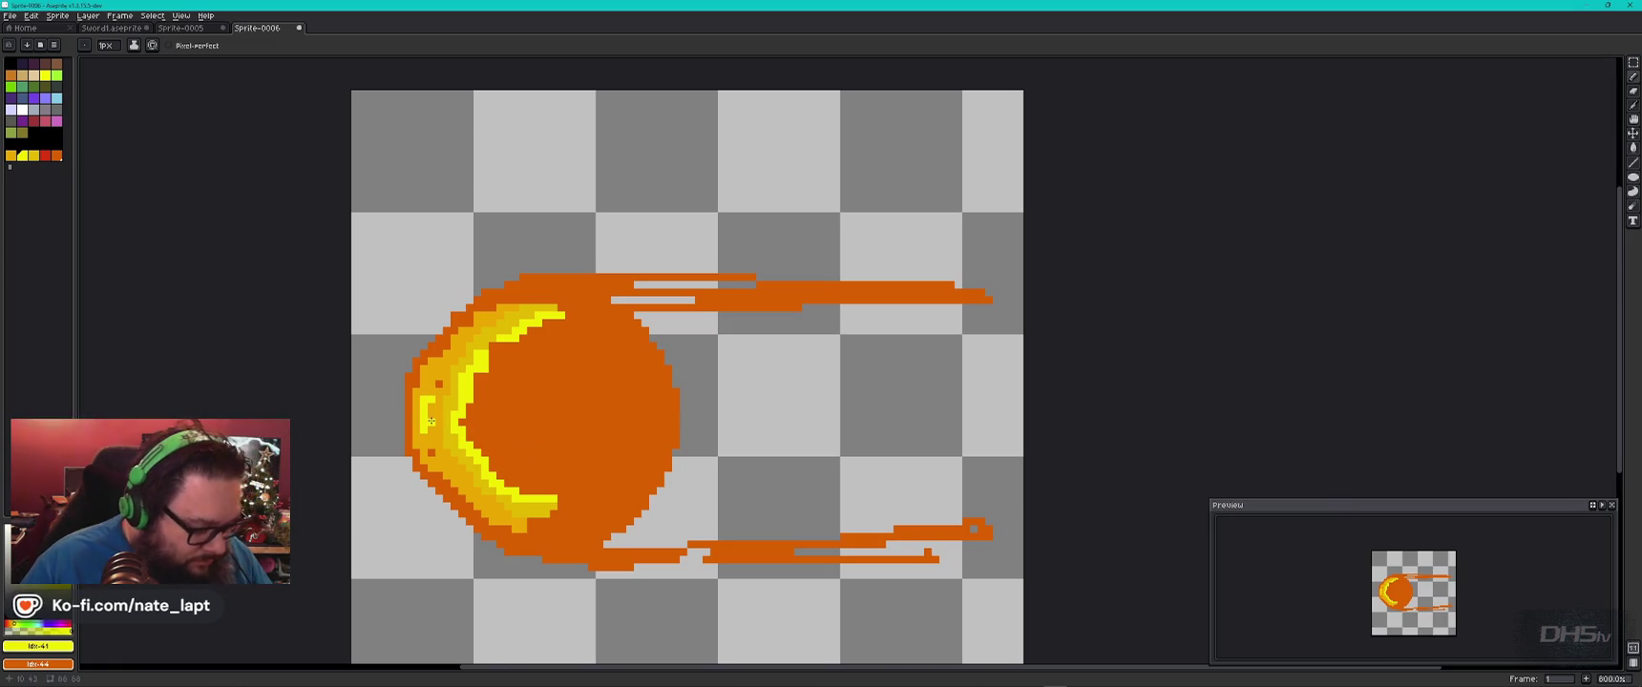
{"action": "scroll", "coordinate": [427, 401], "scroll_direction": "up", "scroll_amount": 2}
Add yellow pixels on the fireball's left edge and inner crescent, reverting one edge pixel to orange.
{"action": "scroll", "coordinate": [424, 410], "scroll_direction": "up", "scroll_amount": 3}
{"action": "left_click", "coordinate": [445, 351]}
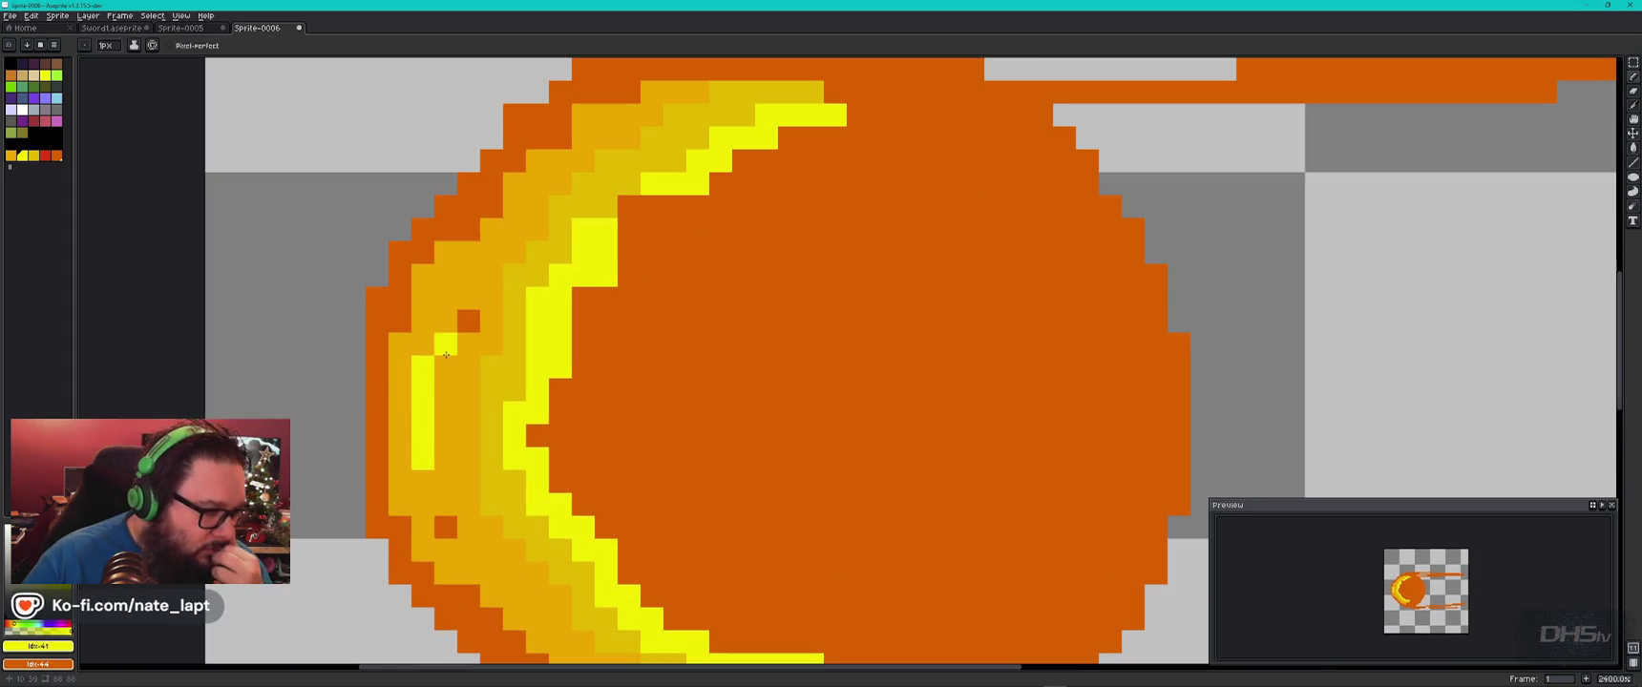
{"action": "left_click", "coordinate": [467, 322]}
{"action": "right_click", "coordinate": [463, 330]}
{"action": "left_click", "coordinate": [445, 481]}
{"action": "left_click_drag", "start_coordinate": [515, 483], "coordinate": [502, 457]}
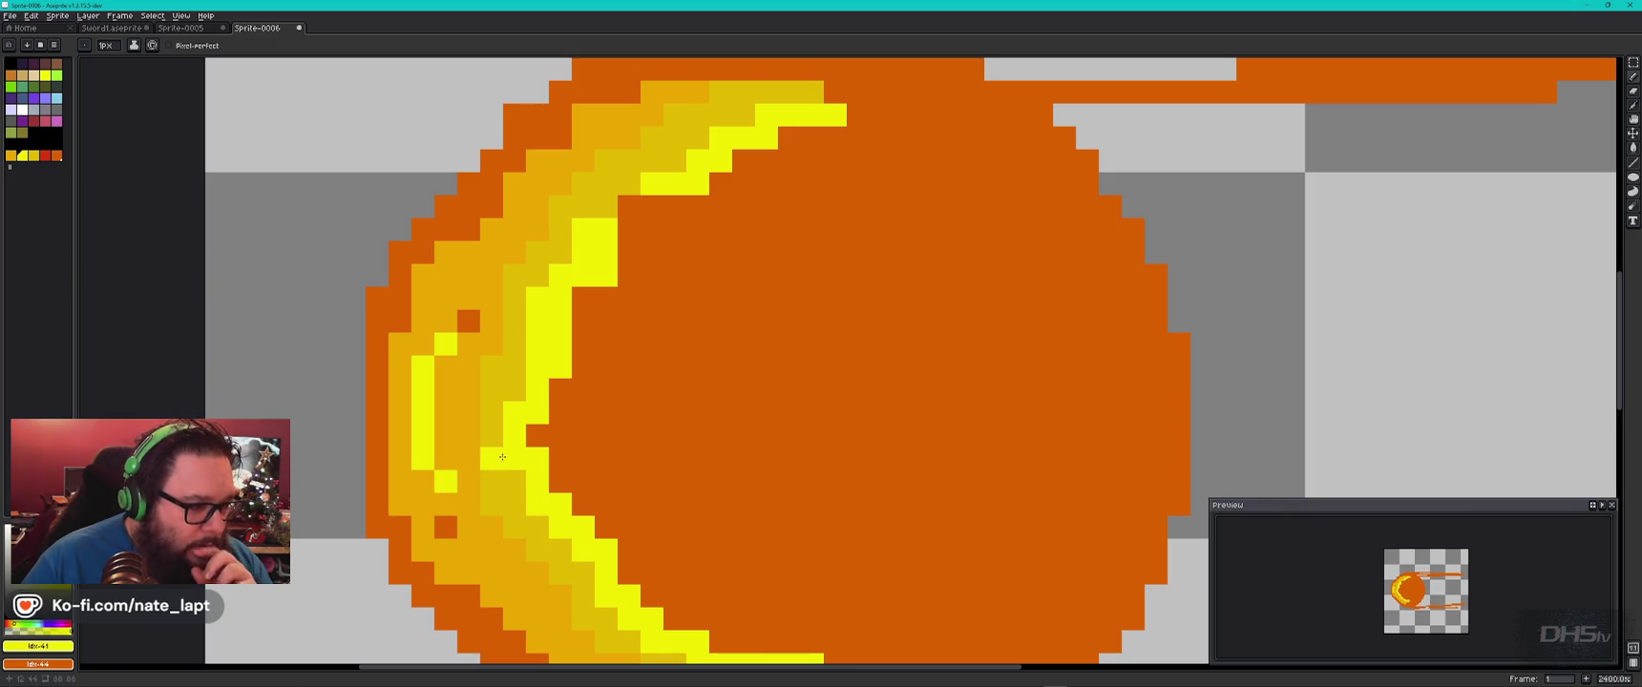
Tone three bright yellow pixels on the outer left edge down to muted gold.
{"action": "left_click", "coordinate": [34, 156]}
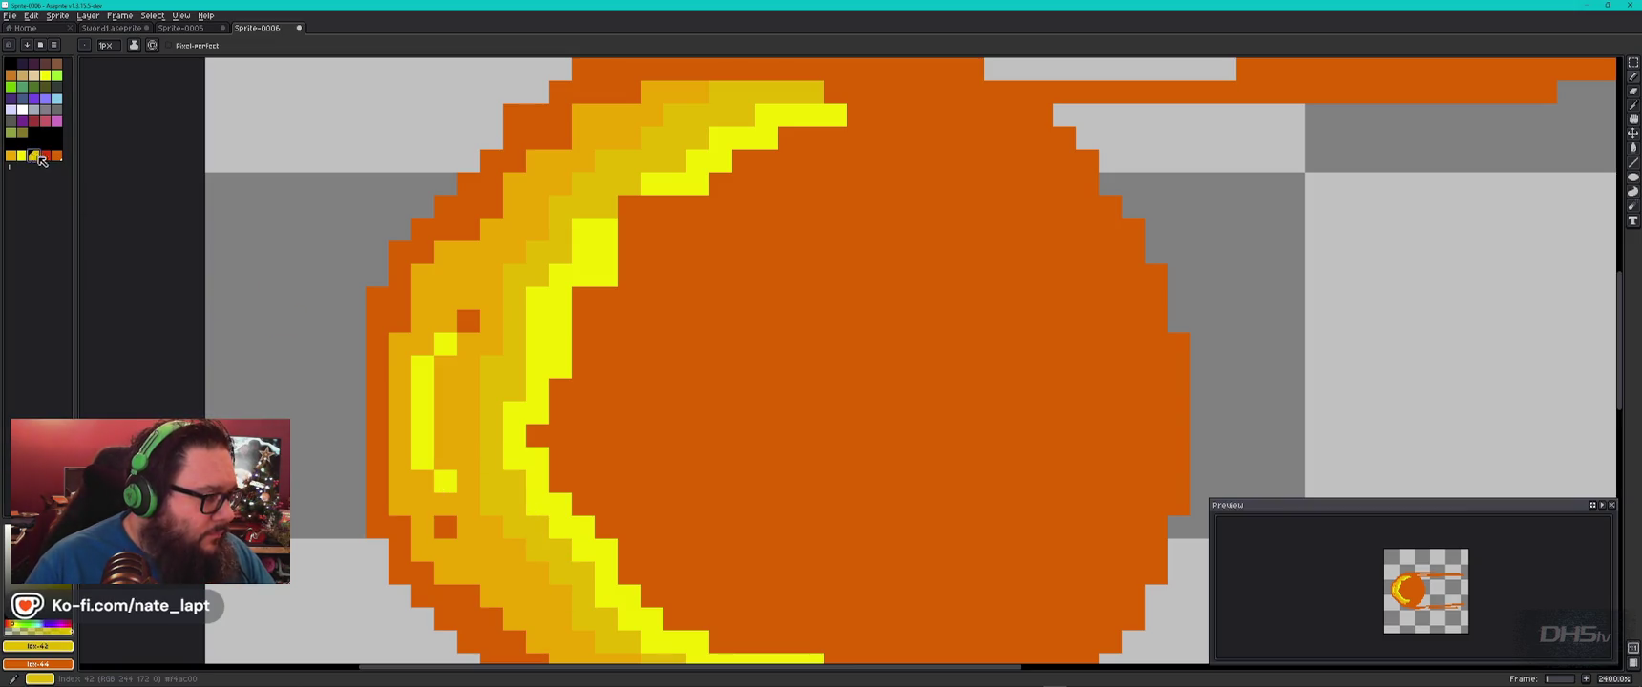
{"action": "left_click", "coordinate": [445, 481]}
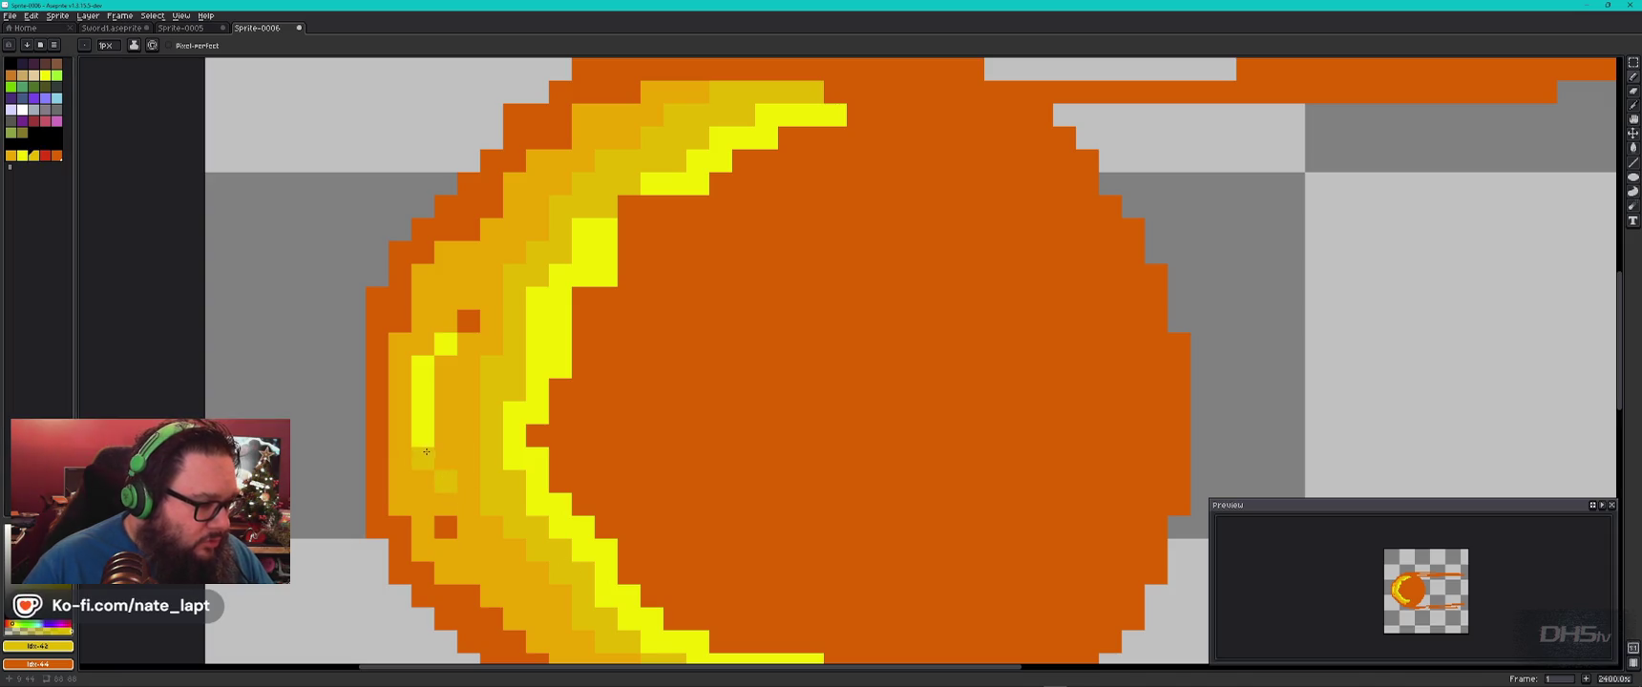
{"action": "left_click", "coordinate": [444, 342]}
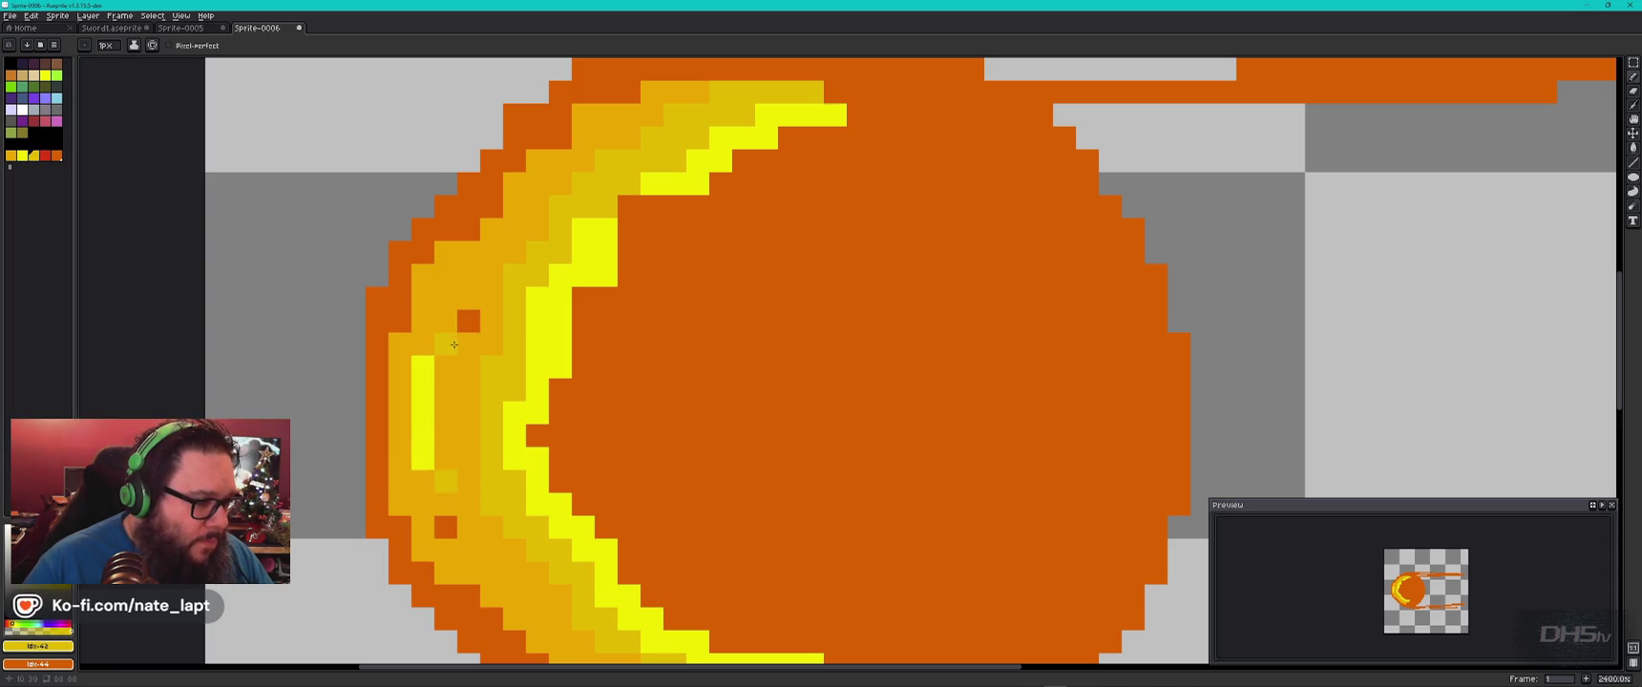
{"action": "left_click", "coordinate": [422, 458]}
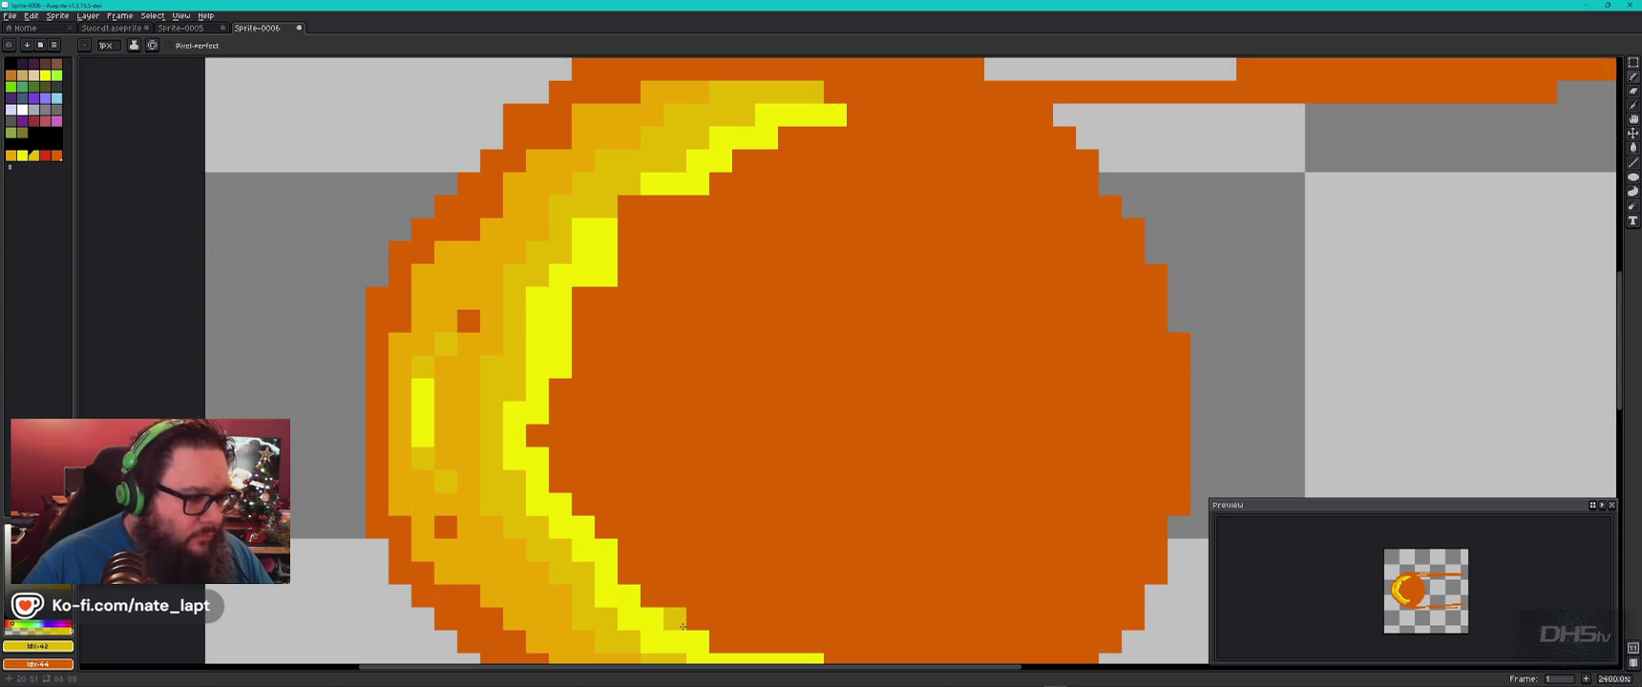
{"action": "scroll", "coordinate": [469, 490], "scroll_direction": "down", "scroll_amount": 3}
{"action": "scroll", "coordinate": [629, 490], "scroll_direction": "down", "scroll_amount": 2}
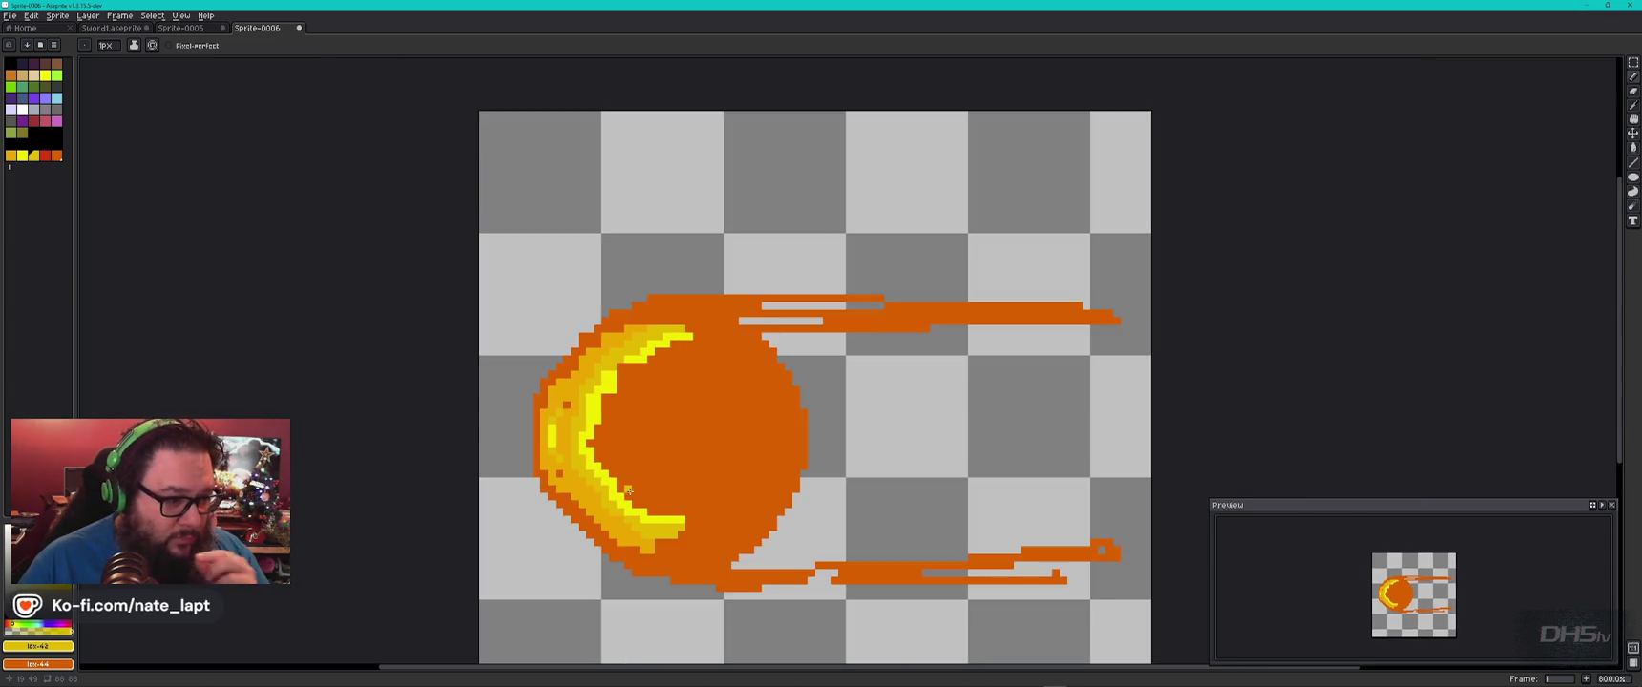
{"action": "scroll", "coordinate": [650, 342], "scroll_direction": "up", "scroll_amount": 1}
{"action": "scroll", "coordinate": [651, 341], "scroll_direction": "down", "scroll_amount": 1}
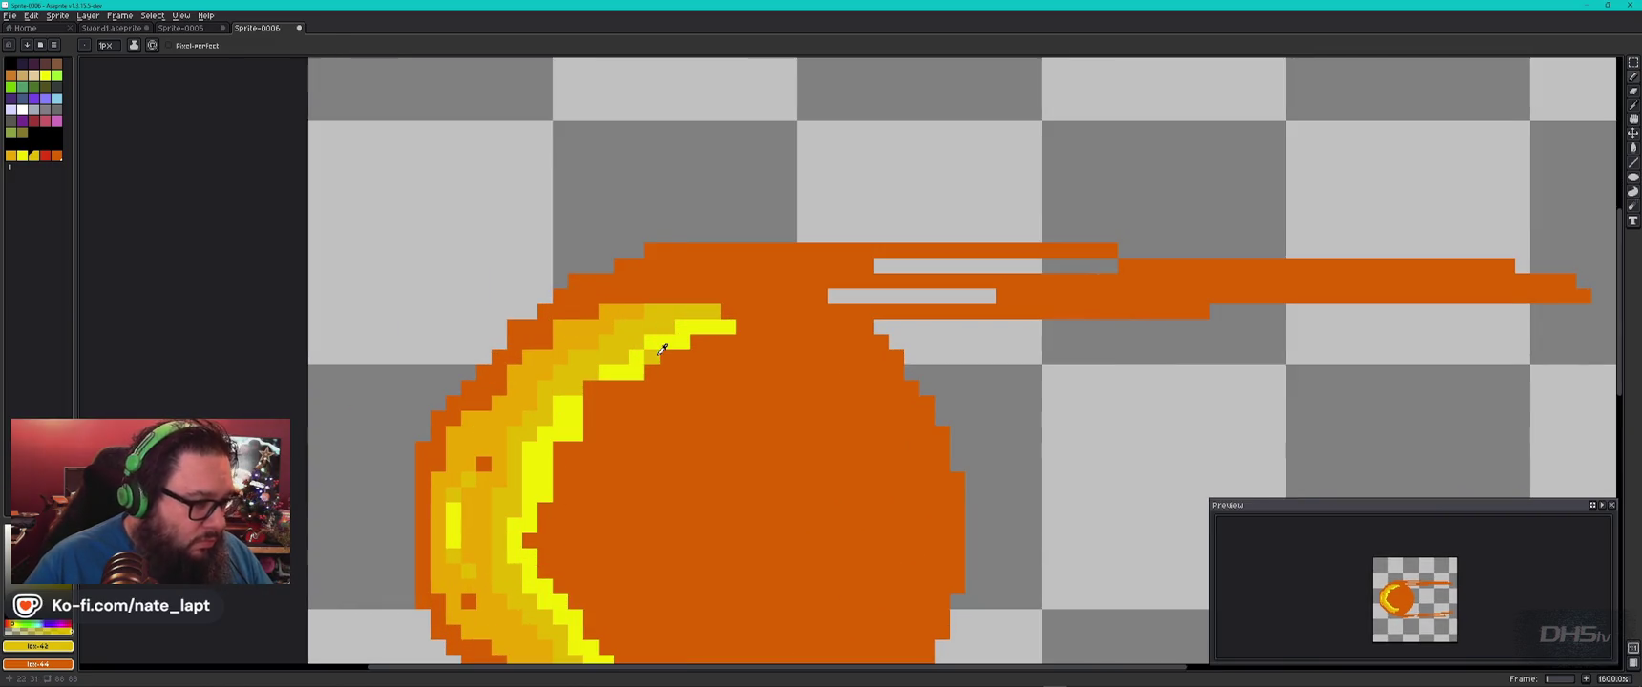
Compare the sprite against the fireball reference image in Chrome twice.
{"action": "key", "text": "alt+Tab"}
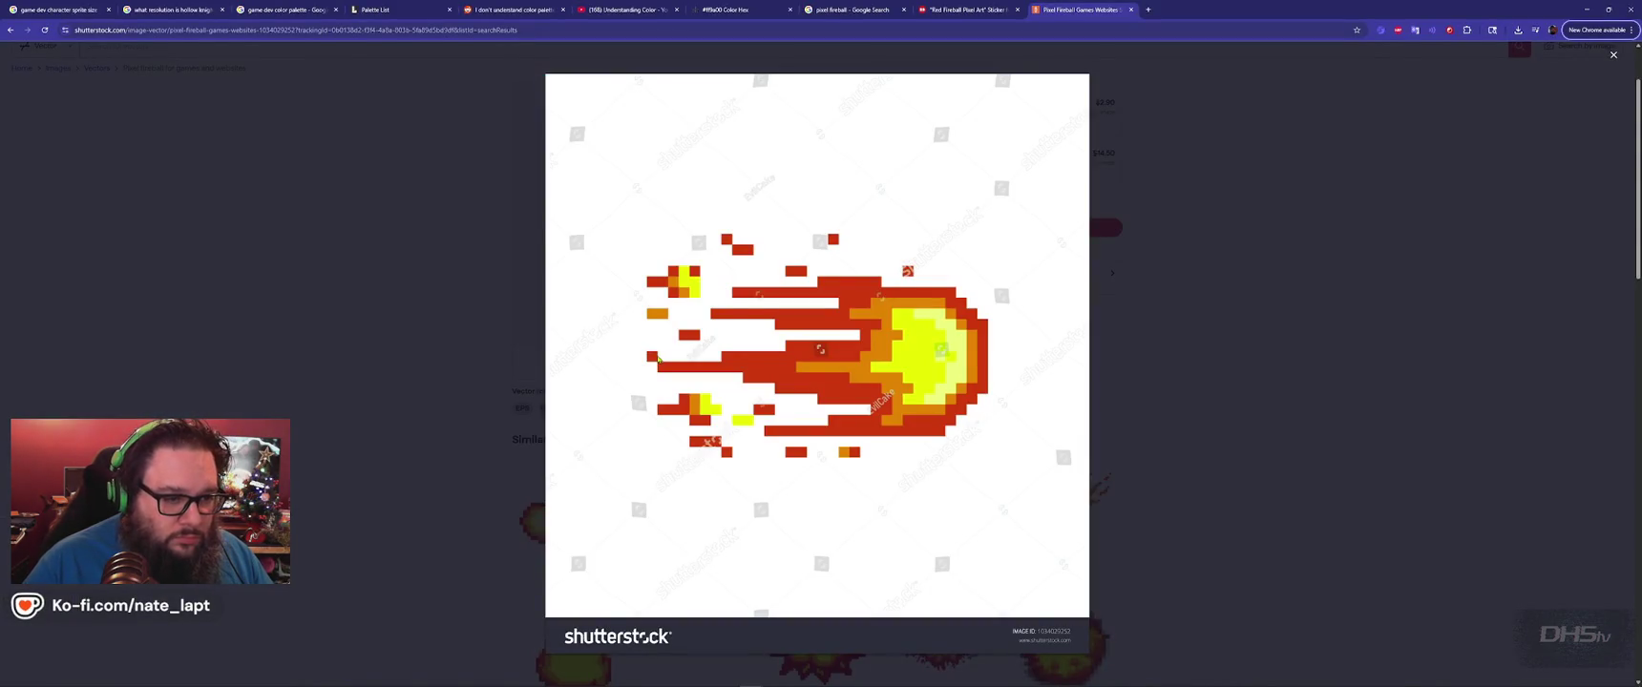
{"action": "key", "text": "alt+Tab"}
{"action": "scroll", "coordinate": [657, 359], "scroll_direction": "down", "scroll_amount": 1}
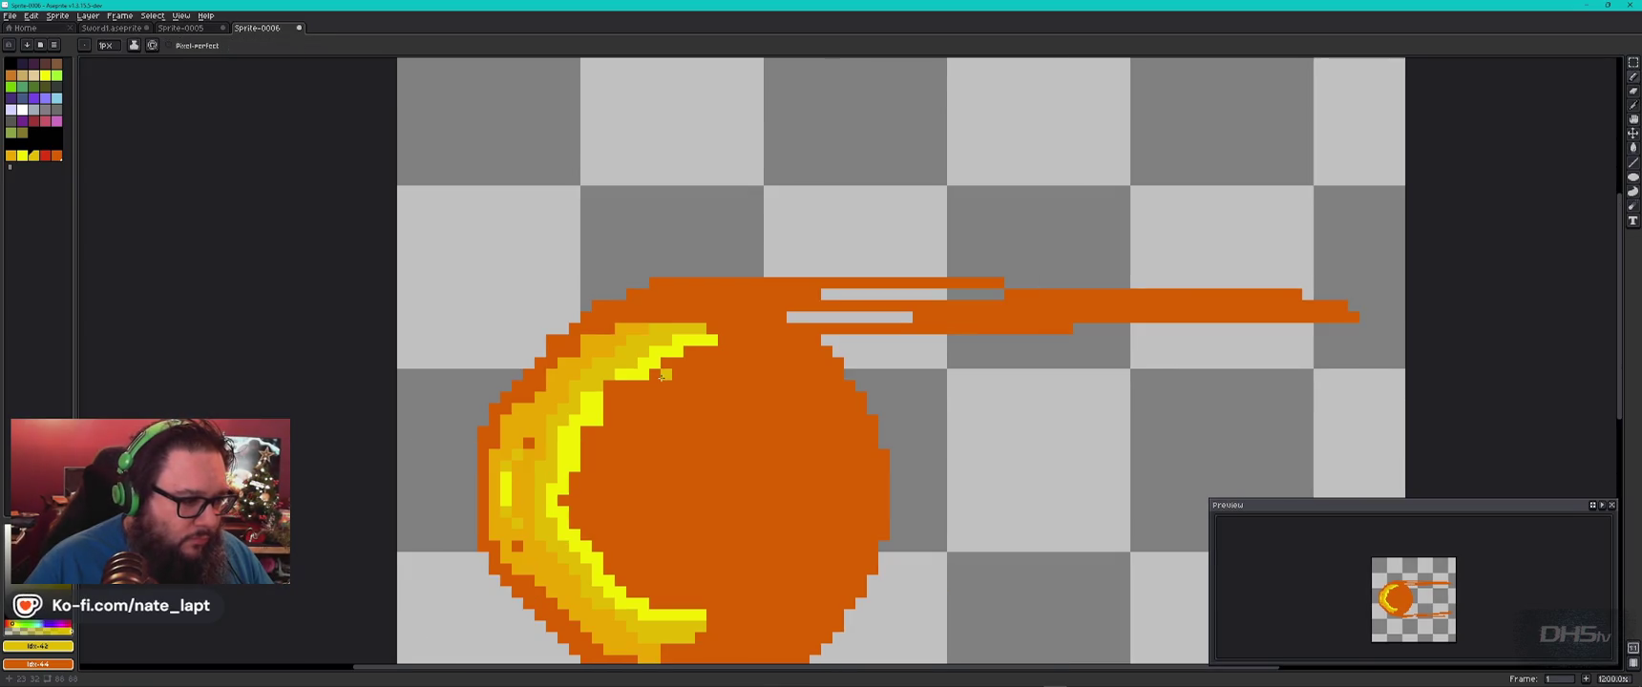
{"action": "key", "text": "alt+Tab"}
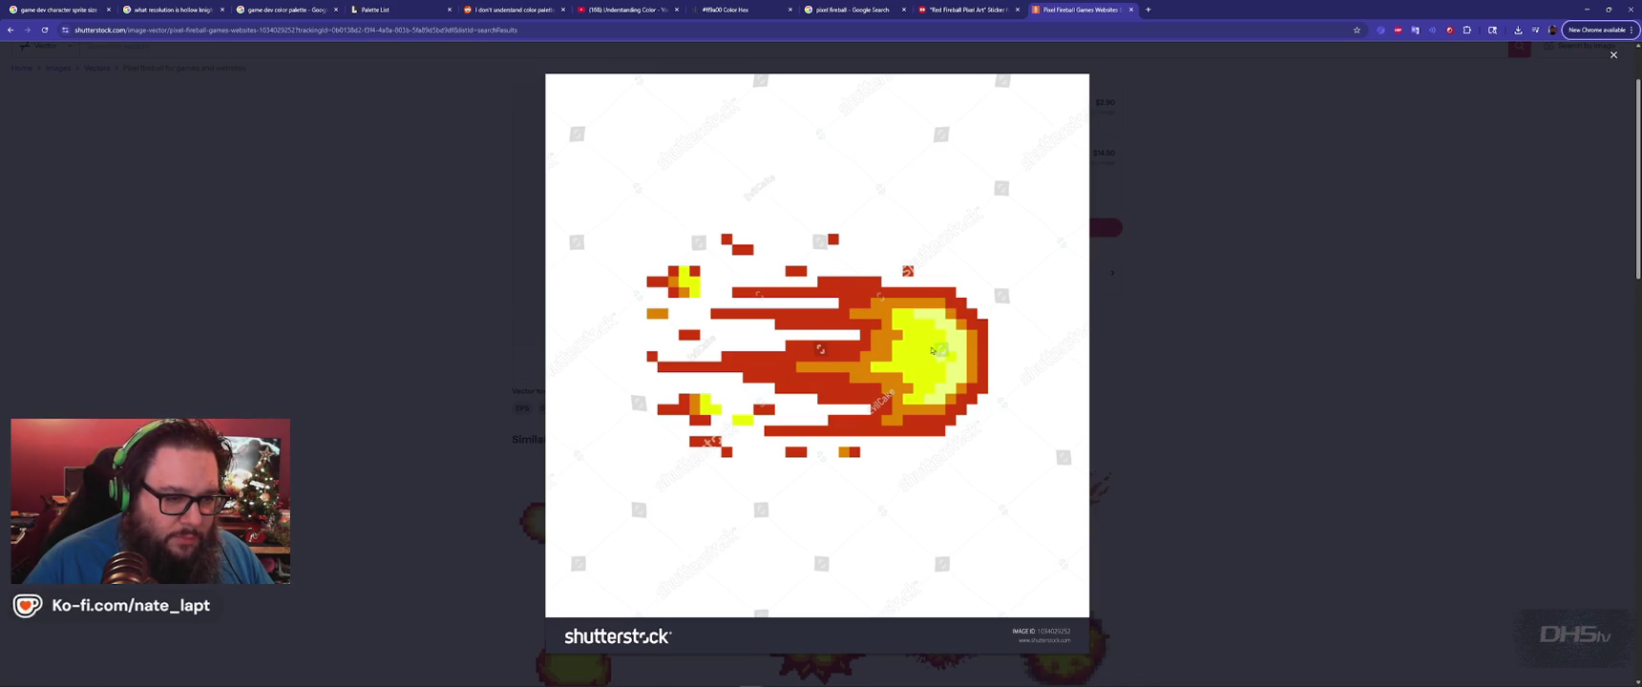
{"action": "key", "text": "alt+Tab"}
{"action": "scroll", "coordinate": [585, 484], "scroll_direction": "down", "scroll_amount": 1}
{"action": "scroll", "coordinate": [585, 484], "scroll_direction": "up", "scroll_amount": 1}
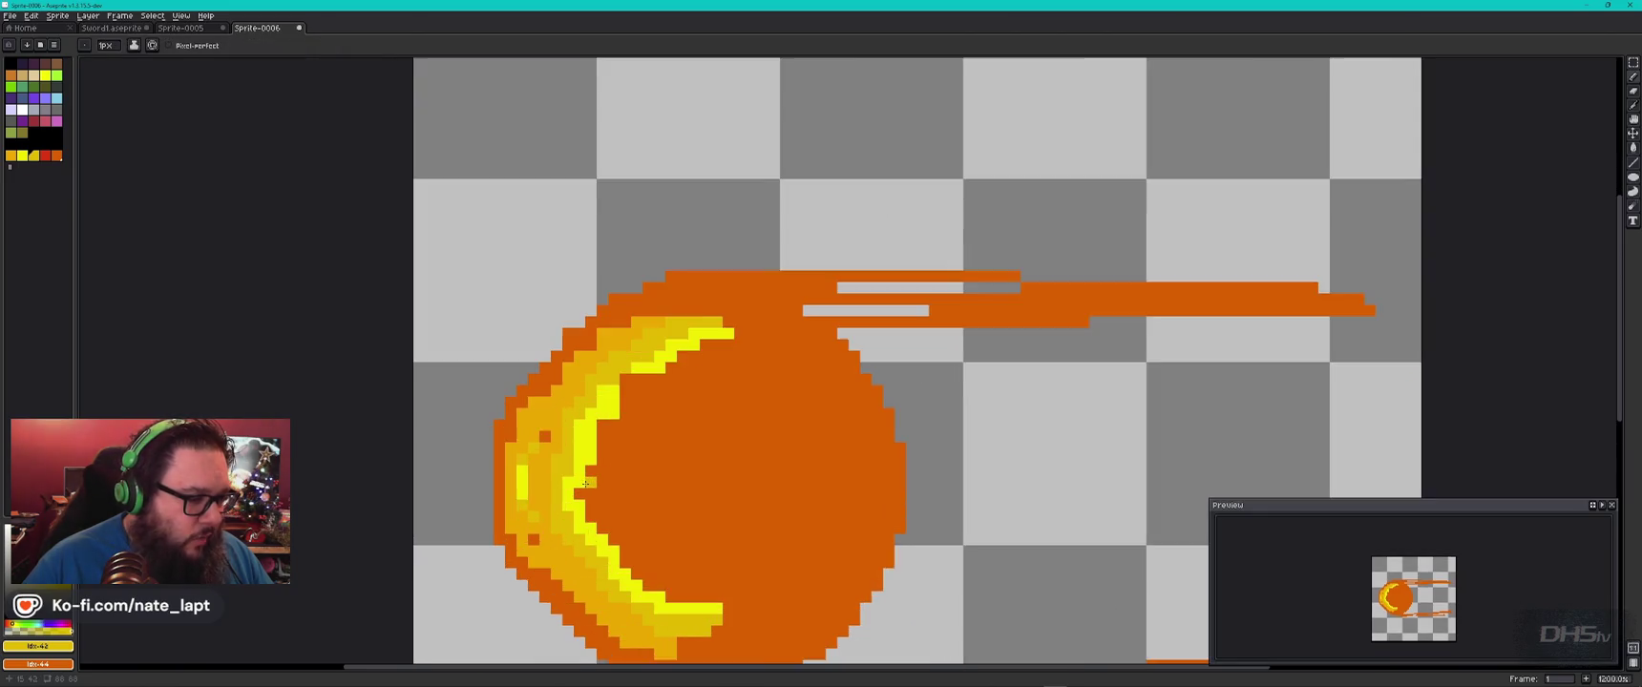
{"action": "scroll", "coordinate": [585, 484], "scroll_direction": "up", "scroll_amount": 1}
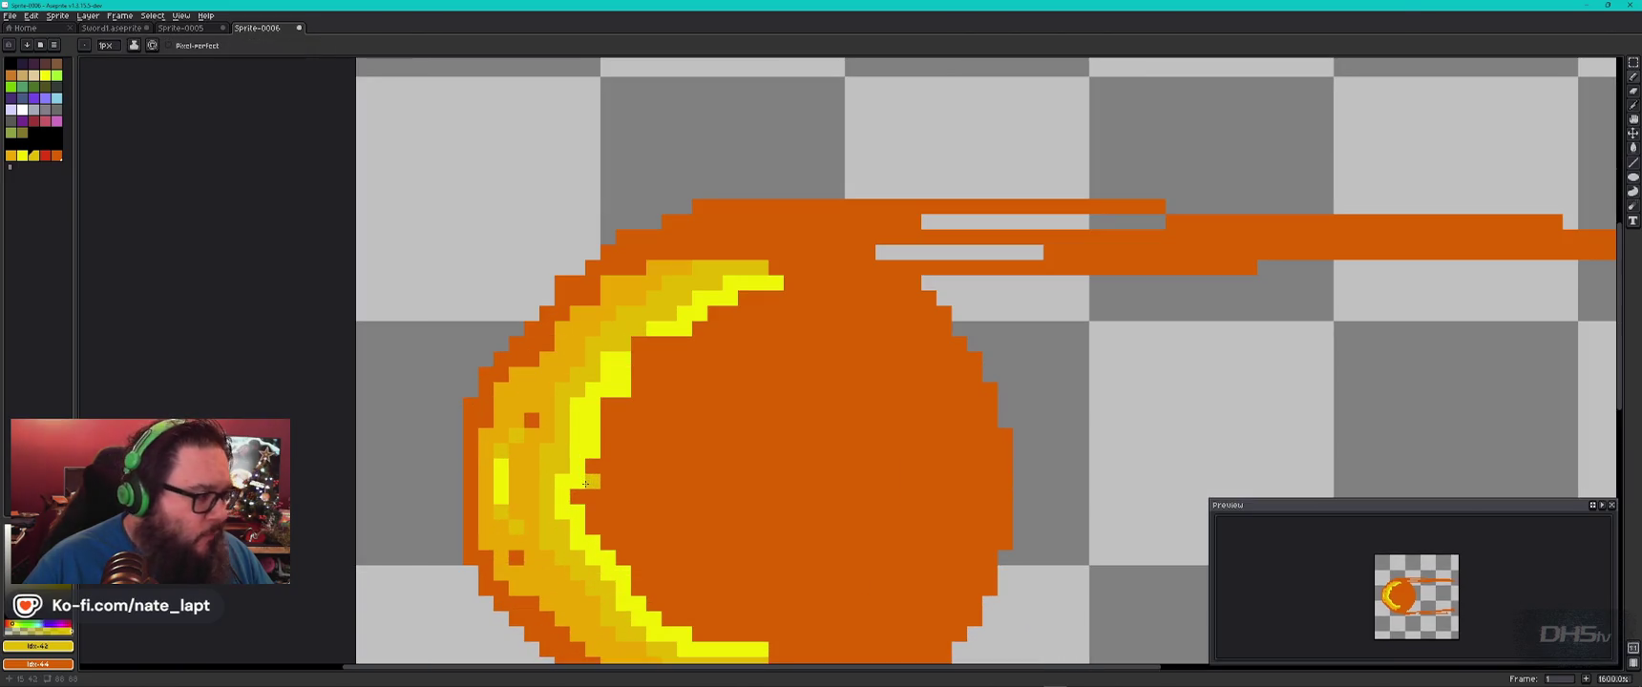
Paint orange-yellow pixels and strokes up and down the crescent.
{"action": "left_click", "coordinate": [36, 161]}
{"action": "left_click", "coordinate": [608, 450]}
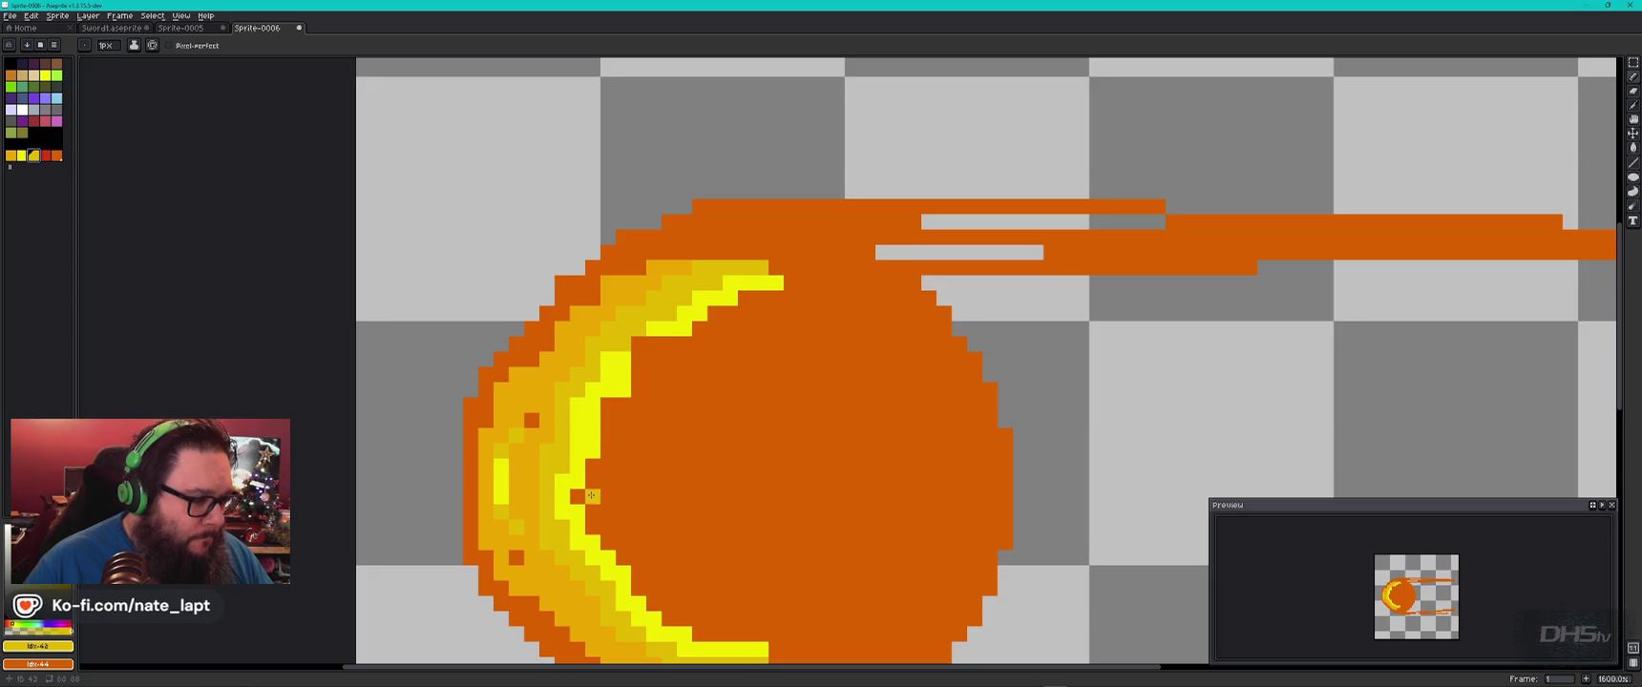
{"action": "left_click", "coordinate": [592, 484]}
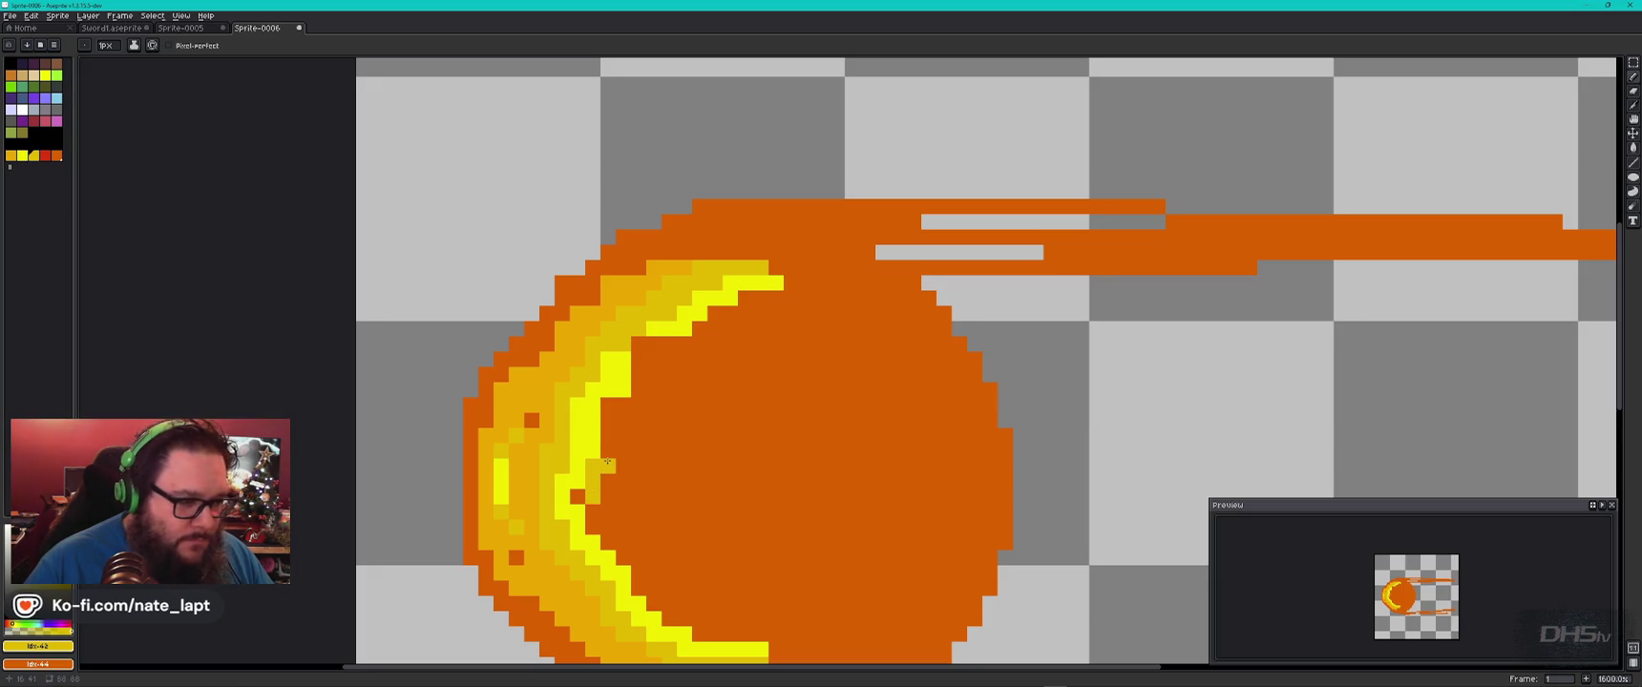
{"action": "mouse_move", "coordinate": [616, 420]}
{"action": "left_mouse_down"}
{"action": "mouse_move", "coordinate": [649, 364]}
{"action": "mouse_move", "coordinate": [747, 304]}
{"action": "left_mouse_up"}
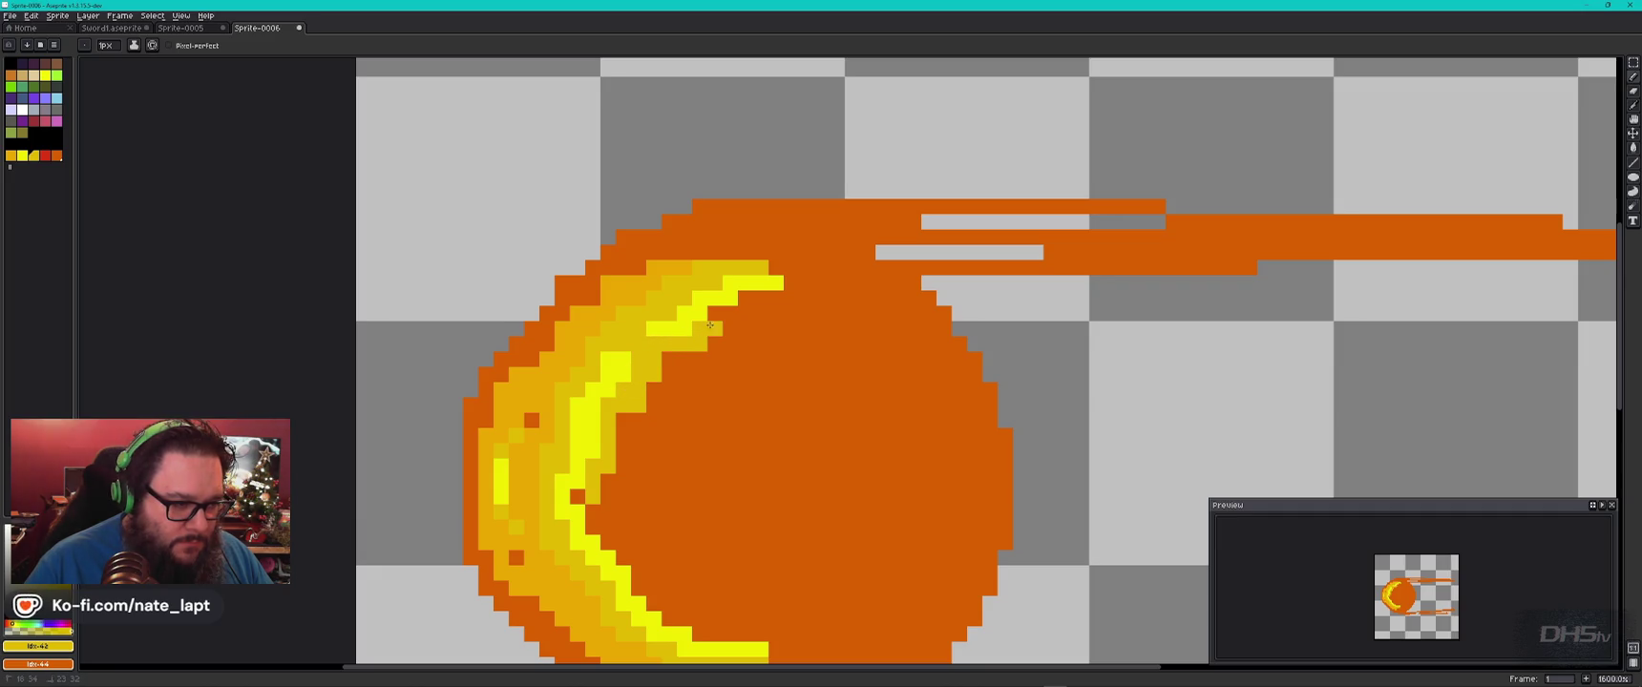
{"action": "left_click_drag", "start_coordinate": [635, 420], "coordinate": [593, 516]}
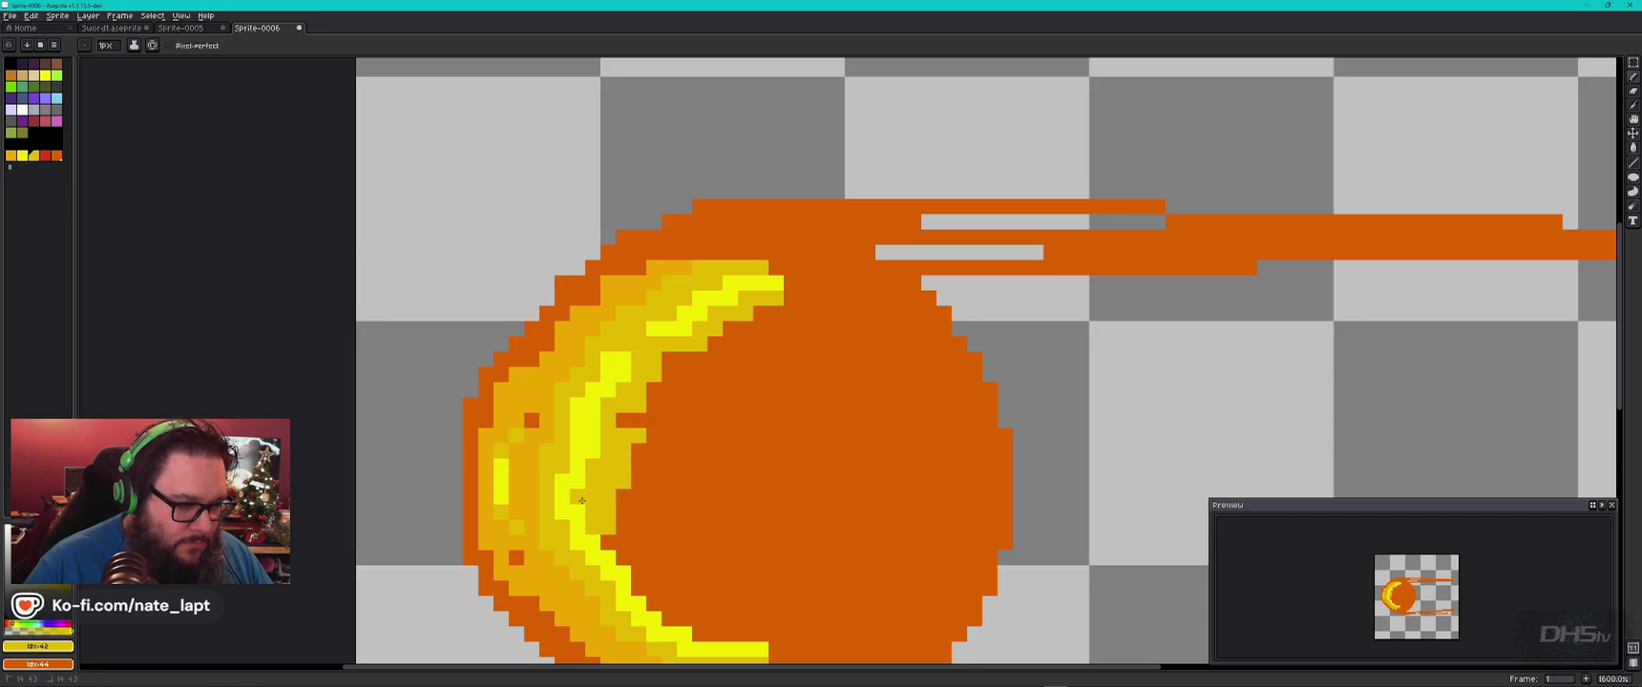
Add yellow along the crescent's lower and inner edges.
{"action": "left_click_drag", "start_coordinate": [637, 565], "coordinate": [655, 584]}
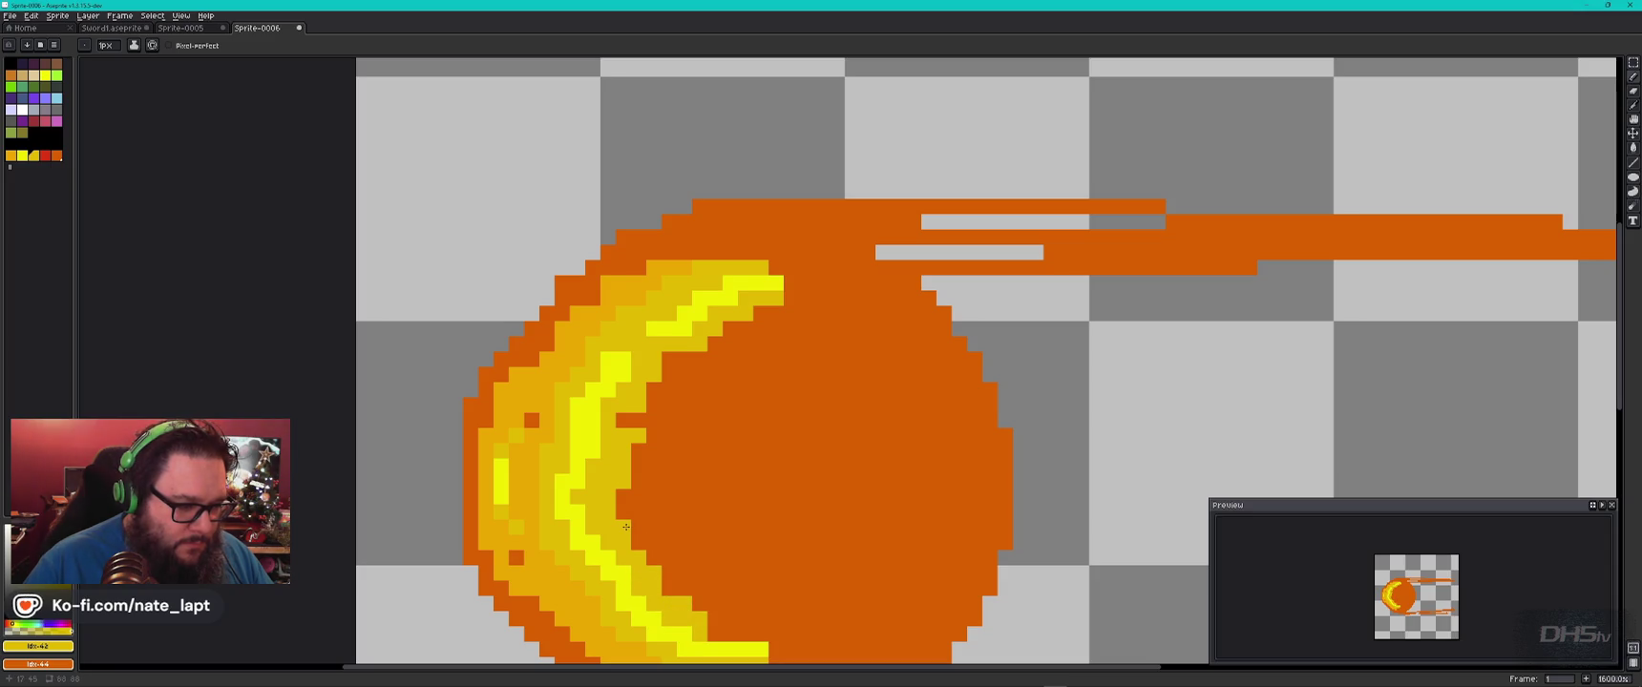
{"action": "left_click_drag", "start_coordinate": [652, 385], "coordinate": [759, 313]}
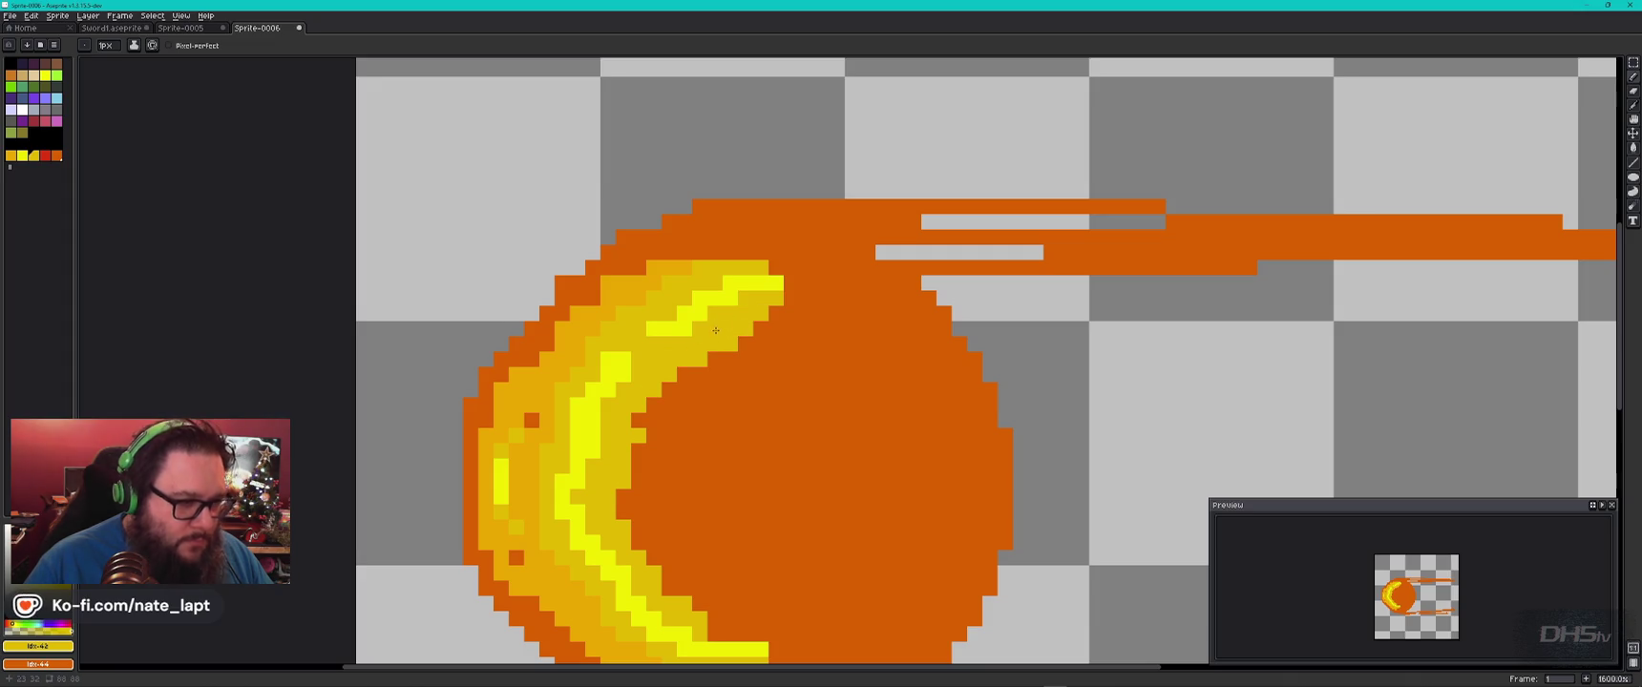
{"action": "scroll", "coordinate": [715, 330], "scroll_direction": "down", "scroll_amount": 1}
{"action": "left_click_drag", "start_coordinate": [725, 430], "coordinate": [707, 360]}
Dot yellow-orange pixels along the crescent's lower edge.
{"action": "left_click", "coordinate": [690, 458], "text": "alt"}
{"action": "left_click", "coordinate": [712, 456]}
{"action": "left_click_drag", "start_coordinate": [711, 456], "coordinate": [725, 449]}
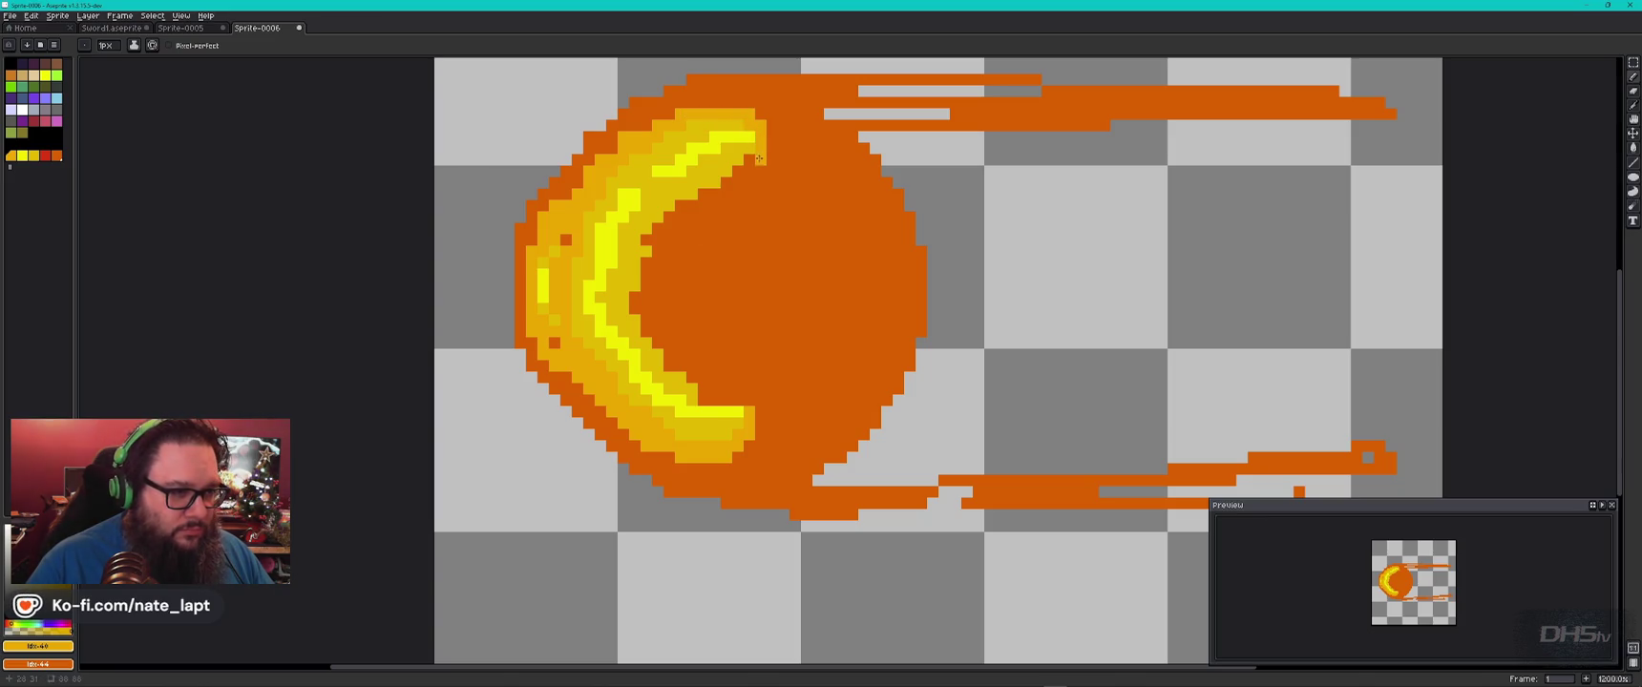
Paint a yellow-orange streak along the upper tail, undoing a stray orange pixel.
{"action": "left_click", "coordinate": [753, 116]}
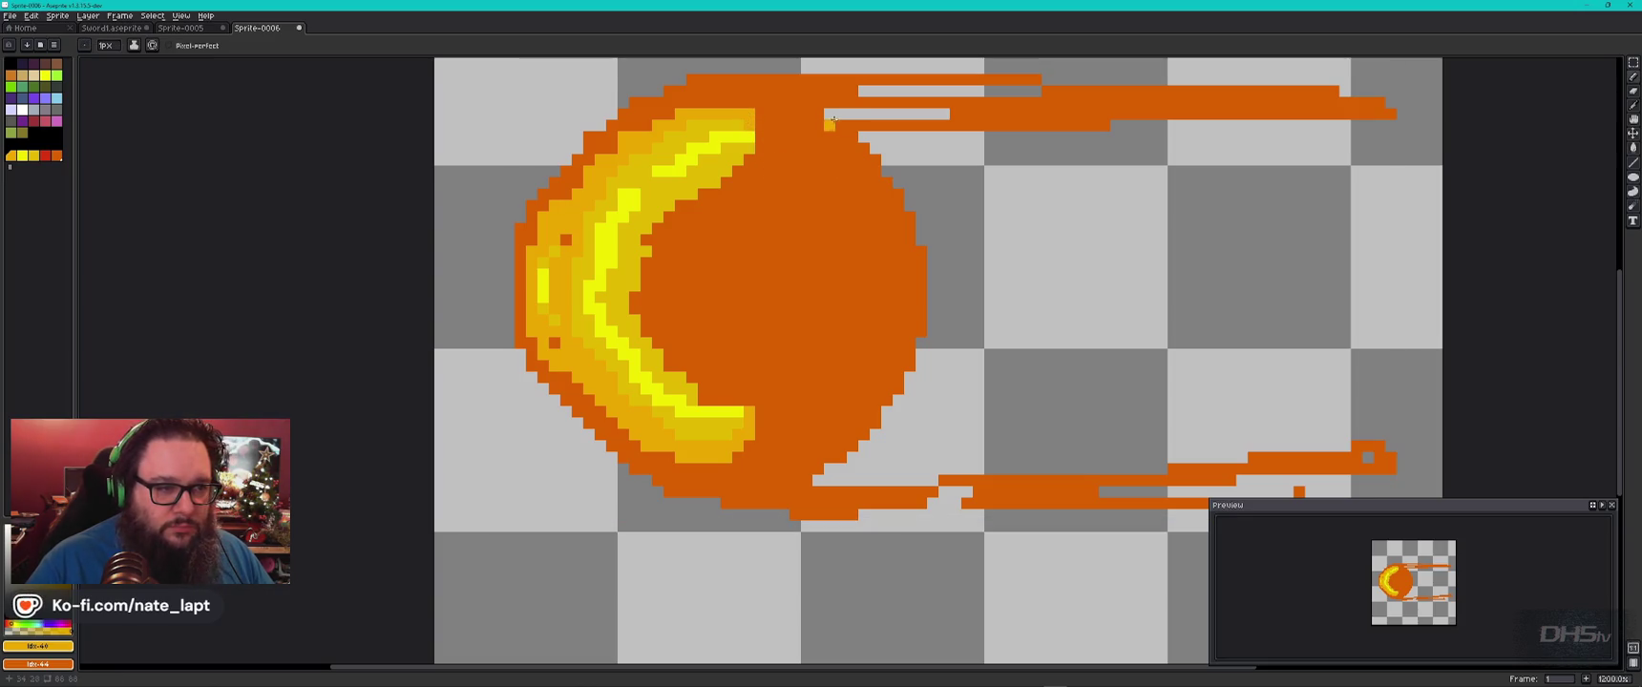
{"action": "left_click_drag", "start_coordinate": [840, 115], "coordinate": [935, 115]}
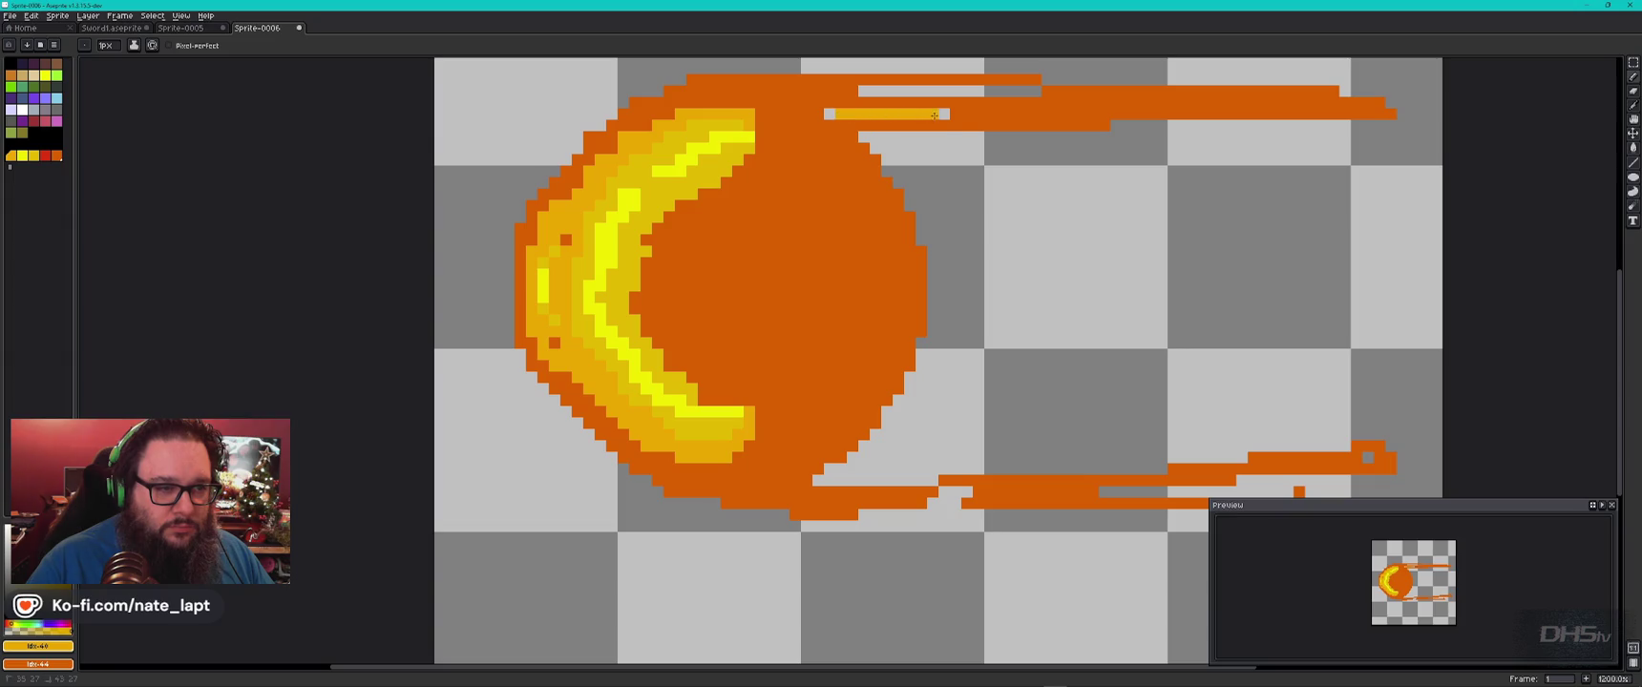
{"action": "left_click", "coordinate": [827, 103], "text": "alt"}
{"action": "left_click", "coordinate": [899, 116]}
{"action": "key", "text": "ctrl+z"}
{"action": "left_click", "coordinate": [913, 115], "text": "alt"}
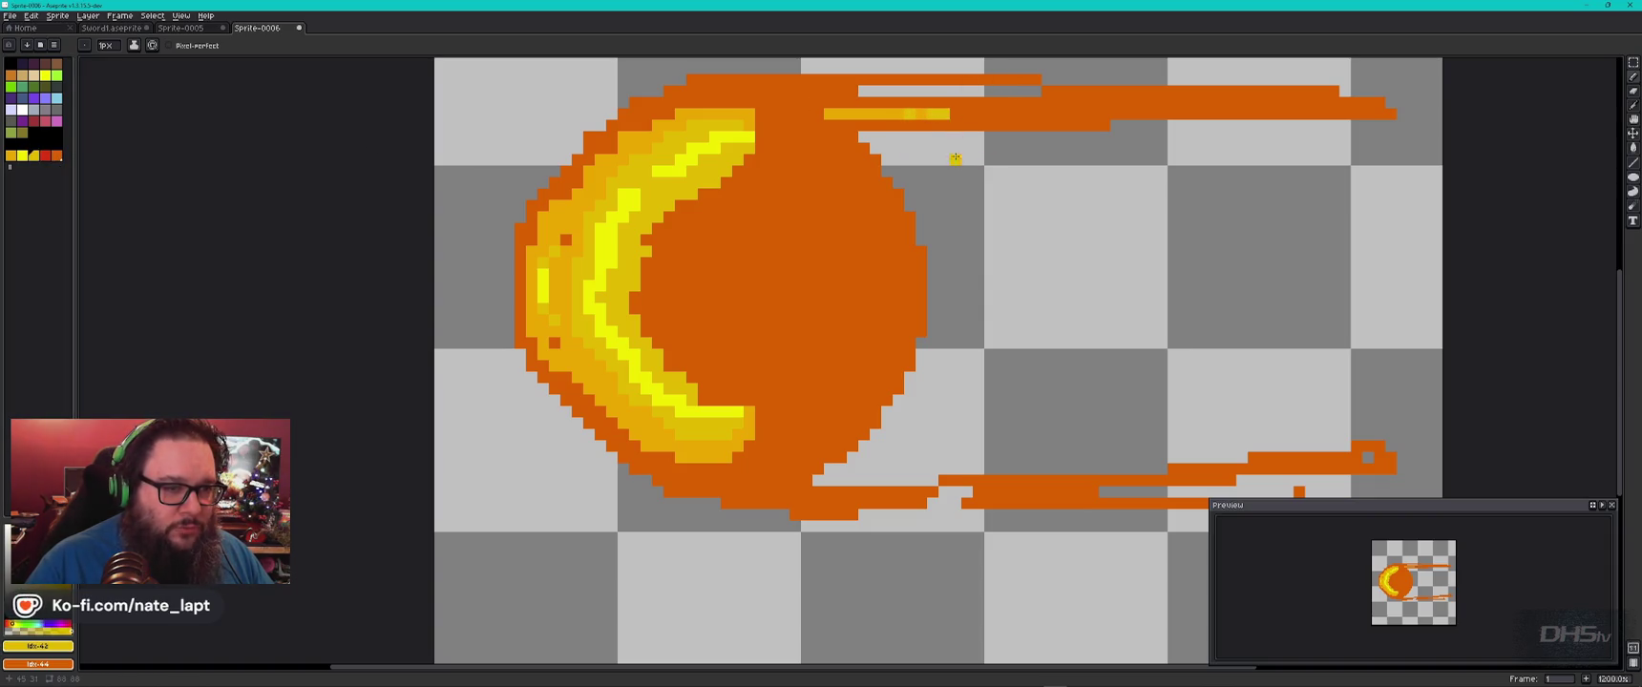
Add yellow accent strokes along the top tail, lower tail and the ball's lower-right edge.
{"action": "left_click_drag", "start_coordinate": [873, 91], "coordinate": [920, 92]}
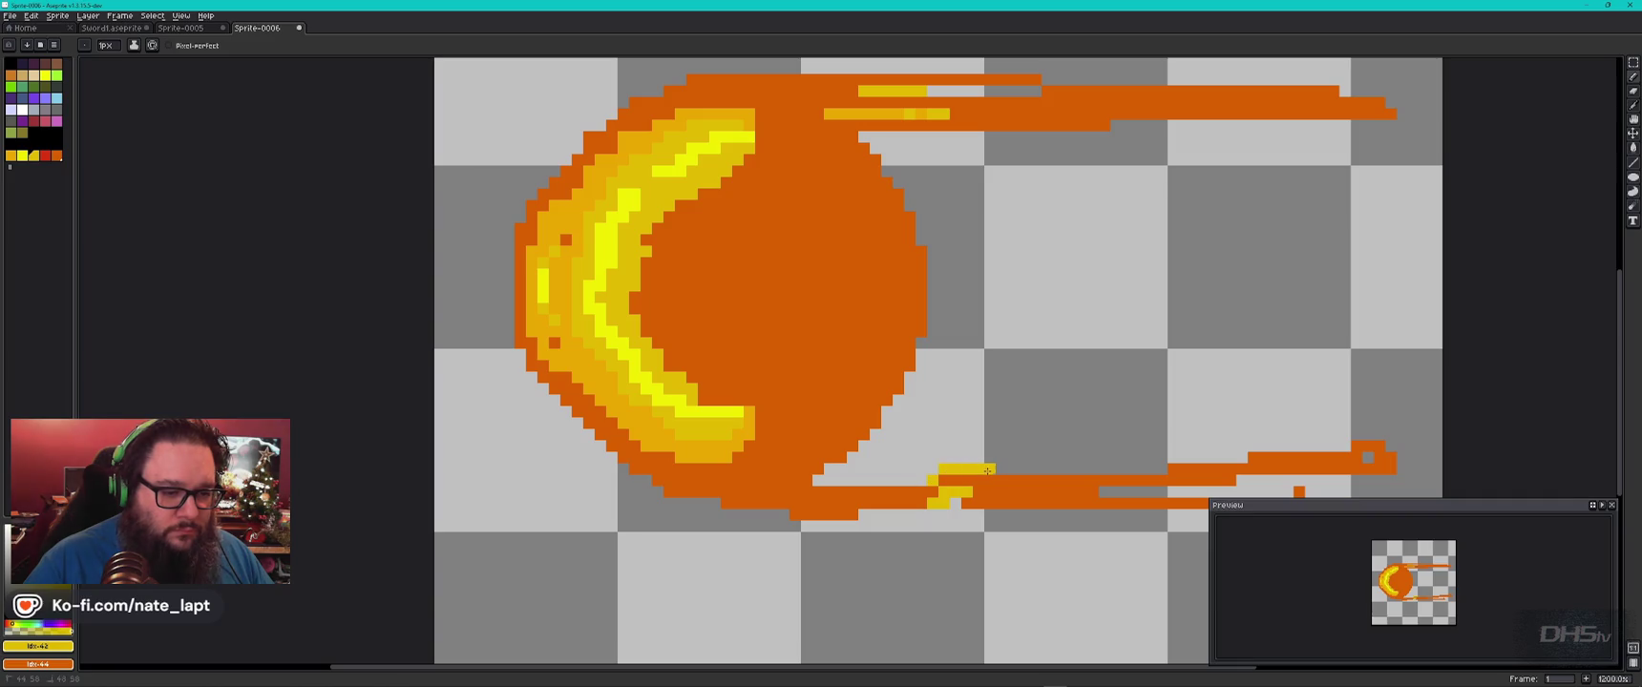
{"action": "mouse_move", "coordinate": [924, 478]}
{"action": "left_mouse_down"}
{"action": "mouse_move", "coordinate": [814, 482]}
{"action": "mouse_move", "coordinate": [856, 464]}
{"action": "left_mouse_up"}
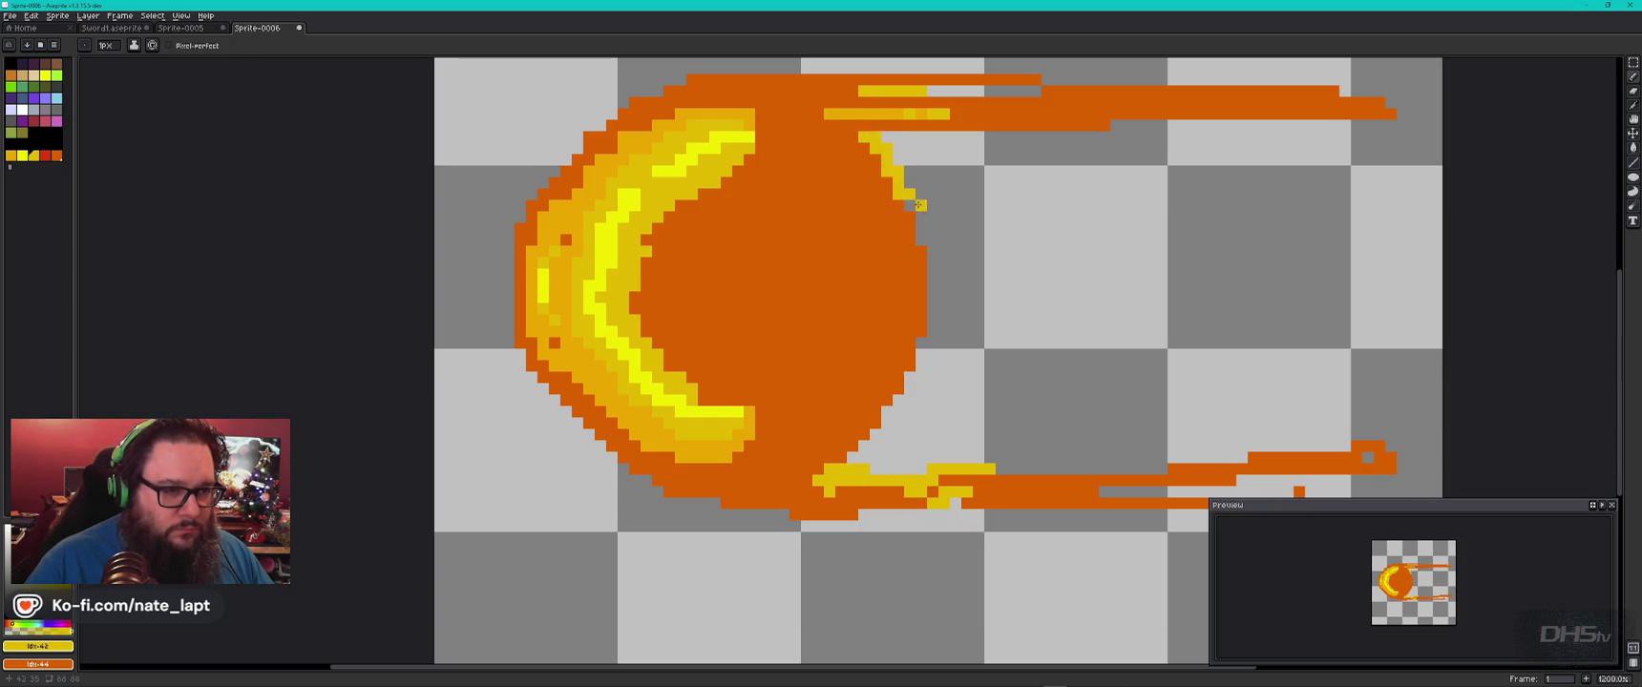
{"action": "left_click_drag", "start_coordinate": [853, 460], "coordinate": [900, 420]}
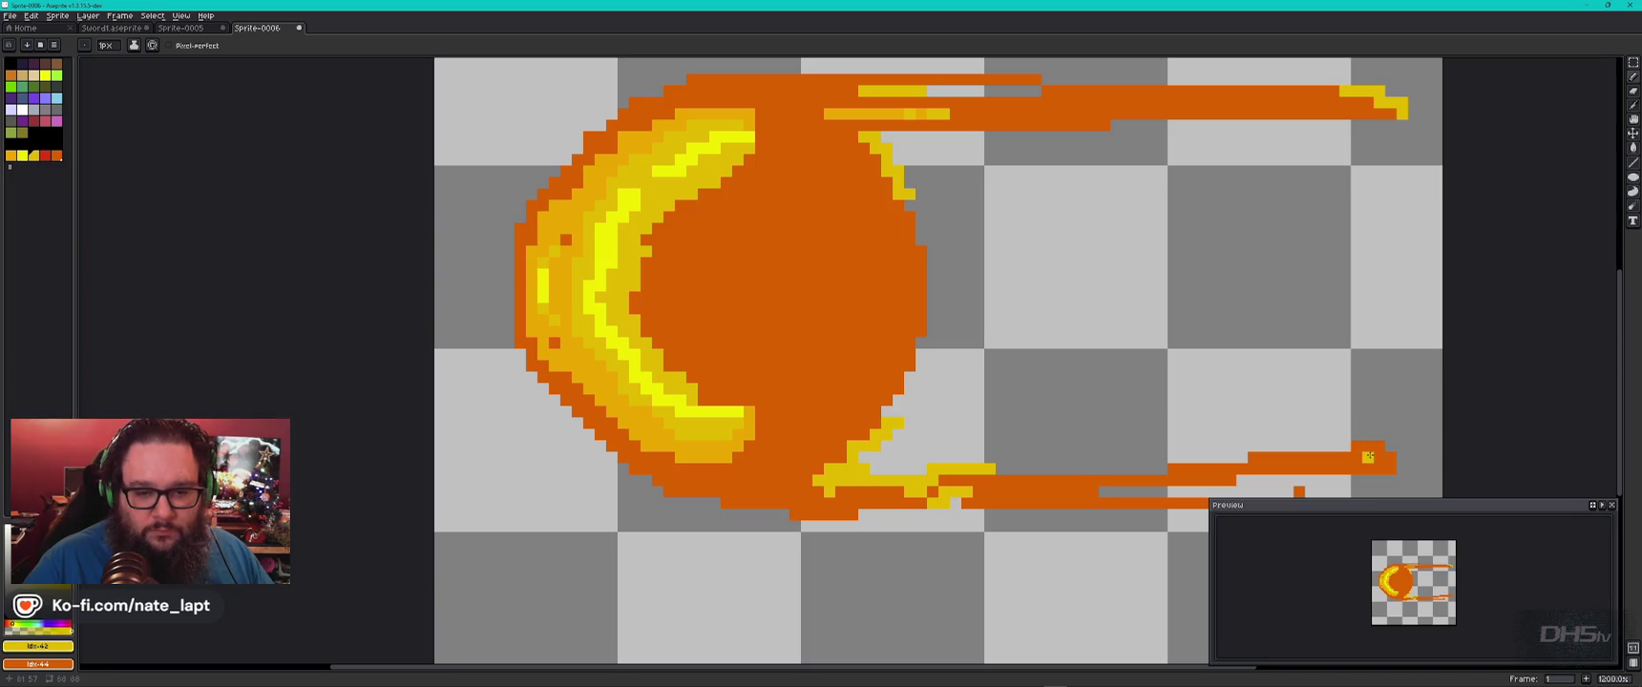
{"action": "scroll", "coordinate": [1368, 458], "scroll_direction": "down", "scroll_amount": 3}
{"action": "scroll", "coordinate": [1346, 469], "scroll_direction": "up", "scroll_amount": 2}
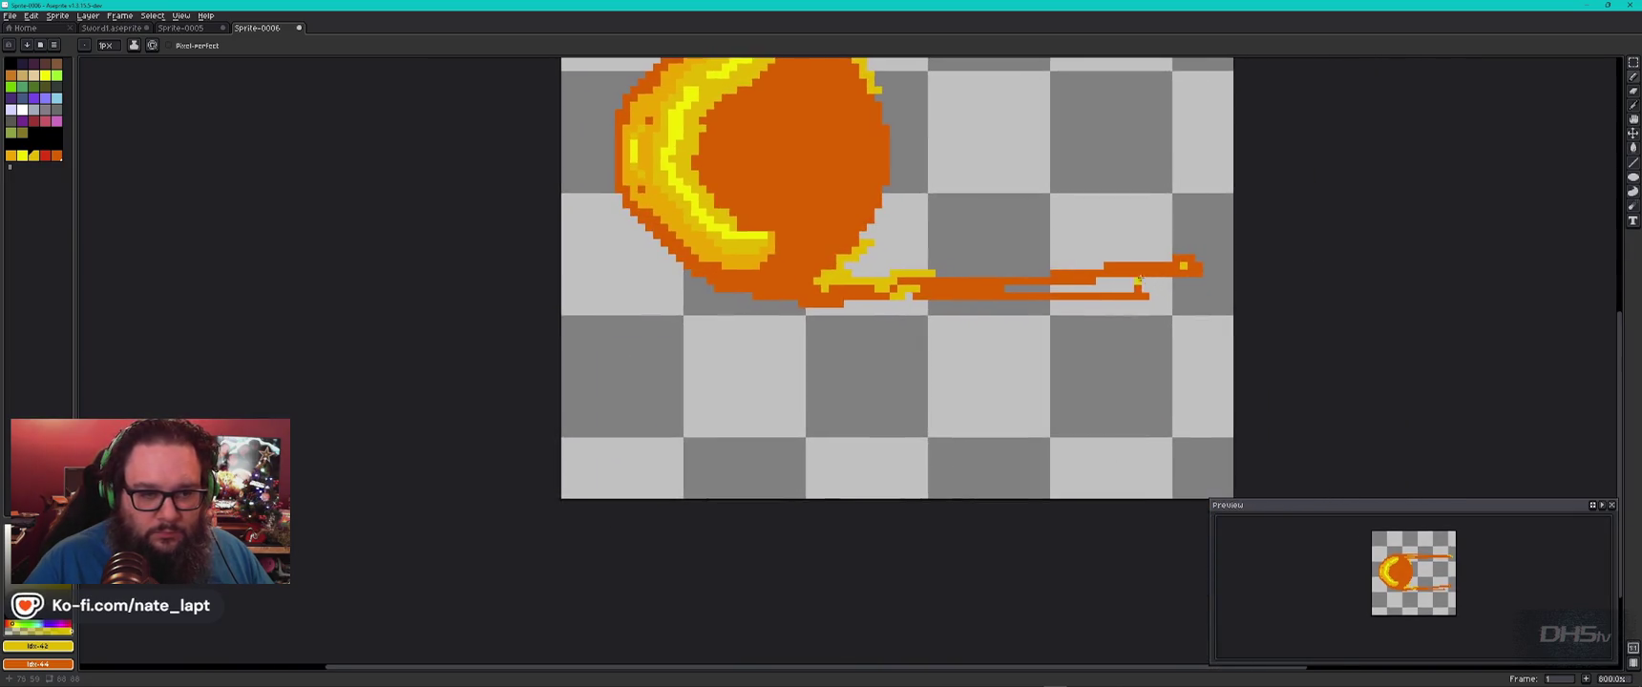
{"action": "scroll", "coordinate": [836, 338], "scroll_direction": "up", "scroll_amount": 2}
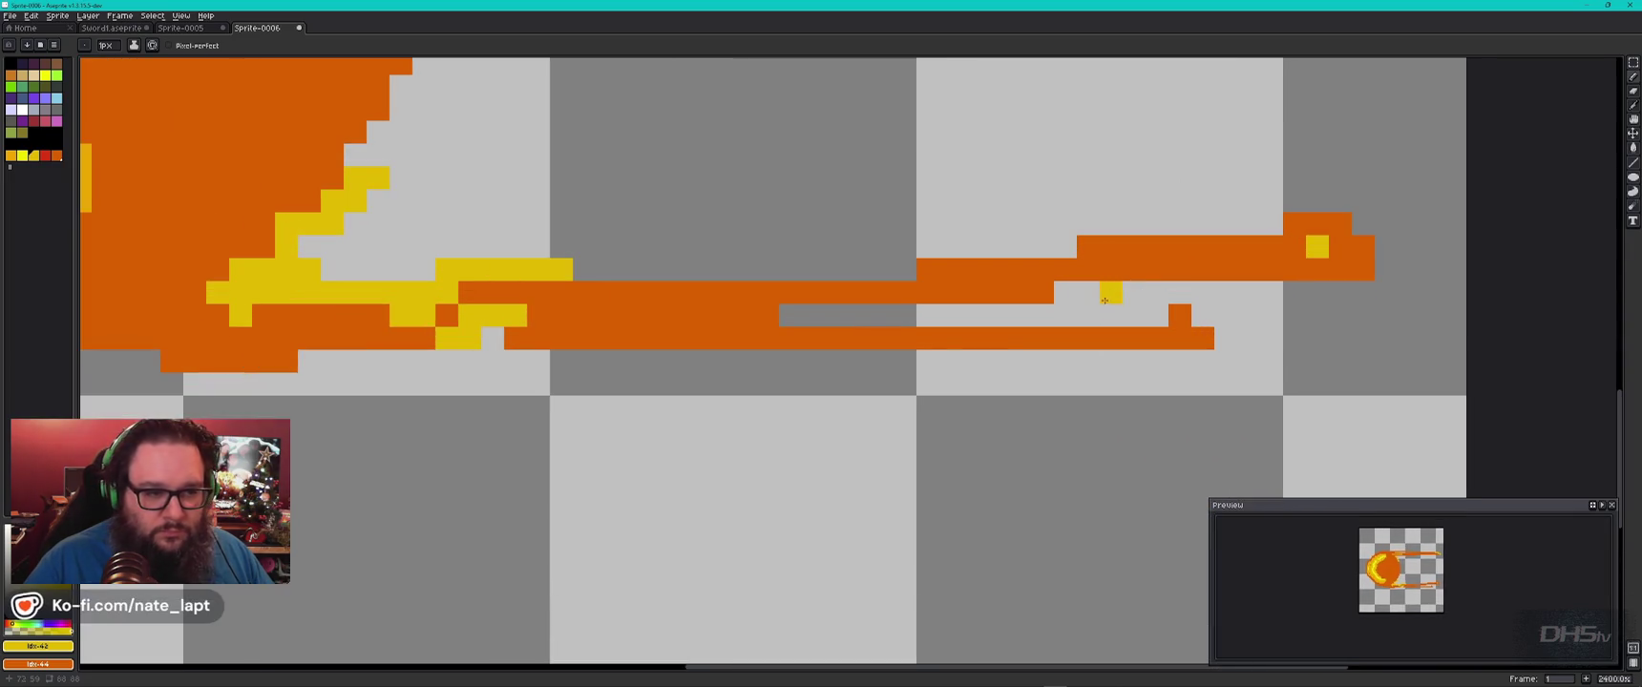
Select red from the palette and check the reference fireball image.
{"action": "left_click", "coordinate": [46, 157]}
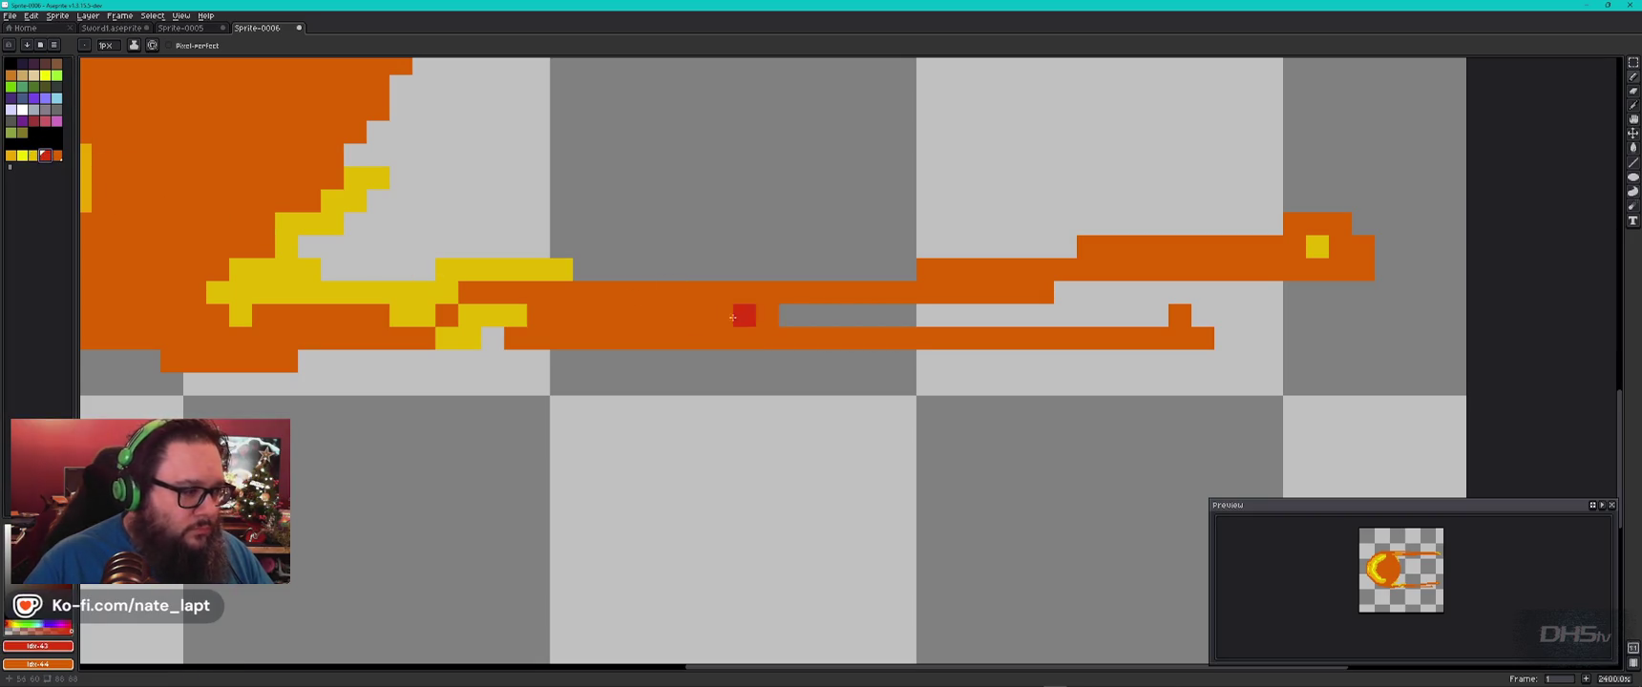
{"action": "scroll", "coordinate": [682, 316], "scroll_direction": "down", "scroll_amount": 4}
{"action": "scroll", "coordinate": [412, 207], "scroll_direction": "up", "scroll_amount": 1}
{"action": "scroll", "coordinate": [516, 180], "scroll_direction": "up", "scroll_amount": 1}
{"action": "scroll", "coordinate": [636, 337], "scroll_direction": "up", "scroll_amount": 1}
{"action": "key", "text": "alt+Tab"}
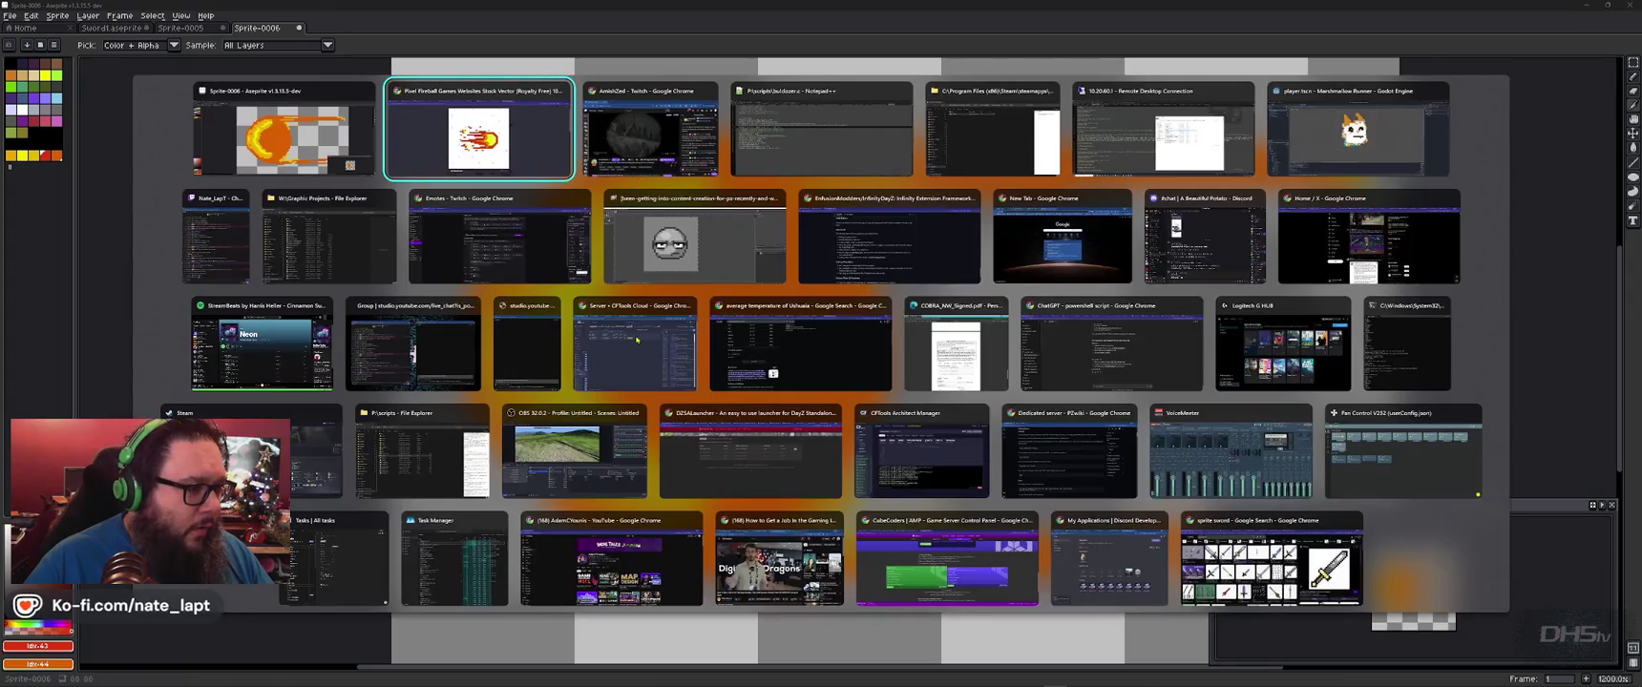
{"action": "key", "text": "alt+Tab"}
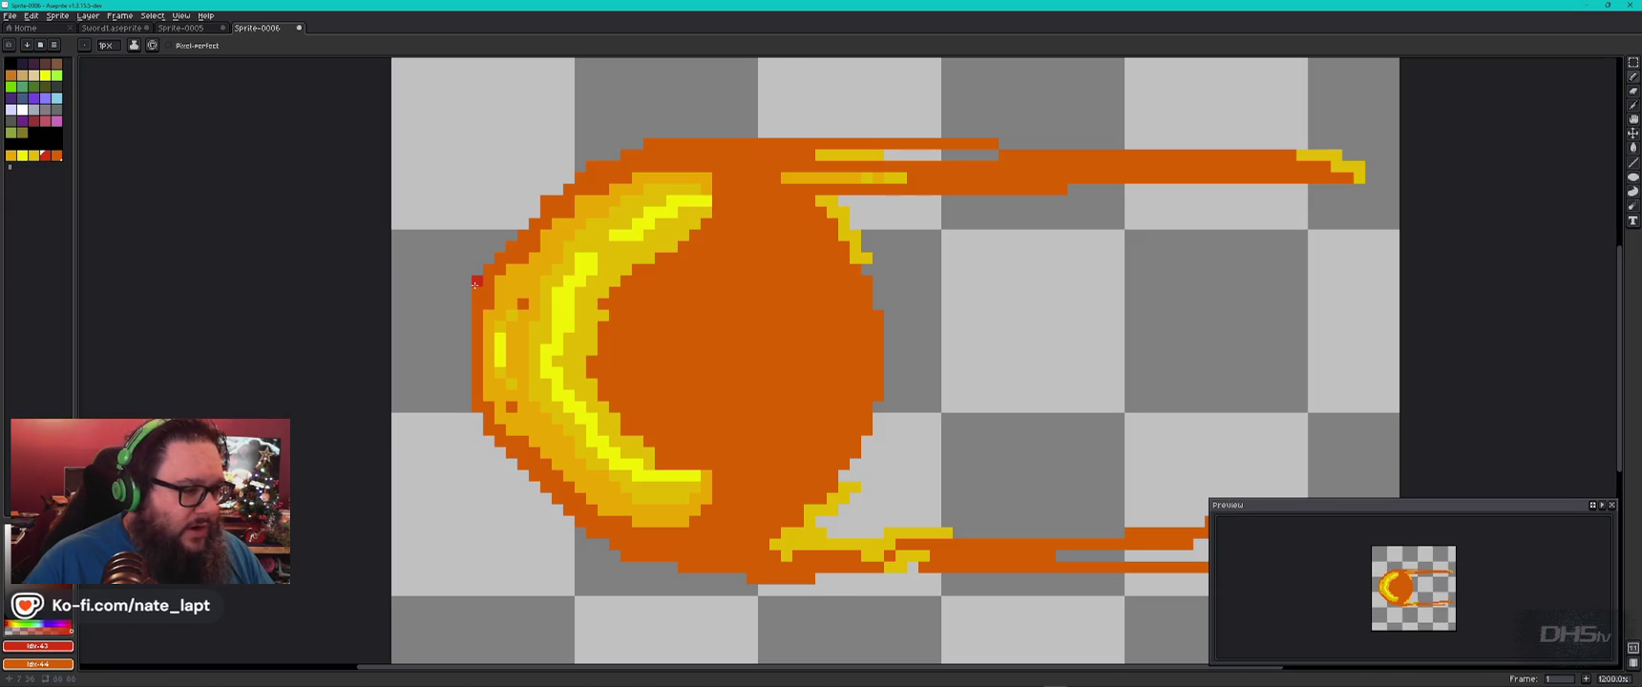
Pencil a red outline along the fireball's upper-left, left, lower-left and bottom edges.
{"action": "mouse_move", "coordinate": [477, 280]}
{"action": "left_mouse_down"}
{"action": "mouse_move", "coordinate": [499, 247]}
{"action": "mouse_move", "coordinate": [814, 133]}
{"action": "left_mouse_up"}
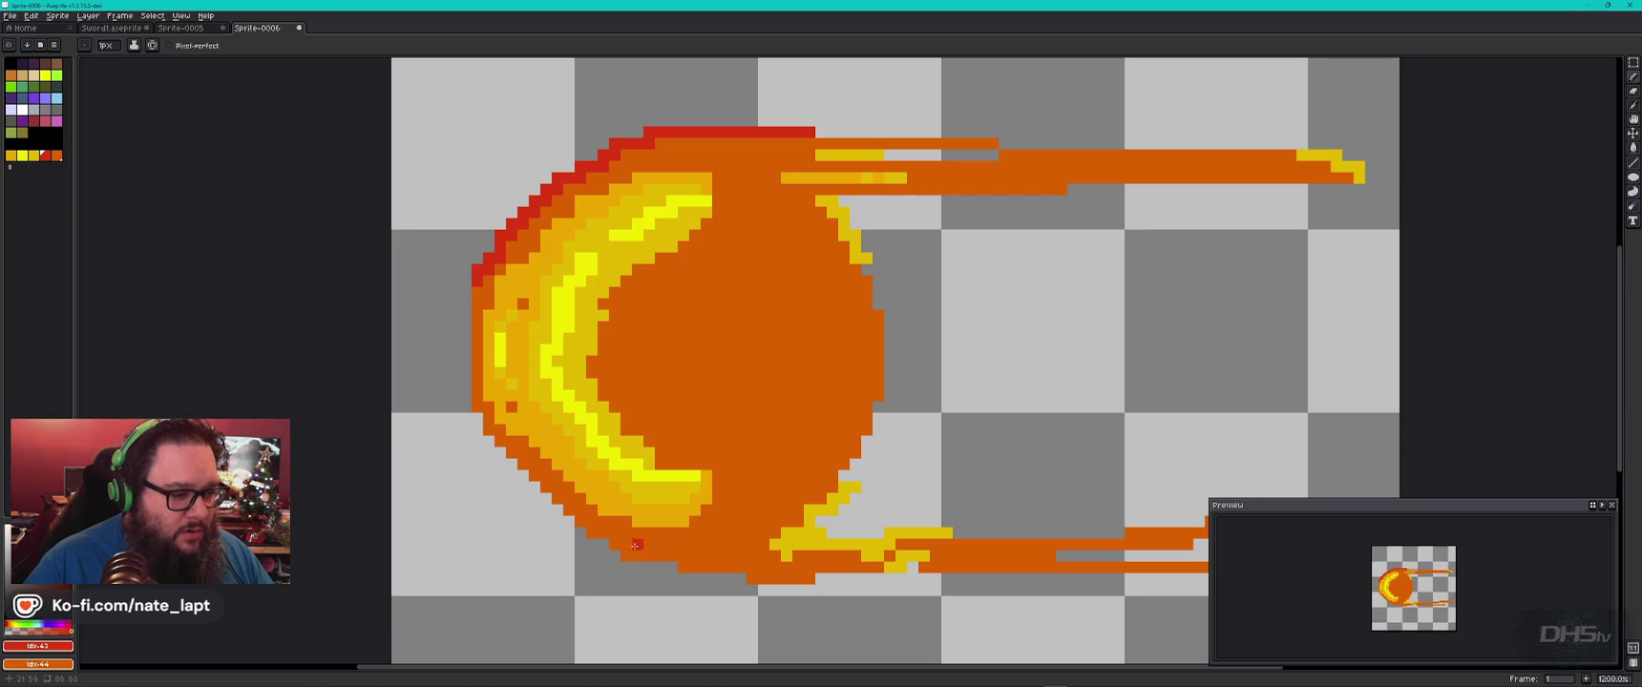
{"action": "mouse_move", "coordinate": [476, 418]}
{"action": "left_mouse_down"}
{"action": "mouse_move", "coordinate": [611, 556]}
{"action": "mouse_move", "coordinate": [761, 588]}
{"action": "left_mouse_up"}
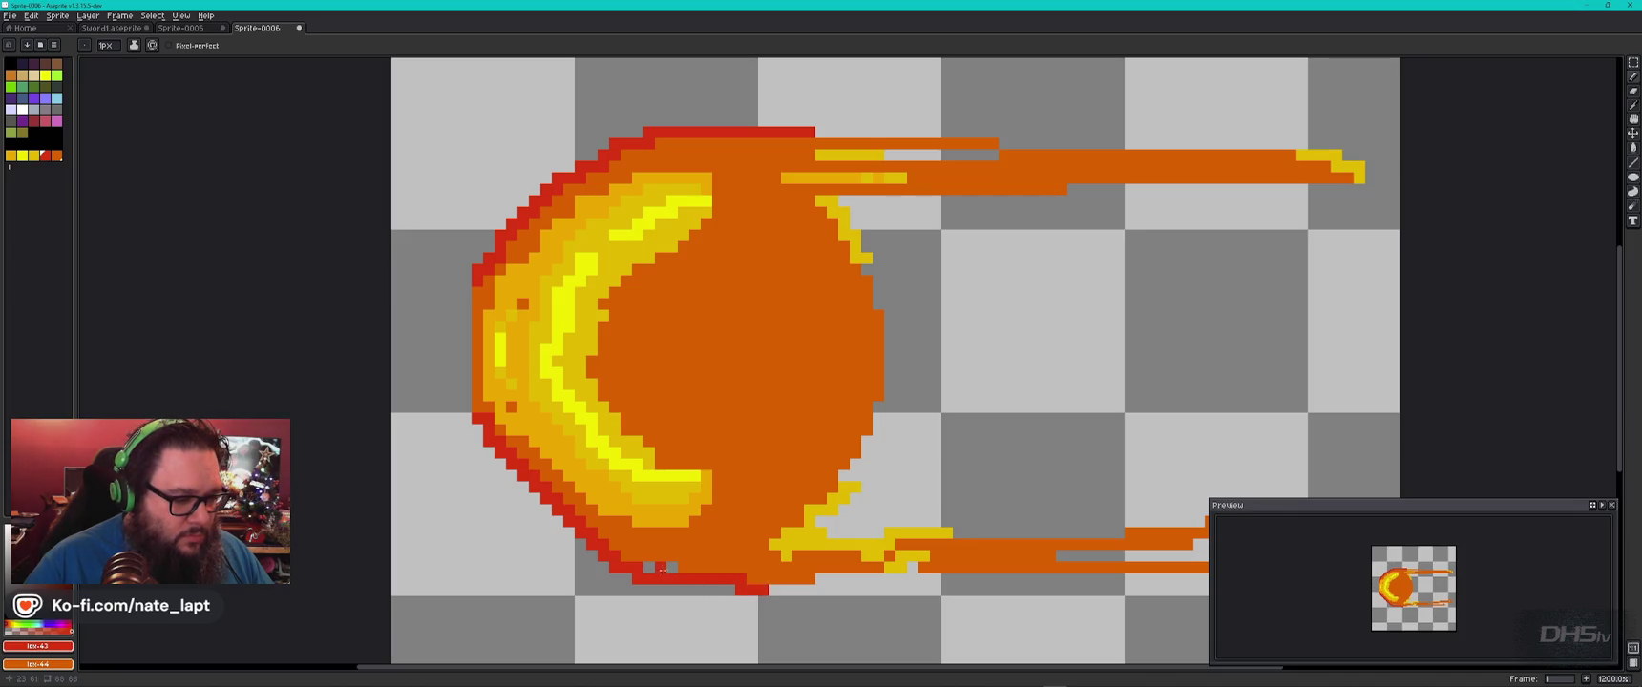
{"action": "mouse_move", "coordinate": [467, 420]}
{"action": "left_mouse_down"}
{"action": "mouse_move", "coordinate": [469, 280]}
{"action": "mouse_move", "coordinate": [464, 303]}
{"action": "left_mouse_up"}
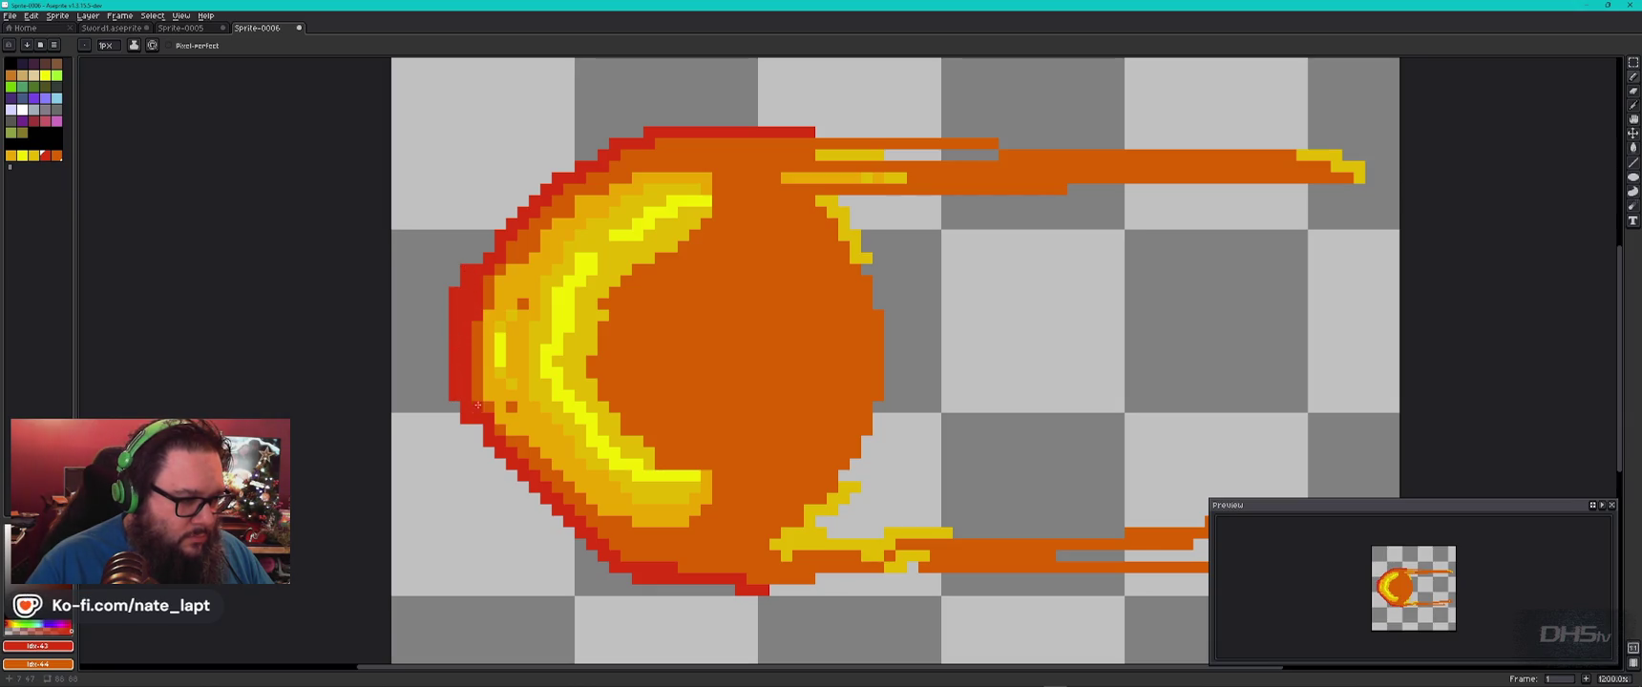
{"action": "left_click_drag", "start_coordinate": [777, 589], "coordinate": [864, 580]}
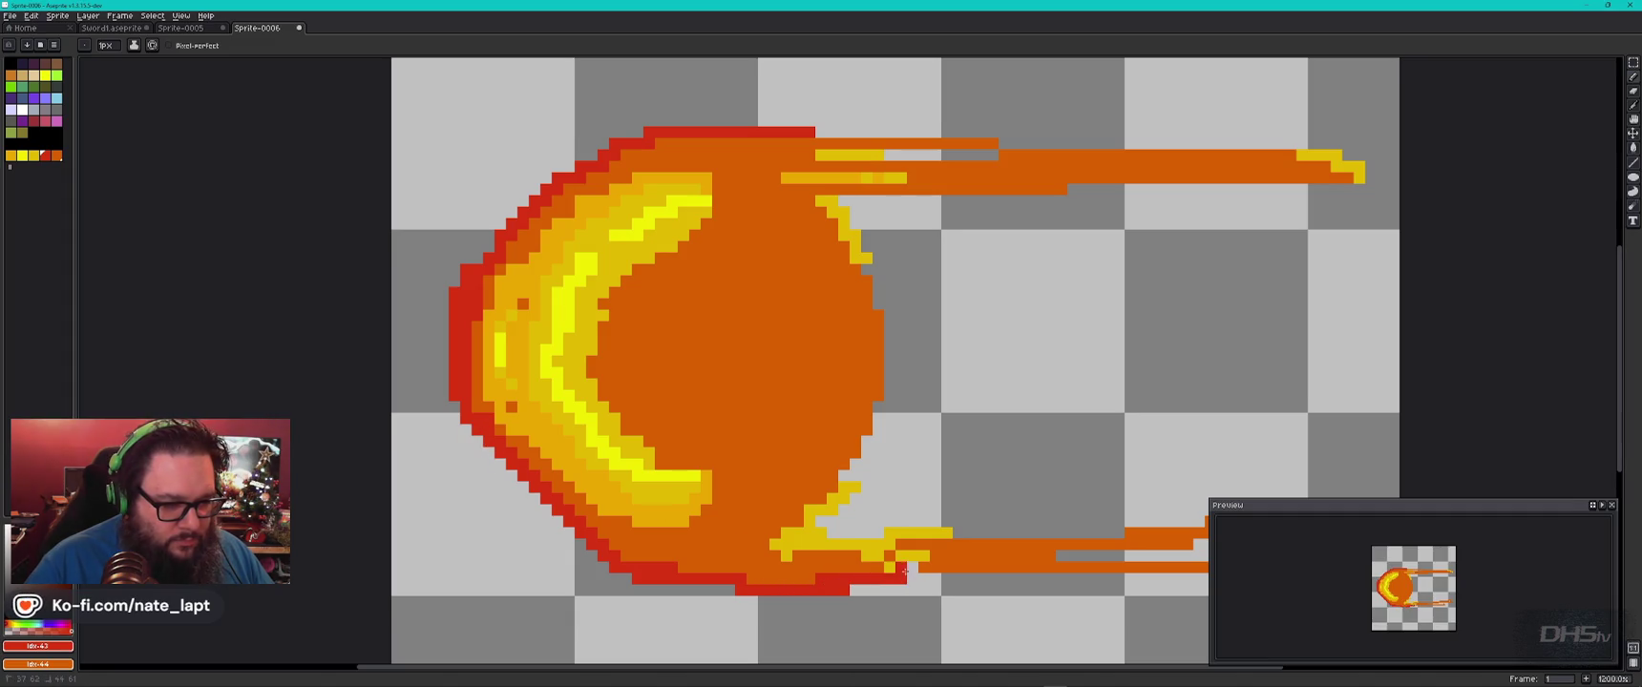
{"action": "mouse_move", "coordinate": [1055, 521]}
{"action": "left_mouse_down"}
{"action": "mouse_move", "coordinate": [746, 413]}
{"action": "mouse_move", "coordinate": [823, 446]}
{"action": "left_mouse_up"}
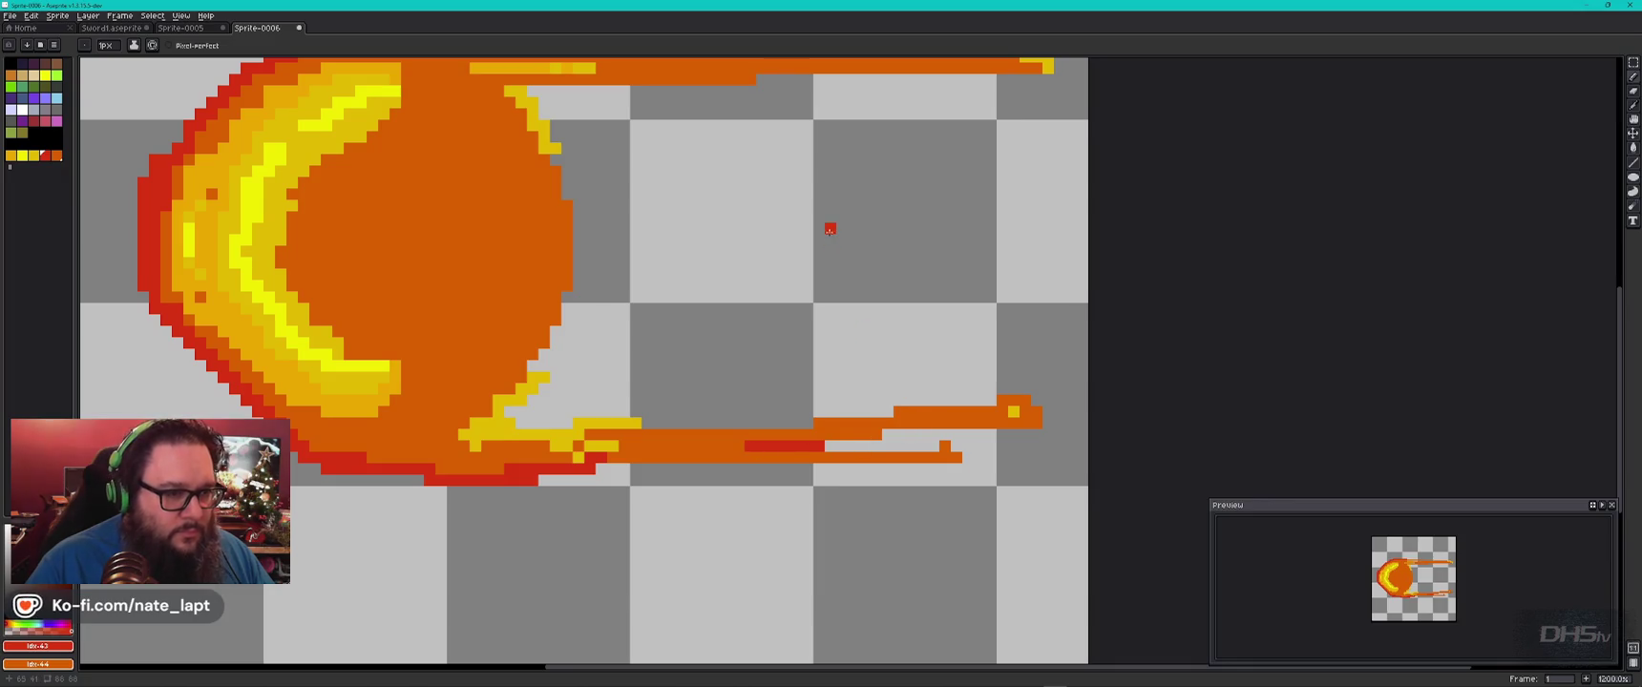
Draw a red outline along the top flame edge and upper streak, undoing stray marks.
{"action": "left_click_drag", "start_coordinate": [829, 228], "coordinate": [854, 441]}
{"action": "left_click_drag", "start_coordinate": [604, 253], "coordinate": [704, 251]}
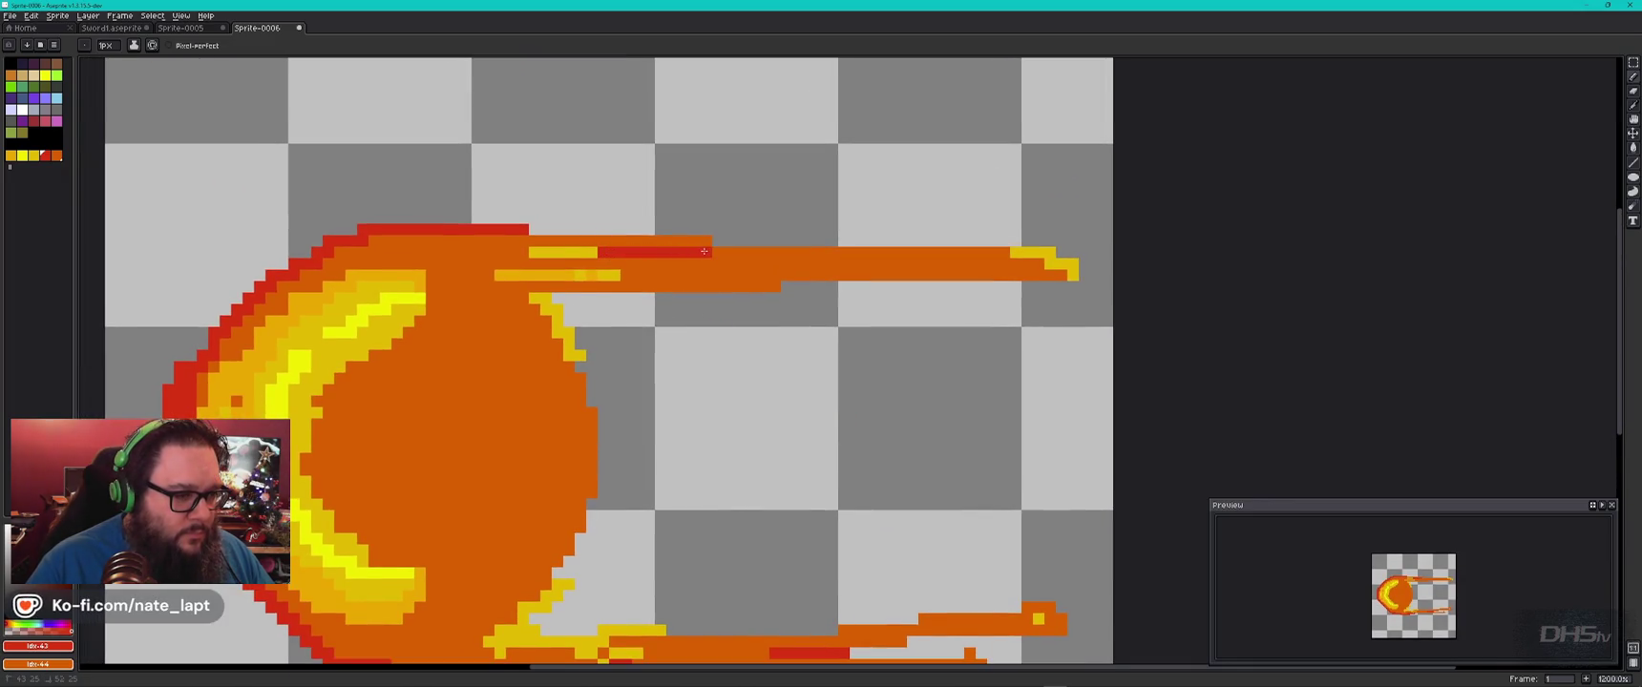
{"action": "left_click_drag", "start_coordinate": [545, 231], "coordinate": [809, 251]}
{"action": "left_click", "coordinate": [533, 250]}
{"action": "key", "text": "ctrl+z"}
{"action": "left_click", "coordinate": [535, 229]}
{"action": "left_click", "coordinate": [544, 307]}
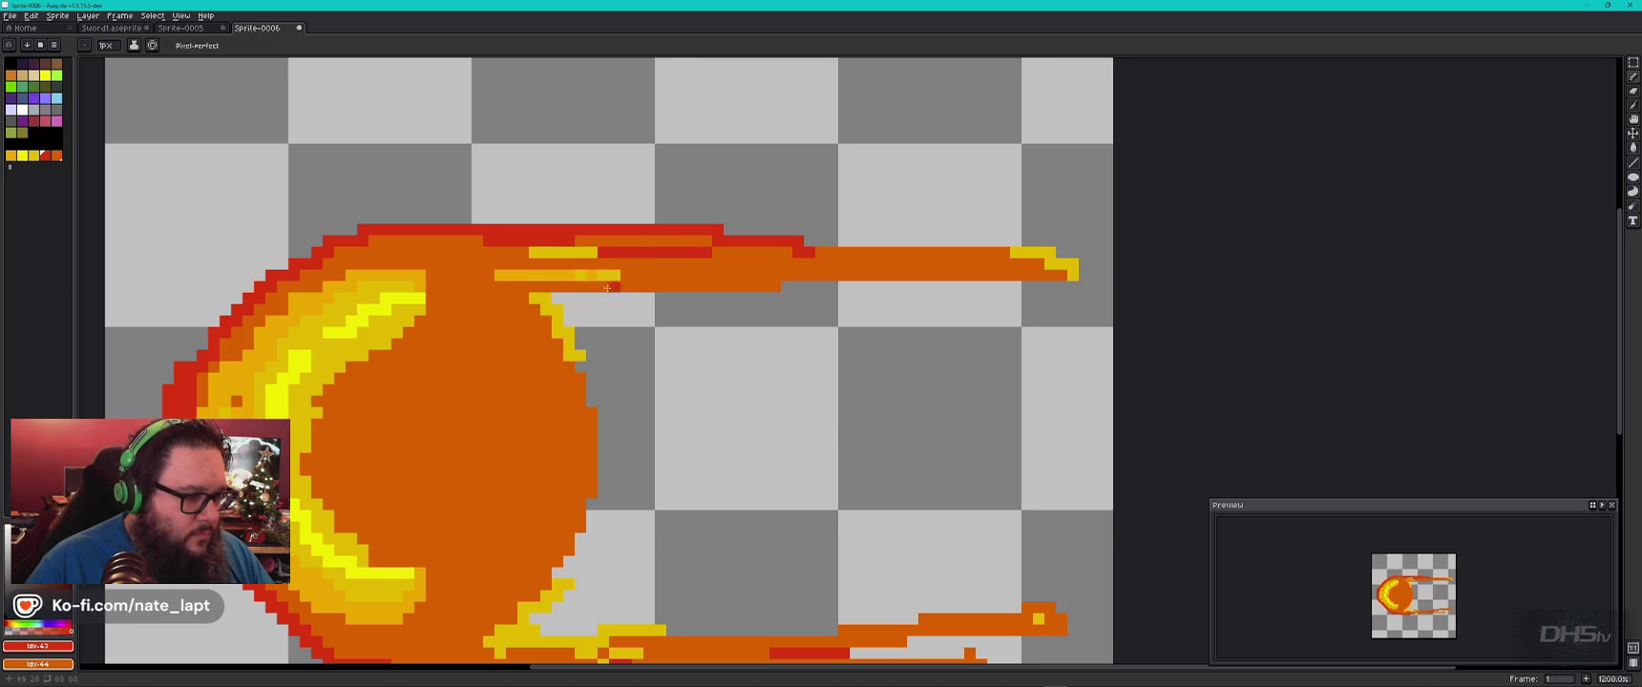
{"action": "left_click_drag", "start_coordinate": [546, 300], "coordinate": [746, 286]}
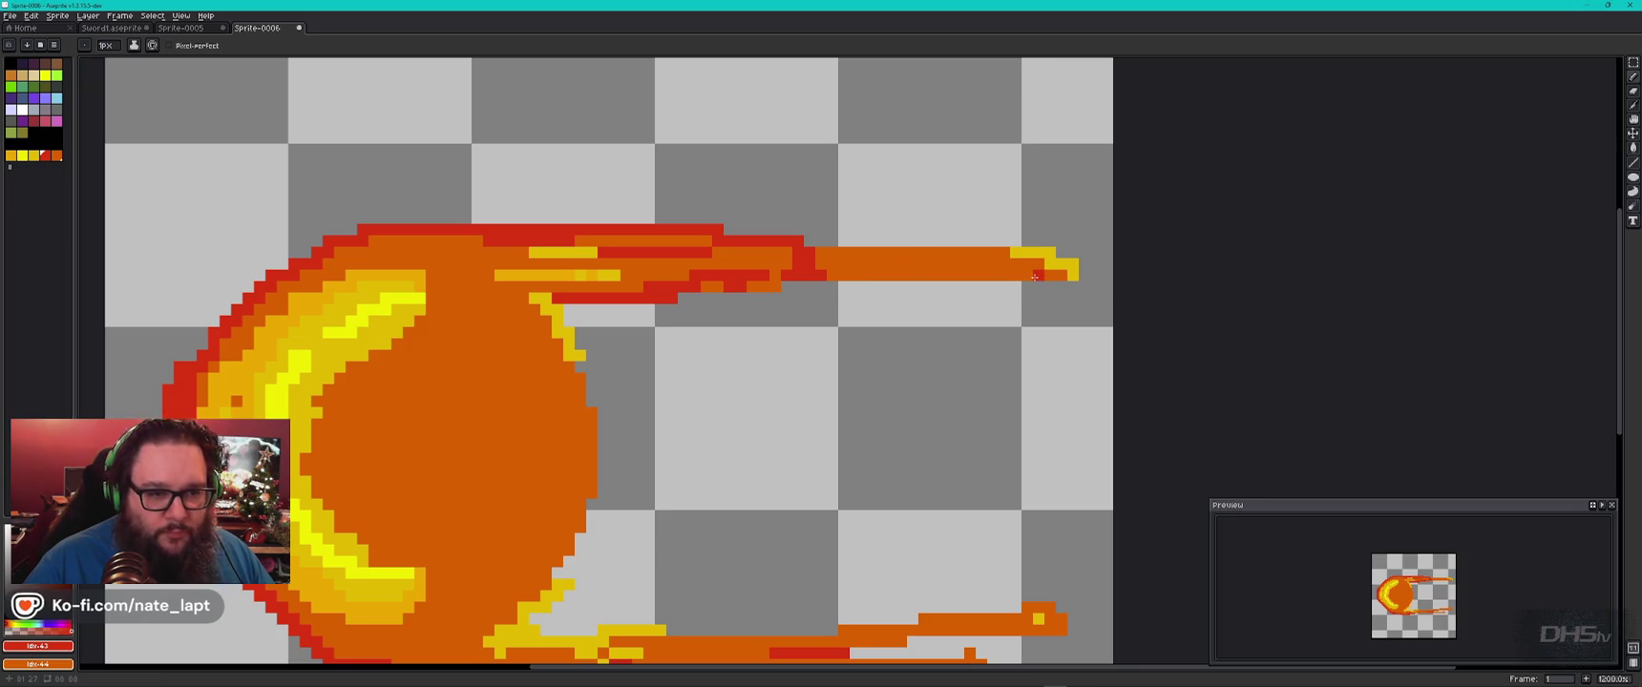
{"action": "left_click_drag", "start_coordinate": [1074, 287], "coordinate": [909, 287]}
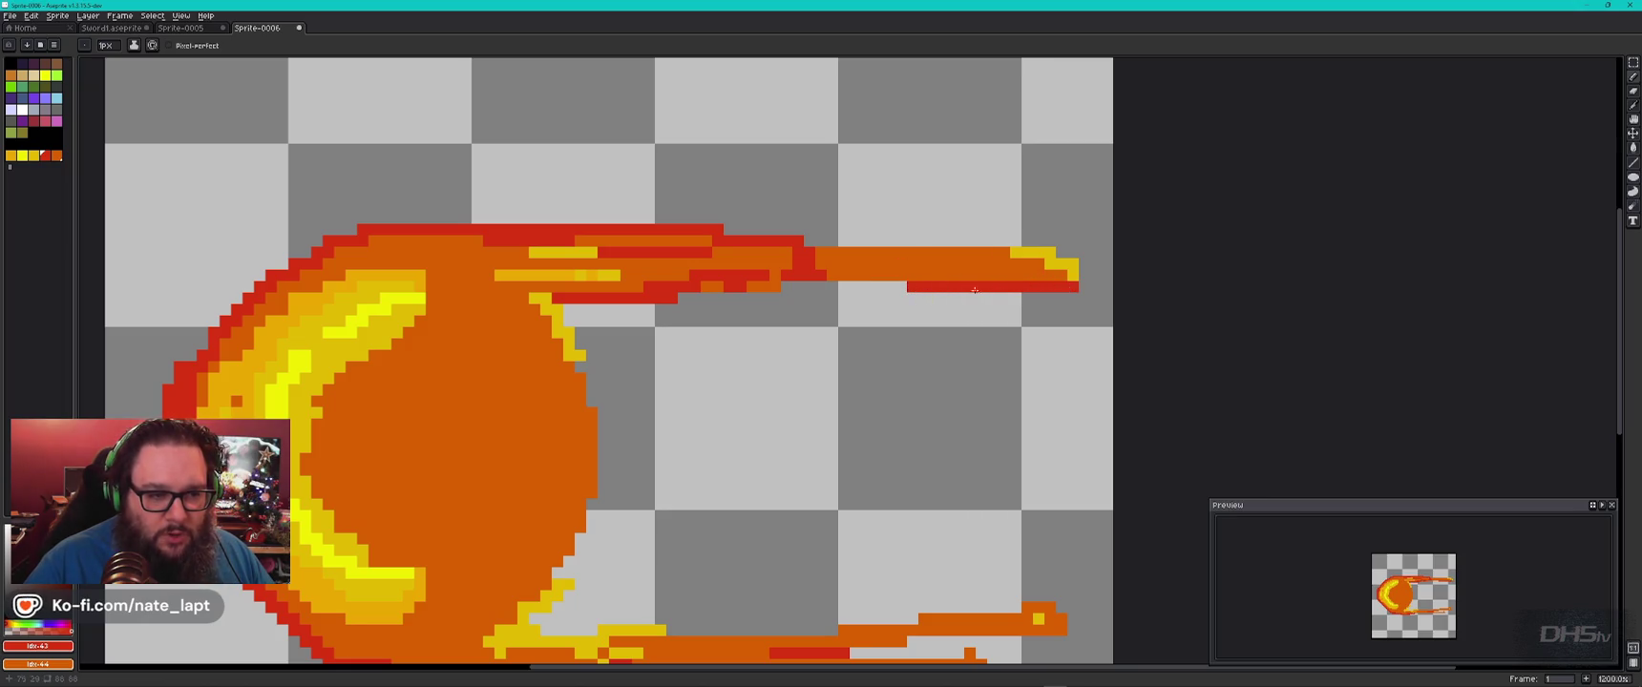
{"action": "key", "text": "ctrl+z"}
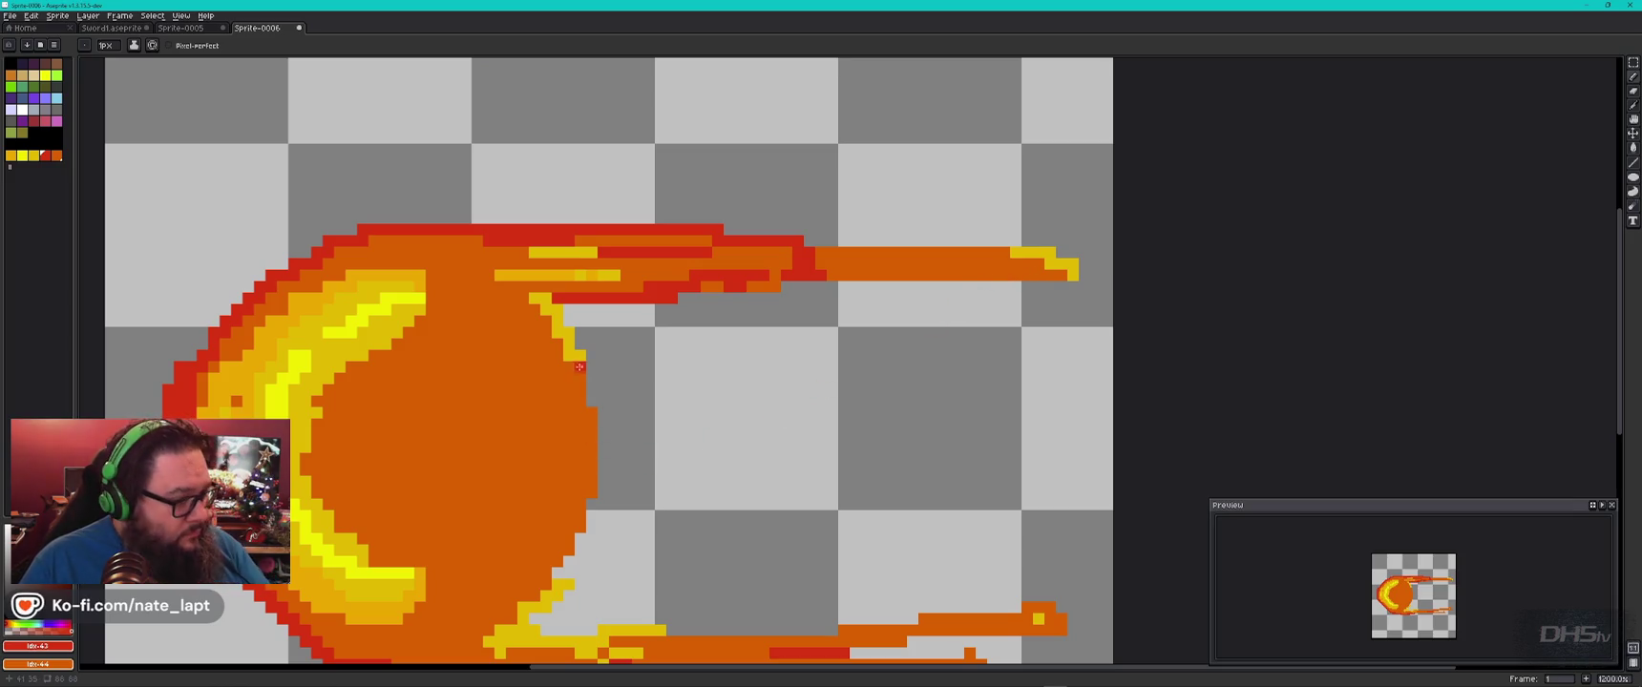
Outline the ball's right, lower-right and upper-right edges in red where they meet the streaks.
{"action": "left_click_drag", "start_coordinate": [584, 366], "coordinate": [586, 524]}
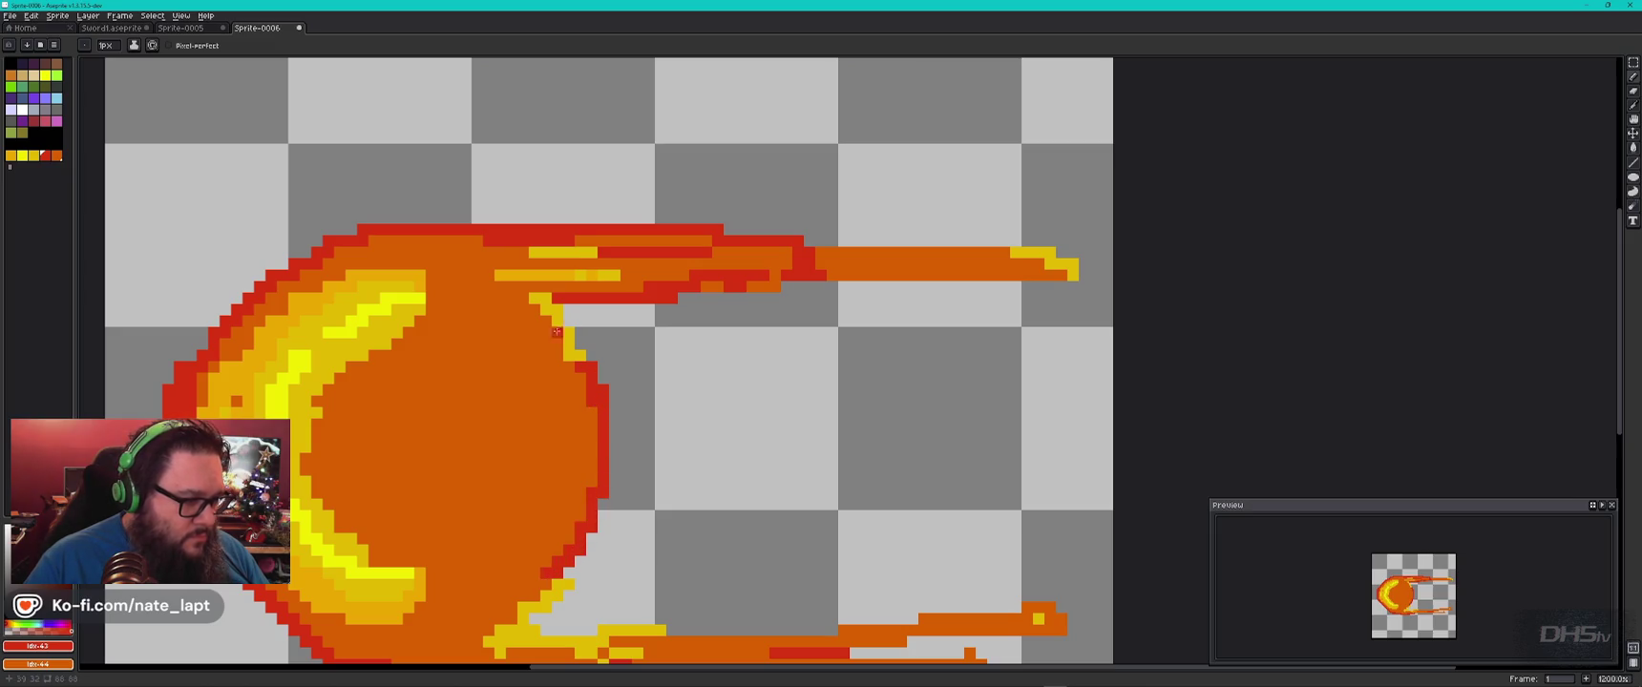
{"action": "mouse_move", "coordinate": [524, 287]}
{"action": "left_mouse_down"}
{"action": "mouse_move", "coordinate": [487, 287]}
{"action": "mouse_move", "coordinate": [484, 248]}
{"action": "left_mouse_up"}
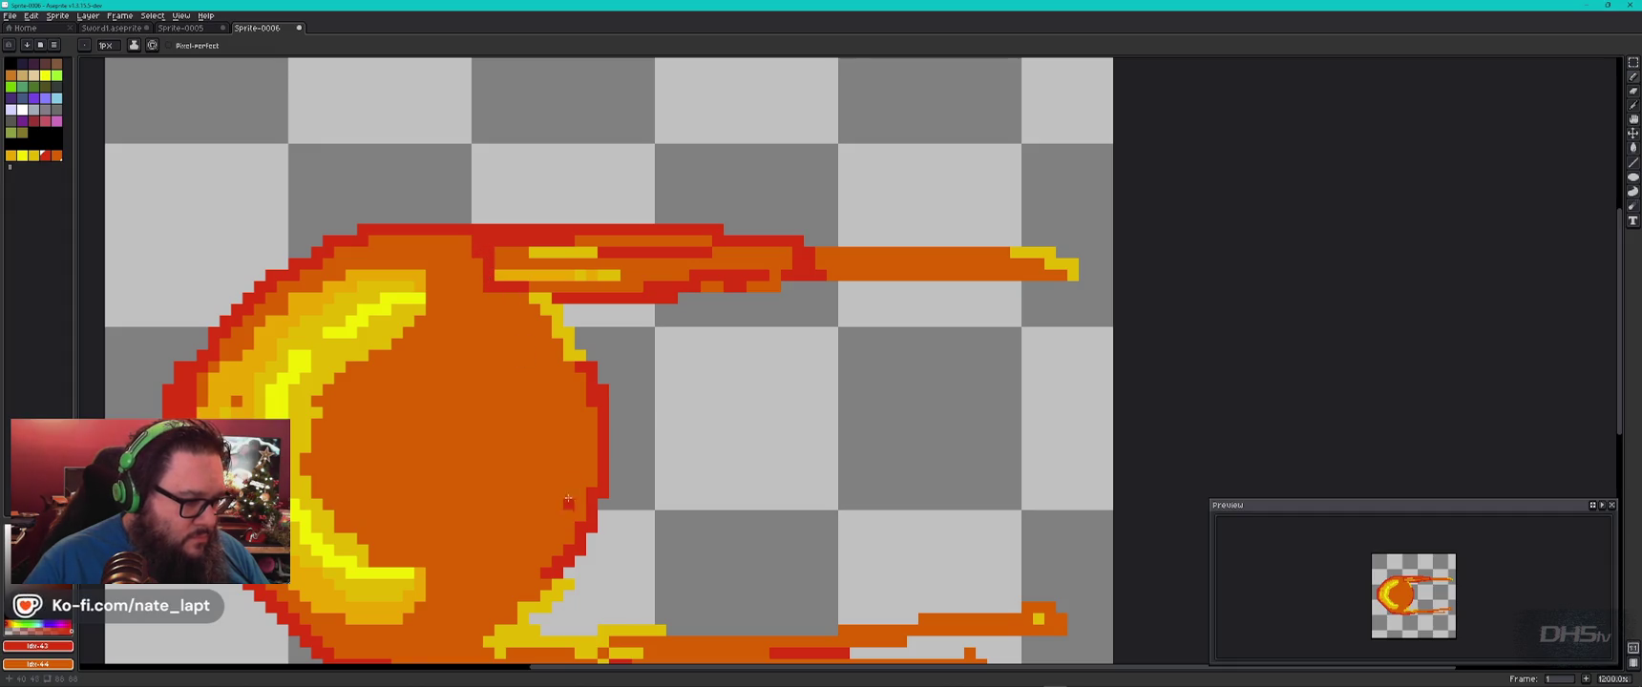
{"action": "left_click_drag", "start_coordinate": [584, 504], "coordinate": [708, 339]}
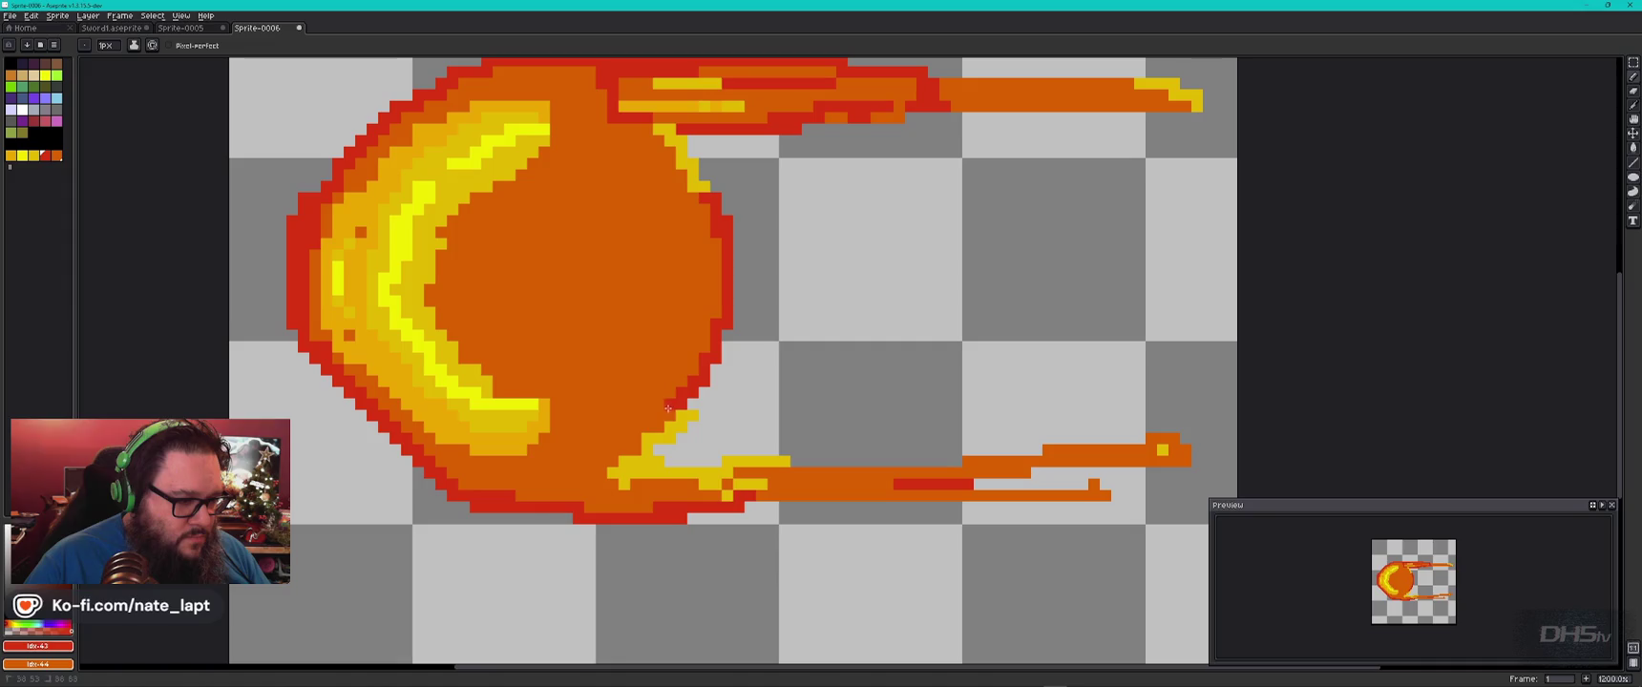
{"action": "left_click_drag", "start_coordinate": [628, 451], "coordinate": [577, 498]}
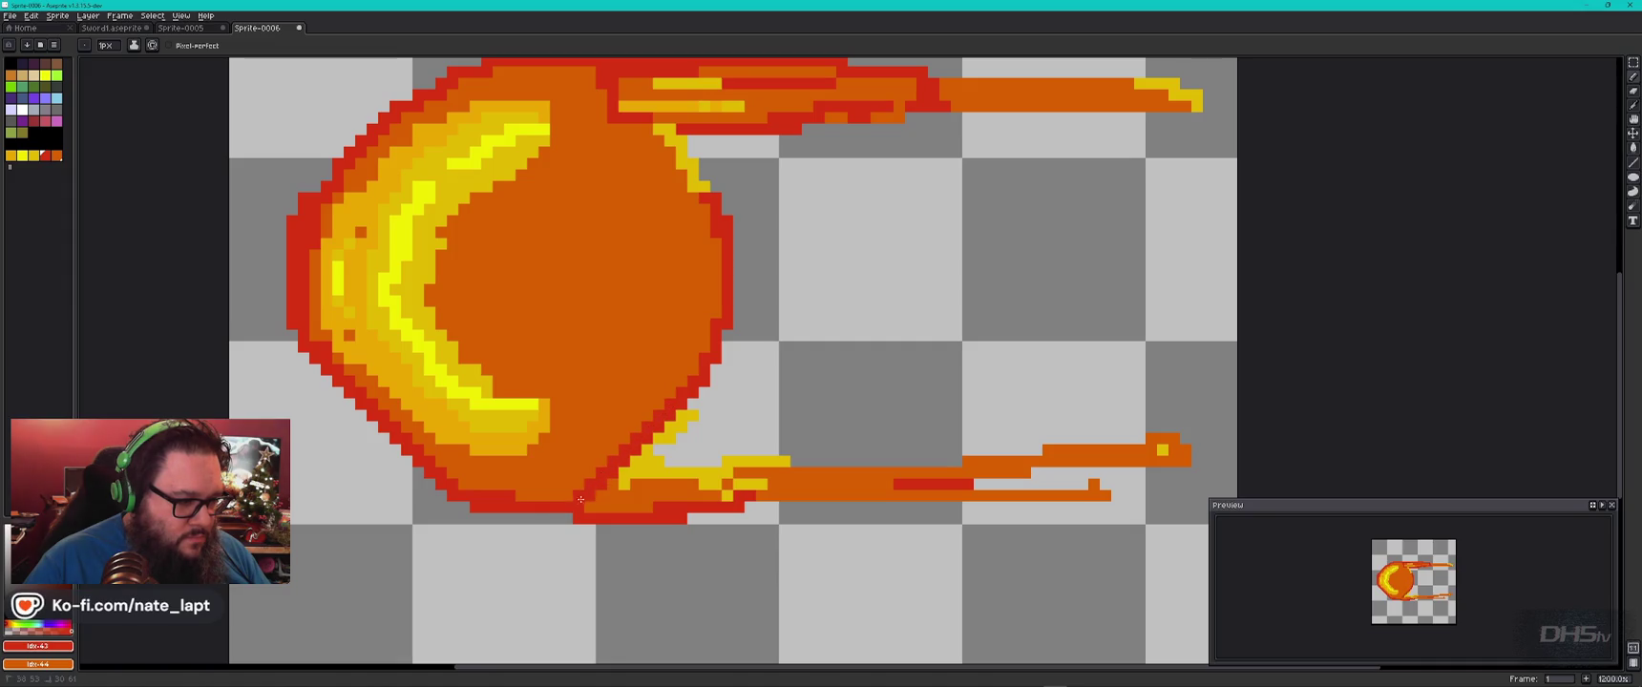
{"action": "left_click_drag", "start_coordinate": [625, 444], "coordinate": [689, 364]}
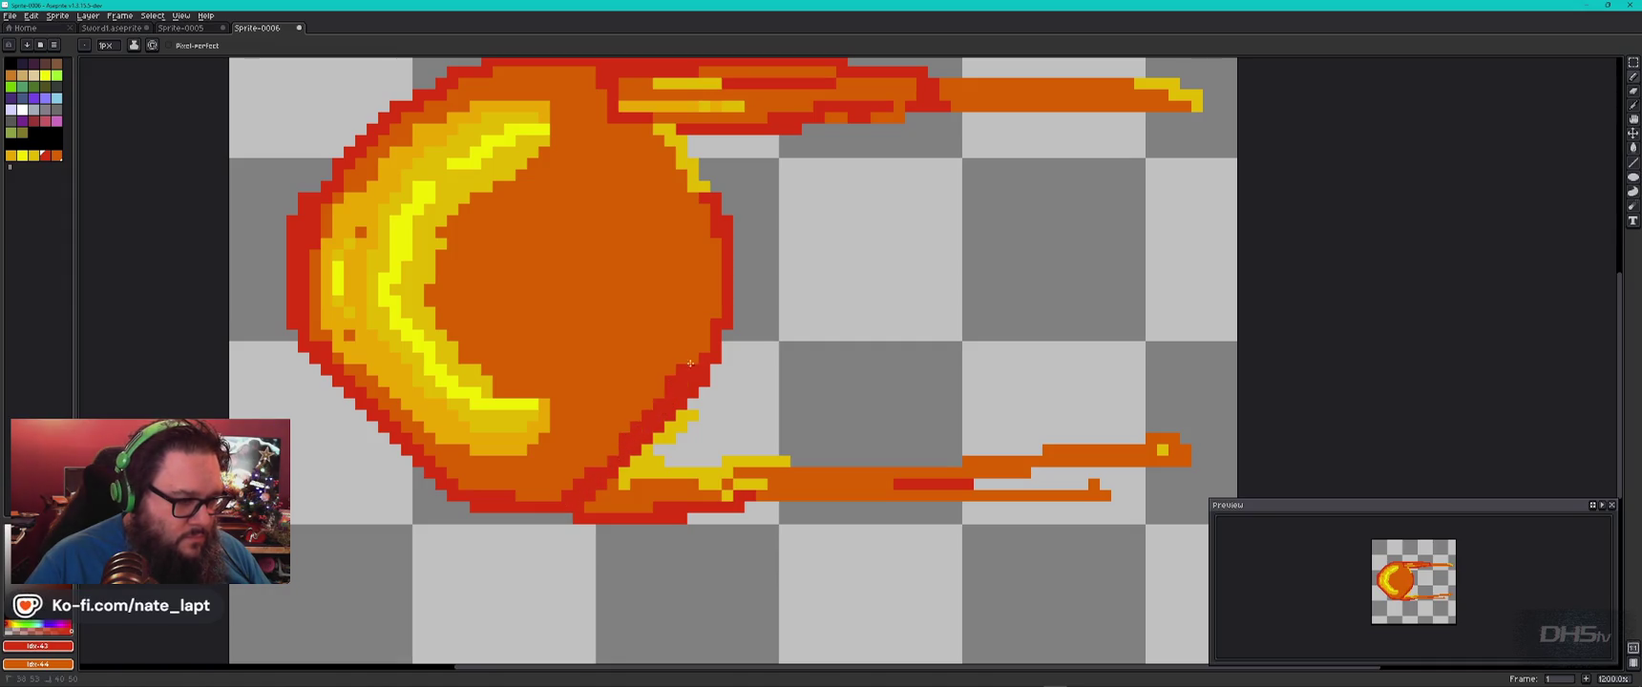
{"action": "left_click_drag", "start_coordinate": [692, 197], "coordinate": [622, 126]}
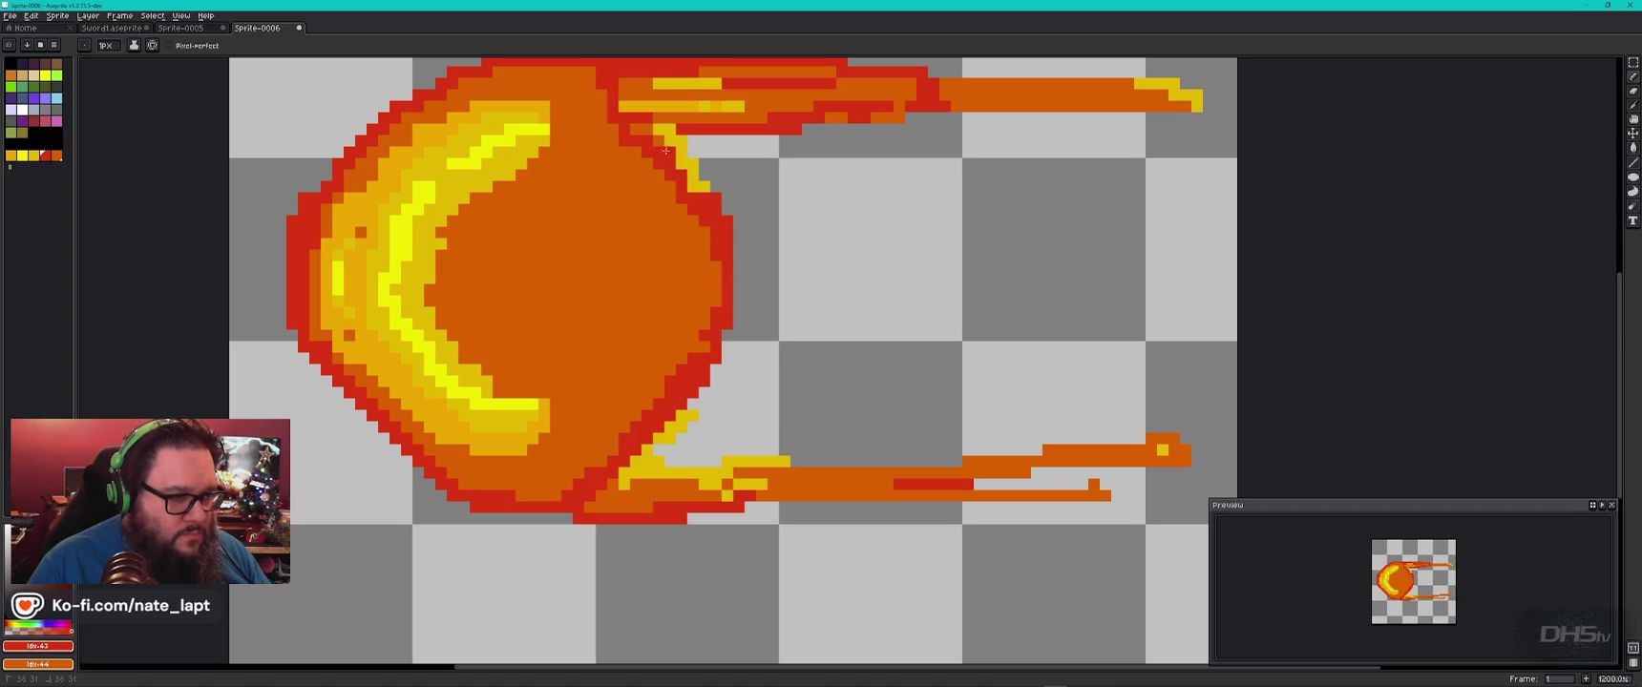
{"action": "left_click_drag", "start_coordinate": [647, 186], "coordinate": [716, 291]}
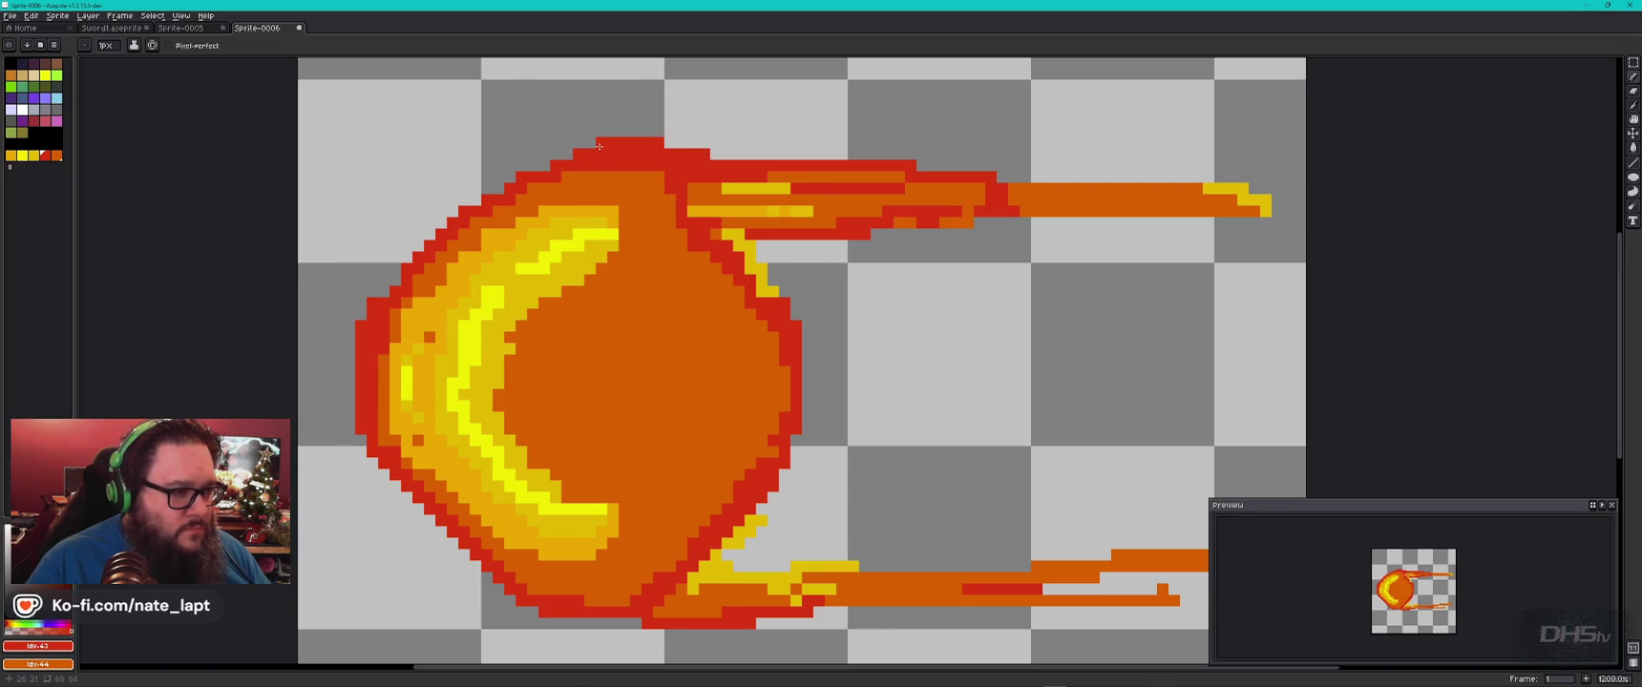
{"action": "scroll", "coordinate": [602, 153], "scroll_direction": "up", "scroll_amount": 1}
After checking the reference, repaint the inner crescent edge yellow from bottom to top.
{"action": "scroll", "coordinate": [621, 238], "scroll_direction": "down", "scroll_amount": 6}
{"action": "scroll", "coordinate": [645, 298], "scroll_direction": "up", "scroll_amount": 1}
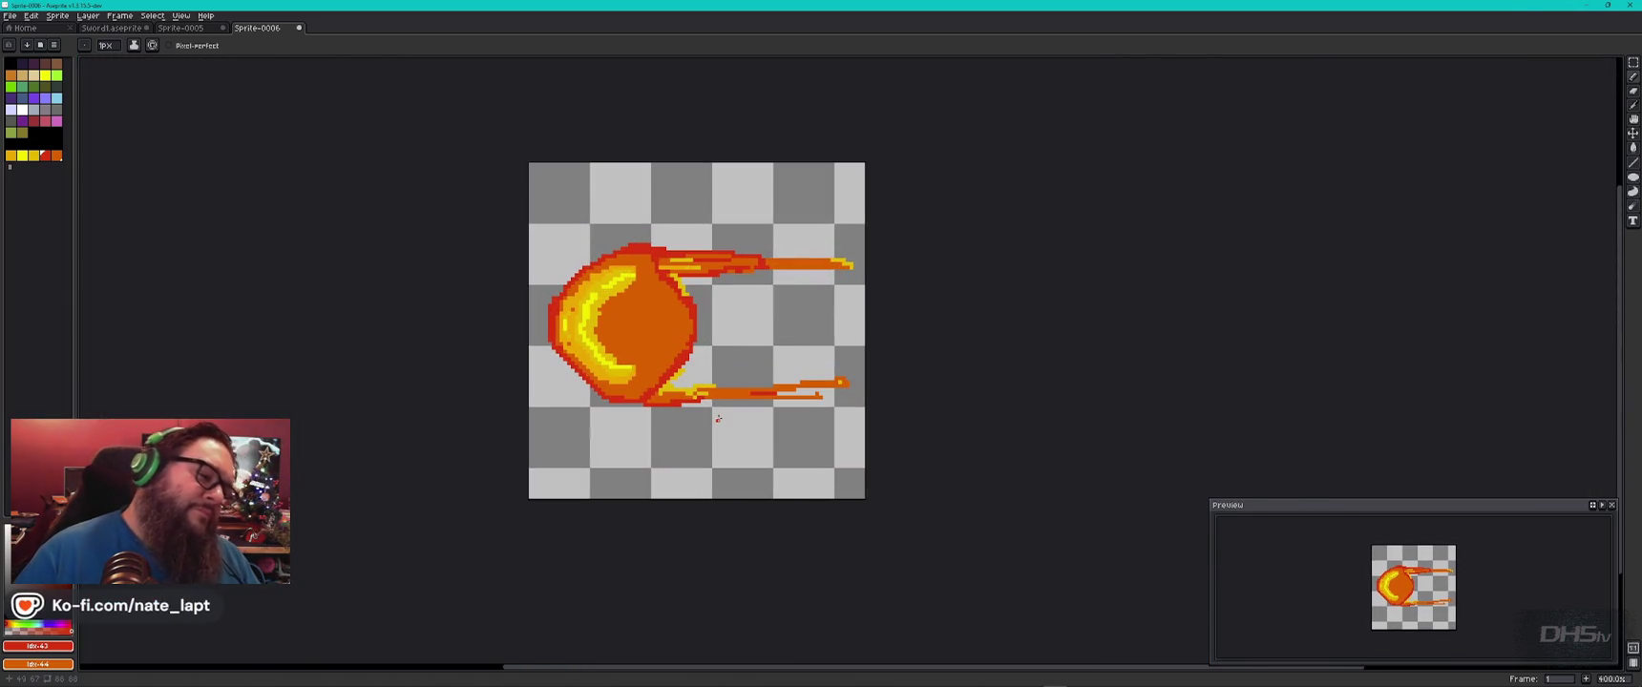
{"action": "key", "text": "alt+Tab"}
{"action": "key", "text": "alt+Tab"}
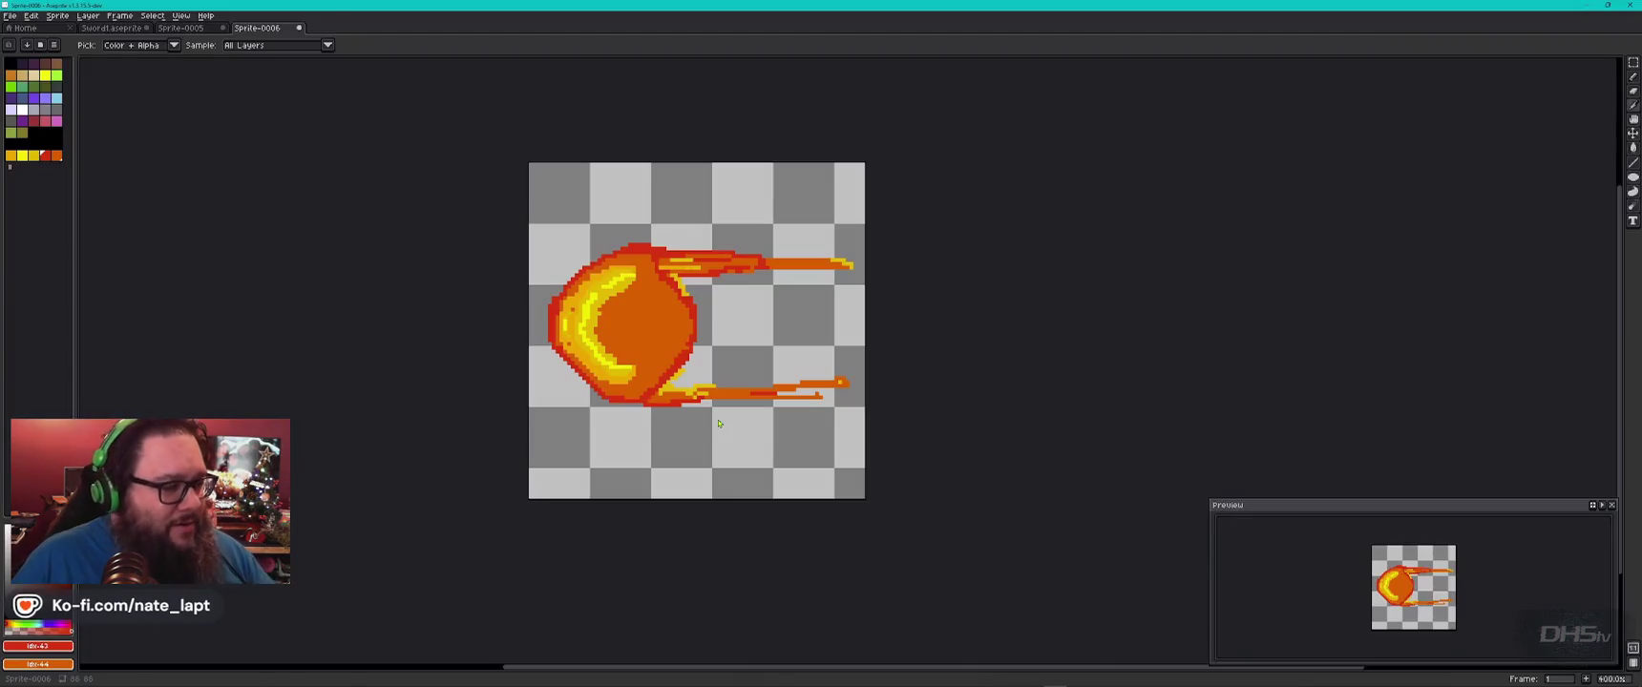
{"action": "scroll", "coordinate": [609, 324], "scroll_direction": "up", "scroll_amount": 2}
{"action": "scroll", "coordinate": [609, 324], "scroll_direction": "up", "scroll_amount": 3}
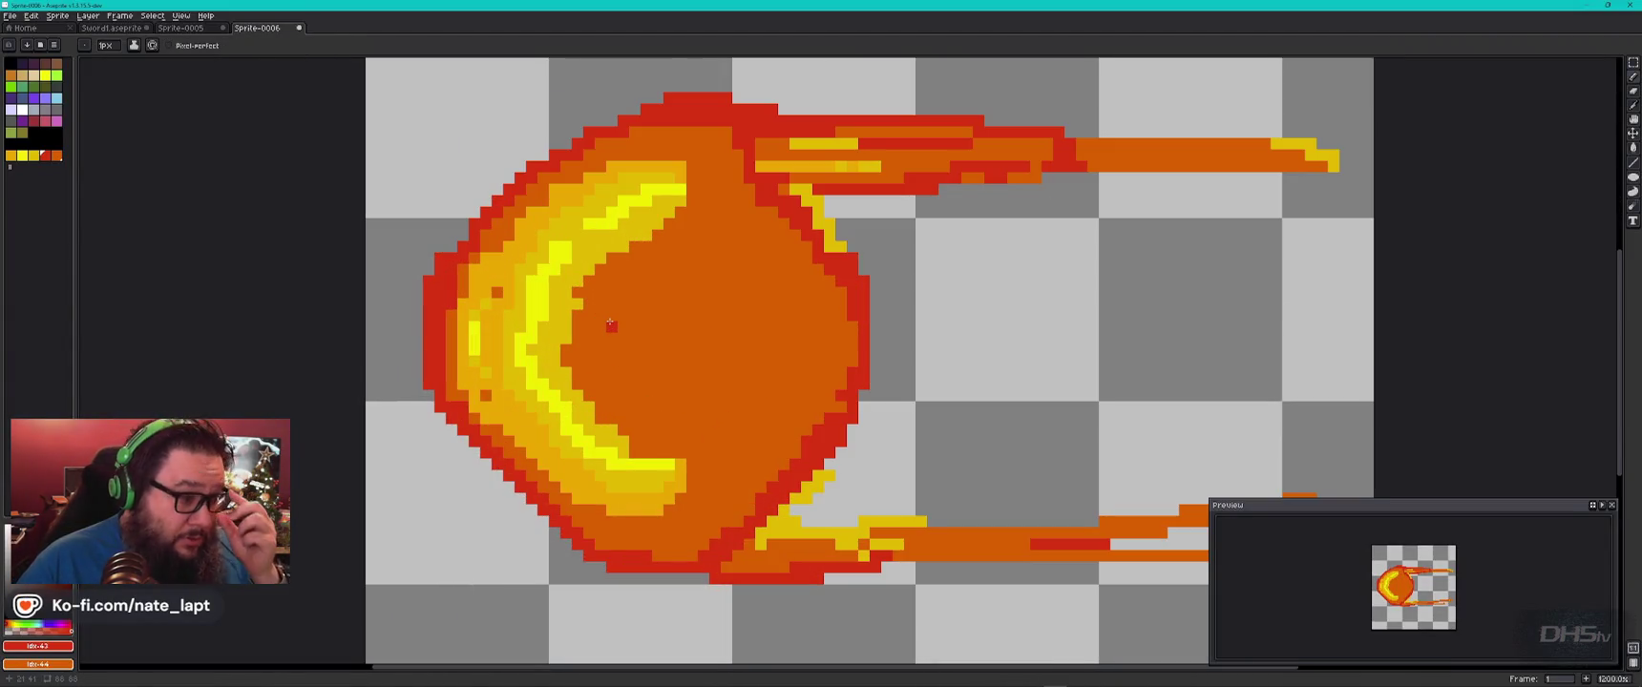
{"action": "left_click", "coordinate": [33, 157]}
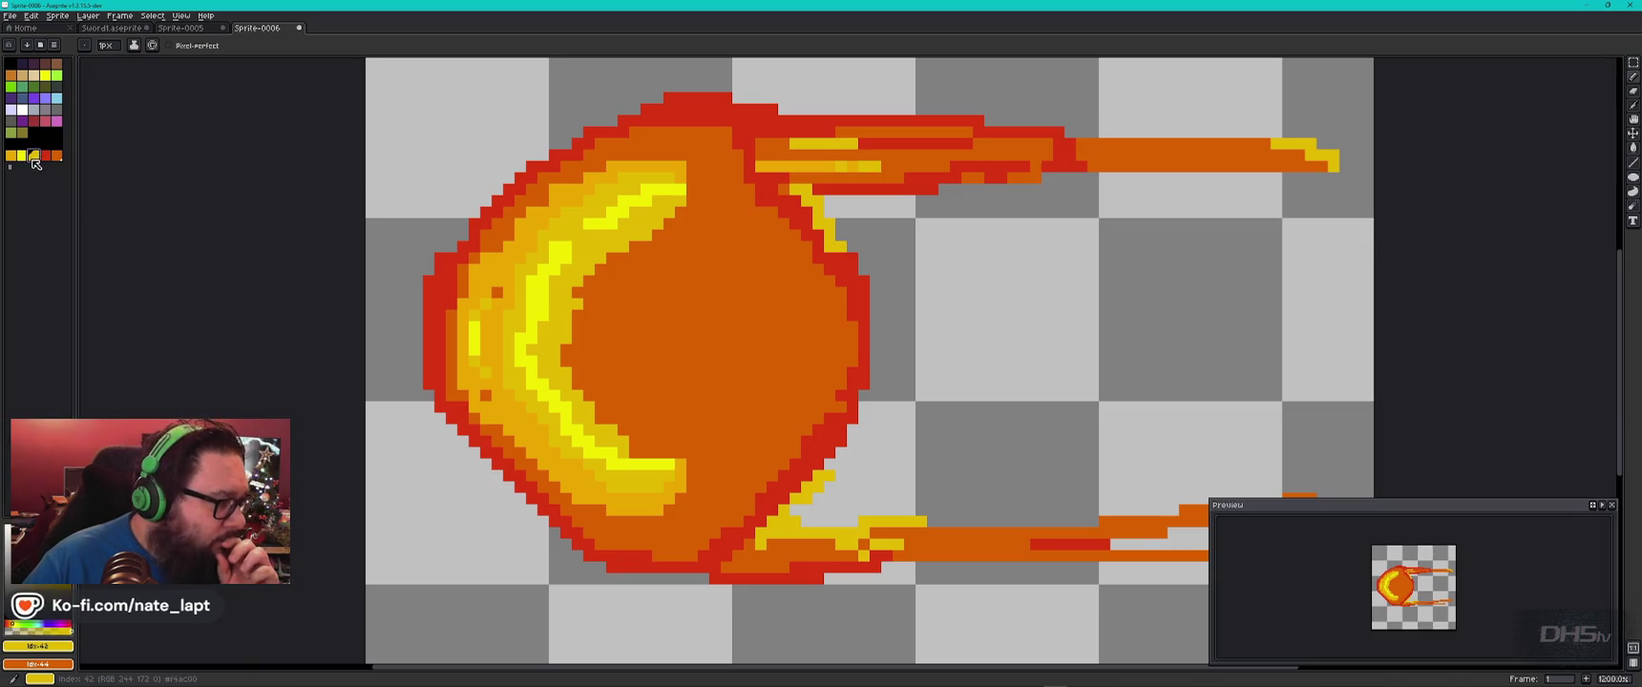
{"action": "left_click_drag", "start_coordinate": [577, 329], "coordinate": [598, 412]}
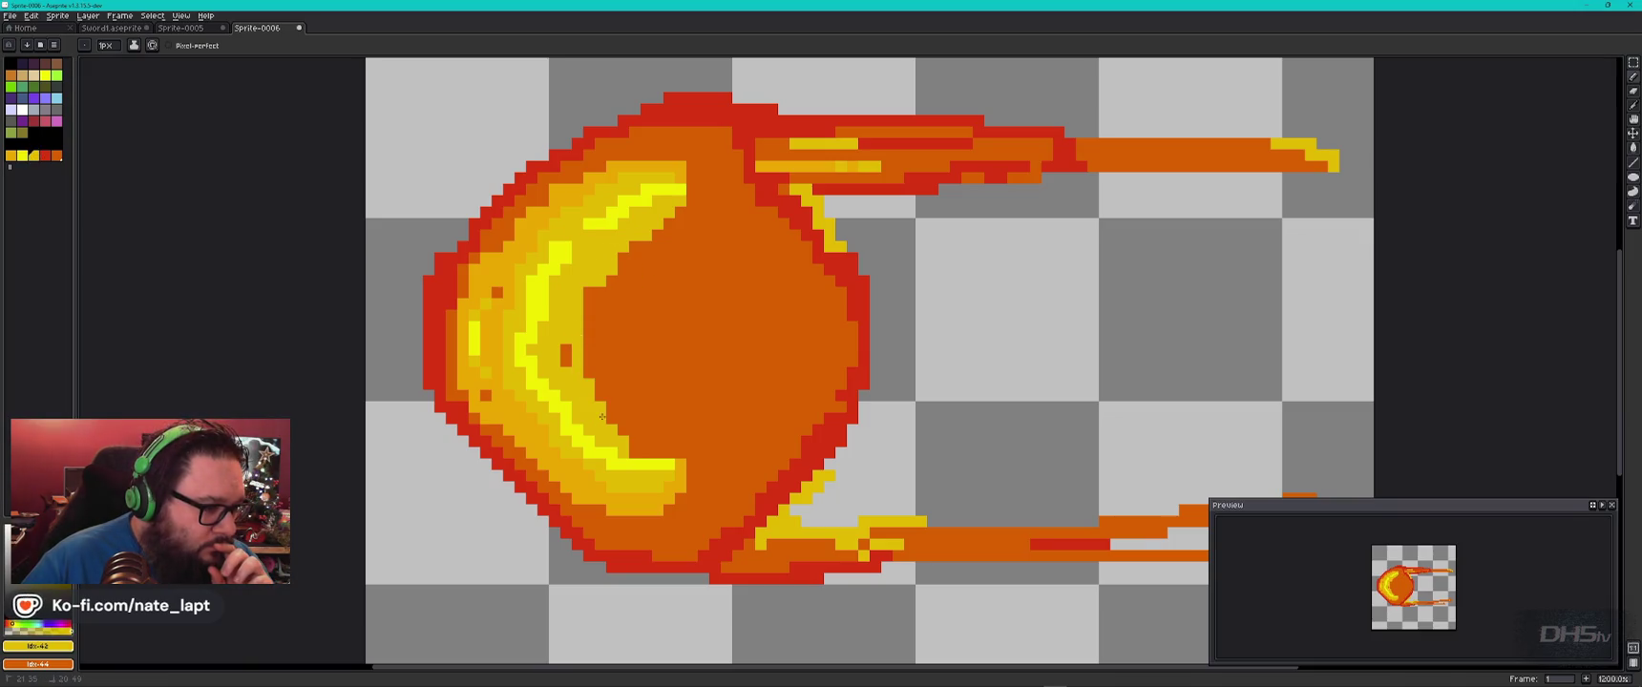
{"action": "left_click_drag", "start_coordinate": [589, 332], "coordinate": [655, 228]}
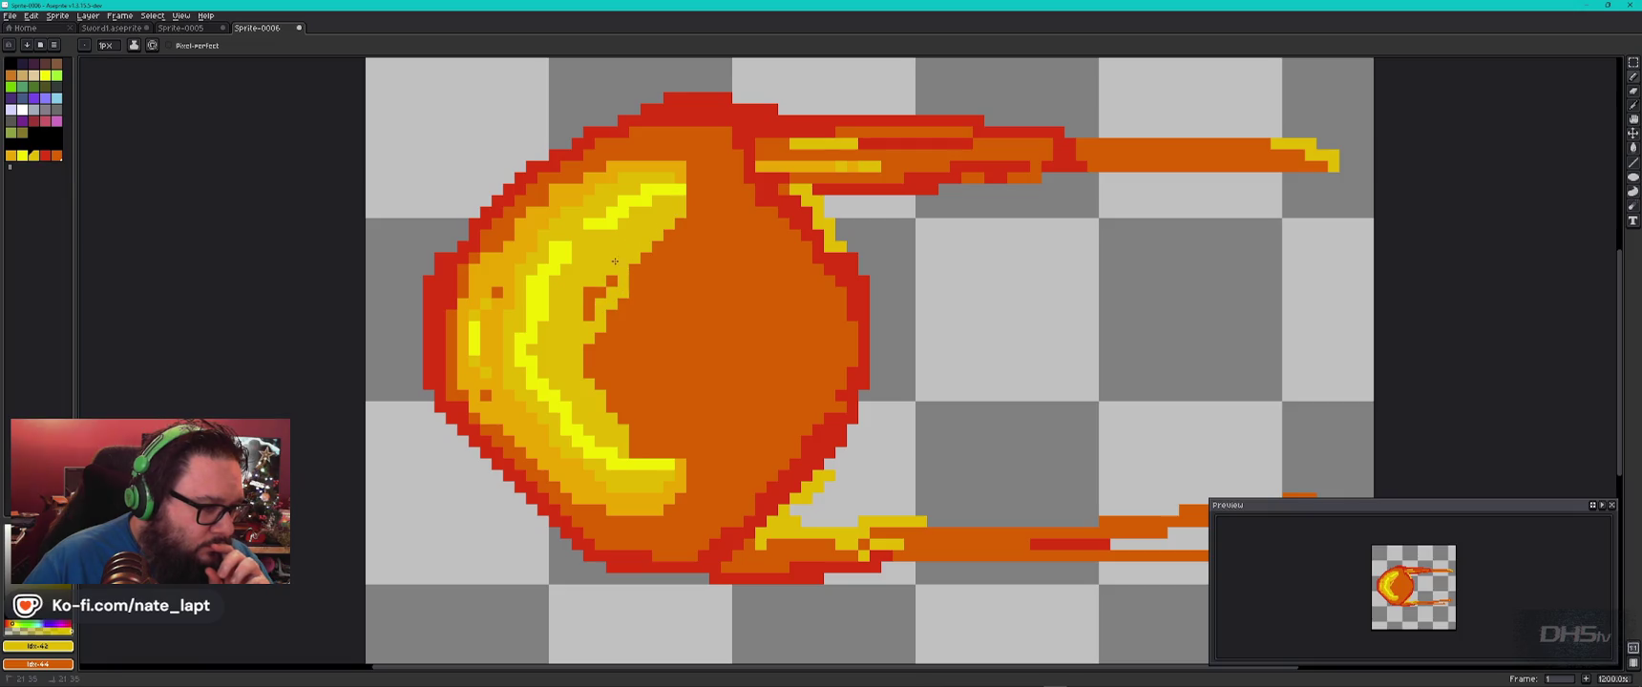
{"action": "left_click_drag", "start_coordinate": [596, 363], "coordinate": [642, 447]}
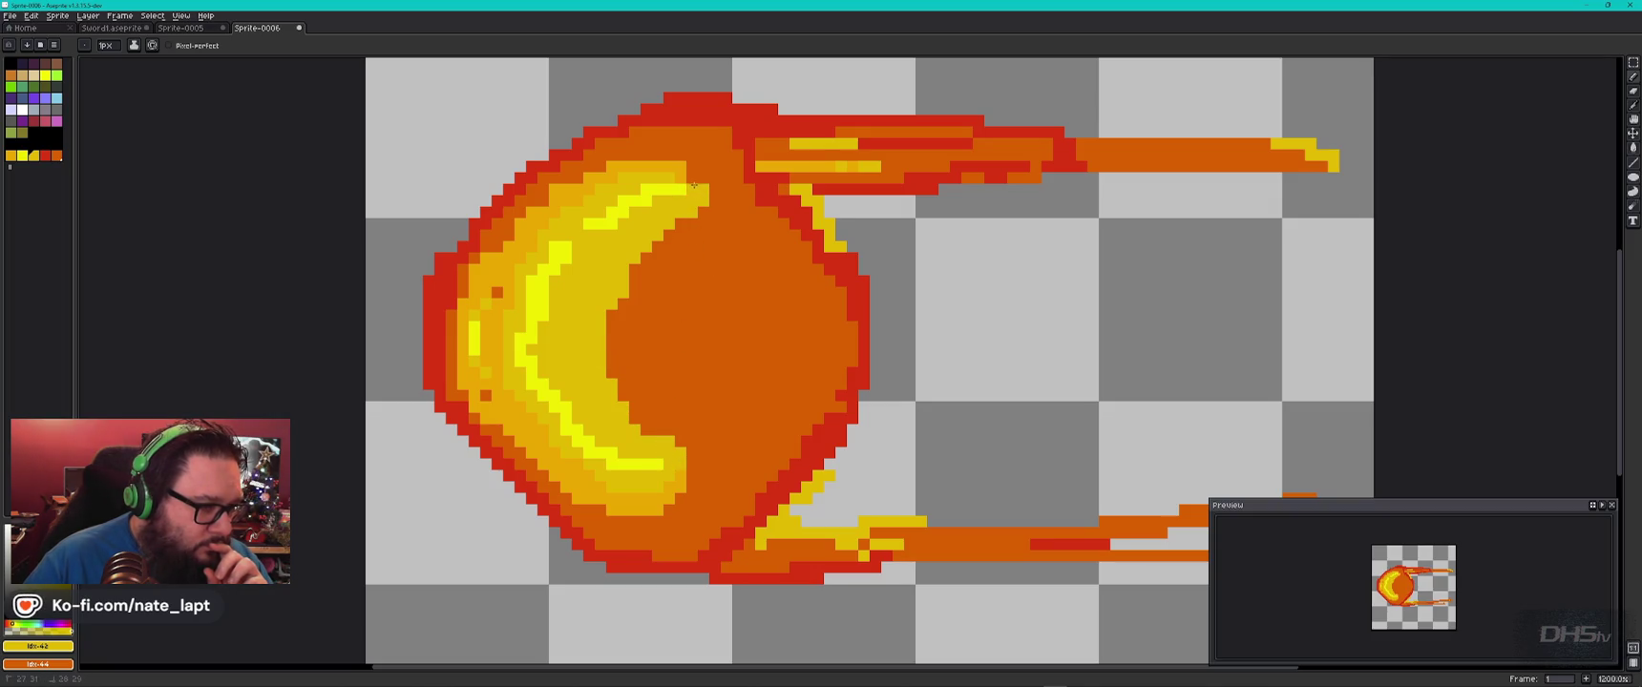
Recolour the crescent's inner edge with the neighbouring orange-yellow shade.
{"action": "left_click", "coordinate": [21, 156]}
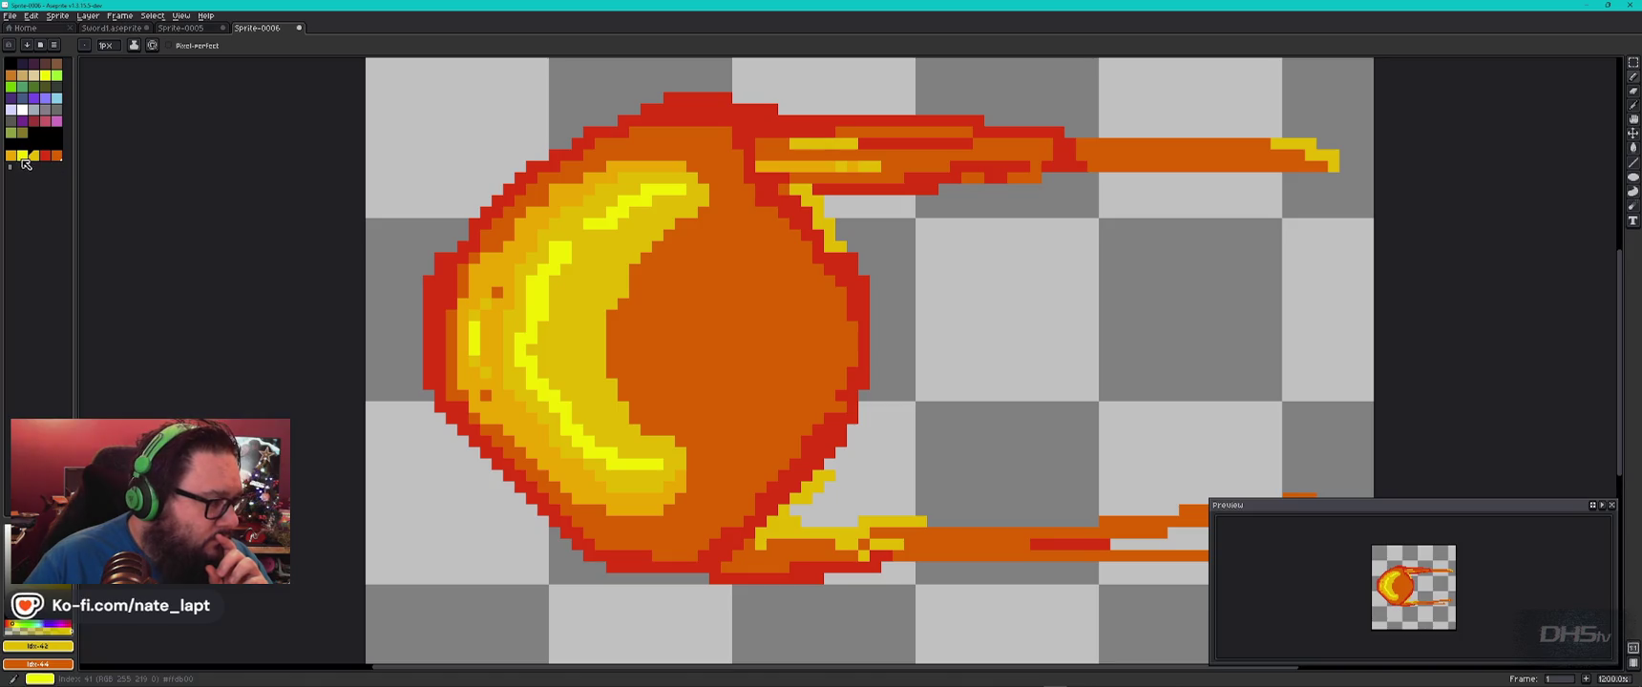
{"action": "key", "text": "bracketleft"}
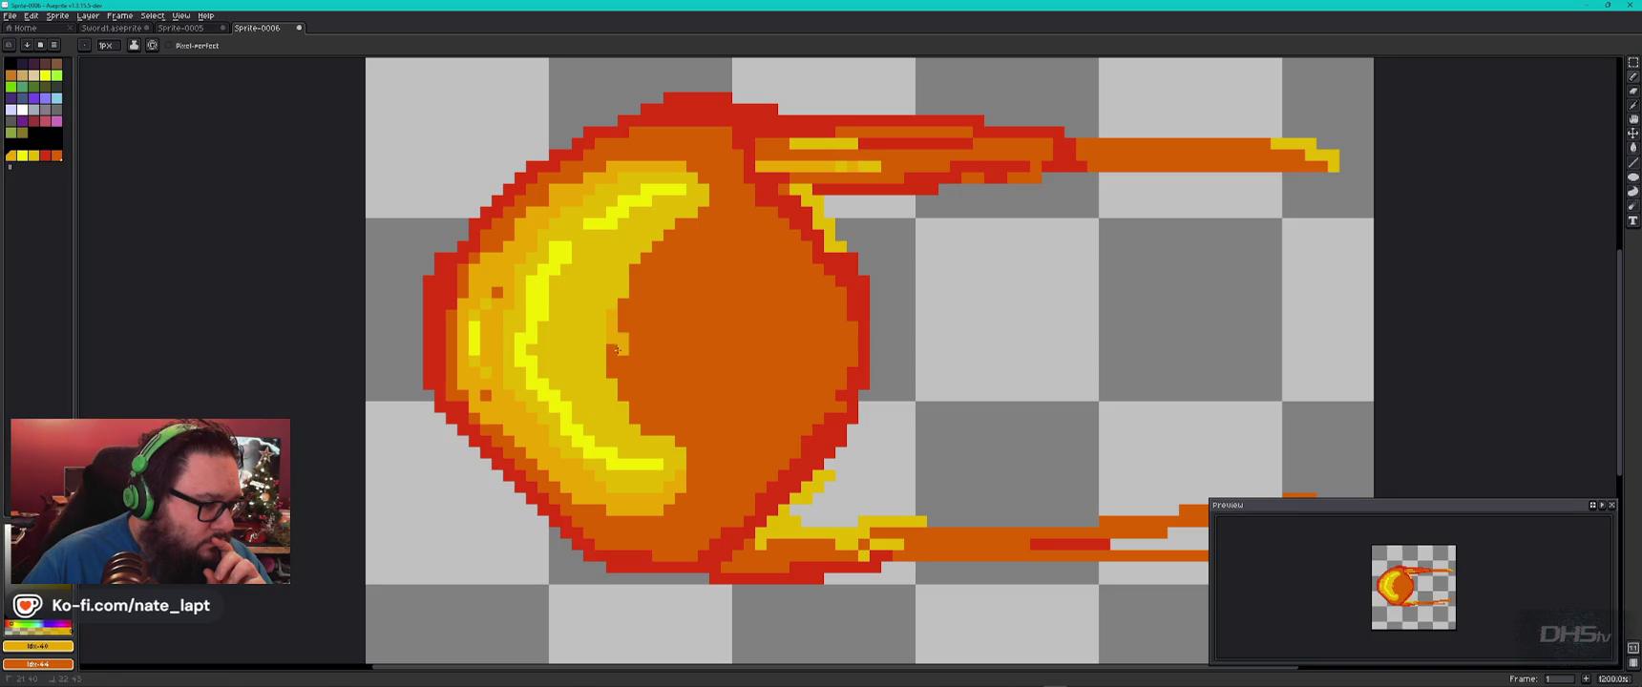
{"action": "left_click_drag", "start_coordinate": [616, 382], "coordinate": [677, 230]}
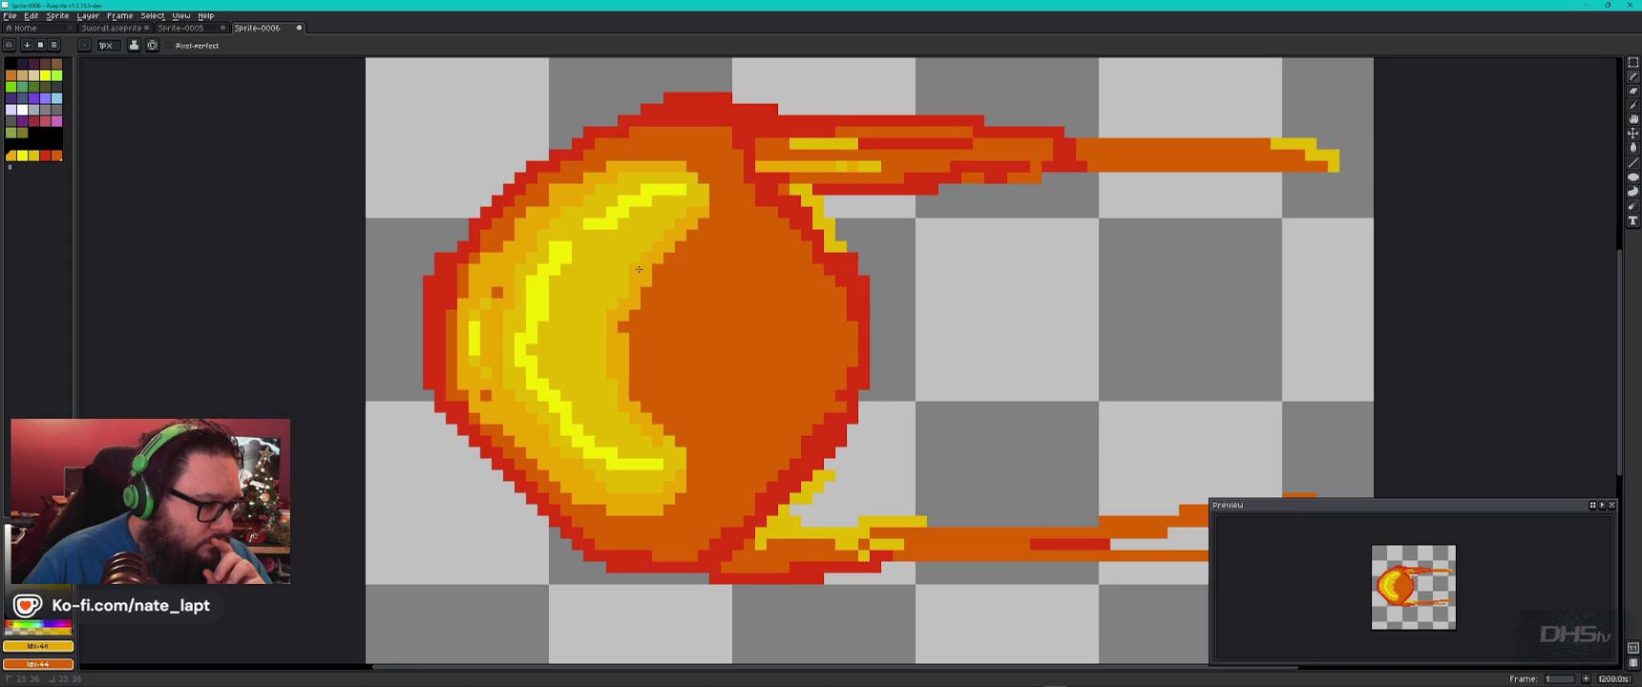
Fill bright yellow streaks through the middle, upper and lower crescent.
{"action": "key", "text": "0"}
{"action": "mouse_move", "coordinate": [601, 436]}
{"action": "left_mouse_down"}
{"action": "mouse_move", "coordinate": [554, 384]}
{"action": "mouse_move", "coordinate": [541, 335]}
{"action": "mouse_move", "coordinate": [599, 223]}
{"action": "mouse_move", "coordinate": [613, 227]}
{"action": "left_mouse_up"}
{"action": "left_click_drag", "start_coordinate": [568, 284], "coordinate": [561, 364]}
{"action": "left_click_drag", "start_coordinate": [601, 421], "coordinate": [639, 464]}
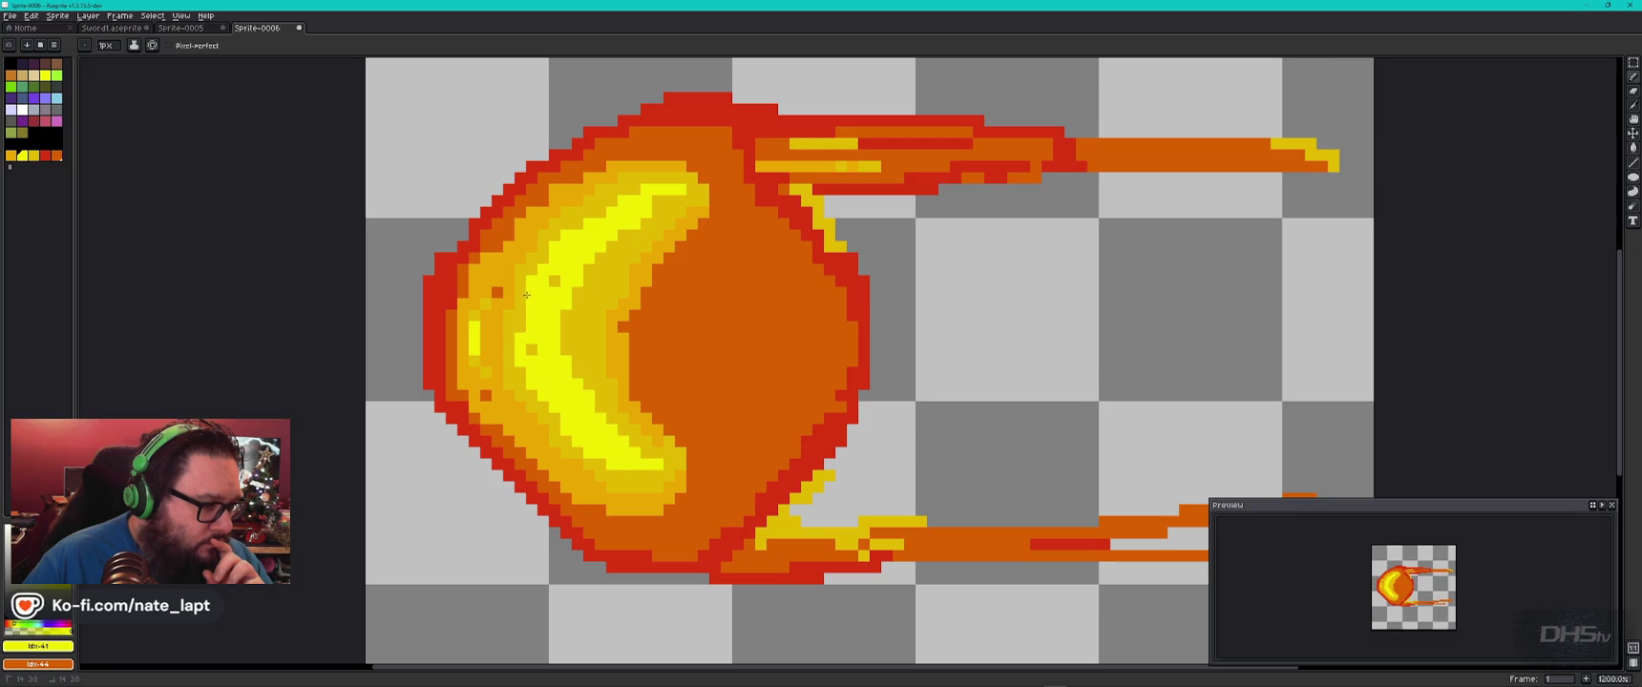
{"action": "left_click_drag", "start_coordinate": [579, 292], "coordinate": [608, 245]}
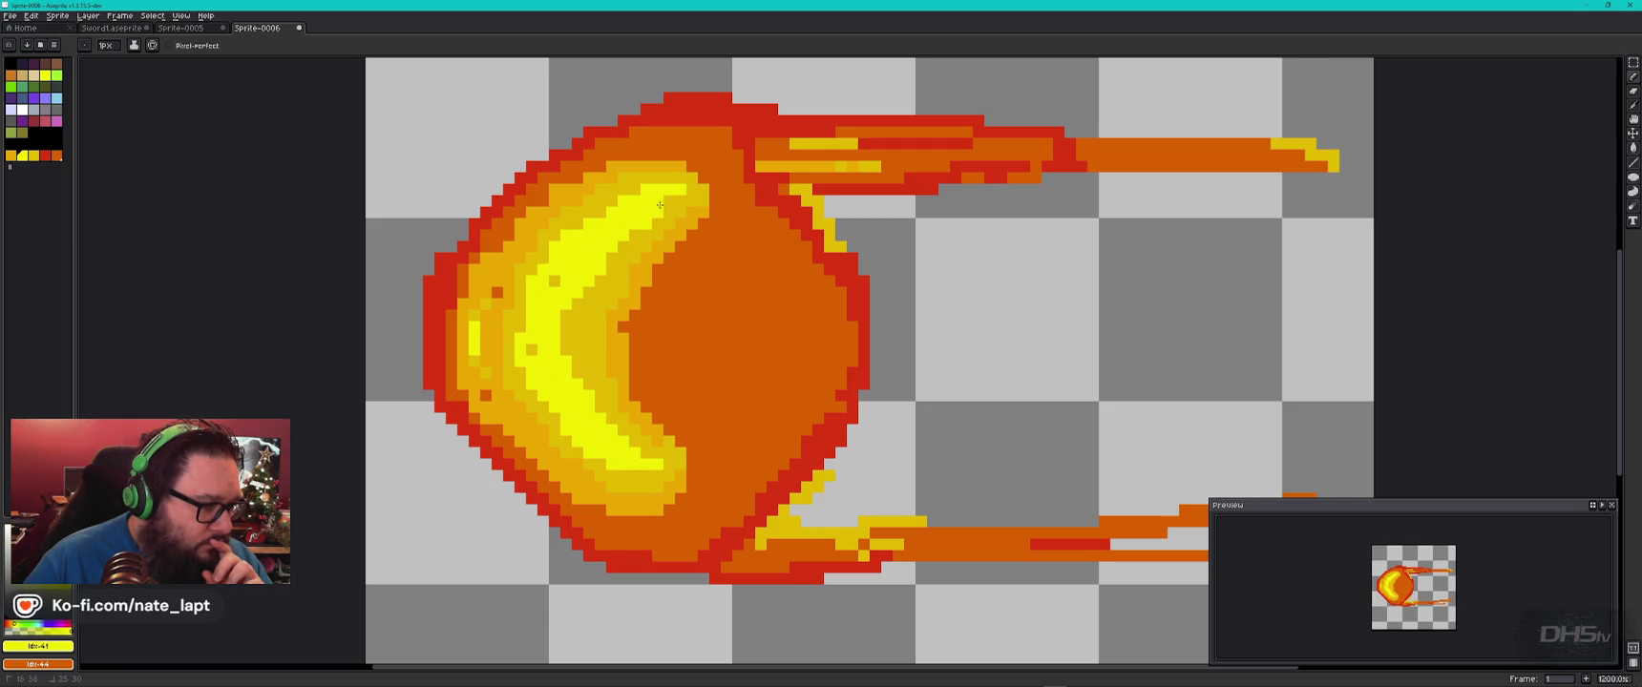
{"action": "left_click_drag", "start_coordinate": [645, 449], "coordinate": [604, 408]}
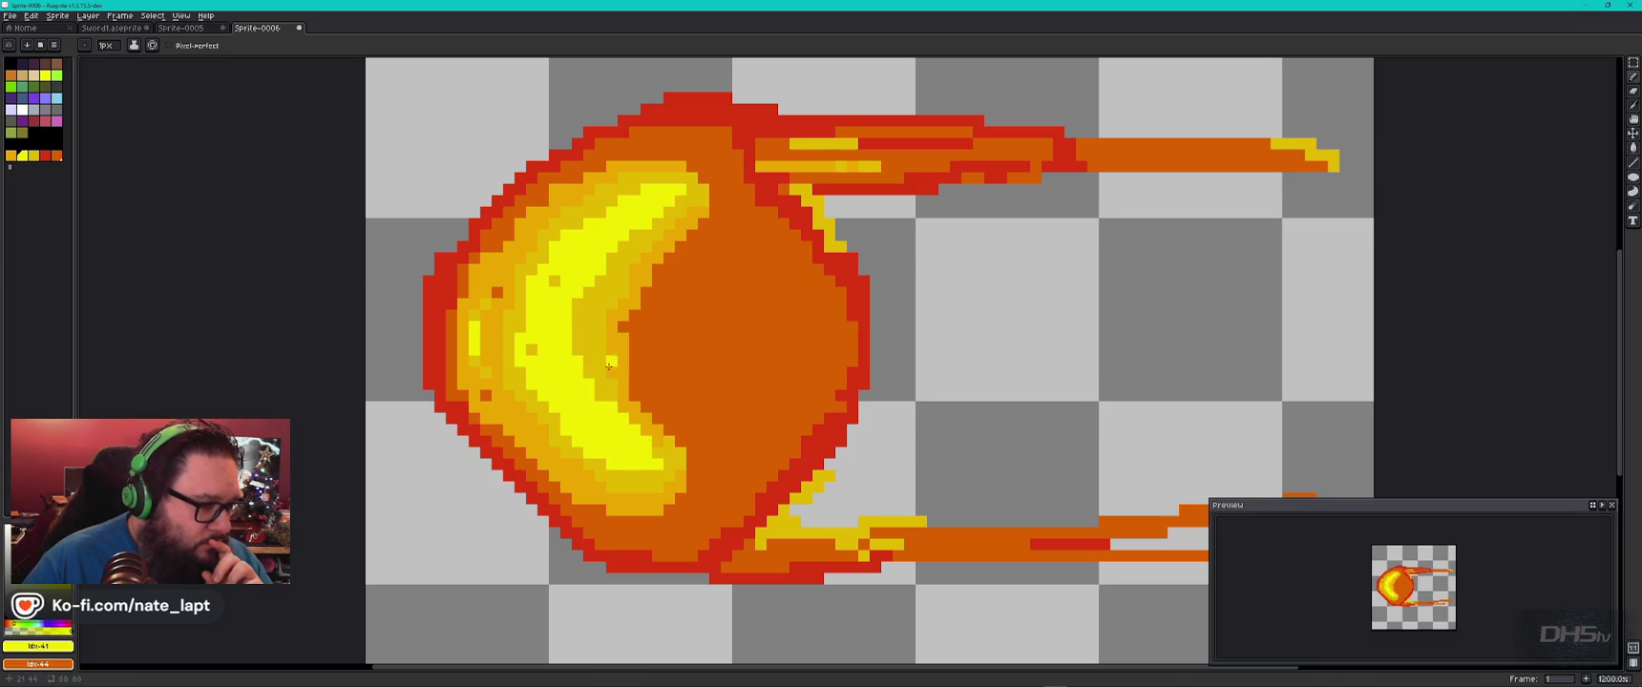
Shade the crescent's inner edge with the darker yellow.
{"action": "key", "text": "bracketright"}
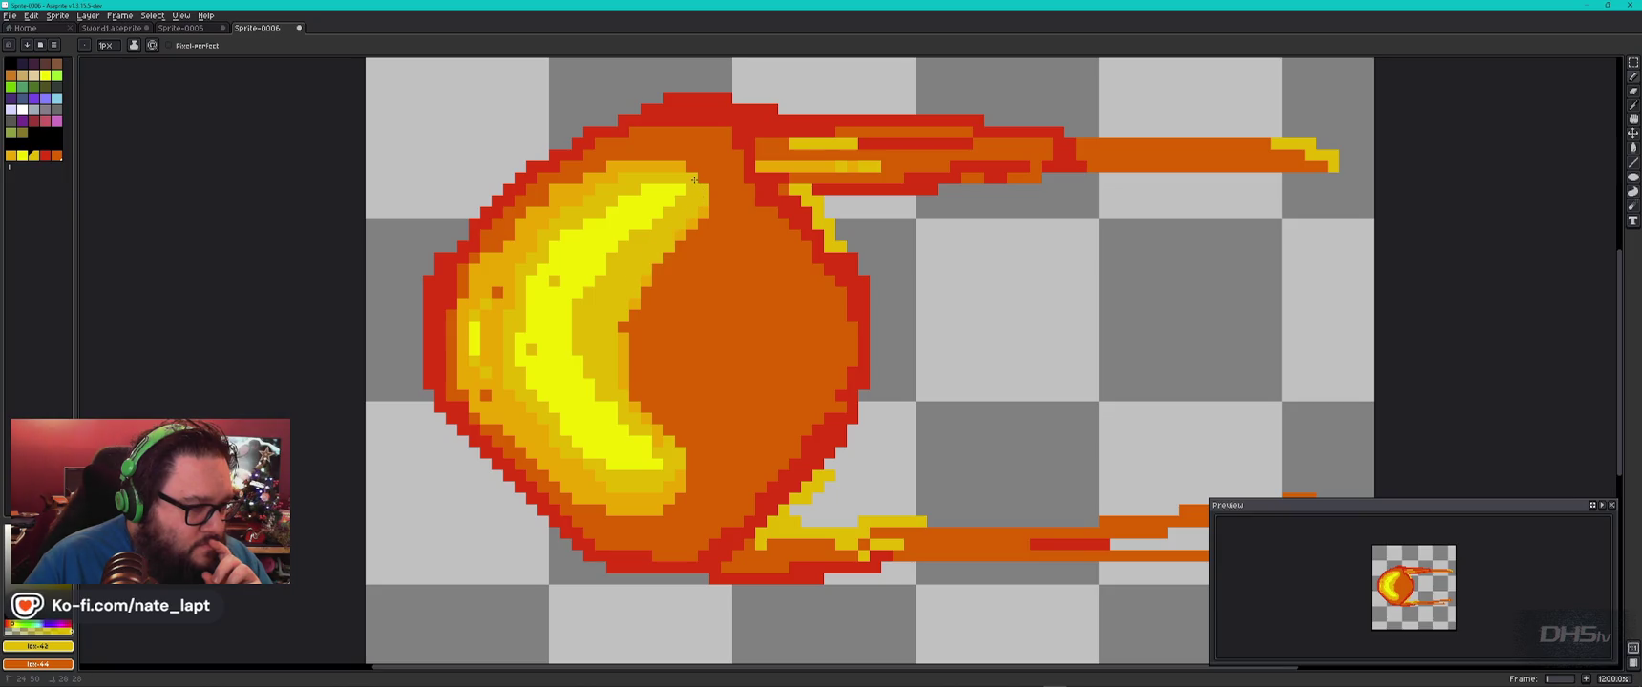
{"action": "left_click_drag", "start_coordinate": [619, 351], "coordinate": [644, 291]}
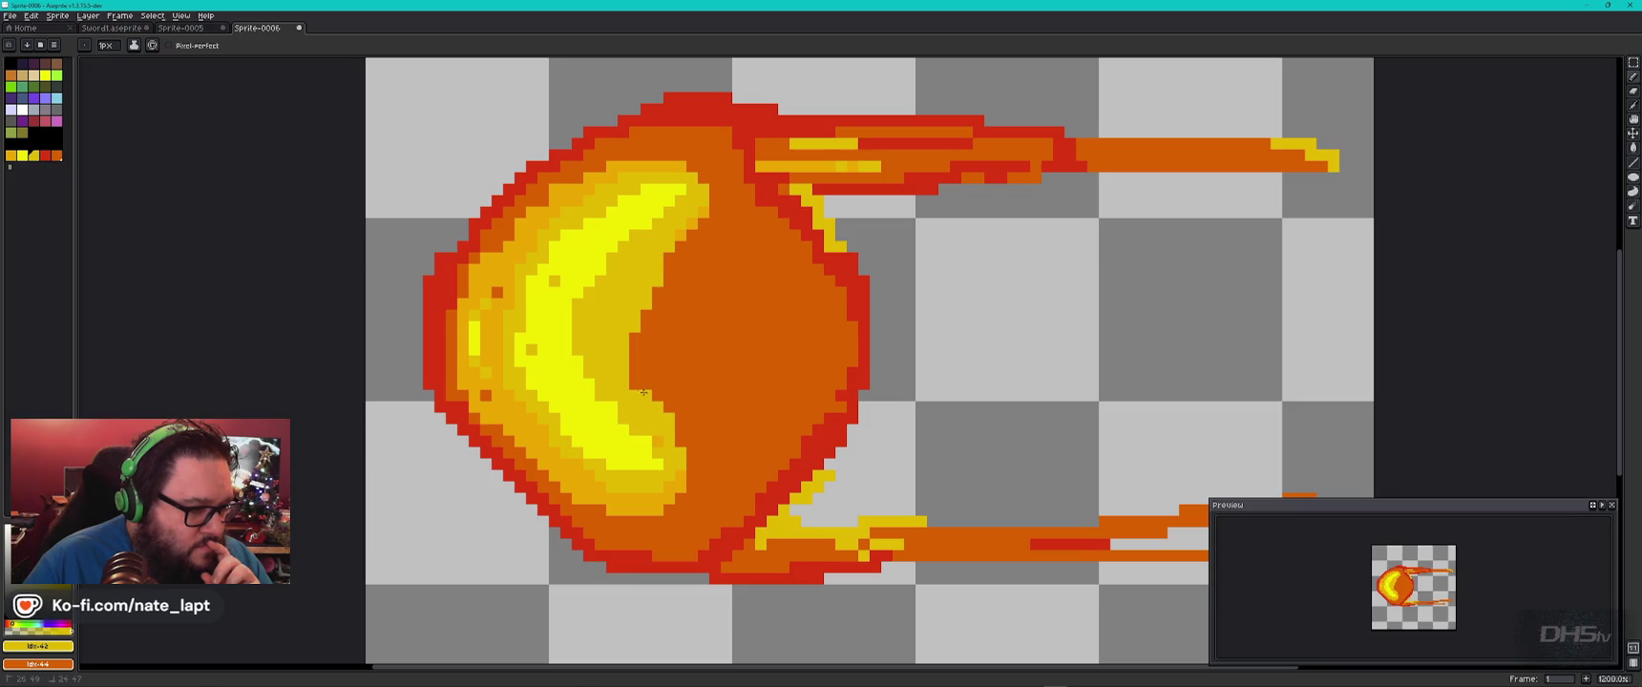
{"action": "key", "text": "bracketleft"}
{"action": "key", "text": "bracketleft"}
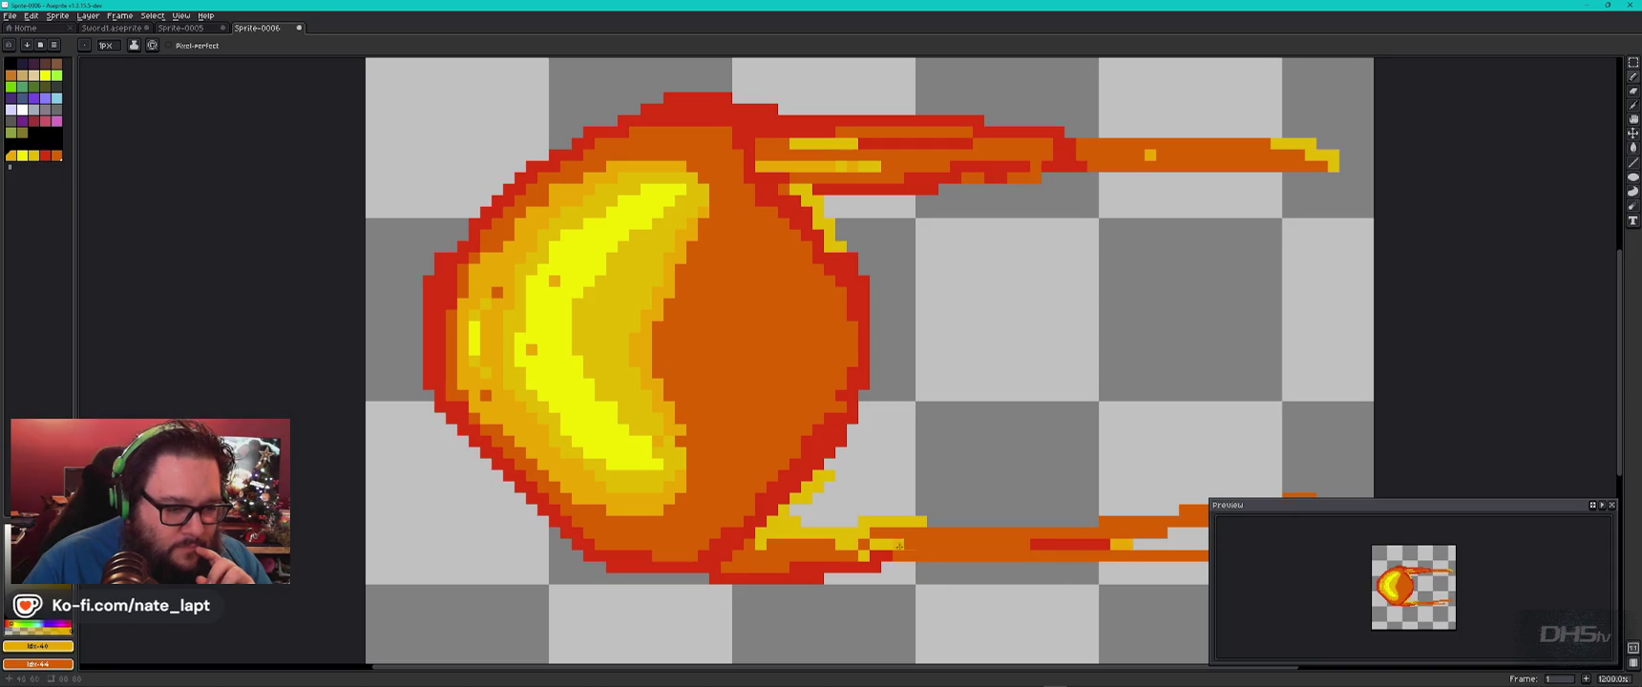
Pan the canvas and zoom the Preview panel so the fireball appears much larger.
{"action": "left_click_drag", "start_coordinate": [1158, 520], "coordinate": [813, 494]}
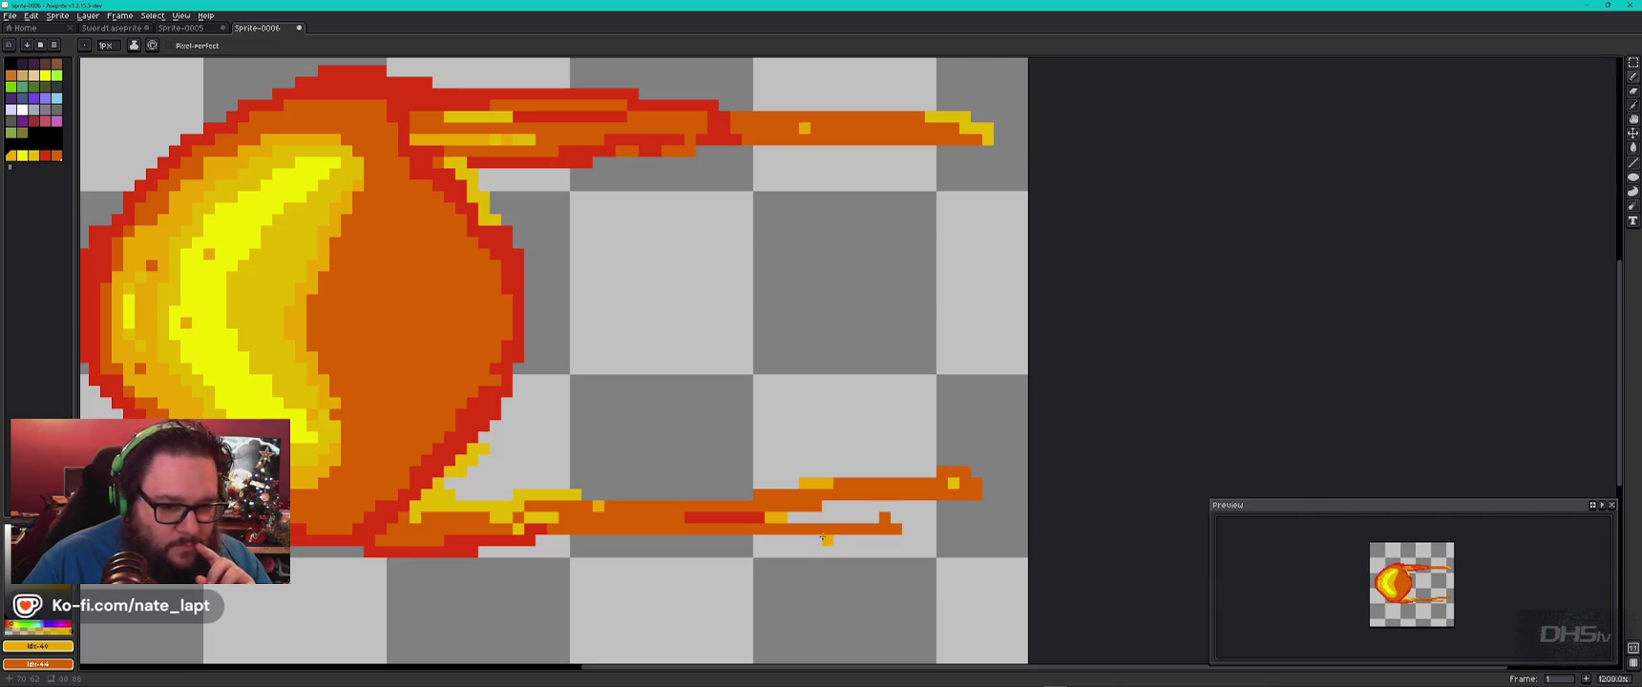
{"action": "scroll", "coordinate": [1387, 589], "scroll_direction": "up", "scroll_amount": 2}
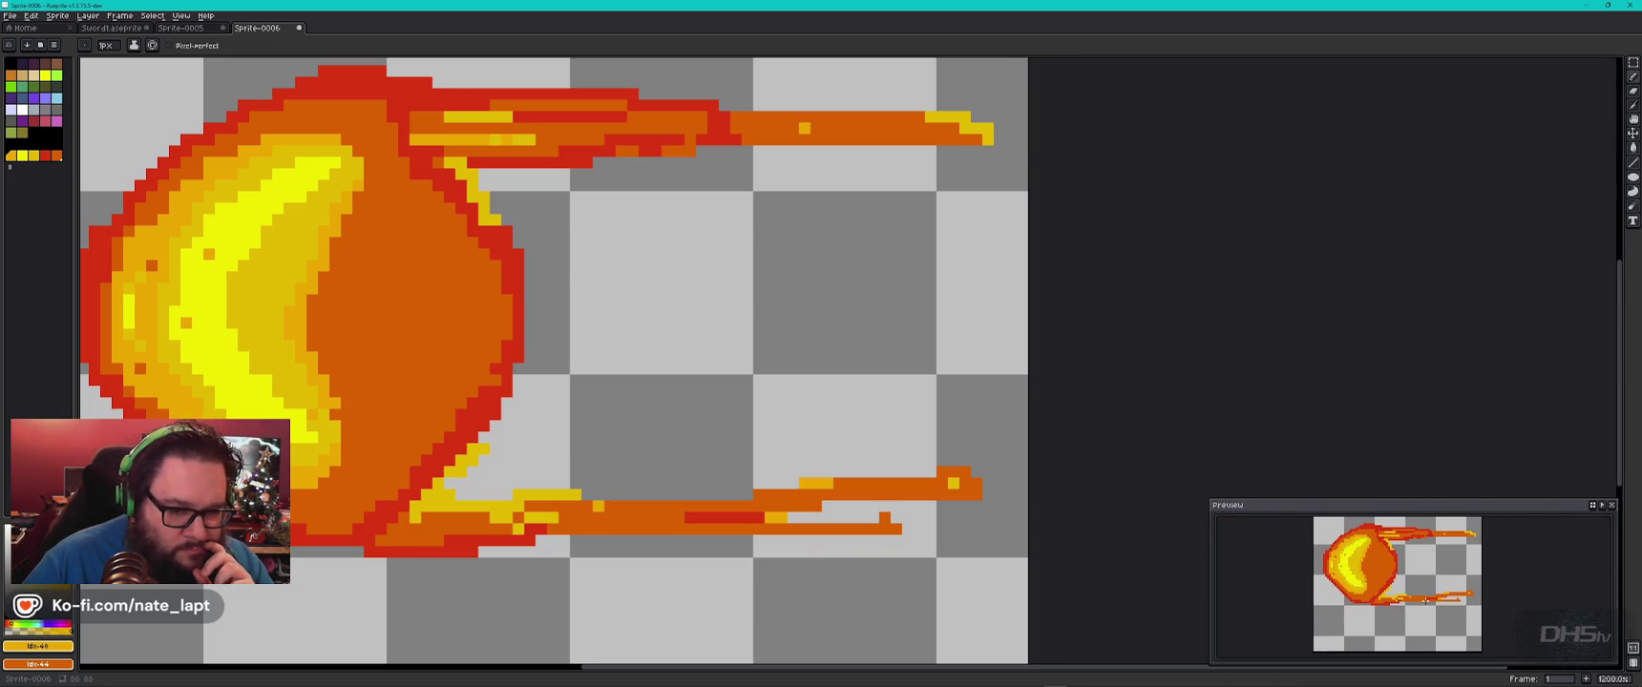
{"action": "left_click_drag", "start_coordinate": [1373, 589], "coordinate": [1385, 573]}
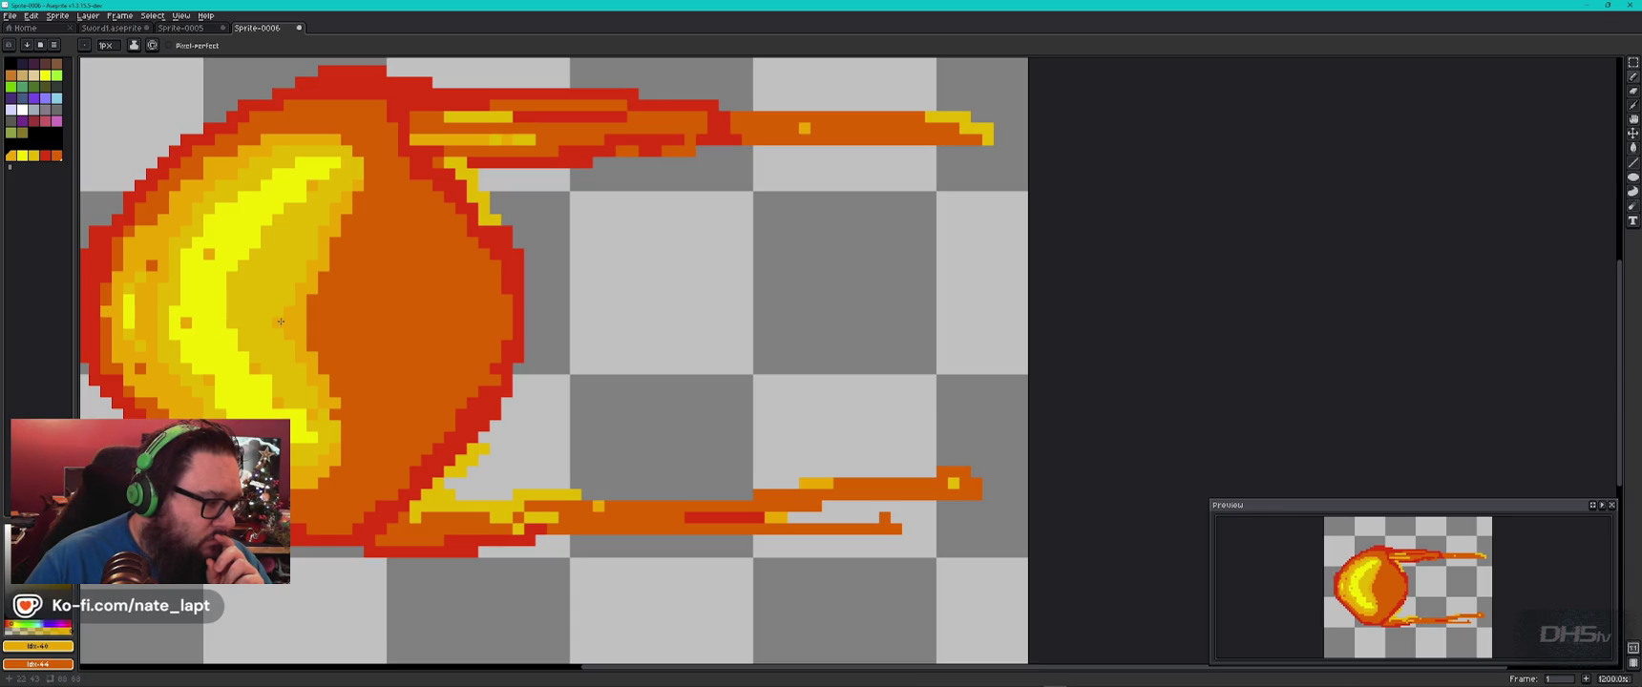
{"action": "scroll", "coordinate": [429, 248], "scroll_direction": "left", "scroll_amount": 5}
{"action": "scroll", "coordinate": [572, 191], "scroll_direction": "up", "scroll_amount": 1}
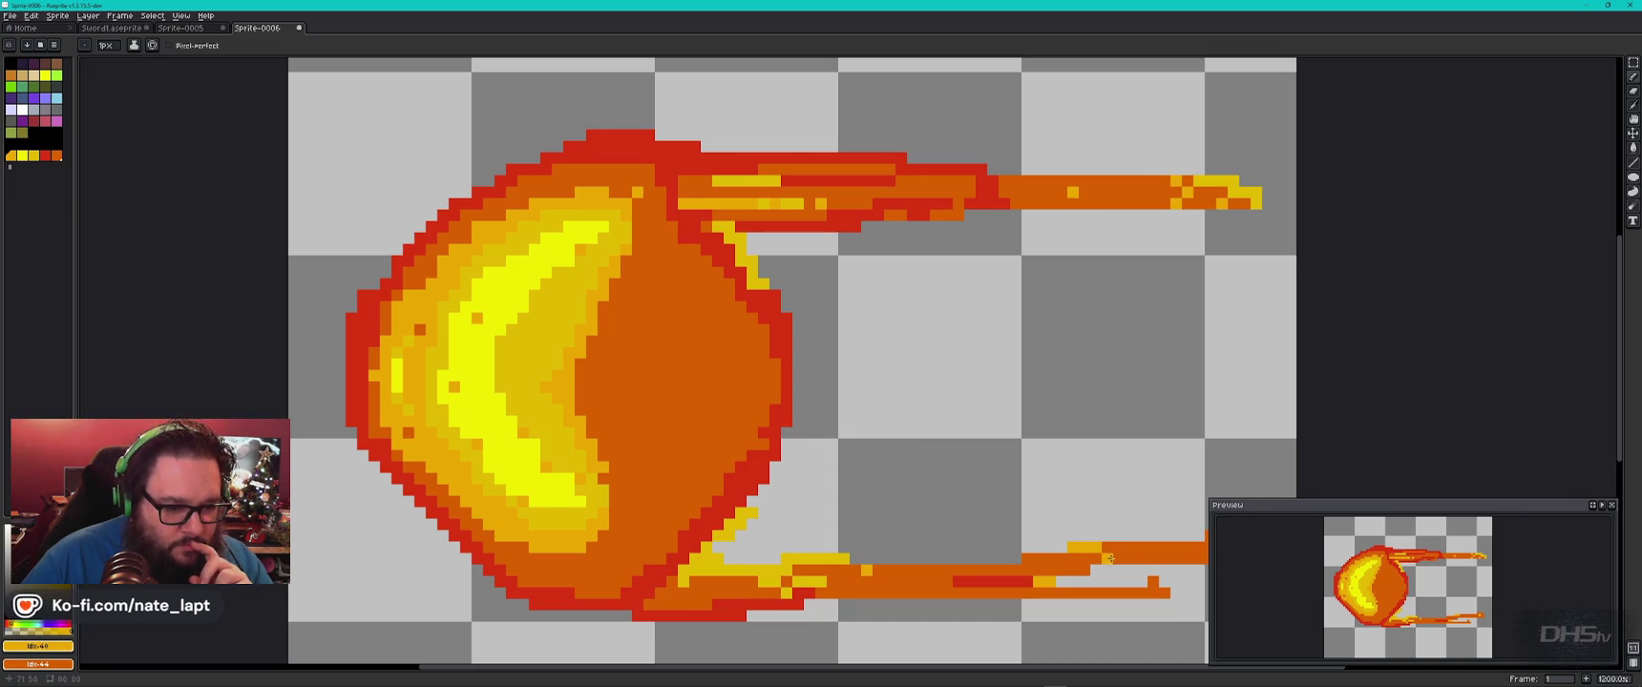
{"action": "left_click", "coordinate": [1163, 590]}
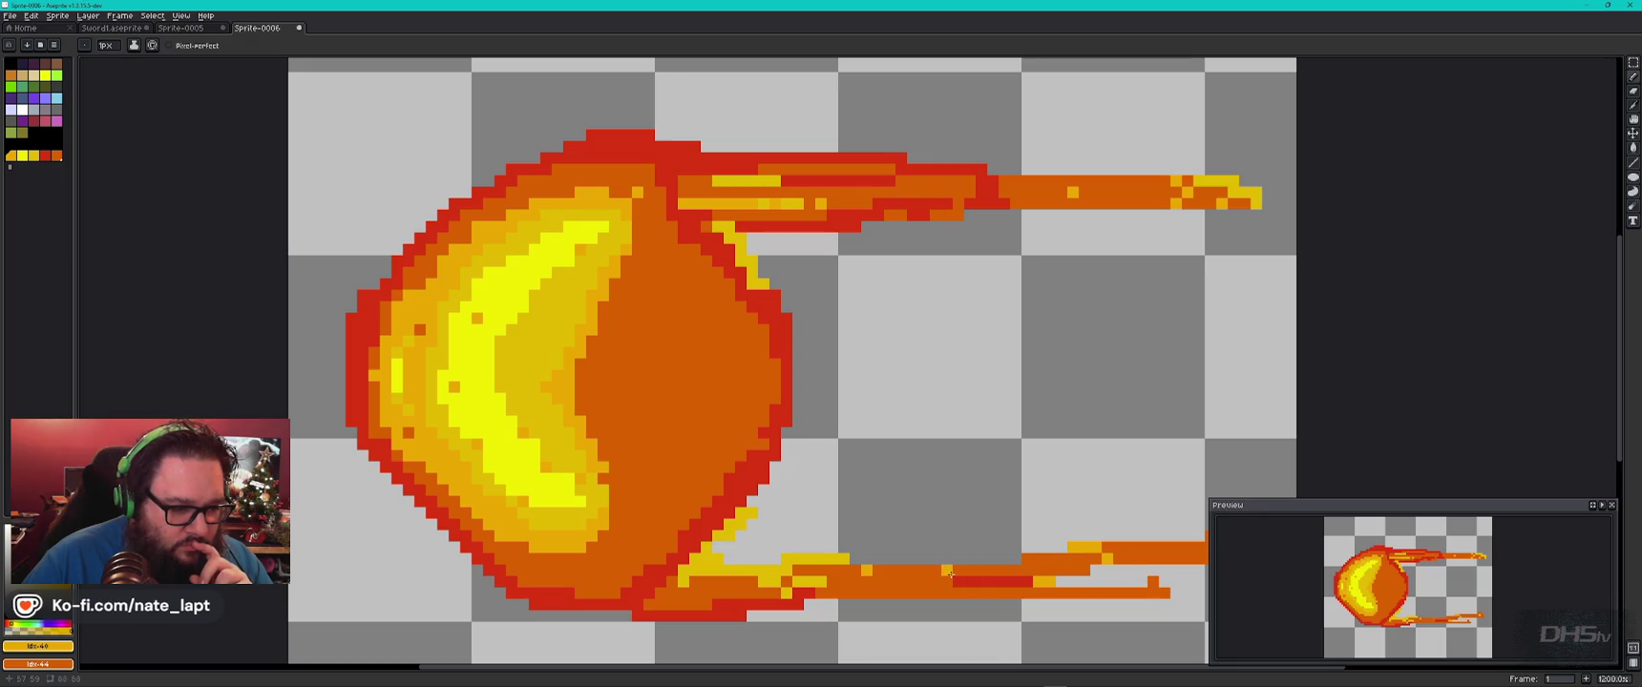